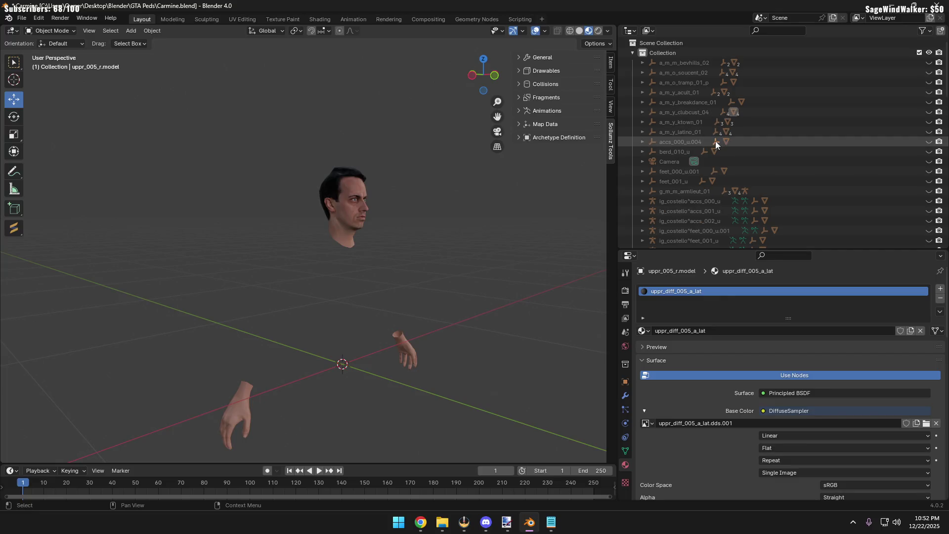
Hide the a_m_m_bevhills_02 and a_m_o_soucent_02 bodies and show the a_m_y_acult_01 camo outfit
{"action": "left_click", "coordinate": [929, 62]}
{"action": "left_click", "coordinate": [928, 72]}
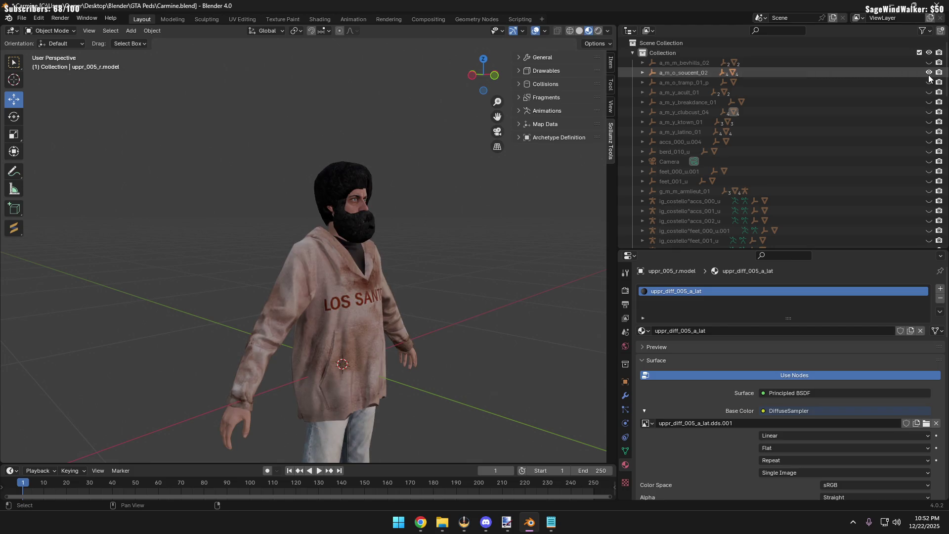
{"action": "left_click", "coordinate": [929, 73]}
{"action": "left_click", "coordinate": [929, 82]}
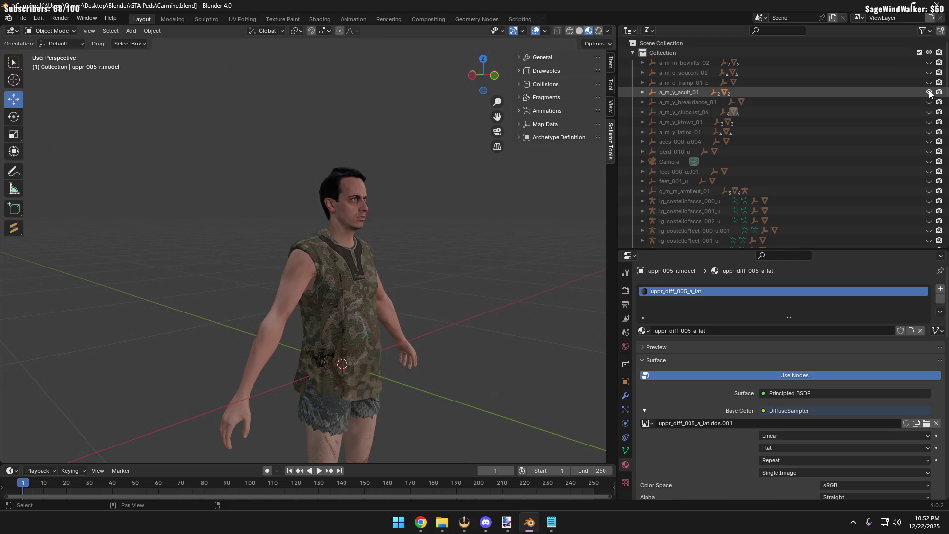
Orbit around the camo-dressed figure from front, tattooed leg and raised angles
{"action": "mouse_move", "coordinate": [519, 296]}
{"action": "middle_mouse_down"}
{"action": "mouse_move", "coordinate": [453, 254]}
{"action": "mouse_move", "coordinate": [362, 170]}
{"action": "mouse_move", "coordinate": [328, 228]}
{"action": "mouse_move", "coordinate": [199, 255]}
{"action": "mouse_move", "coordinate": [133, 256]}
{"action": "mouse_move", "coordinate": [157, 252]}
{"action": "middle_mouse_up"}
{"action": "scroll", "coordinate": [326, 237], "scroll_direction": "up", "scroll_amount": 1}
{"action": "scroll", "coordinate": [330, 248], "scroll_direction": "up", "scroll_amount": 1}
{"action": "scroll", "coordinate": [329, 244], "scroll_direction": "up", "scroll_amount": 2}
{"action": "scroll", "coordinate": [302, 259], "scroll_direction": "up", "scroll_amount": 1}
{"action": "scroll", "coordinate": [270, 253], "scroll_direction": "up", "scroll_amount": 2}
{"action": "scroll", "coordinate": [270, 253], "scroll_direction": "up", "scroll_amount": 1}
{"action": "mouse_move", "coordinate": [284, 272]}
{"action": "middle_mouse_down"}
{"action": "mouse_move", "coordinate": [262, 222]}
{"action": "mouse_move", "coordinate": [266, 259]}
{"action": "mouse_move", "coordinate": [272, 248]}
{"action": "mouse_move", "coordinate": [188, 256]}
{"action": "mouse_move", "coordinate": [433, 263]}
{"action": "mouse_move", "coordinate": [330, 264]}
{"action": "mouse_move", "coordinate": [294, 229]}
{"action": "mouse_move", "coordinate": [149, 228]}
{"action": "mouse_move", "coordinate": [308, 238]}
{"action": "mouse_move", "coordinate": [260, 223]}
{"action": "mouse_move", "coordinate": [351, 235]}
{"action": "mouse_move", "coordinate": [325, 272]}
{"action": "mouse_move", "coordinate": [328, 259]}
{"action": "mouse_move", "coordinate": [345, 265]}
{"action": "mouse_move", "coordinate": [311, 291]}
{"action": "mouse_move", "coordinate": [279, 265]}
{"action": "mouse_move", "coordinate": [315, 254]}
{"action": "mouse_move", "coordinate": [230, 253]}
{"action": "middle_mouse_up"}
{"action": "scroll", "coordinate": [329, 264], "scroll_direction": "down", "scroll_amount": 1}
{"action": "scroll", "coordinate": [307, 238], "scroll_direction": "down", "scroll_amount": 5}
{"action": "scroll", "coordinate": [330, 273], "scroll_direction": "up", "scroll_amount": 2}
{"action": "scroll", "coordinate": [341, 257], "scroll_direction": "up", "scroll_amount": 3}
{"action": "scroll", "coordinate": [275, 221], "scroll_direction": "up", "scroll_amount": 3}
{"action": "scroll", "coordinate": [256, 247], "scroll_direction": "up", "scroll_amount": 2}
{"action": "scroll", "coordinate": [246, 235], "scroll_direction": "down", "scroll_amount": 4}
{"action": "scroll", "coordinate": [245, 234], "scroll_direction": "down", "scroll_amount": 2}
{"action": "mouse_move", "coordinate": [254, 315]}
{"action": "middle_mouse_down"}
{"action": "mouse_move", "coordinate": [312, 295]}
{"action": "mouse_move", "coordinate": [307, 273]}
{"action": "middle_mouse_up"}
{"action": "middle_click_drag", "start_coordinate": [314, 332], "coordinate": [301, 339]}
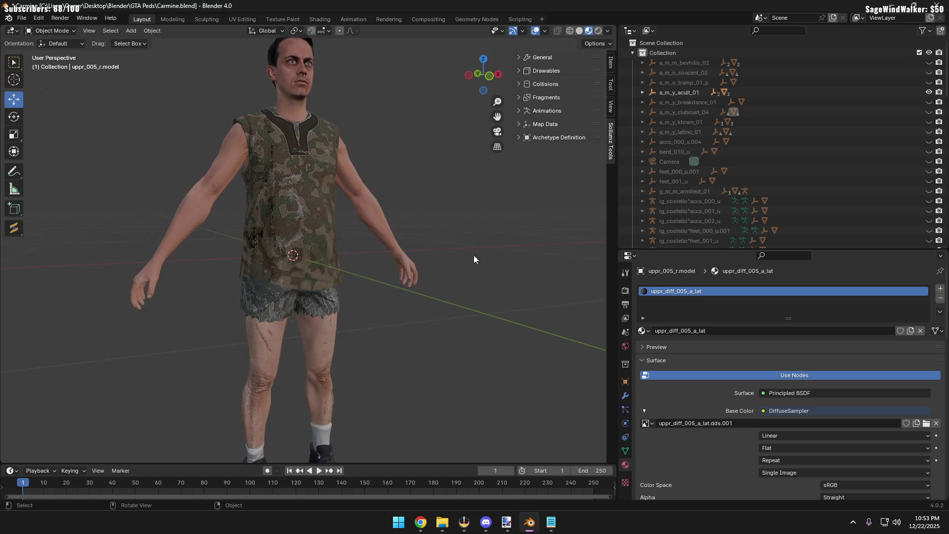
Hide acult_01 and preview the breakdance_01, clubcust_04 and ktown_01 outfits in turn
{"action": "left_click", "coordinate": [927, 92]}
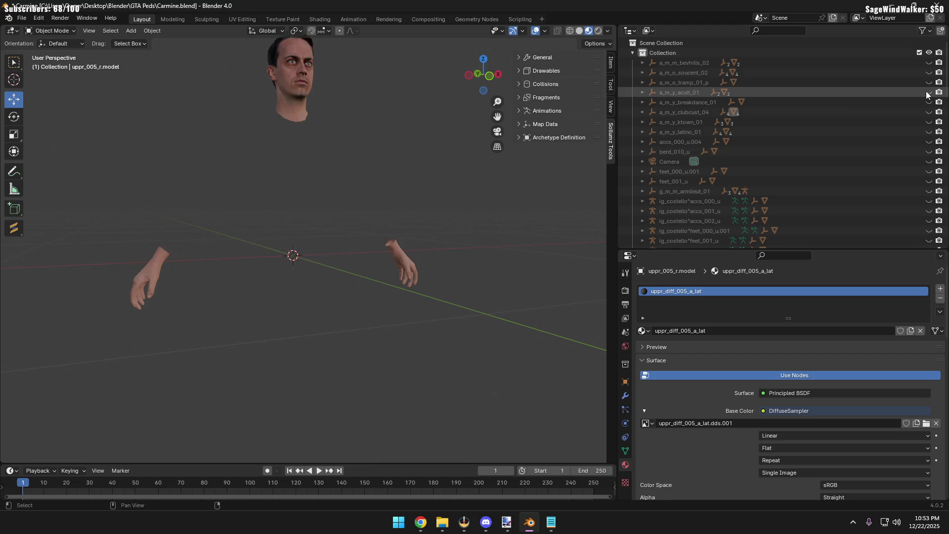
{"action": "left_click", "coordinate": [927, 92]}
{"action": "left_click", "coordinate": [928, 103]}
{"action": "left_click", "coordinate": [929, 103]}
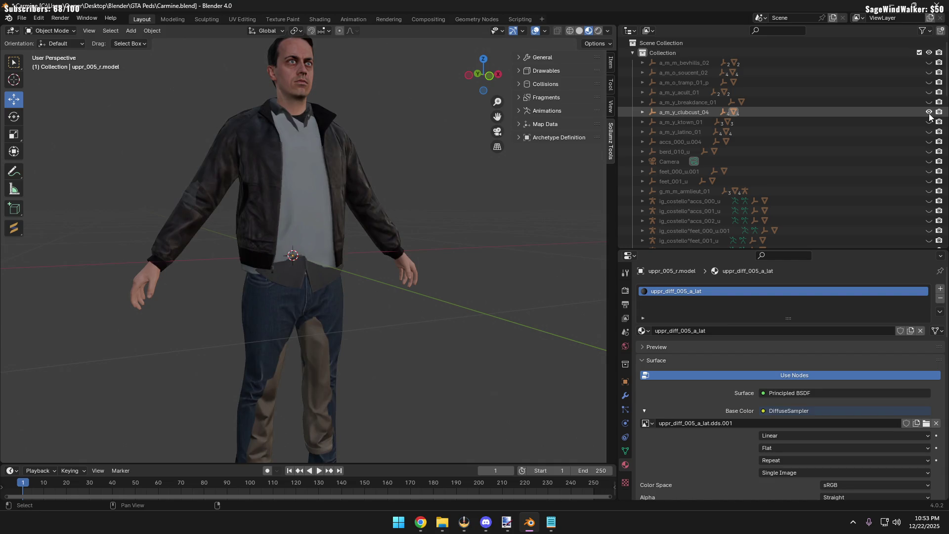
{"action": "left_click", "coordinate": [928, 112]}
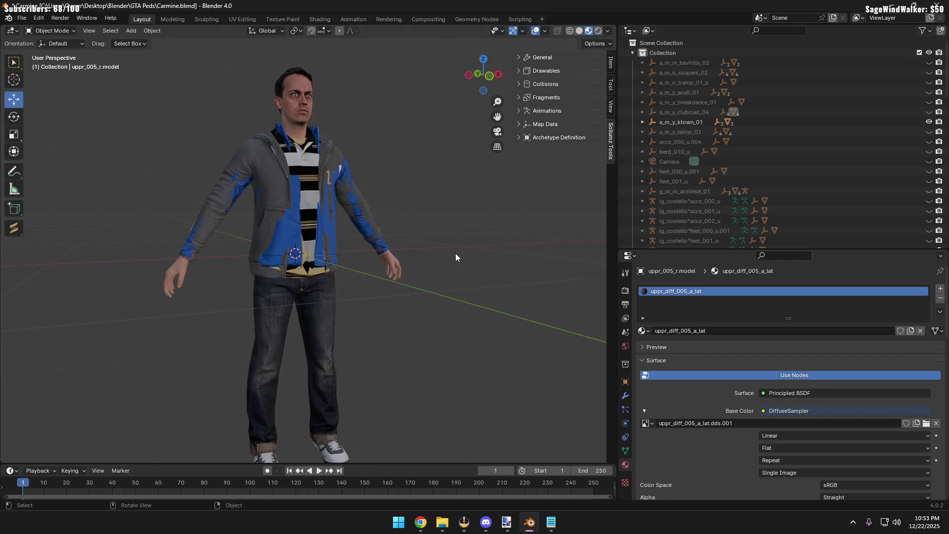
Try the a_m_y_latino_01 red hoodie, then settle on the a_m_y_ktown_01 blue hoodie outfit
{"action": "left_click", "coordinate": [928, 121]}
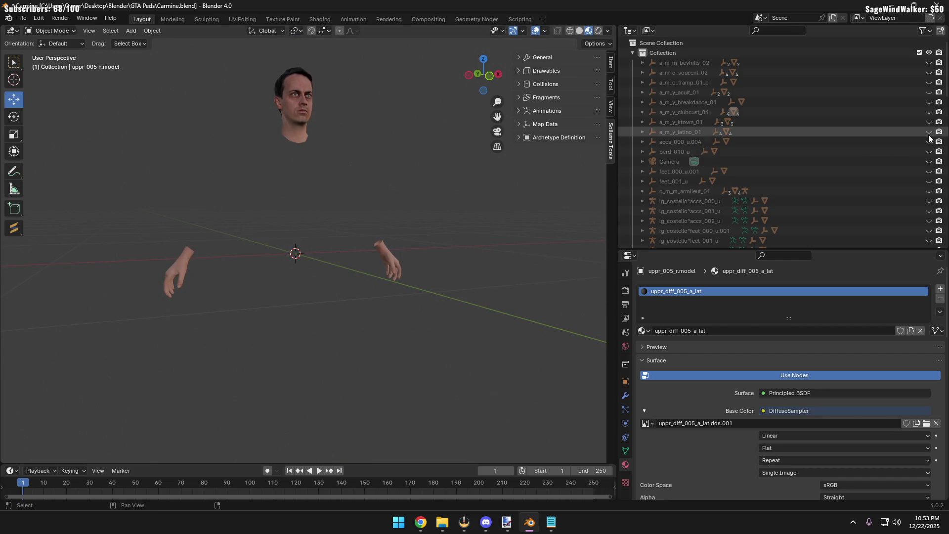
{"action": "left_click", "coordinate": [929, 132]}
{"action": "left_click", "coordinate": [928, 122]}
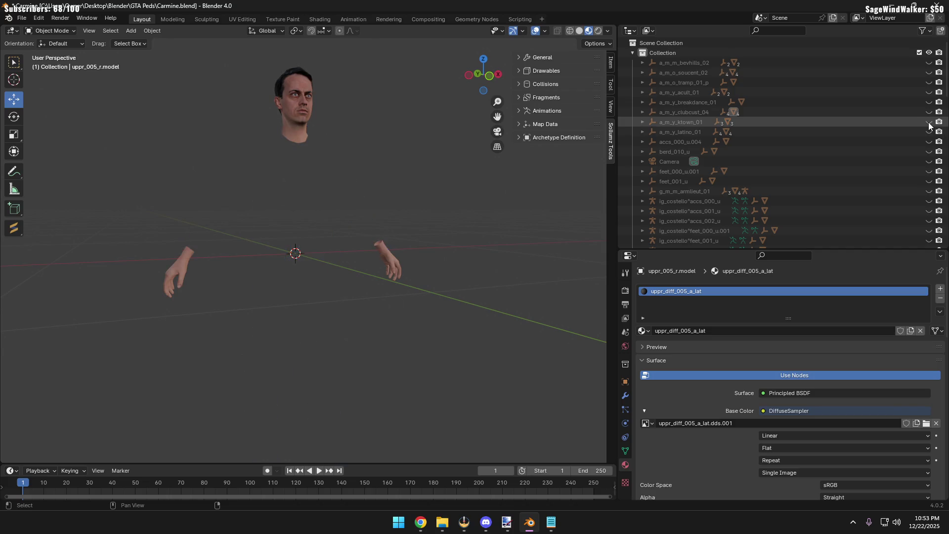
{"action": "left_click", "coordinate": [929, 132]}
{"action": "left_click", "coordinate": [929, 131]}
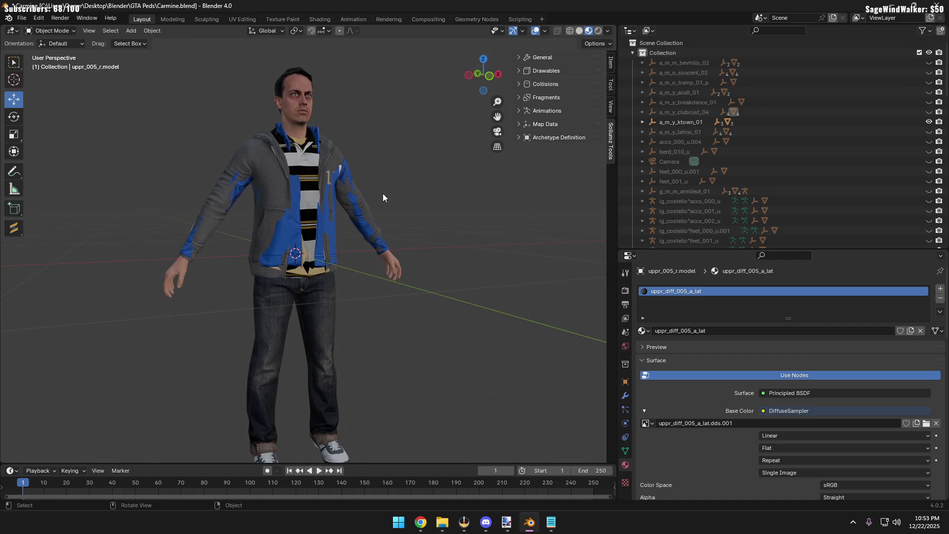
{"action": "scroll", "coordinate": [346, 197], "scroll_direction": "up", "scroll_amount": 5}
{"action": "scroll", "coordinate": [287, 185], "scroll_direction": "down", "scroll_amount": 2}
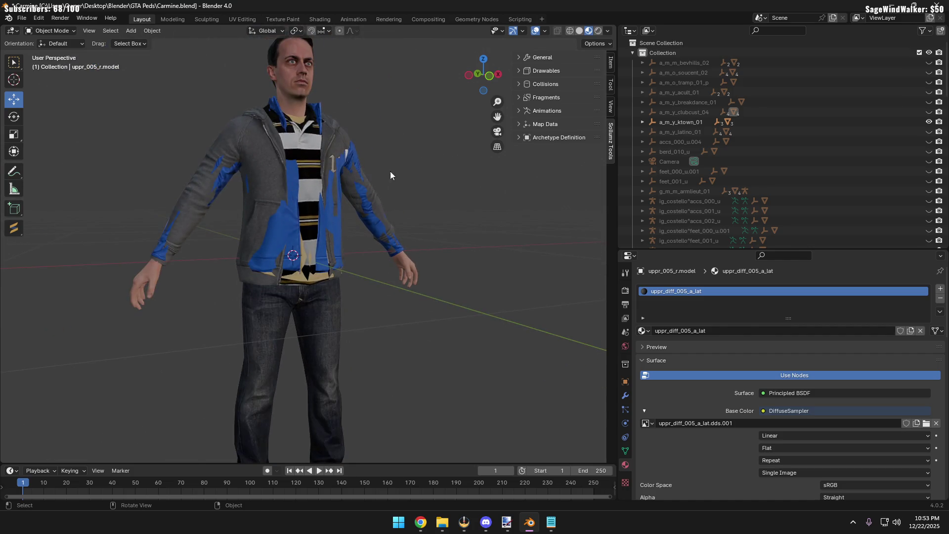
Expand a_m_y_ktown_01 and compare its uppr_000_u.004 and uppr_001_u.001 jacket parts
{"action": "left_click", "coordinate": [642, 121]}
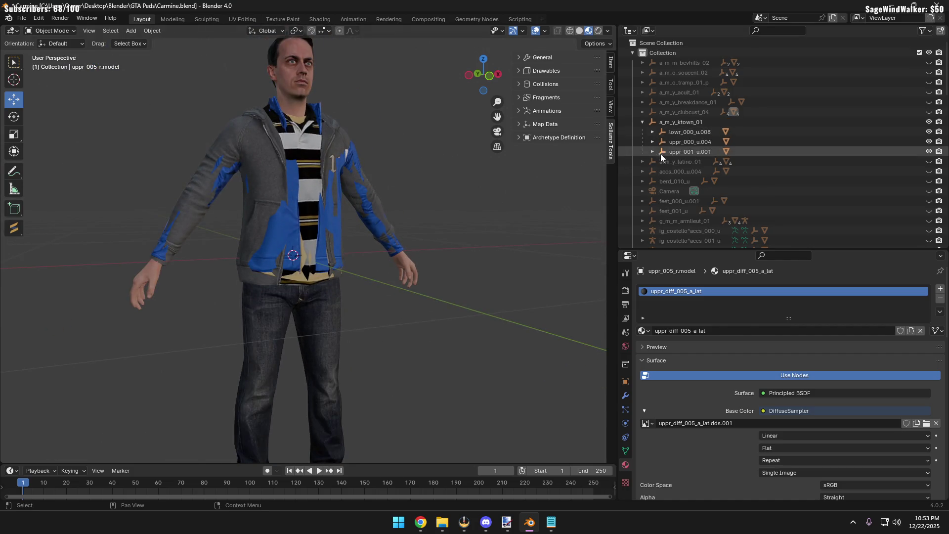
{"action": "left_click", "coordinate": [695, 141]}
{"action": "left_click", "coordinate": [929, 141]}
{"action": "left_click", "coordinate": [928, 151]}
{"action": "mouse_move", "coordinate": [402, 209]}
{"action": "middle_mouse_down"}
{"action": "mouse_move", "coordinate": [321, 210]}
{"action": "mouse_move", "coordinate": [388, 213]}
{"action": "middle_mouse_up"}
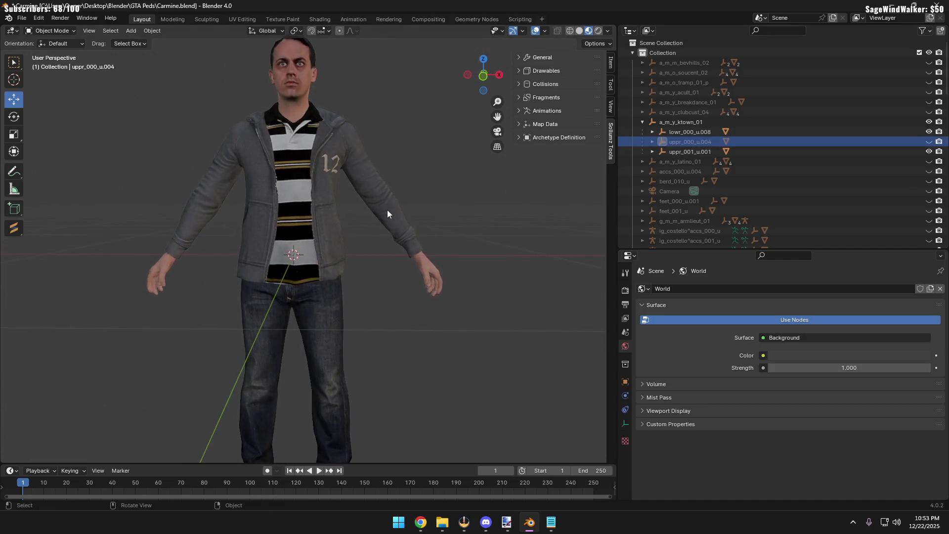
{"action": "left_click", "coordinate": [928, 151]}
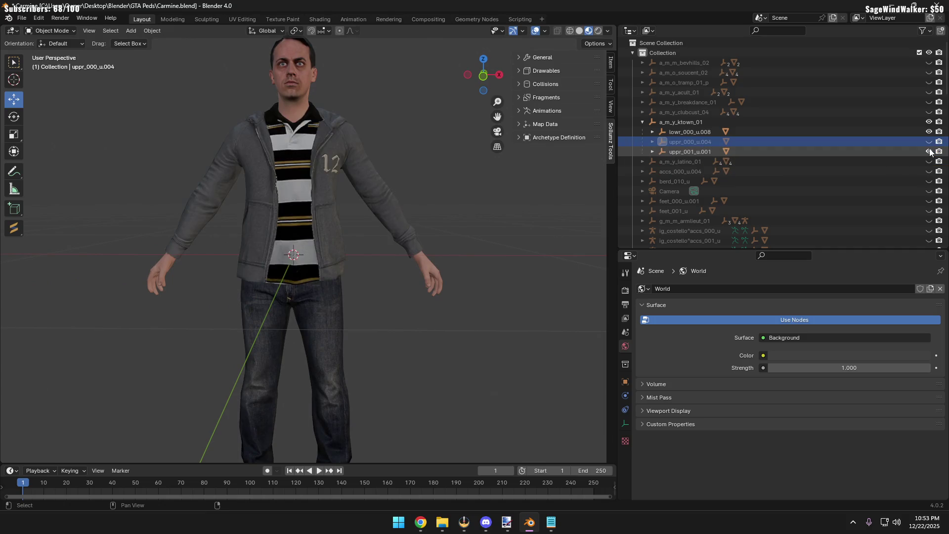
{"action": "left_click", "coordinate": [928, 151]}
{"action": "left_click", "coordinate": [929, 141]}
{"action": "mouse_move", "coordinate": [406, 180]}
{"action": "middle_mouse_down"}
{"action": "mouse_move", "coordinate": [155, 182]}
{"action": "mouse_move", "coordinate": [294, 184]}
{"action": "mouse_move", "coordinate": [352, 214]}
{"action": "mouse_move", "coordinate": [358, 287]}
{"action": "mouse_move", "coordinate": [395, 302]}
{"action": "mouse_move", "coordinate": [365, 287]}
{"action": "mouse_move", "coordinate": [268, 290]}
{"action": "mouse_move", "coordinate": [500, 274]}
{"action": "mouse_move", "coordinate": [299, 268]}
{"action": "mouse_move", "coordinate": [383, 256]}
{"action": "middle_mouse_up"}
{"action": "scroll", "coordinate": [358, 287], "scroll_direction": "down", "scroll_amount": 4}
{"action": "scroll", "coordinate": [389, 301], "scroll_direction": "up", "scroll_amount": 4}
{"action": "scroll", "coordinate": [388, 287], "scroll_direction": "down", "scroll_amount": 4}
{"action": "scroll", "coordinate": [388, 287], "scroll_direction": "down", "scroll_amount": 1}
{"action": "scroll", "coordinate": [326, 256], "scroll_direction": "up", "scroll_amount": 4}
{"action": "scroll", "coordinate": [327, 256], "scroll_direction": "down", "scroll_amount": 3}
Hide the ktown_01 jacket and lowr_000_u.008 pants, then the whole outfit, and collapse its list
{"action": "left_click", "coordinate": [929, 141]}
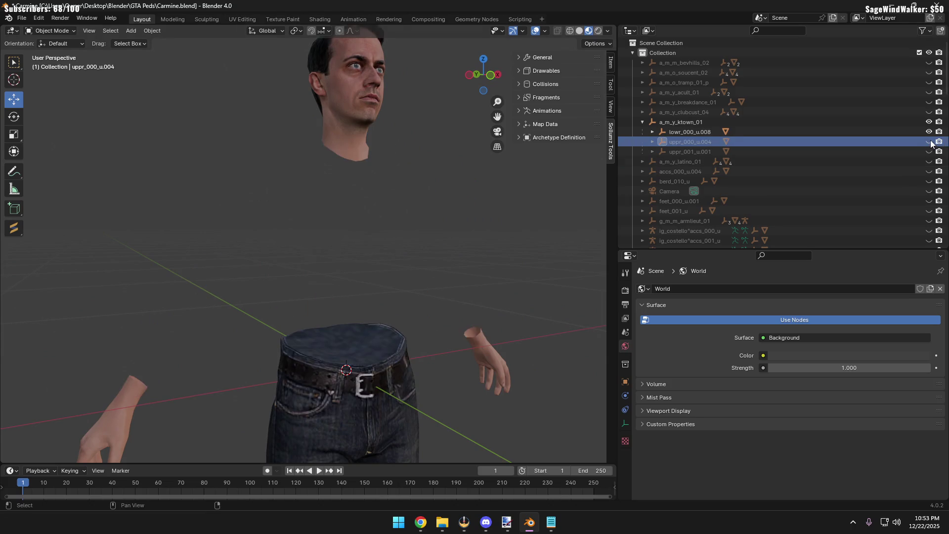
{"action": "left_click", "coordinate": [929, 131]}
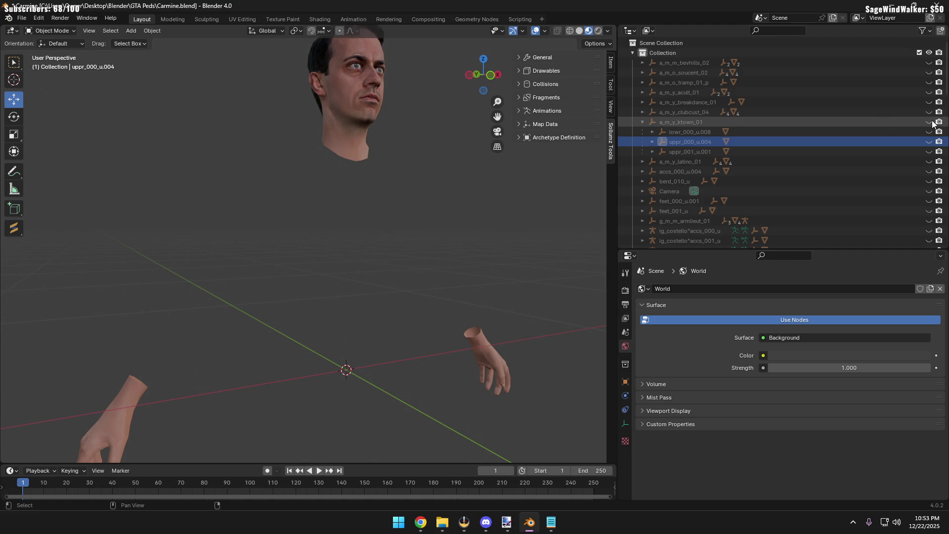
{"action": "left_click", "coordinate": [929, 121], "text": "shift"}
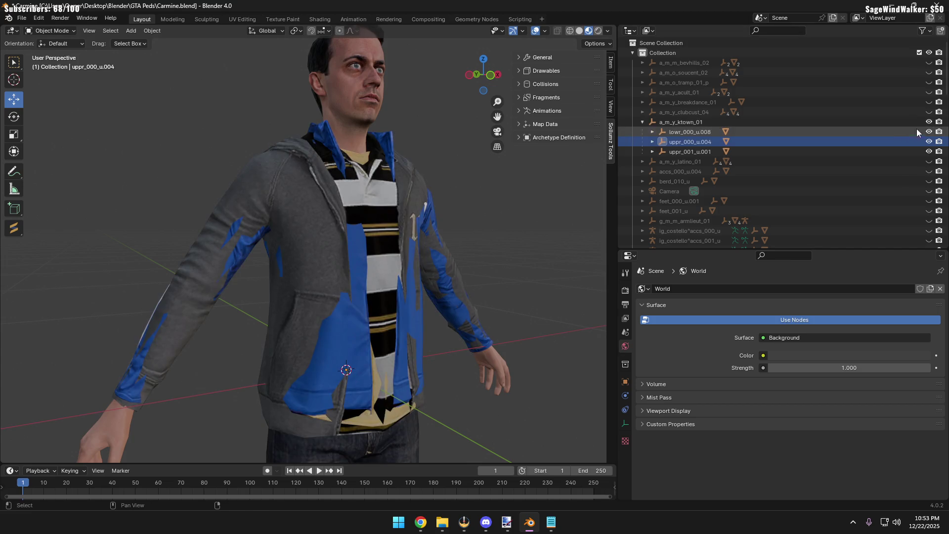
{"action": "left_click", "coordinate": [928, 121], "text": "shift"}
{"action": "left_click", "coordinate": [642, 122]}
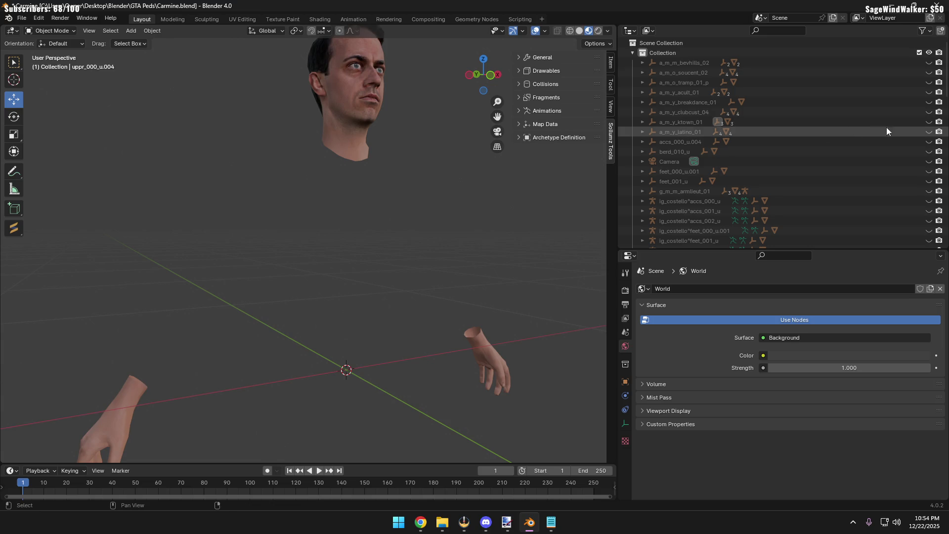
Show the a_m_y_latino_01 red hoodie outfit and expand its four clothing parts
{"action": "left_click", "coordinate": [929, 121], "text": "shift"}
{"action": "left_click", "coordinate": [929, 122], "text": "shift"}
{"action": "scroll", "coordinate": [301, 227], "scroll_direction": "down", "scroll_amount": 2}
{"action": "mouse_move", "coordinate": [359, 233]}
{"action": "middle_mouse_down"}
{"action": "mouse_move", "coordinate": [371, 220]}
{"action": "mouse_move", "coordinate": [295, 220]}
{"action": "mouse_move", "coordinate": [366, 217]}
{"action": "mouse_move", "coordinate": [363, 230]}
{"action": "middle_mouse_up"}
{"action": "left_click", "coordinate": [642, 131]}
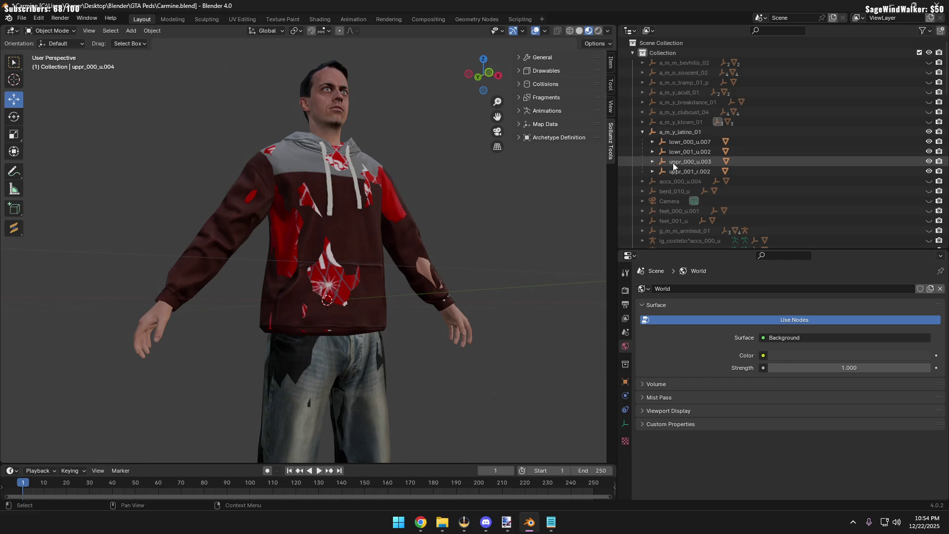
{"action": "middle_click_drag", "start_coordinate": [404, 205], "coordinate": [508, 196]}
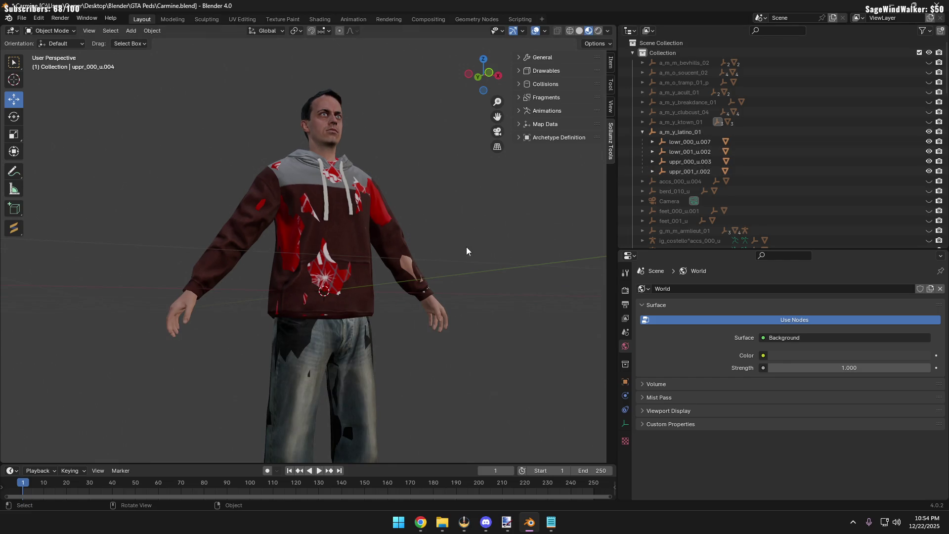
{"action": "middle_click_drag", "start_coordinate": [466, 251], "coordinate": [445, 245]}
Toggle the lowr_001_u.002 faded jeans over the black pants and orbit toward the shoes
{"action": "left_click", "coordinate": [929, 151]}
{"action": "mouse_move", "coordinate": [400, 267]}
{"action": "middle_mouse_down"}
{"action": "mouse_move", "coordinate": [384, 291]}
{"action": "mouse_move", "coordinate": [269, 282]}
{"action": "mouse_move", "coordinate": [417, 290]}
{"action": "mouse_move", "coordinate": [391, 312]}
{"action": "mouse_move", "coordinate": [337, 326]}
{"action": "middle_mouse_up"}
{"action": "left_click", "coordinate": [928, 151]}
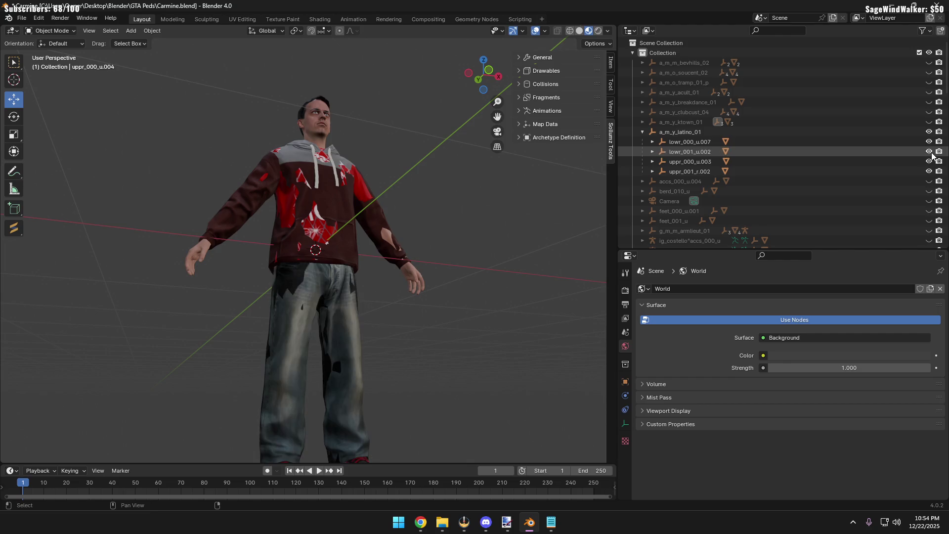
{"action": "left_click", "coordinate": [928, 151]}
{"action": "scroll", "coordinate": [337, 331], "scroll_direction": "down", "scroll_amount": 2}
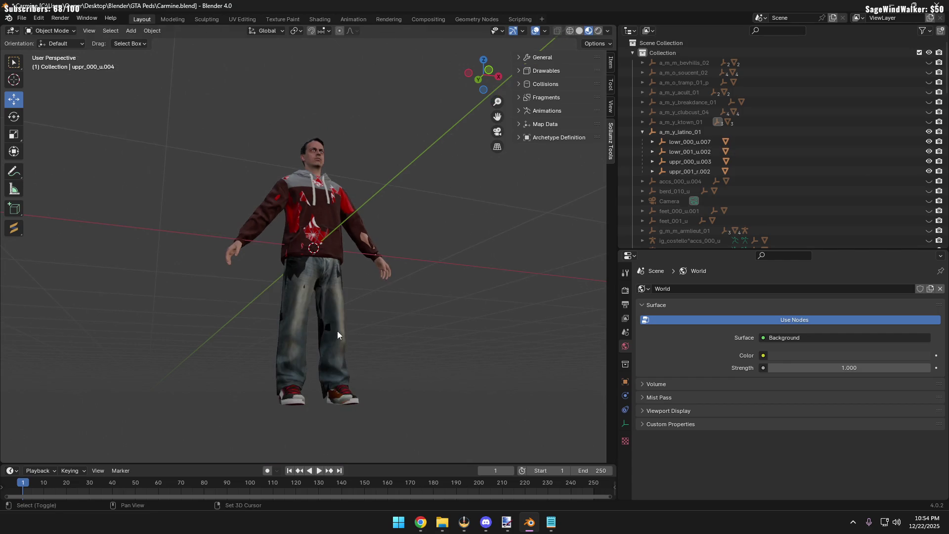
{"action": "middle_click_drag", "start_coordinate": [337, 331], "coordinate": [354, 340]}
{"action": "scroll", "coordinate": [304, 360], "scroll_direction": "up", "scroll_amount": 3}
{"action": "mouse_move", "coordinate": [303, 360]}
{"action": "middle_mouse_down"}
{"action": "mouse_move", "coordinate": [308, 381]}
{"action": "mouse_move", "coordinate": [307, 313]}
{"action": "mouse_move", "coordinate": [236, 304]}
{"action": "middle_mouse_up"}
{"action": "scroll", "coordinate": [314, 356], "scroll_direction": "up", "scroll_amount": 3}
{"action": "scroll", "coordinate": [311, 339], "scroll_direction": "down", "scroll_amount": 1}
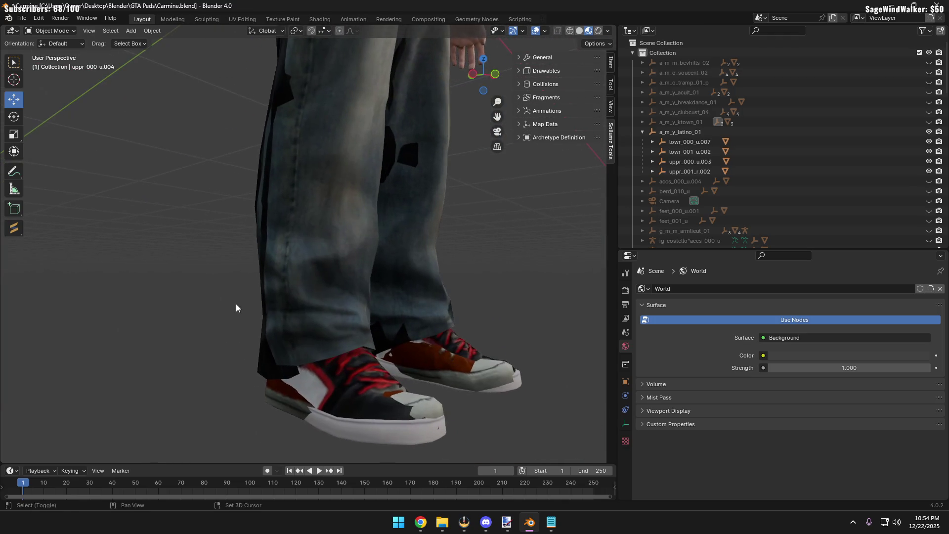
Keep the lowr_001_u.002 jeans shown, hide the lowr_000_u.007 black trousers and inspect from the back
{"action": "left_click", "coordinate": [928, 152]}
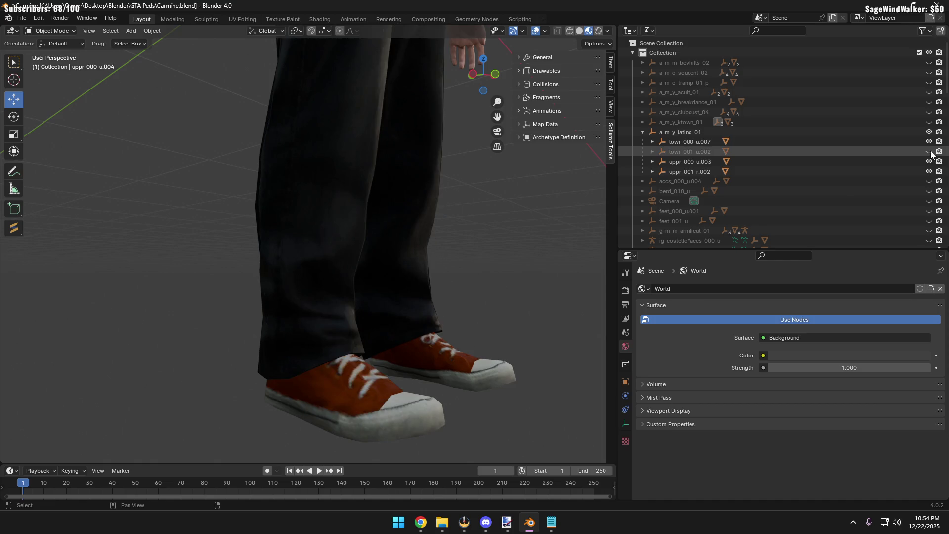
{"action": "left_click", "coordinate": [928, 151]}
{"action": "left_click", "coordinate": [928, 141]}
{"action": "mouse_move", "coordinate": [417, 280]}
{"action": "middle_mouse_down"}
{"action": "mouse_move", "coordinate": [291, 254]}
{"action": "mouse_move", "coordinate": [233, 210]}
{"action": "middle_mouse_up"}
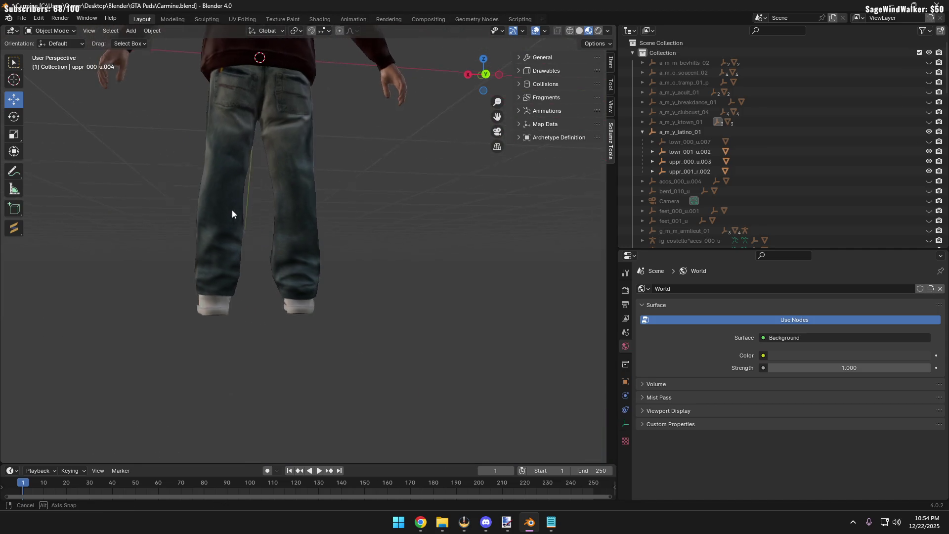
{"action": "scroll", "coordinate": [291, 315], "scroll_direction": "up", "scroll_amount": 4}
{"action": "middle_click_drag", "start_coordinate": [259, 321], "coordinate": [204, 316]}
{"action": "scroll", "coordinate": [249, 291], "scroll_direction": "up", "scroll_amount": 3}
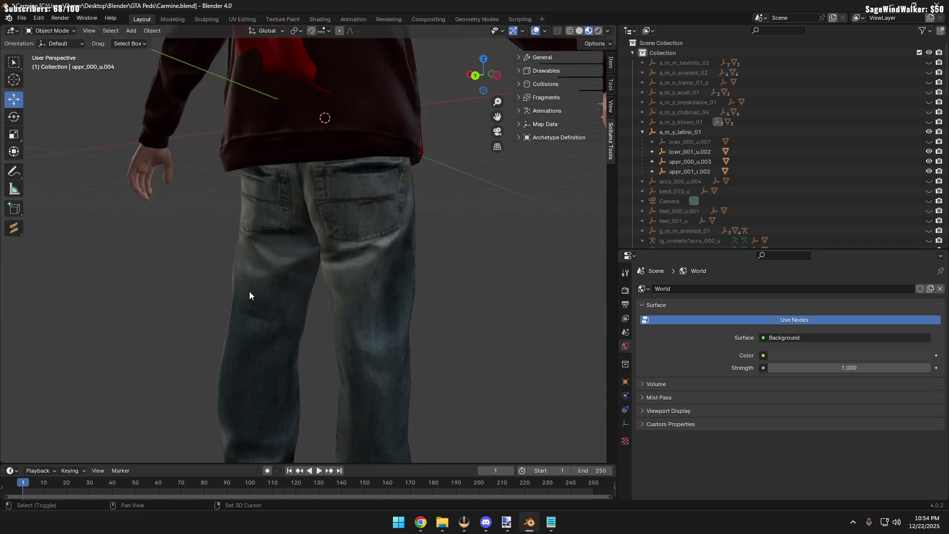
{"action": "middle_click_drag", "start_coordinate": [249, 291], "coordinate": [287, 313]}
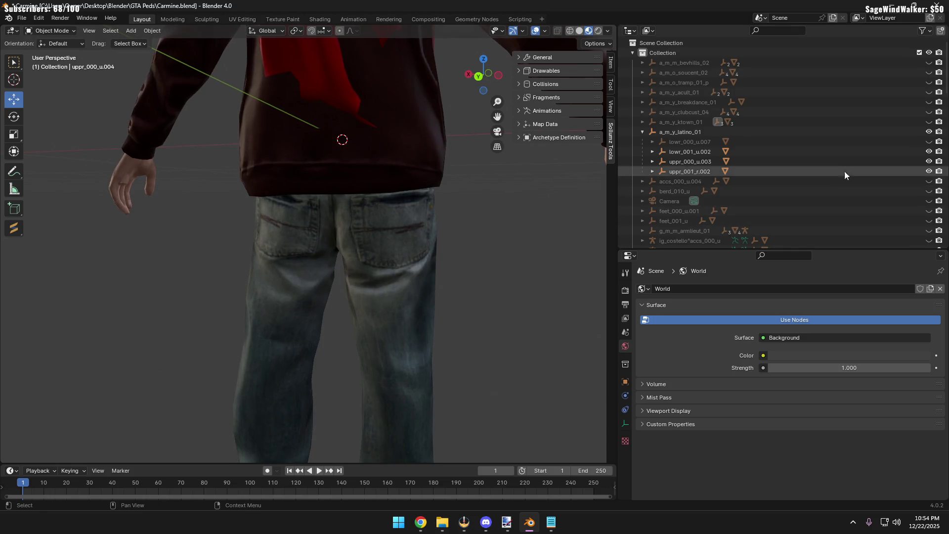
Compare trousers against jeans once more, ending with lowr_000_u.007 hidden, and open the Blender folder
{"action": "left_click", "coordinate": [928, 151]}
{"action": "left_click", "coordinate": [928, 141]}
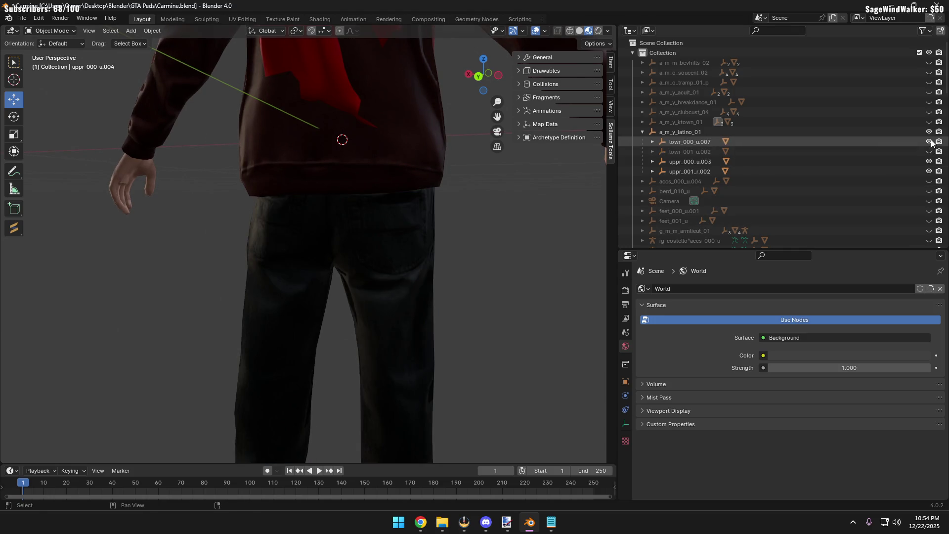
{"action": "middle_click_drag", "start_coordinate": [294, 258], "coordinate": [267, 254]}
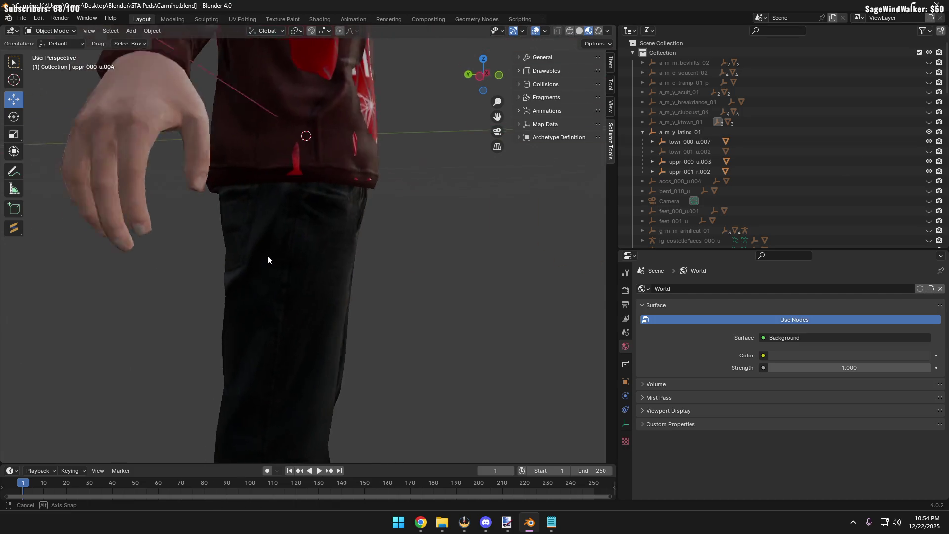
{"action": "left_click", "coordinate": [928, 142]}
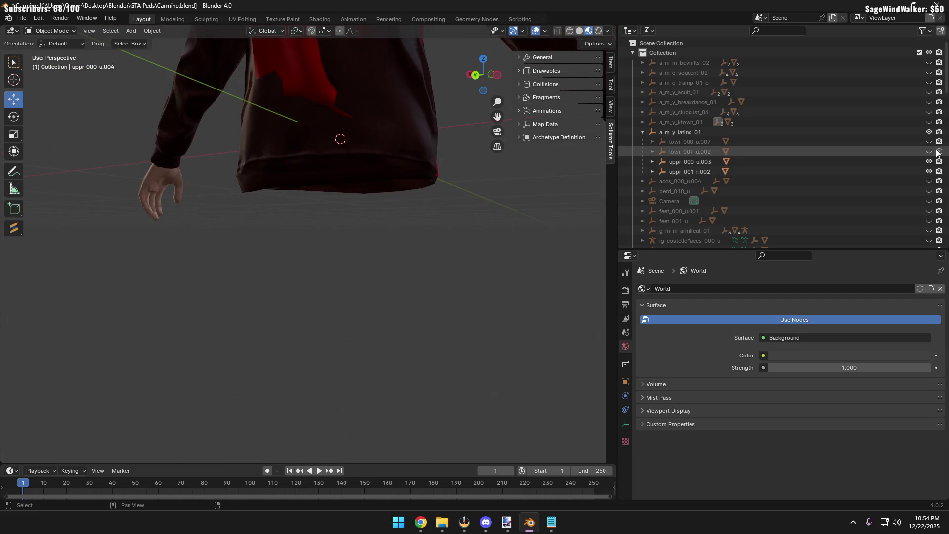
{"action": "left_click", "coordinate": [928, 152]}
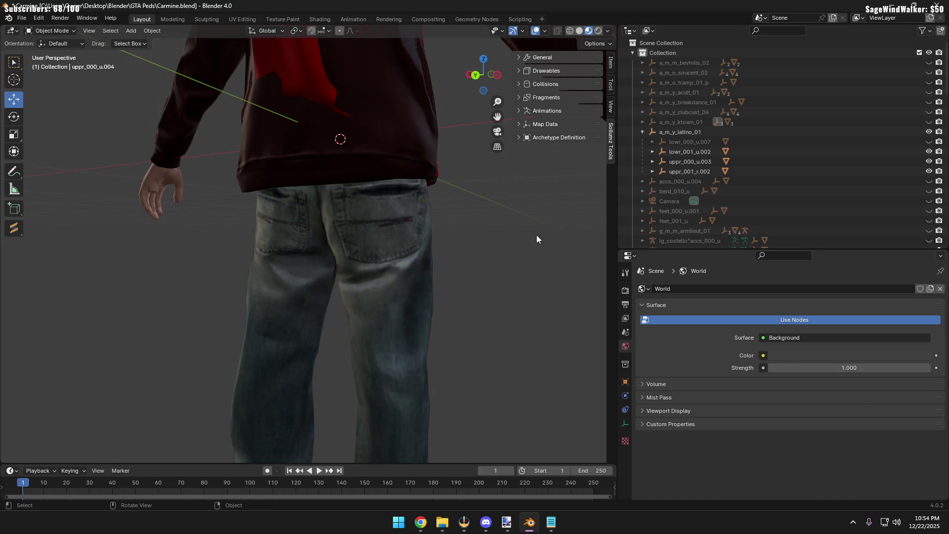
{"action": "mouse_move", "coordinate": [557, 230]}
{"action": "middle_mouse_down"}
{"action": "mouse_move", "coordinate": [593, 220]}
{"action": "mouse_move", "coordinate": [542, 215]}
{"action": "mouse_move", "coordinate": [395, 236]}
{"action": "mouse_move", "coordinate": [364, 203]}
{"action": "mouse_move", "coordinate": [391, 268]}
{"action": "mouse_move", "coordinate": [445, 263]}
{"action": "mouse_move", "coordinate": [358, 265]}
{"action": "mouse_move", "coordinate": [398, 307]}
{"action": "middle_mouse_up"}
{"action": "scroll", "coordinate": [395, 235], "scroll_direction": "down", "scroll_amount": 3}
{"action": "scroll", "coordinate": [392, 267], "scroll_direction": "up", "scroll_amount": 2}
{"action": "scroll", "coordinate": [379, 254], "scroll_direction": "up", "scroll_amount": 2}
{"action": "left_click", "coordinate": [442, 521]}
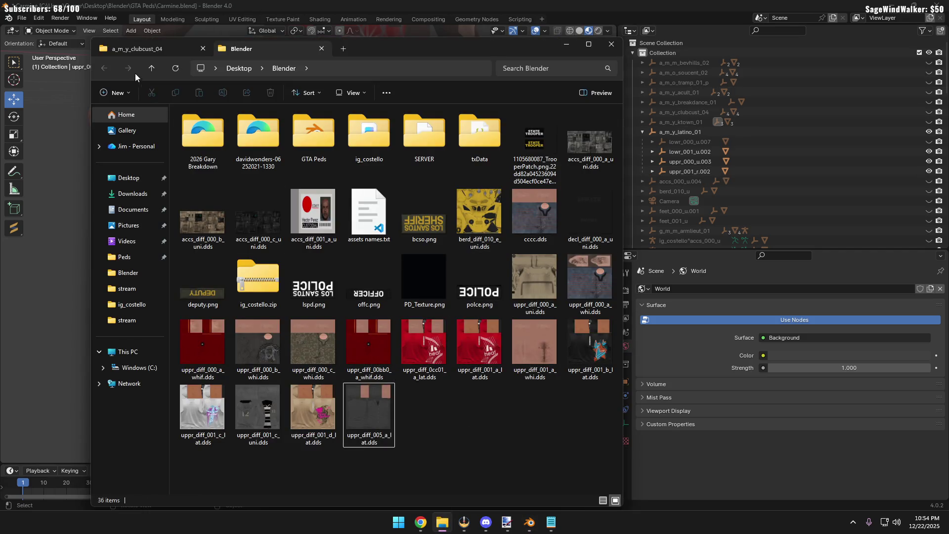
Browse from Desktop into Blender > GTA Peds > Peds in File Explorer
{"action": "left_click", "coordinate": [151, 68]}
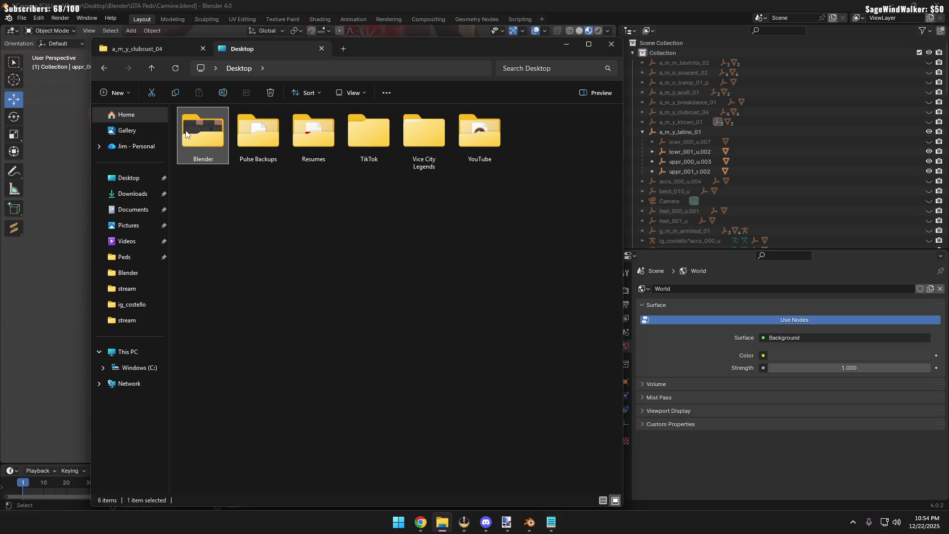
{"action": "double_click", "coordinate": [186, 134]}
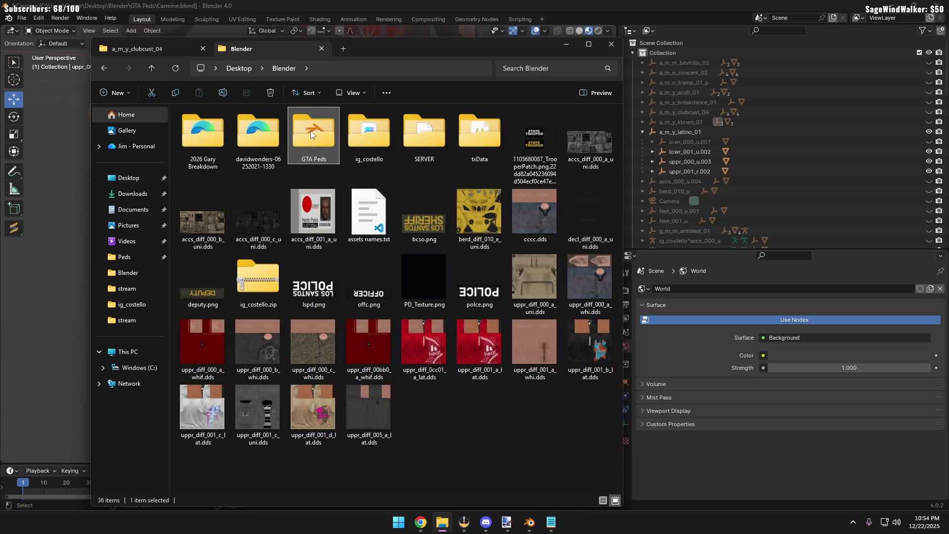
{"action": "double_click", "coordinate": [311, 131]}
{"action": "left_click", "coordinate": [199, 210]}
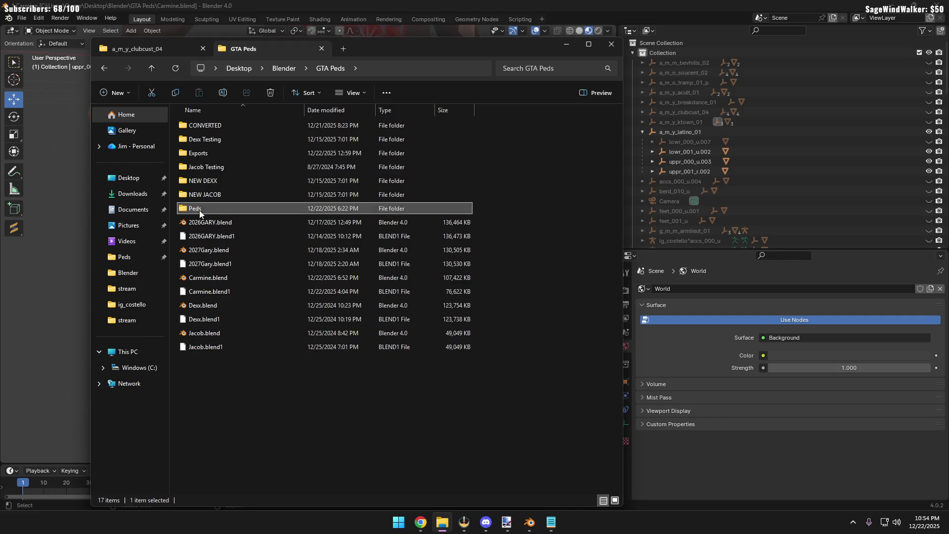
{"action": "double_click", "coordinate": [200, 211]}
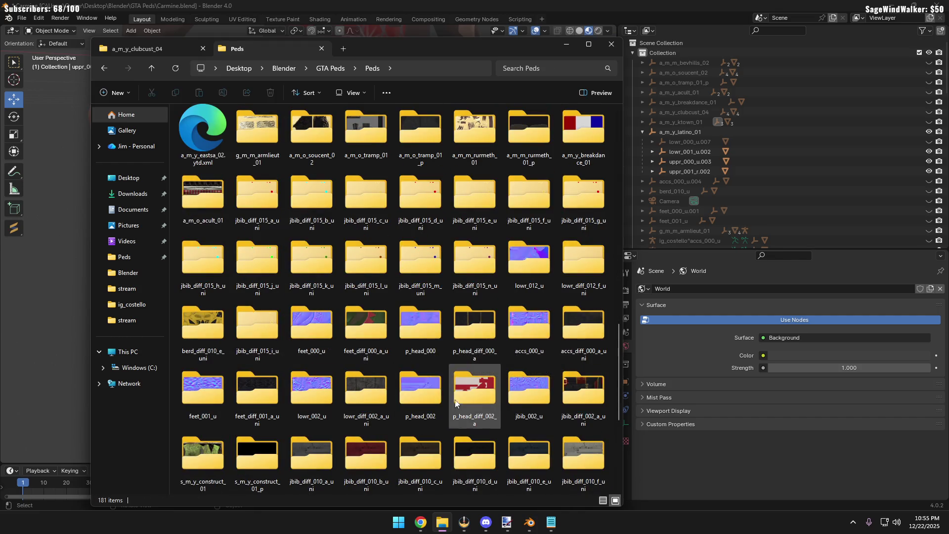
{"action": "type", "text": "latino"}
Search 'latino', open the a_m_y_latino_01 texture folder, and return to Blender
{"action": "key", "text": "Return"}
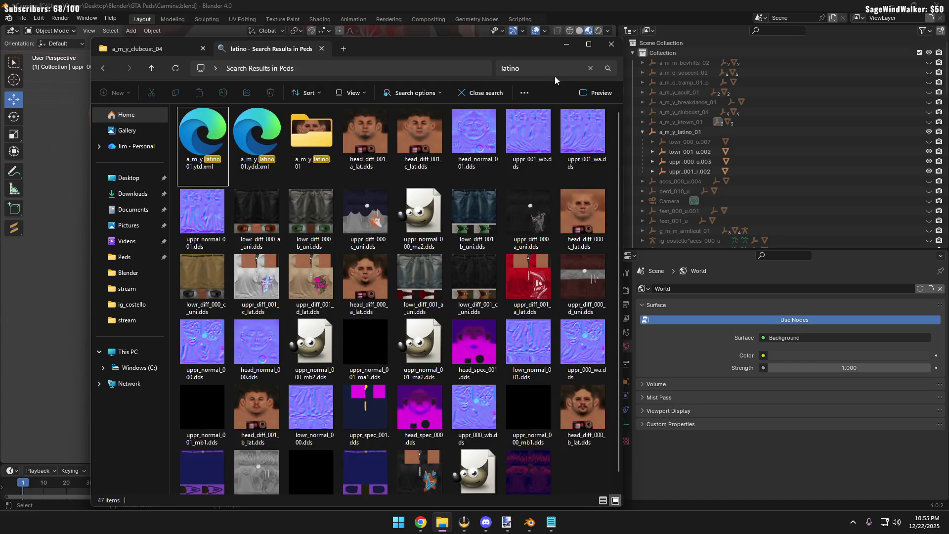
{"action": "double_click", "coordinate": [302, 134]}
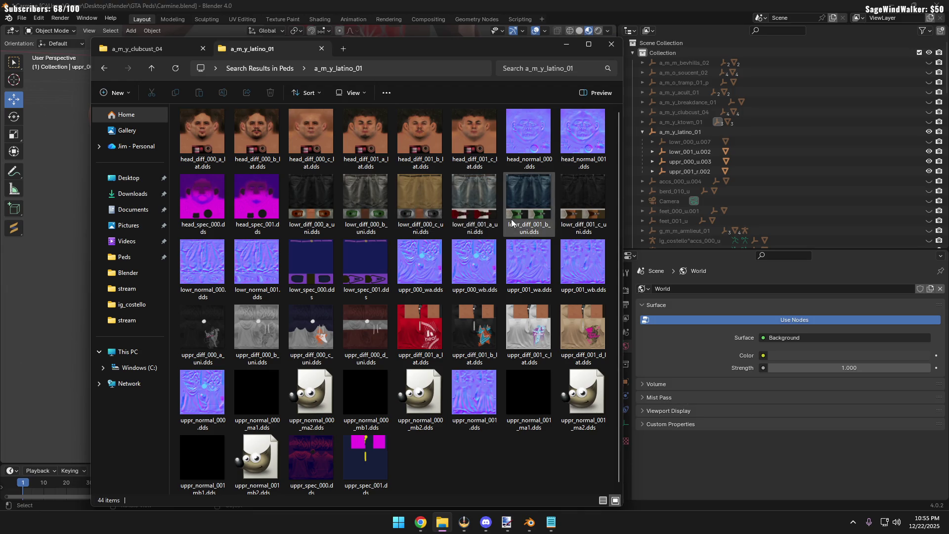
{"action": "key", "text": "alt+Tab"}
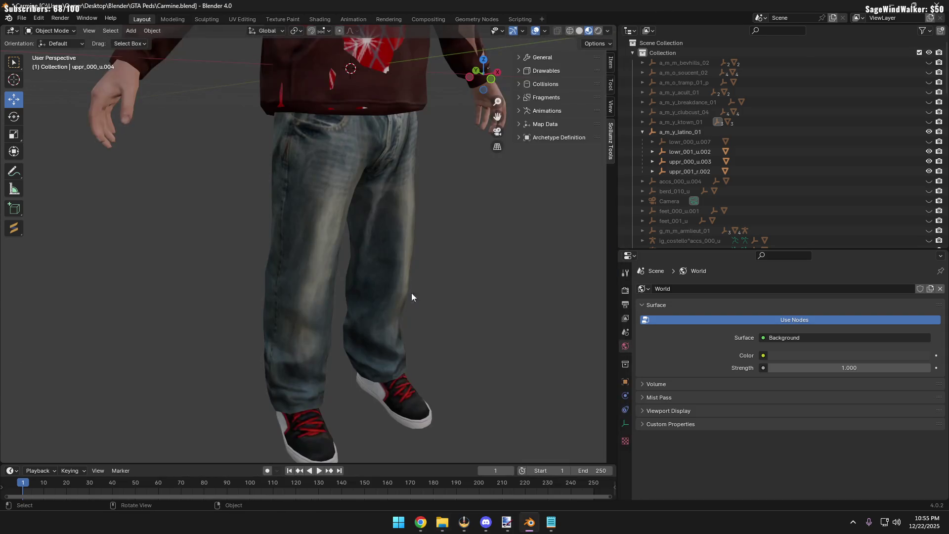
{"action": "key", "text": "alt+Tab"}
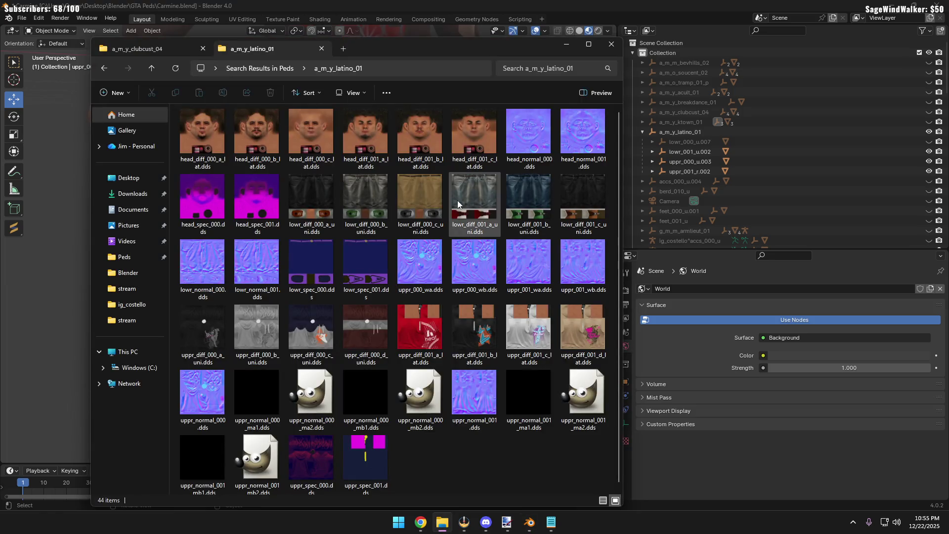
{"action": "key", "text": "alt+Tab"}
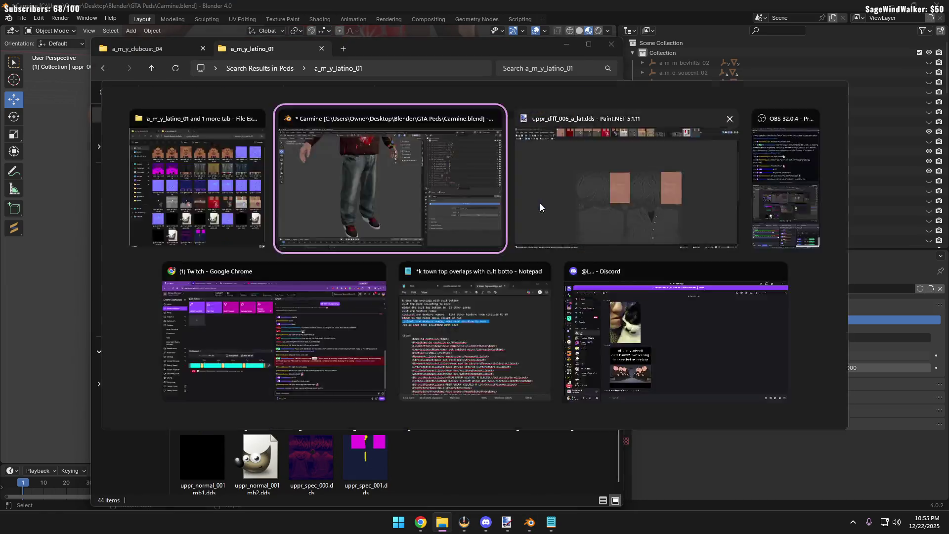
{"action": "key", "text": "alt+Tab"}
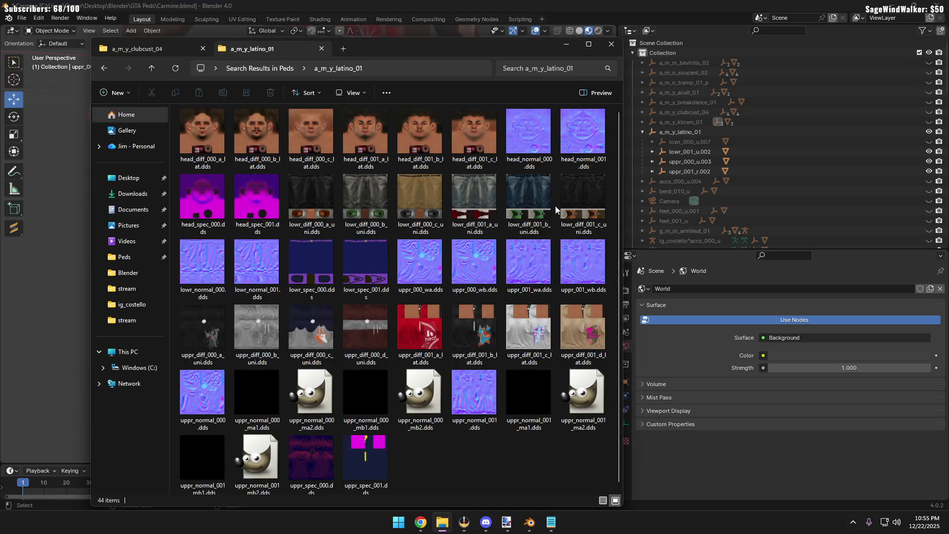
{"action": "key", "text": "alt+Tab"}
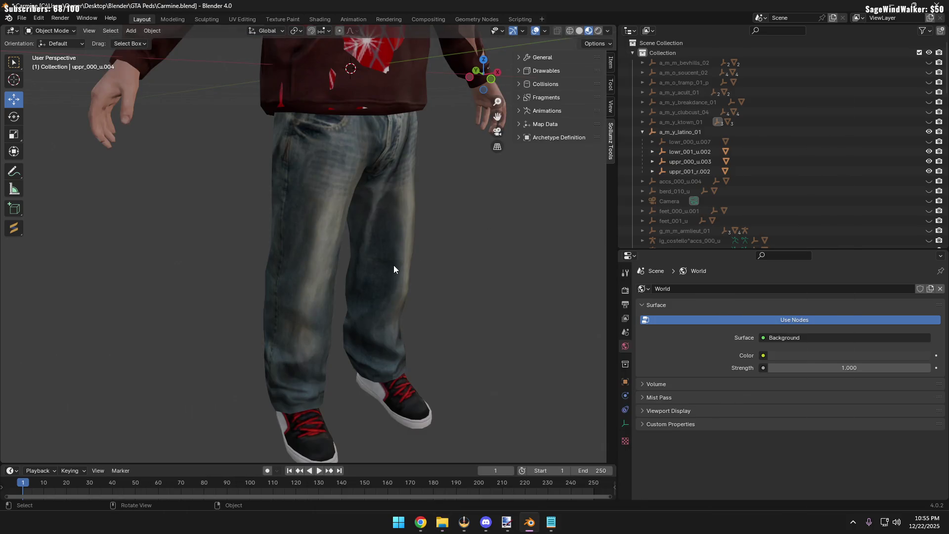
{"action": "key", "text": "alt+Tab"}
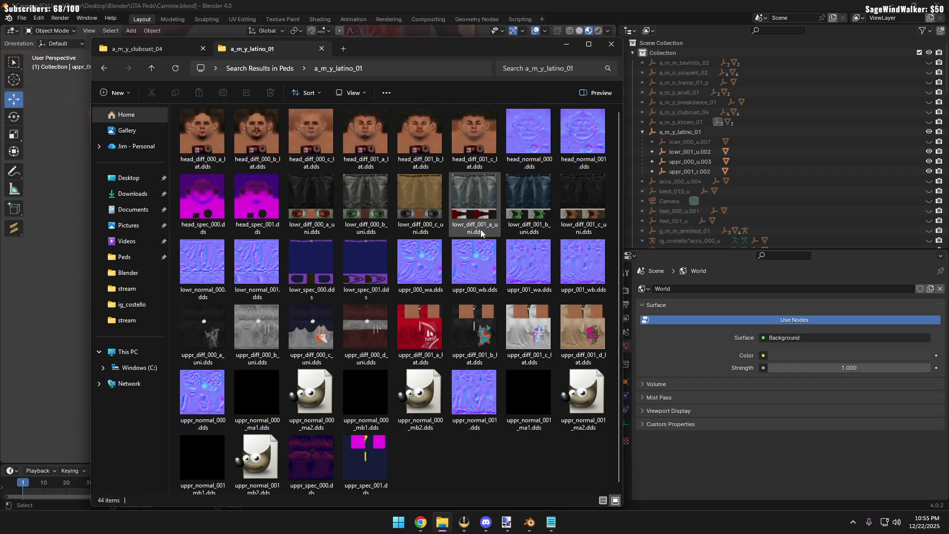
{"action": "key", "text": "alt+Tab"}
{"action": "scroll", "coordinate": [415, 199], "scroll_direction": "down", "scroll_amount": 3}
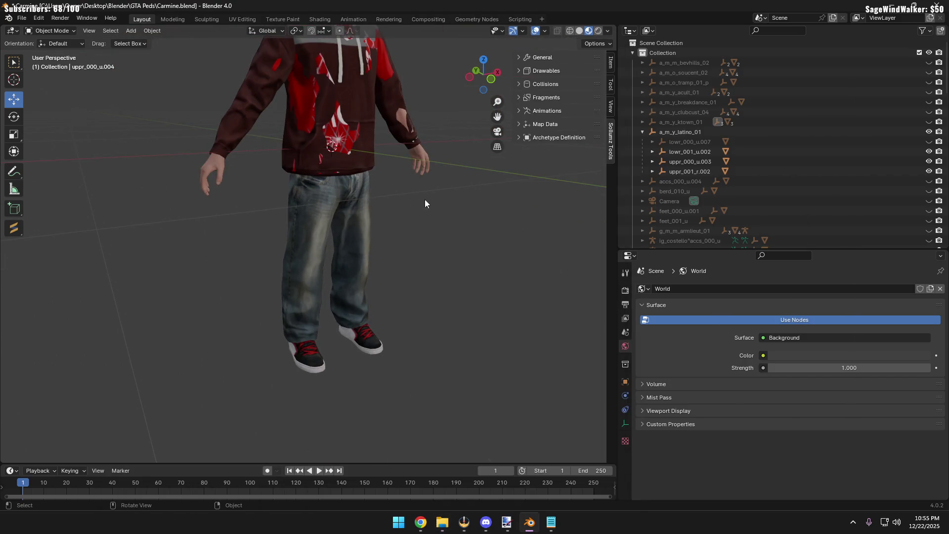
{"action": "scroll", "coordinate": [437, 207], "scroll_direction": "down", "scroll_amount": 2}
{"action": "middle_click_drag", "start_coordinate": [446, 211], "coordinate": [414, 275]}
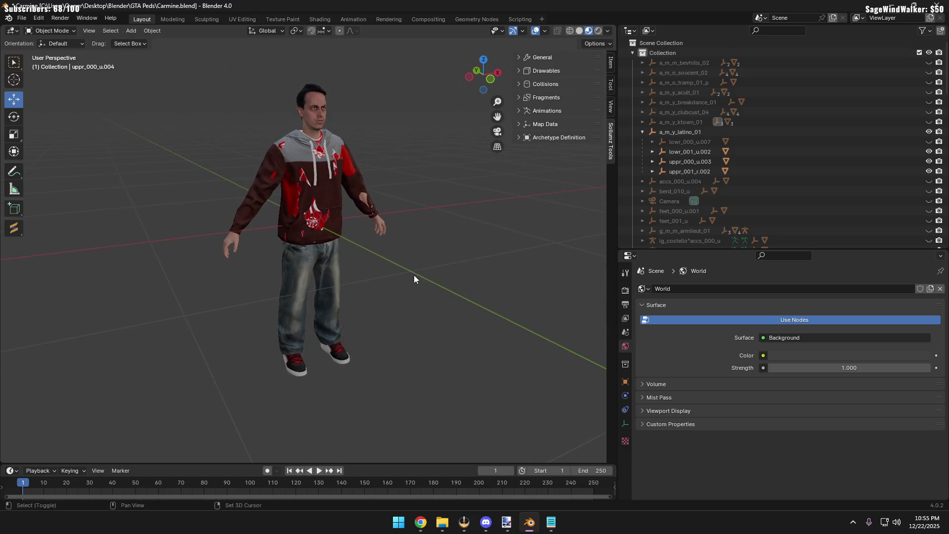
Delete the lowr_000_u.007 object and inspect the remaining jeans from front and back
{"action": "right_click", "coordinate": [775, 142]}
{"action": "left_click", "coordinate": [767, 139]}
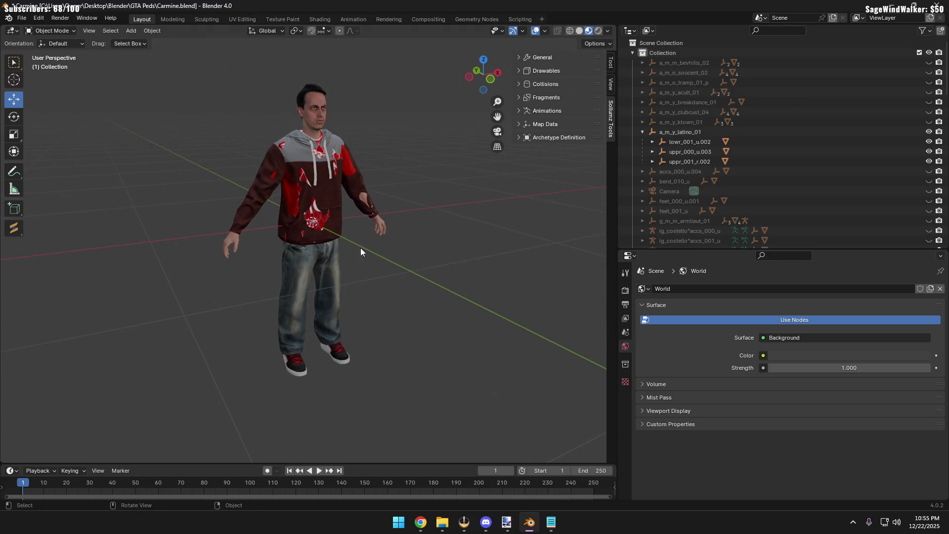
{"action": "left_click", "coordinate": [338, 256]}
{"action": "scroll", "coordinate": [338, 253], "scroll_direction": "up", "scroll_amount": 3}
{"action": "mouse_move", "coordinate": [447, 244]}
{"action": "middle_mouse_down"}
{"action": "mouse_move", "coordinate": [159, 212]}
{"action": "mouse_move", "coordinate": [287, 256]}
{"action": "mouse_move", "coordinate": [177, 264]}
{"action": "mouse_move", "coordinate": [339, 268]}
{"action": "middle_mouse_up"}
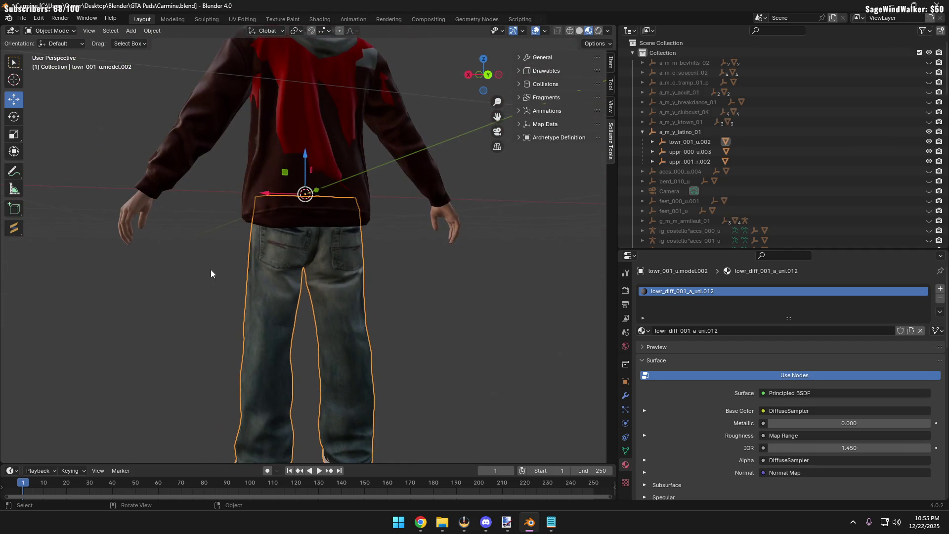
{"action": "mouse_move", "coordinate": [350, 307]}
{"action": "middle_mouse_down"}
{"action": "mouse_move", "coordinate": [302, 309]}
{"action": "mouse_move", "coordinate": [421, 313]}
{"action": "mouse_move", "coordinate": [395, 284]}
{"action": "middle_mouse_up"}
{"action": "scroll", "coordinate": [420, 313], "scroll_direction": "down", "scroll_amount": 4}
{"action": "mouse_move", "coordinate": [394, 289]}
{"action": "middle_mouse_down"}
{"action": "mouse_move", "coordinate": [417, 317]}
{"action": "mouse_move", "coordinate": [418, 304]}
{"action": "middle_mouse_up"}
{"action": "scroll", "coordinate": [415, 284], "scroll_direction": "up", "scroll_amount": 2}
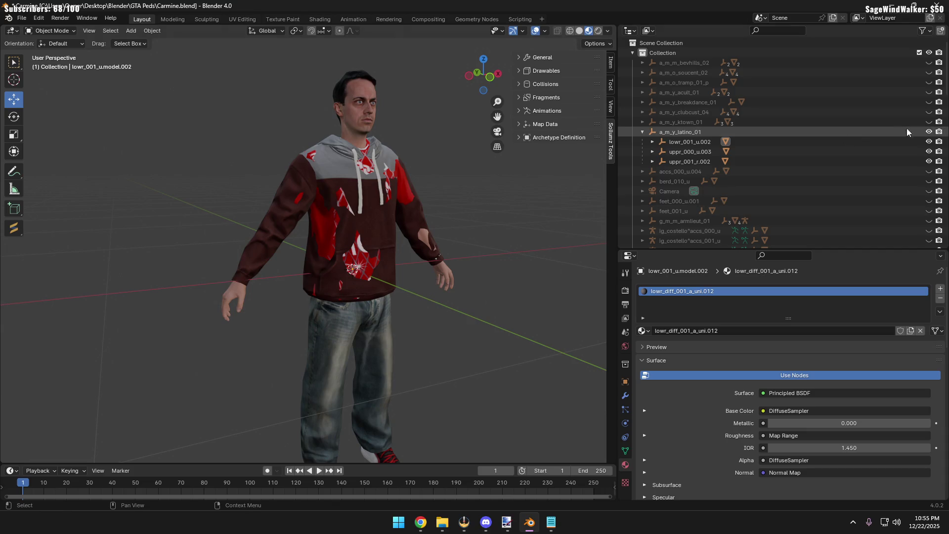
Hide and collapse a_m_y_latino_01, then make the accs_000_u.004 vest visible
{"action": "left_click", "coordinate": [929, 131], "text": "shift"}
{"action": "left_click", "coordinate": [643, 132]}
{"action": "left_click", "coordinate": [677, 142]}
{"action": "left_click", "coordinate": [929, 142]}
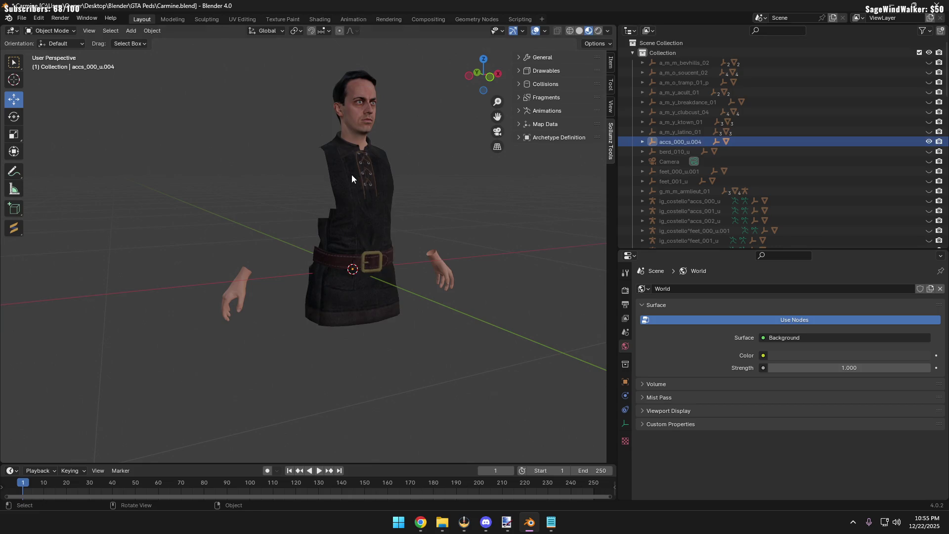
{"action": "scroll", "coordinate": [355, 171], "scroll_direction": "up", "scroll_amount": 4}
{"action": "scroll", "coordinate": [355, 171], "scroll_direction": "down", "scroll_amount": 5}
{"action": "mouse_move", "coordinate": [354, 173]}
{"action": "middle_mouse_down"}
{"action": "mouse_move", "coordinate": [320, 178]}
{"action": "mouse_move", "coordinate": [287, 202]}
{"action": "middle_mouse_up"}
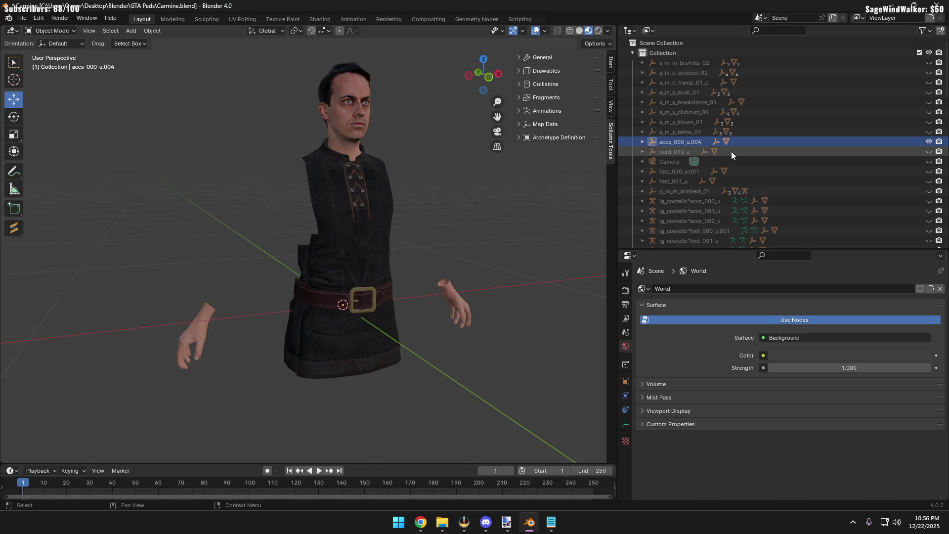
{"action": "mouse_move", "coordinate": [501, 186]}
{"action": "middle_mouse_down"}
{"action": "mouse_move", "coordinate": [288, 191]}
{"action": "mouse_move", "coordinate": [397, 187]}
{"action": "middle_mouse_up"}
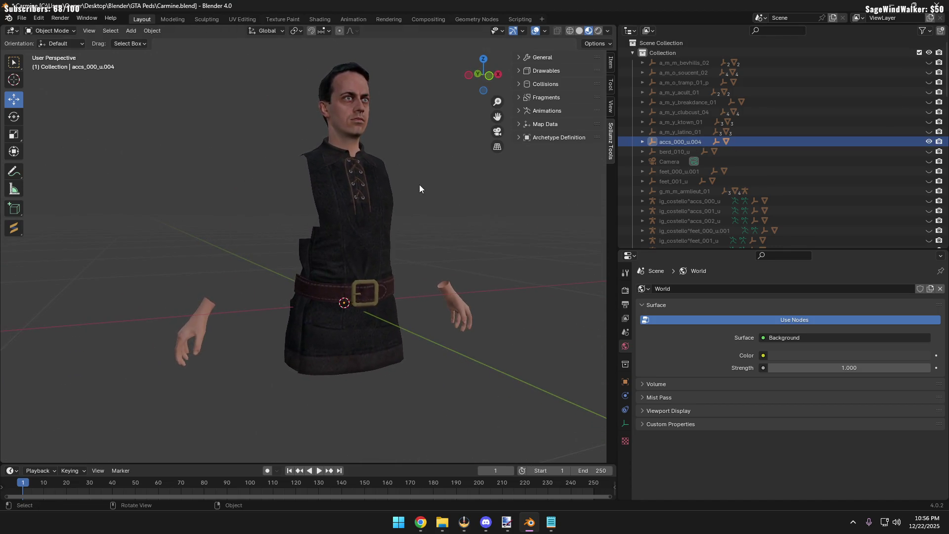
{"action": "scroll", "coordinate": [818, 159], "scroll_direction": "down", "scroll_amount": 4}
{"action": "scroll", "coordinate": [830, 141], "scroll_direction": "up", "scroll_amount": 2}
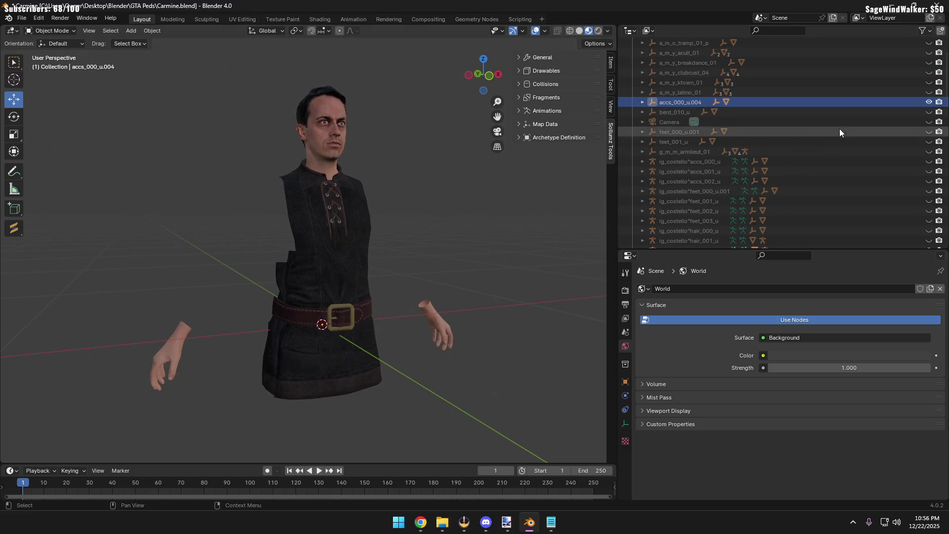
{"action": "left_click", "coordinate": [928, 102]}
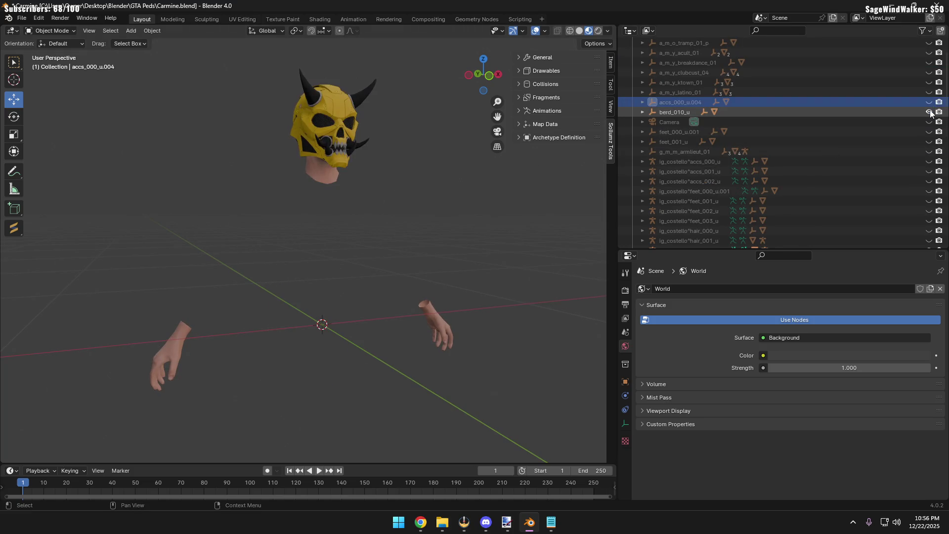
{"action": "middle_click_drag", "start_coordinate": [319, 170], "coordinate": [321, 199]}
{"action": "scroll", "coordinate": [320, 199], "scroll_direction": "up", "scroll_amount": 6}
{"action": "mouse_move", "coordinate": [356, 258]}
{"action": "middle_mouse_down"}
{"action": "mouse_move", "coordinate": [380, 241]}
{"action": "mouse_move", "coordinate": [313, 241]}
{"action": "mouse_move", "coordinate": [394, 239]}
{"action": "mouse_move", "coordinate": [455, 251]}
{"action": "middle_mouse_up"}
{"action": "scroll", "coordinate": [429, 229], "scroll_direction": "down", "scroll_amount": 2}
{"action": "scroll", "coordinate": [408, 257], "scroll_direction": "down", "scroll_amount": 1}
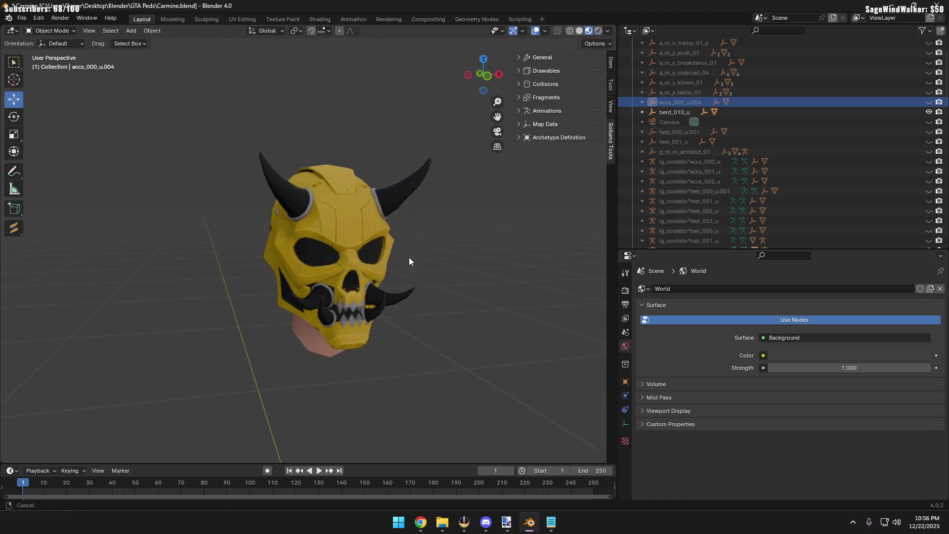
{"action": "left_click", "coordinate": [928, 111]}
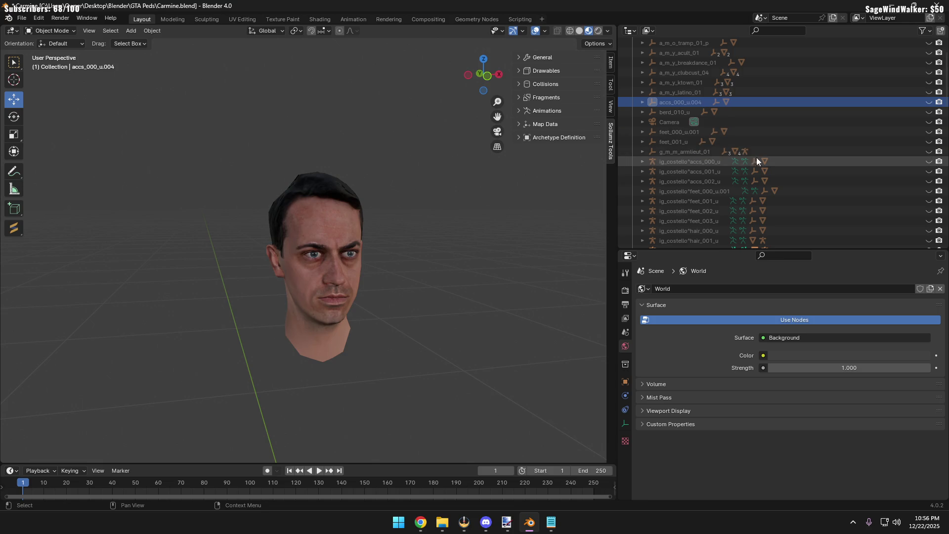
{"action": "left_click", "coordinate": [929, 102]}
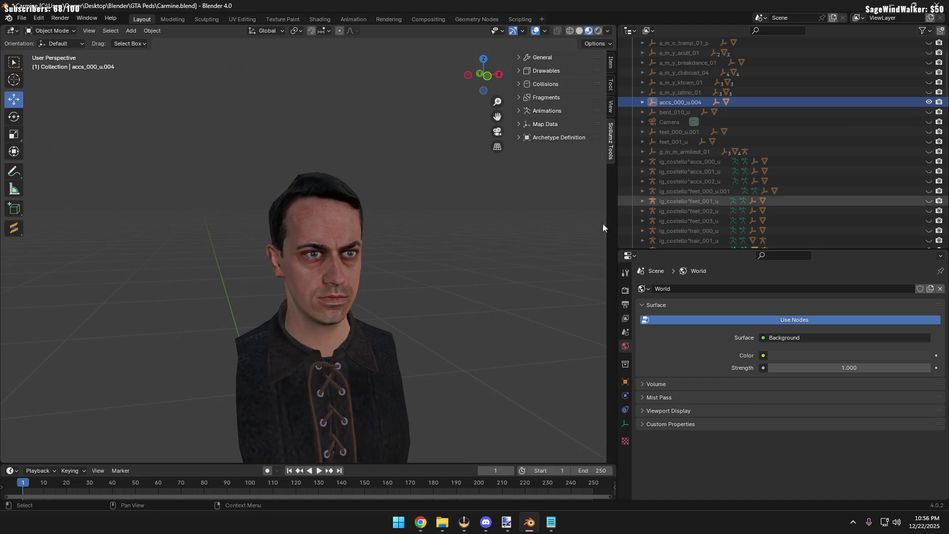
{"action": "scroll", "coordinate": [479, 186], "scroll_direction": "up", "scroll_amount": 2}
{"action": "scroll", "coordinate": [480, 185], "scroll_direction": "down", "scroll_amount": 4, "text": "shift"}
{"action": "scroll", "coordinate": [481, 185], "scroll_direction": "down", "scroll_amount": 1, "text": "shift"}
{"action": "scroll", "coordinate": [481, 188], "scroll_direction": "down", "scroll_amount": 1}
{"action": "scroll", "coordinate": [740, 211], "scroll_direction": "down", "scroll_amount": 3}
{"action": "scroll", "coordinate": [741, 205], "scroll_direction": "down", "scroll_amount": 4}
{"action": "scroll", "coordinate": [799, 181], "scroll_direction": "down", "scroll_amount": 4}
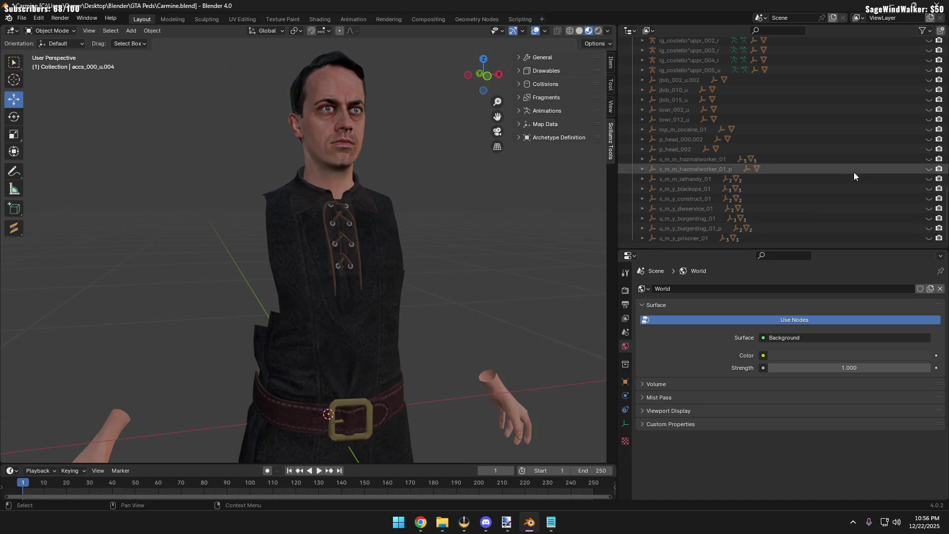
Show lowr_012_u and the jbib_002_u.002 long coat and check the coat's material
{"action": "left_click", "coordinate": [930, 120]}
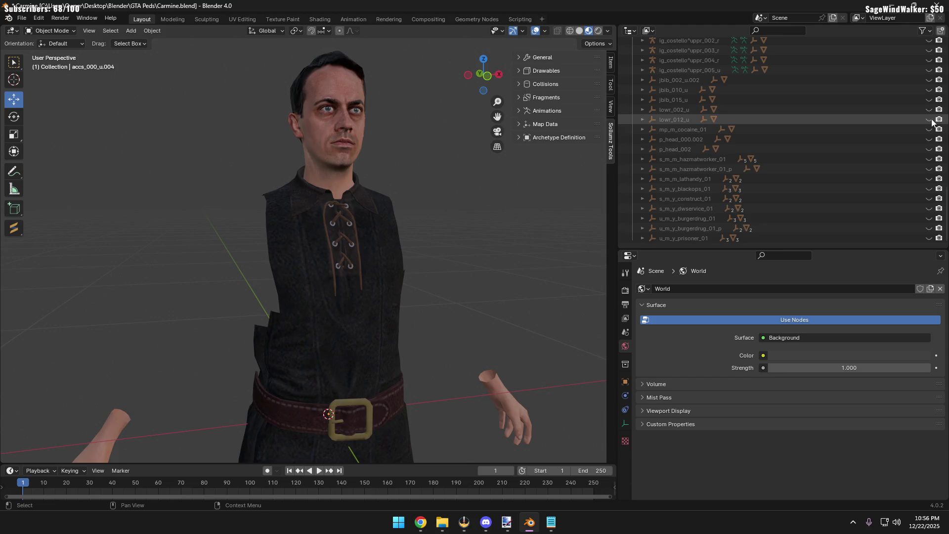
{"action": "left_click", "coordinate": [929, 79]}
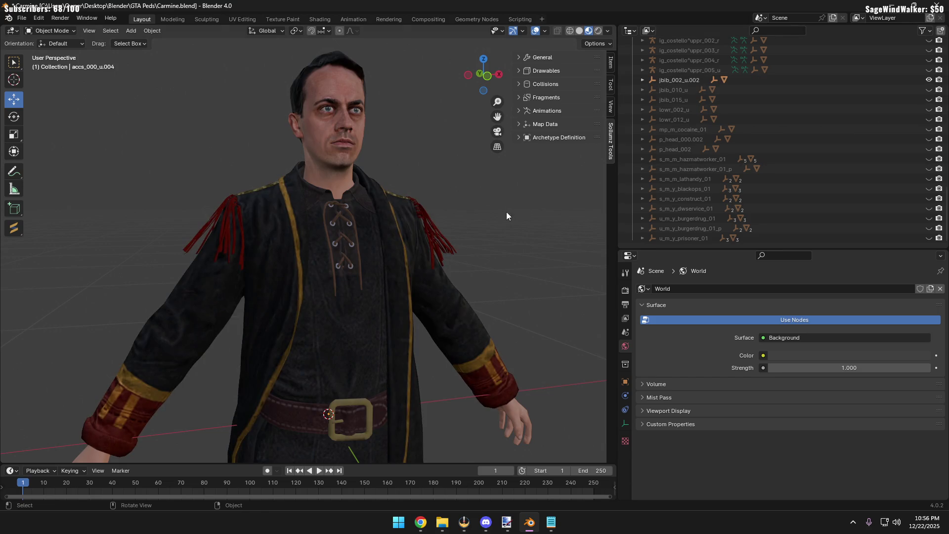
{"action": "mouse_move", "coordinate": [292, 241]}
{"action": "middle_mouse_down"}
{"action": "mouse_move", "coordinate": [310, 246]}
{"action": "mouse_move", "coordinate": [242, 275]}
{"action": "mouse_move", "coordinate": [351, 278]}
{"action": "mouse_move", "coordinate": [285, 306]}
{"action": "middle_mouse_up"}
{"action": "scroll", "coordinate": [323, 243], "scroll_direction": "up", "scroll_amount": 2}
{"action": "left_click", "coordinate": [280, 250]}
{"action": "scroll", "coordinate": [320, 254], "scroll_direction": "down", "scroll_amount": 3}
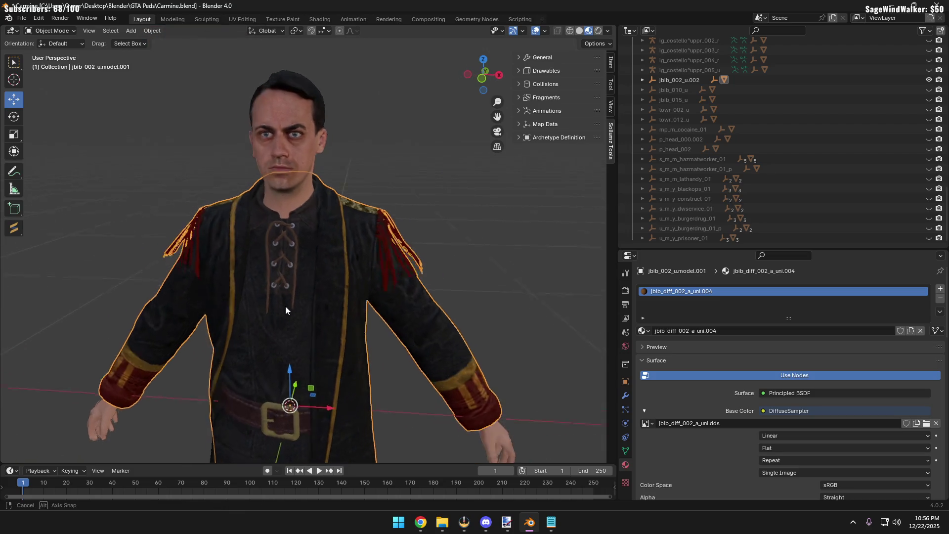
{"action": "left_click", "coordinate": [115, 266]}
{"action": "mouse_move", "coordinate": [115, 270]}
{"action": "middle_mouse_down"}
{"action": "mouse_move", "coordinate": [269, 253]}
{"action": "mouse_move", "coordinate": [317, 303]}
{"action": "middle_mouse_up"}
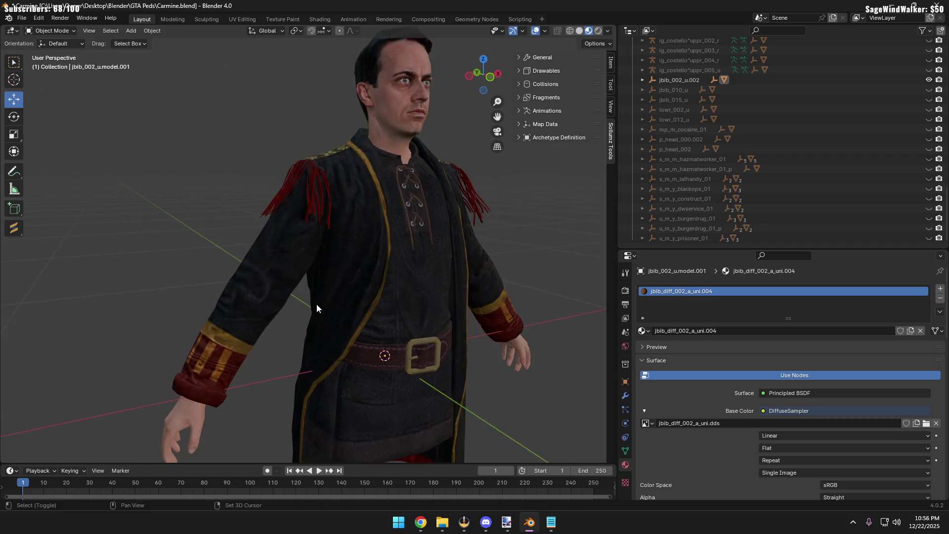
{"action": "scroll", "coordinate": [317, 303], "scroll_direction": "up", "scroll_amount": 3}
{"action": "scroll", "coordinate": [414, 399], "scroll_direction": "down", "scroll_amount": 3, "text": "shift"}
{"action": "scroll", "coordinate": [361, 396], "scroll_direction": "down", "scroll_amount": 2}
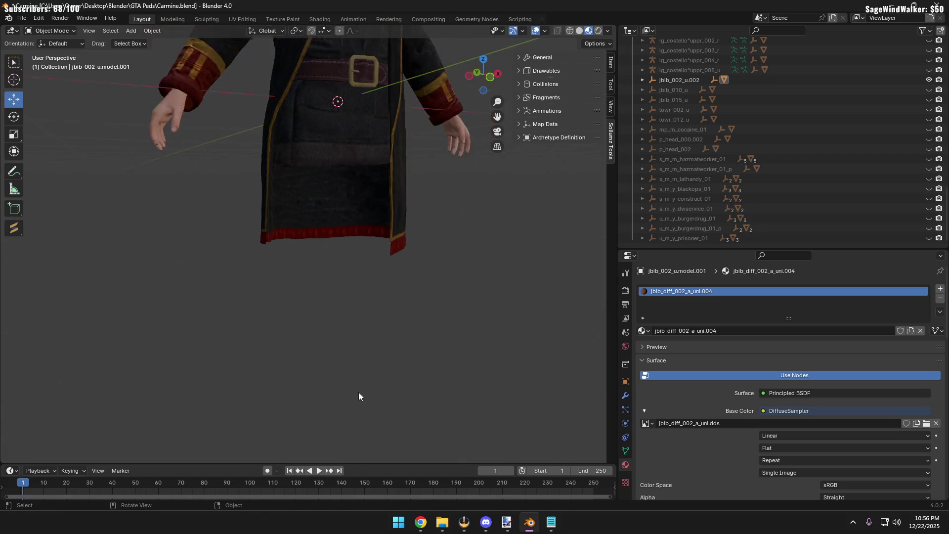
{"action": "scroll", "coordinate": [353, 460], "scroll_direction": "down", "scroll_amount": 3}
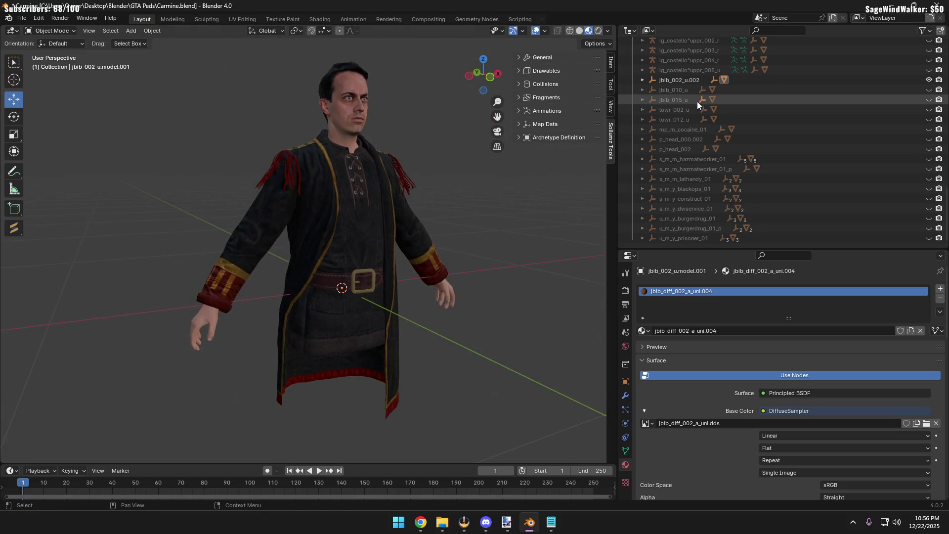
Add the lowr_002_u trousers, inspect all round, then hide the coat and trousers with H
{"action": "left_click", "coordinate": [928, 109]}
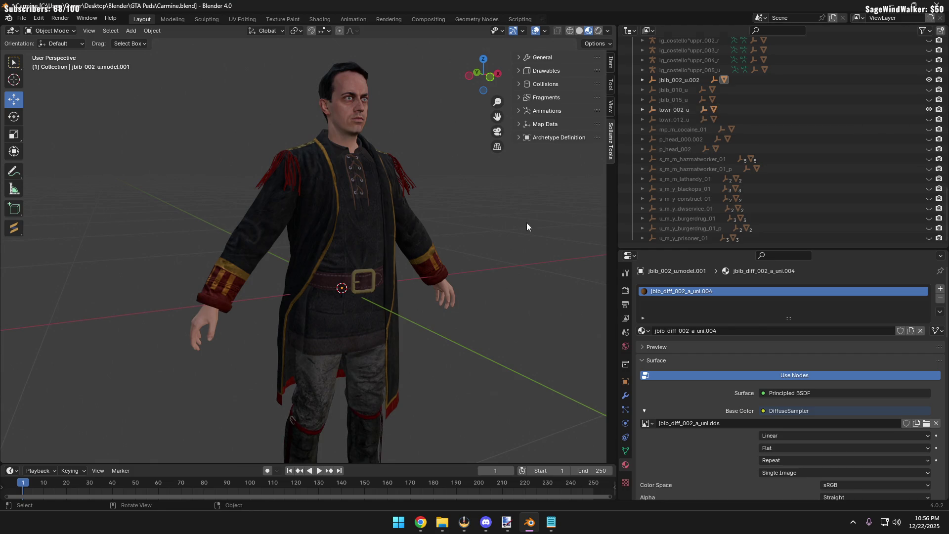
{"action": "middle_click_drag", "start_coordinate": [527, 223], "coordinate": [472, 143], "text": "shift"}
{"action": "mouse_move", "coordinate": [431, 227]}
{"action": "middle_mouse_down"}
{"action": "mouse_move", "coordinate": [403, 318]}
{"action": "mouse_move", "coordinate": [334, 139]}
{"action": "middle_mouse_up"}
{"action": "scroll", "coordinate": [397, 295], "scroll_direction": "down", "scroll_amount": 1}
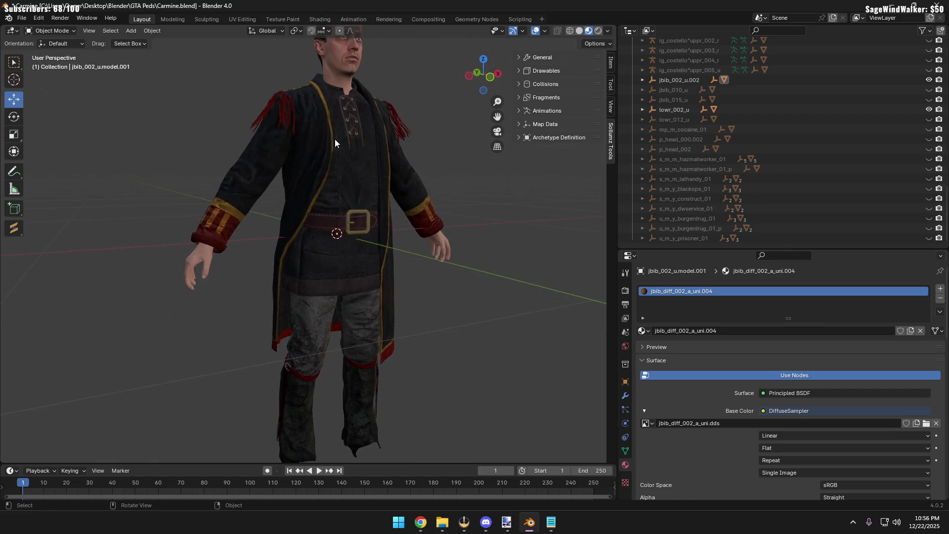
{"action": "scroll", "coordinate": [348, 268], "scroll_direction": "up", "scroll_amount": 2}
{"action": "scroll", "coordinate": [300, 259], "scroll_direction": "up", "scroll_amount": 3}
{"action": "scroll", "coordinate": [300, 259], "scroll_direction": "down", "scroll_amount": 4}
{"action": "scroll", "coordinate": [280, 265], "scroll_direction": "down", "scroll_amount": 1}
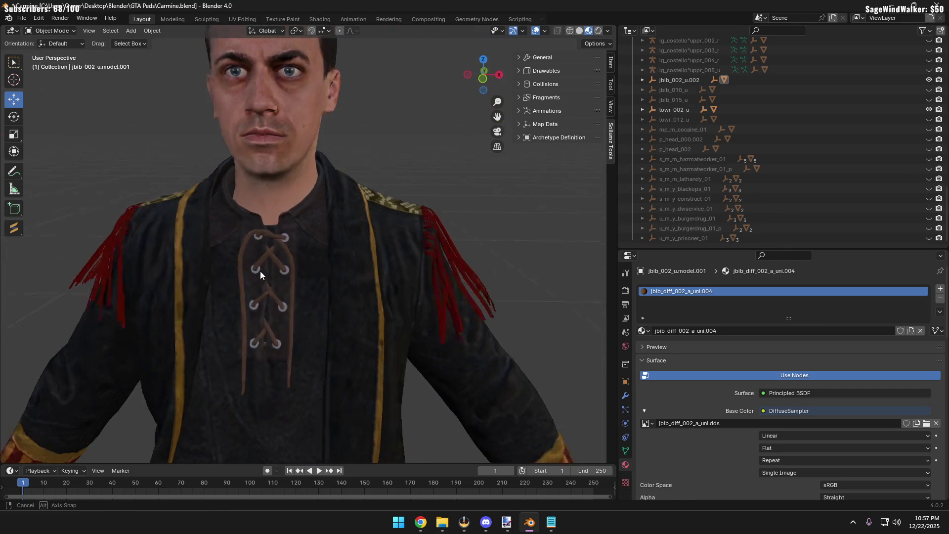
{"action": "scroll", "coordinate": [261, 270], "scroll_direction": "down", "scroll_amount": 1}
{"action": "scroll", "coordinate": [287, 280], "scroll_direction": "down", "scroll_amount": 2}
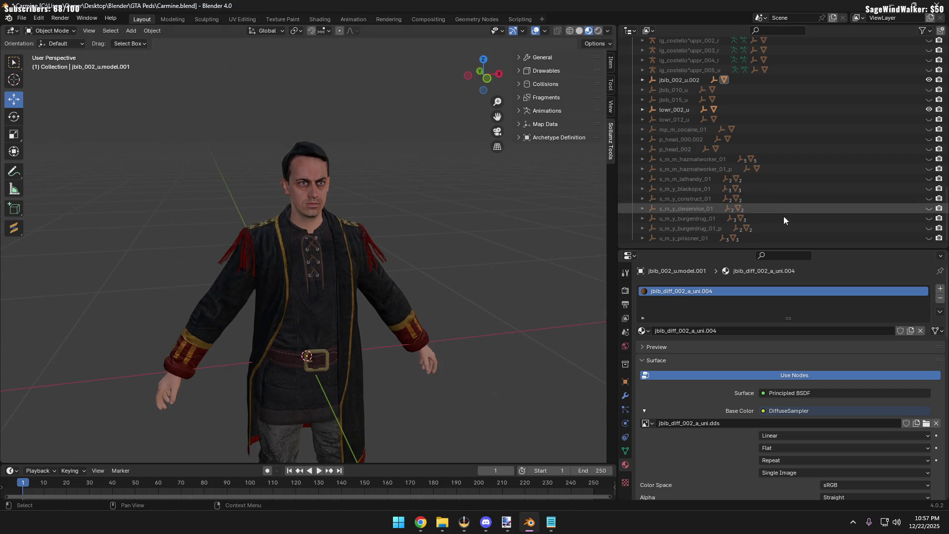
{"action": "middle_click_drag", "start_coordinate": [301, 299], "coordinate": [364, 348]}
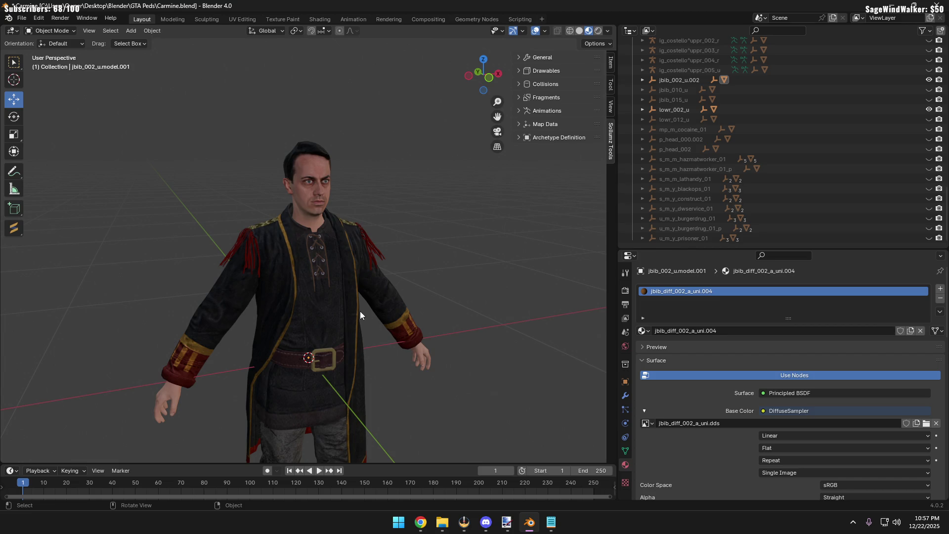
{"action": "mouse_move", "coordinate": [360, 311]}
{"action": "middle_mouse_down"}
{"action": "mouse_move", "coordinate": [248, 320]}
{"action": "mouse_move", "coordinate": [116, 311]}
{"action": "mouse_move", "coordinate": [225, 304]}
{"action": "middle_mouse_up"}
{"action": "scroll", "coordinate": [229, 308], "scroll_direction": "up", "scroll_amount": 2}
{"action": "scroll", "coordinate": [226, 305], "scroll_direction": "down", "scroll_amount": 3}
{"action": "scroll", "coordinate": [227, 303], "scroll_direction": "up", "scroll_amount": 1}
{"action": "scroll", "coordinate": [226, 299], "scroll_direction": "up", "scroll_amount": 2}
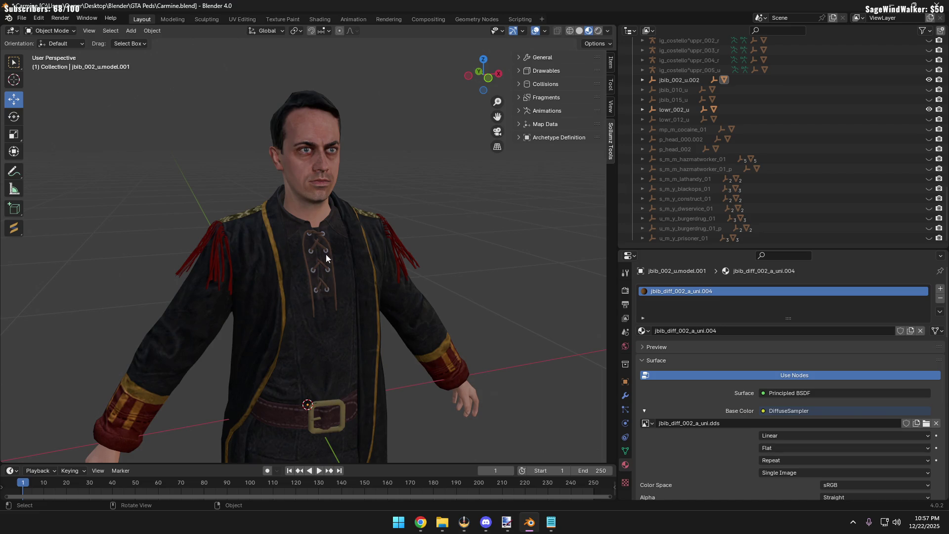
{"action": "mouse_move", "coordinate": [328, 241]}
{"action": "middle_mouse_down"}
{"action": "mouse_move", "coordinate": [320, 247]}
{"action": "mouse_move", "coordinate": [459, 245]}
{"action": "middle_mouse_up"}
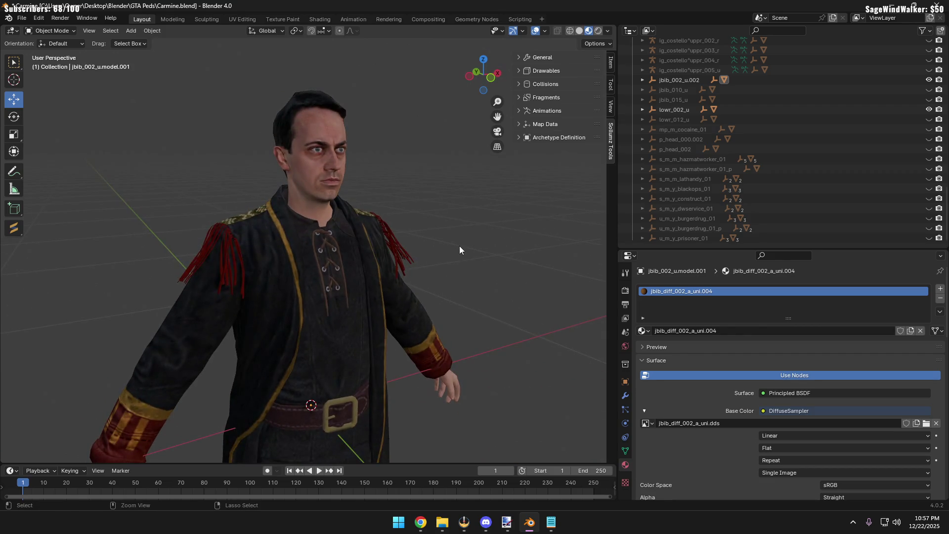
{"action": "key", "text": "h"}
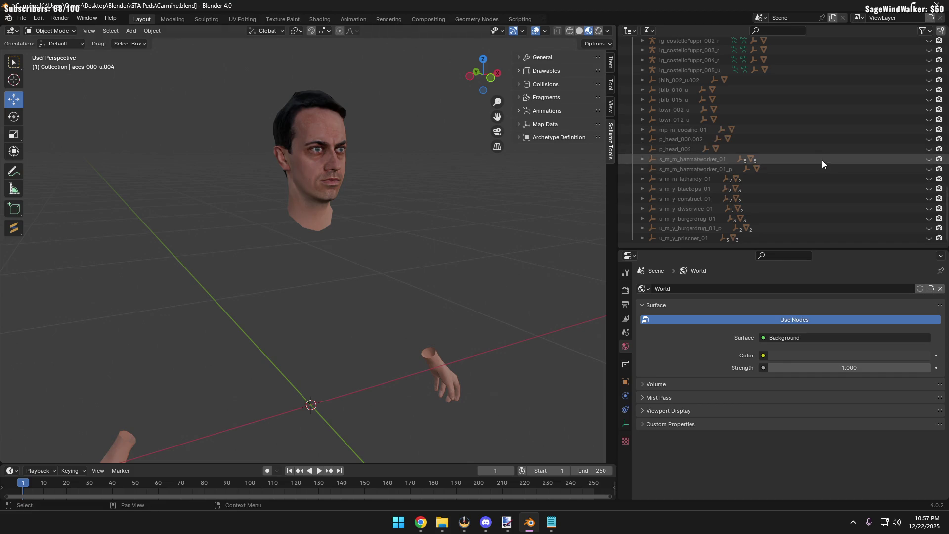
Show the green jbib_010_u turtleneck and try the bevhills_02 lowr_000_u.002 jeans with it
{"action": "left_click", "coordinate": [929, 90]}
{"action": "left_click", "coordinate": [928, 90]}
{"action": "left_click", "coordinate": [929, 80]}
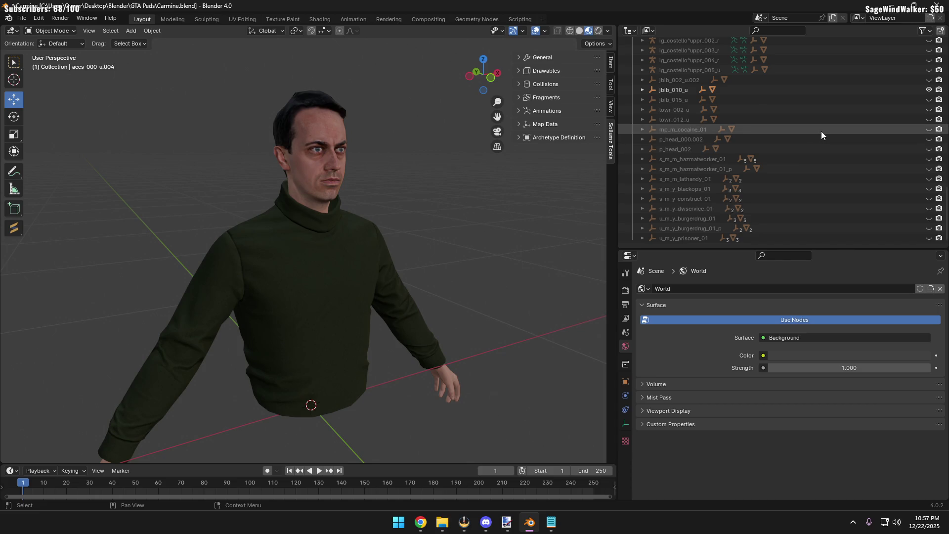
{"action": "scroll", "coordinate": [821, 131], "scroll_direction": "up", "scroll_amount": 5}
{"action": "scroll", "coordinate": [853, 112], "scroll_direction": "up", "scroll_amount": 5}
{"action": "scroll", "coordinate": [896, 95], "scroll_direction": "up", "scroll_amount": 3}
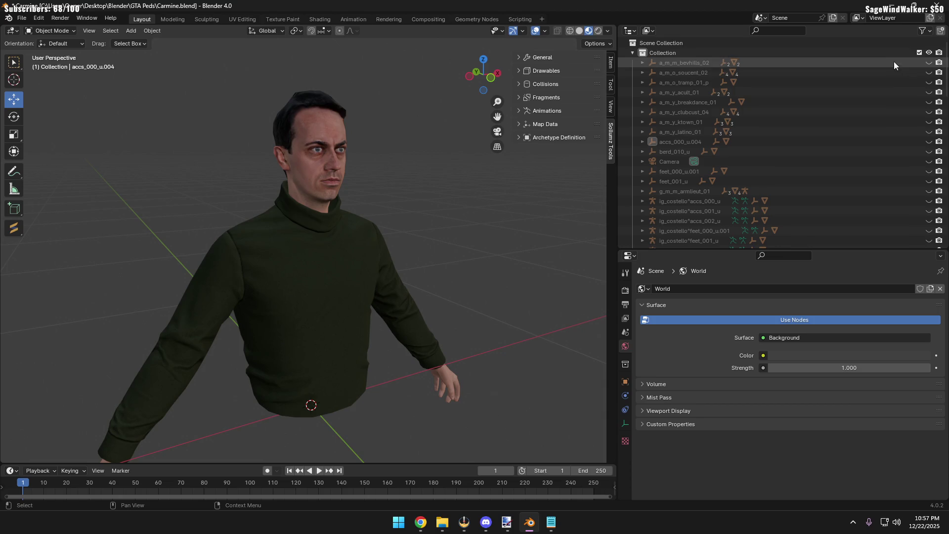
{"action": "left_click", "coordinate": [642, 63]}
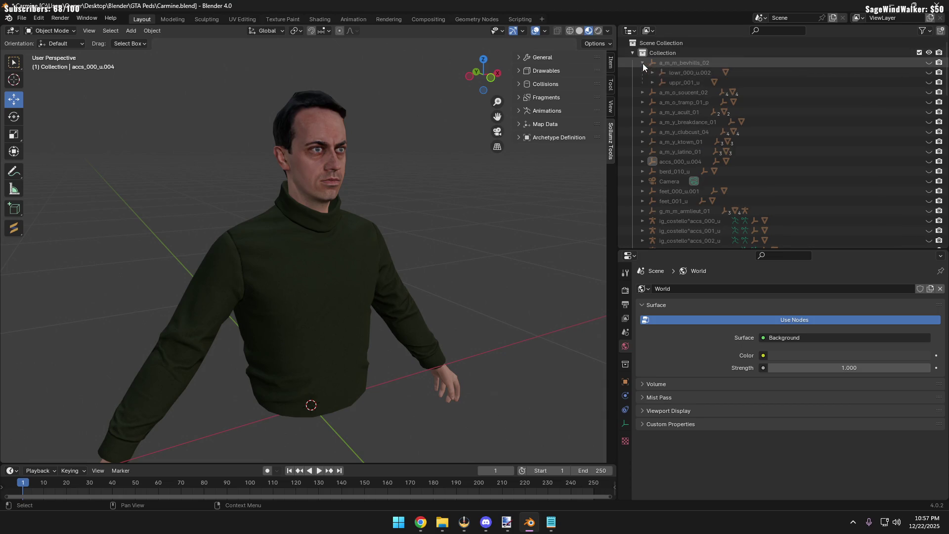
{"action": "left_click", "coordinate": [928, 72]}
{"action": "mouse_move", "coordinate": [357, 290]}
{"action": "middle_mouse_down"}
{"action": "mouse_move", "coordinate": [355, 265]}
{"action": "mouse_move", "coordinate": [472, 263]}
{"action": "mouse_move", "coordinate": [369, 255]}
{"action": "middle_mouse_up"}
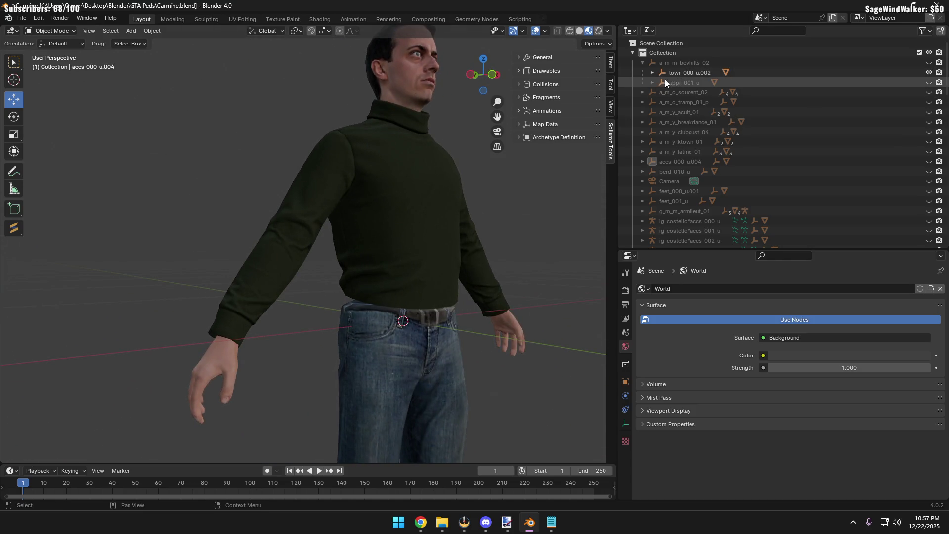
{"action": "left_click", "coordinate": [928, 73]}
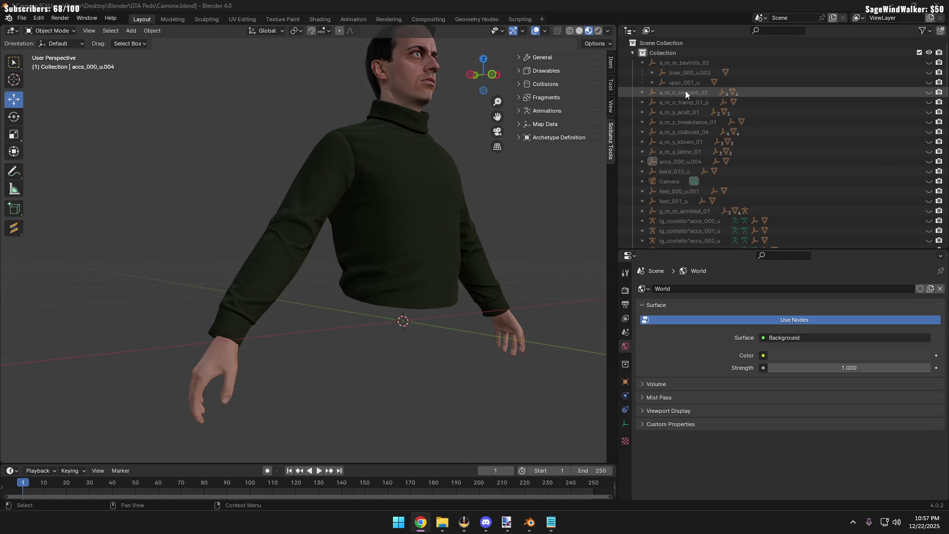
Expand a_m_o_soucent_02 and pair its lowr_000_u.009 distressed jeans with the turtleneck
{"action": "left_click", "coordinate": [642, 93]}
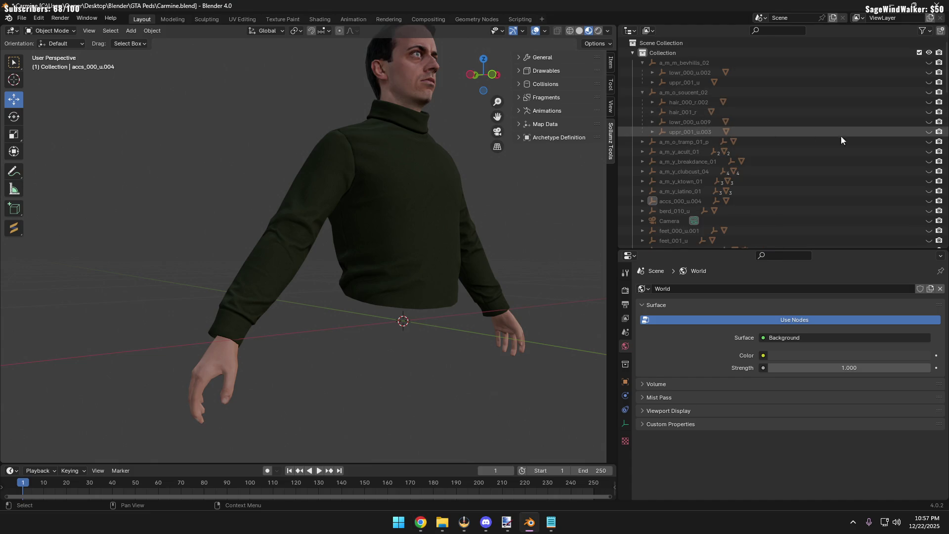
{"action": "left_click", "coordinate": [929, 122]}
{"action": "middle_click_drag", "start_coordinate": [519, 201], "coordinate": [538, 178]}
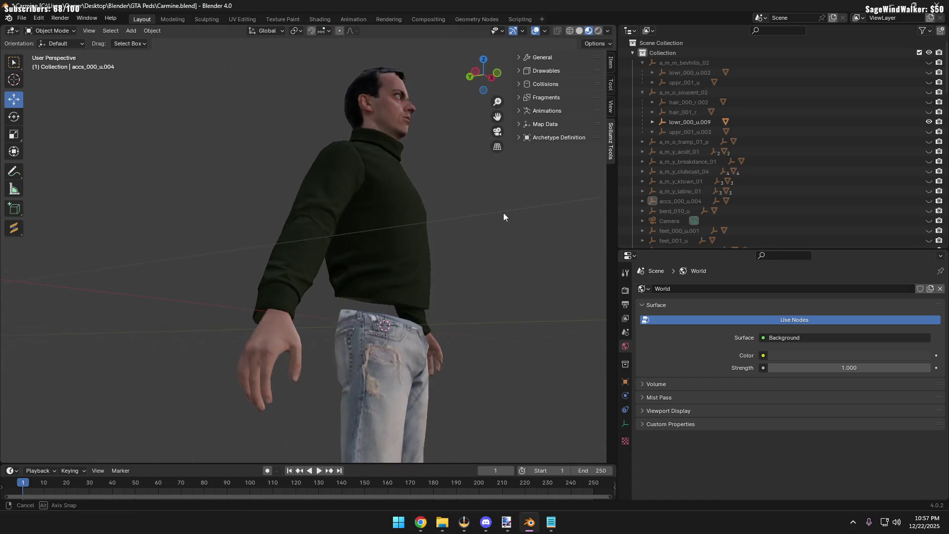
Hide lowr_000_u.009 and try the a_m_y_clubcust_04 lowr_001_u.004 beige trousers
{"action": "left_click", "coordinate": [928, 122]}
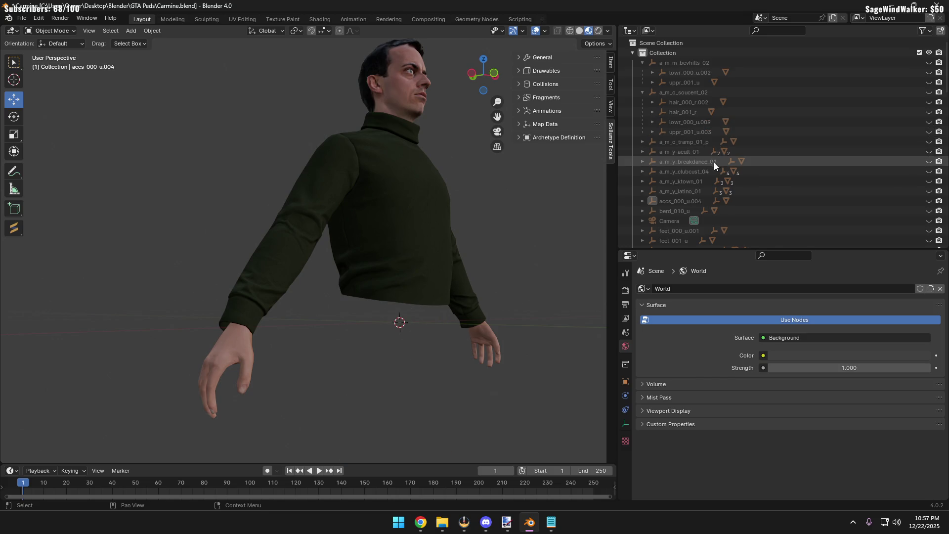
{"action": "left_click", "coordinate": [642, 172]}
{"action": "left_click", "coordinate": [929, 181]}
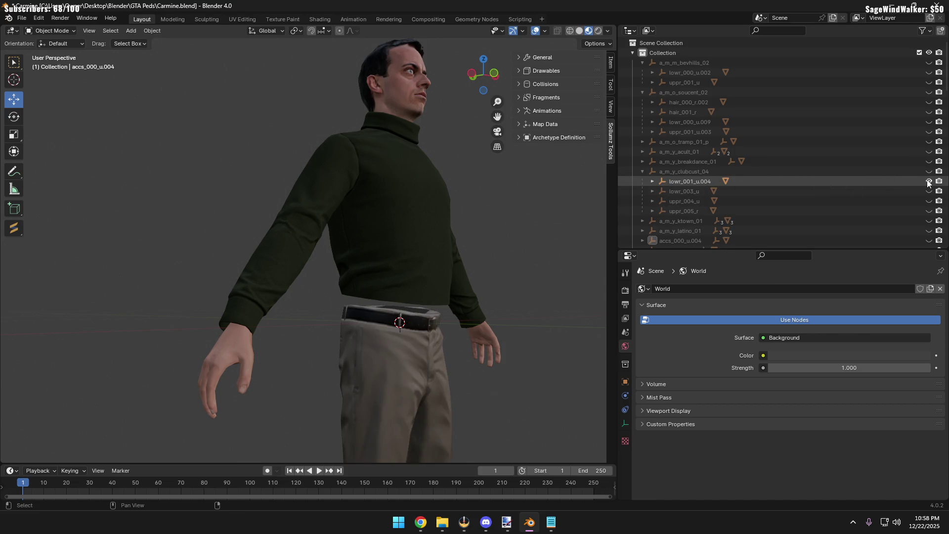
{"action": "mouse_move", "coordinate": [456, 257]}
{"action": "middle_mouse_down"}
{"action": "mouse_move", "coordinate": [467, 228]}
{"action": "mouse_move", "coordinate": [386, 247]}
{"action": "mouse_move", "coordinate": [512, 258]}
{"action": "middle_mouse_up"}
Swap to lowr_003_u jeans, hide them, then show a_m_y_ktown_01's lowr_000_u.008 belted jeans
{"action": "left_click", "coordinate": [929, 181]}
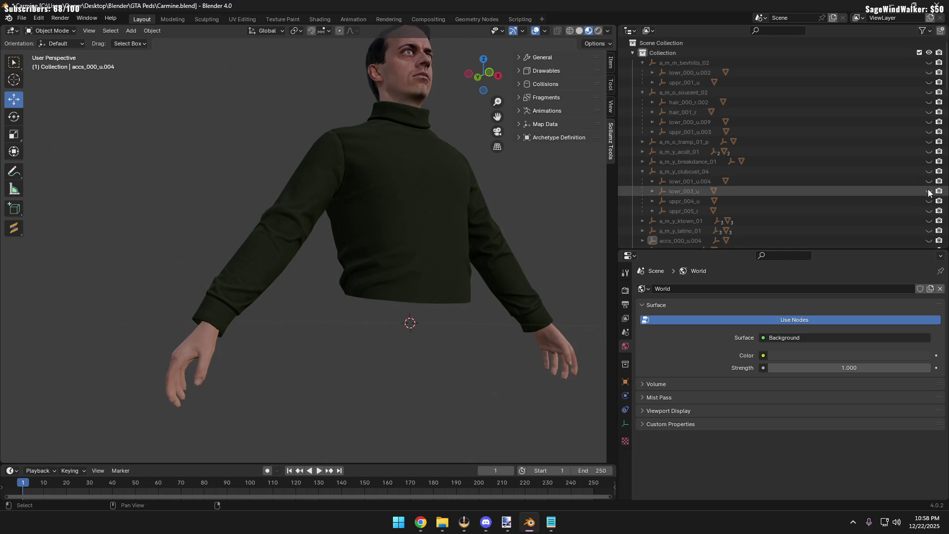
{"action": "mouse_move", "coordinate": [338, 336]}
{"action": "middle_mouse_down"}
{"action": "mouse_move", "coordinate": [436, 329]}
{"action": "mouse_move", "coordinate": [240, 347]}
{"action": "mouse_move", "coordinate": [347, 362]}
{"action": "middle_mouse_up"}
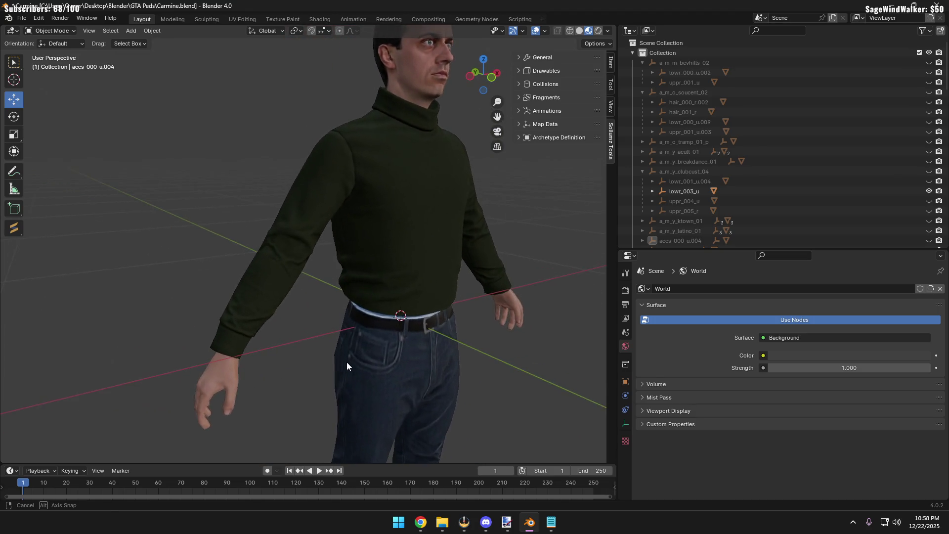
{"action": "left_click", "coordinate": [928, 191]}
{"action": "scroll", "coordinate": [927, 194], "scroll_direction": "down", "scroll_amount": 2}
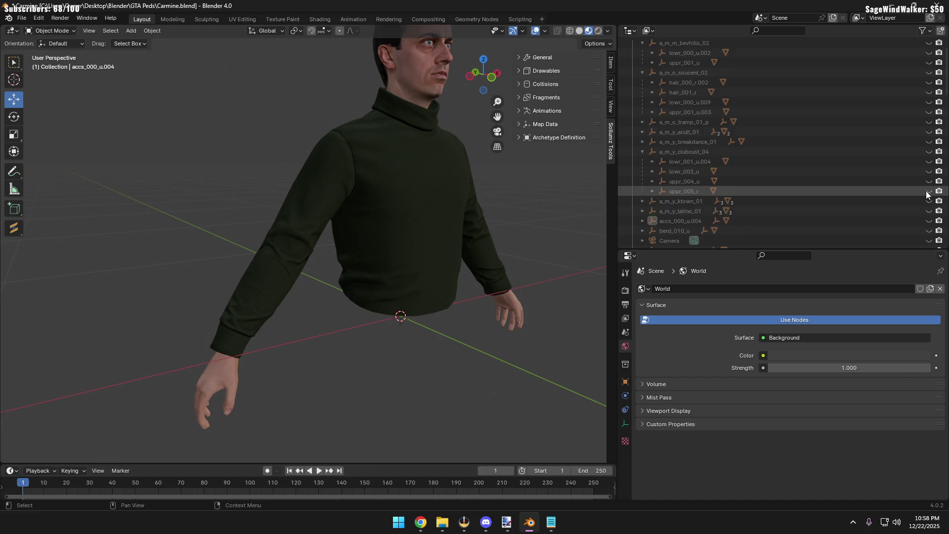
{"action": "left_click", "coordinate": [642, 181]}
{"action": "scroll", "coordinate": [663, 179], "scroll_direction": "down", "scroll_amount": 2}
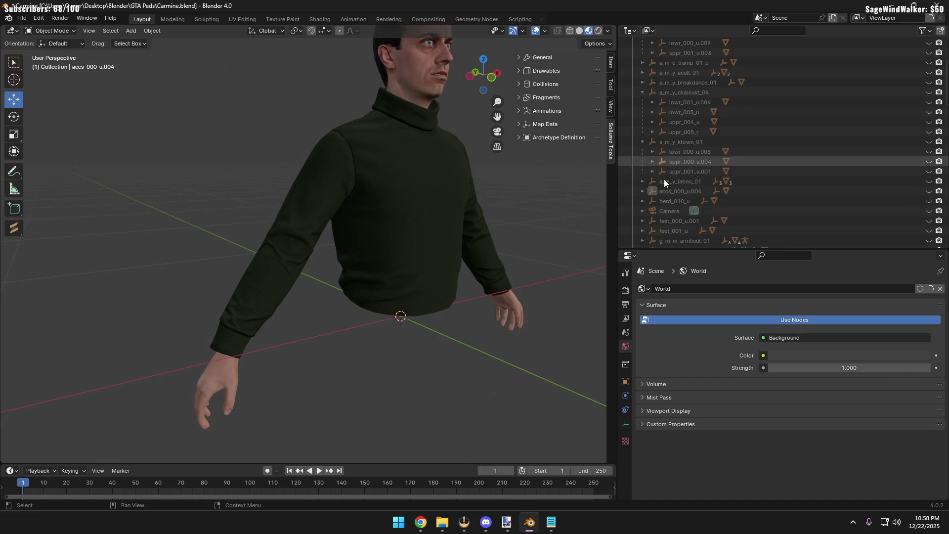
{"action": "left_click", "coordinate": [928, 152]}
Hide the lowr_000_u.008 jeans and briefly compare, then hide, the latino lowr_001_u.002 jeans
{"action": "mouse_move", "coordinate": [444, 312]}
{"action": "middle_mouse_down"}
{"action": "mouse_move", "coordinate": [494, 325]}
{"action": "mouse_move", "coordinate": [346, 328]}
{"action": "mouse_move", "coordinate": [286, 316]}
{"action": "mouse_move", "coordinate": [265, 326]}
{"action": "mouse_move", "coordinate": [268, 359]}
{"action": "mouse_move", "coordinate": [295, 340]}
{"action": "mouse_move", "coordinate": [298, 318]}
{"action": "mouse_move", "coordinate": [246, 299]}
{"action": "mouse_move", "coordinate": [204, 309]}
{"action": "mouse_move", "coordinate": [195, 337]}
{"action": "mouse_move", "coordinate": [491, 368]}
{"action": "mouse_move", "coordinate": [308, 361]}
{"action": "mouse_move", "coordinate": [343, 358]}
{"action": "mouse_move", "coordinate": [327, 362]}
{"action": "mouse_move", "coordinate": [364, 336]}
{"action": "middle_mouse_up"}
{"action": "scroll", "coordinate": [386, 348], "scroll_direction": "down", "scroll_amount": 2}
{"action": "scroll", "coordinate": [385, 349], "scroll_direction": "up", "scroll_amount": 2}
{"action": "scroll", "coordinate": [343, 358], "scroll_direction": "up", "scroll_amount": 2}
{"action": "scroll", "coordinate": [361, 355], "scroll_direction": "up", "scroll_amount": 1}
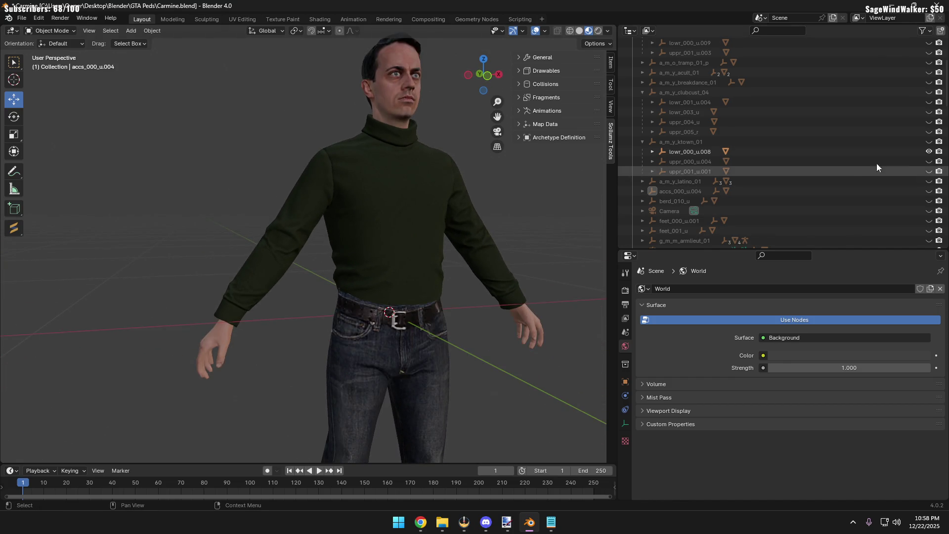
{"action": "left_click", "coordinate": [928, 153]}
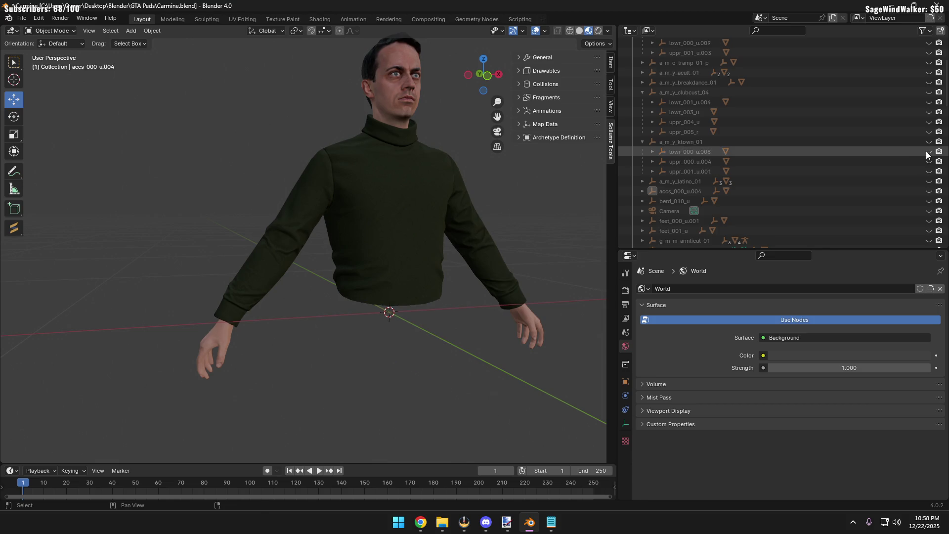
{"action": "left_click", "coordinate": [643, 181]}
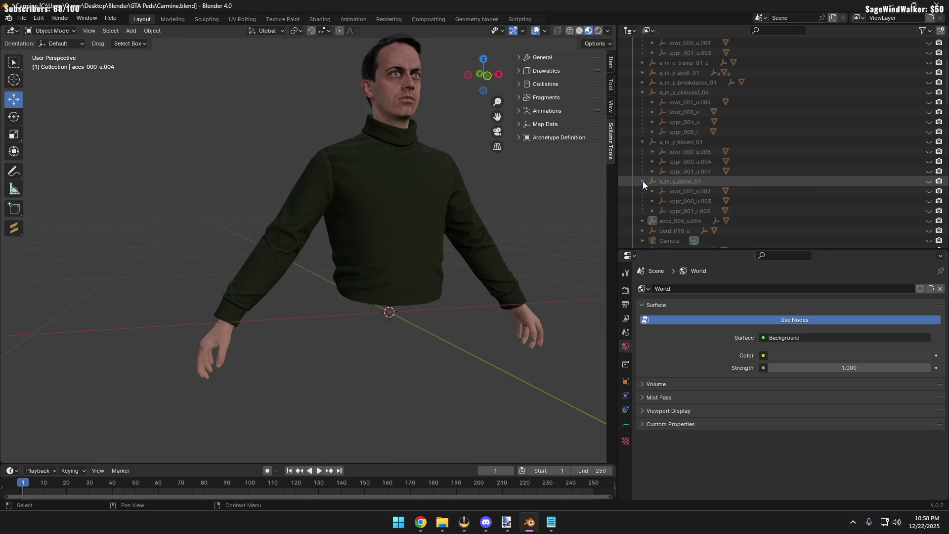
{"action": "left_click", "coordinate": [929, 192]}
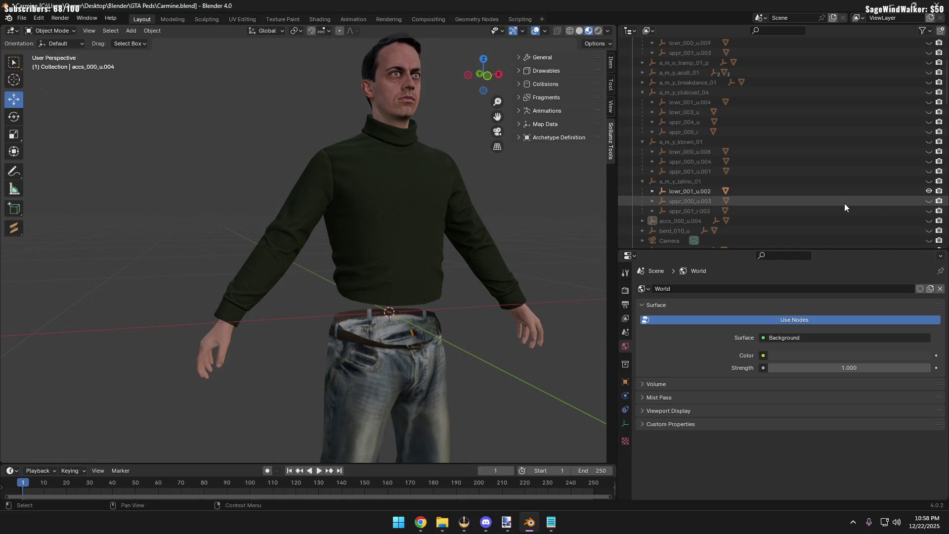
{"action": "scroll", "coordinate": [394, 313], "scroll_direction": "down", "scroll_amount": 3}
{"action": "scroll", "coordinate": [398, 318], "scroll_direction": "up", "scroll_amount": 2}
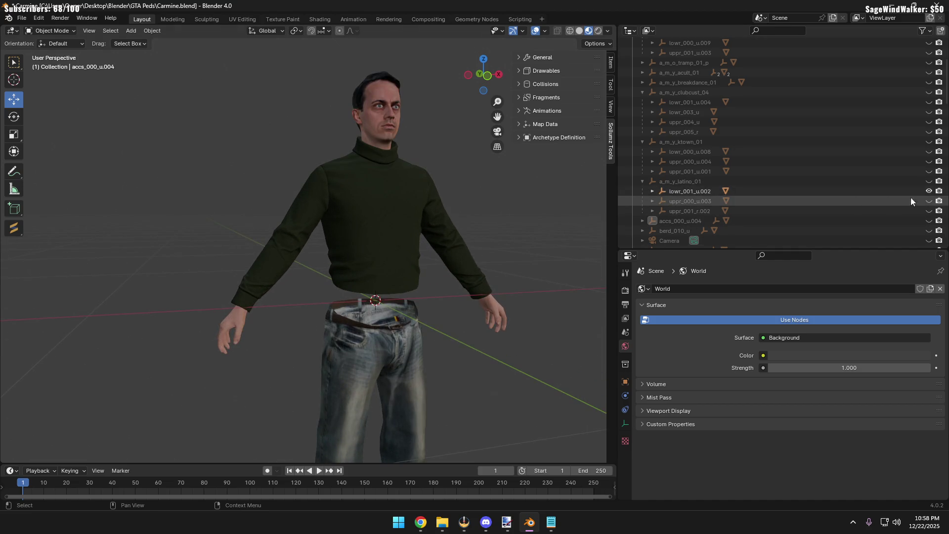
{"action": "left_click", "coordinate": [928, 192]}
{"action": "scroll", "coordinate": [800, 185], "scroll_direction": "down", "scroll_amount": 3}
{"action": "scroll", "coordinate": [680, 174], "scroll_direction": "down", "scroll_amount": 2}
{"action": "scroll", "coordinate": [743, 185], "scroll_direction": "down", "scroll_amount": 2}
{"action": "scroll", "coordinate": [738, 205], "scroll_direction": "down", "scroll_amount": 3}
{"action": "scroll", "coordinate": [756, 184], "scroll_direction": "down", "scroll_amount": 2}
{"action": "scroll", "coordinate": [751, 183], "scroll_direction": "down", "scroll_amount": 3}
{"action": "scroll", "coordinate": [732, 200], "scroll_direction": "down", "scroll_amount": 2}
{"action": "scroll", "coordinate": [697, 206], "scroll_direction": "down", "scroll_amount": 2}
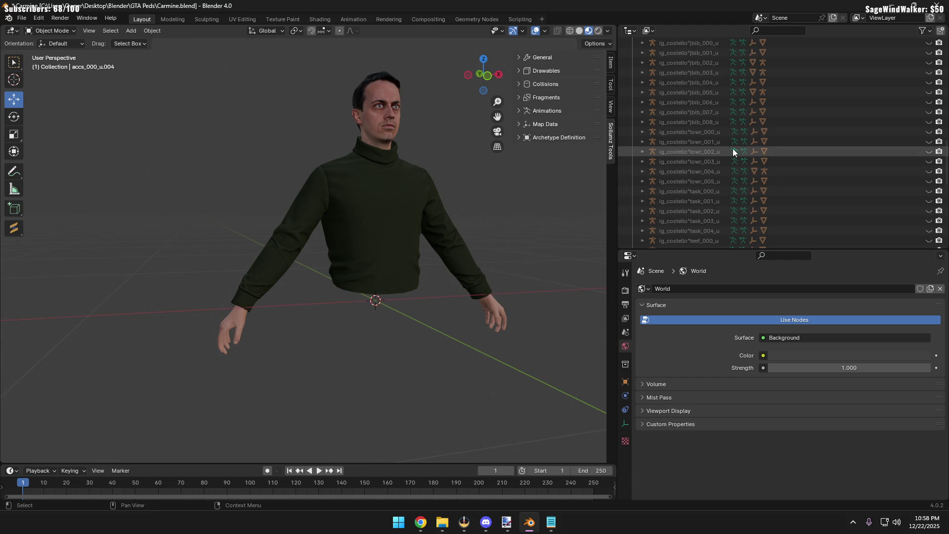
Show the magenta ig_costello^lowr_001_u trousers and expand their material's Base Color image settings
{"action": "left_click", "coordinate": [928, 141]}
{"action": "mouse_move", "coordinate": [479, 285]}
{"action": "middle_mouse_down"}
{"action": "mouse_move", "coordinate": [511, 290]}
{"action": "mouse_move", "coordinate": [450, 303]}
{"action": "mouse_move", "coordinate": [454, 233]}
{"action": "mouse_move", "coordinate": [430, 272]}
{"action": "mouse_move", "coordinate": [341, 280]}
{"action": "mouse_move", "coordinate": [441, 299]}
{"action": "middle_mouse_up"}
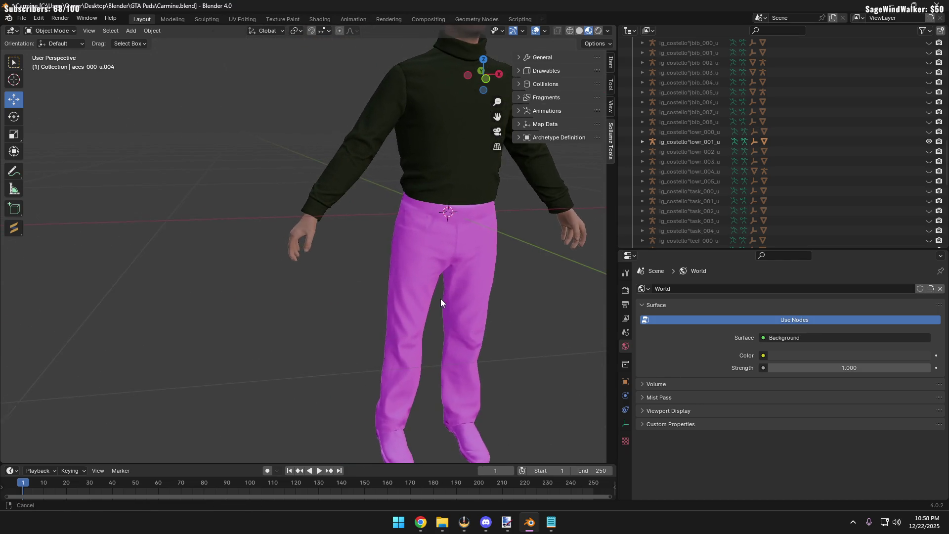
{"action": "left_click", "coordinate": [497, 249]}
{"action": "left_click", "coordinate": [770, 392]}
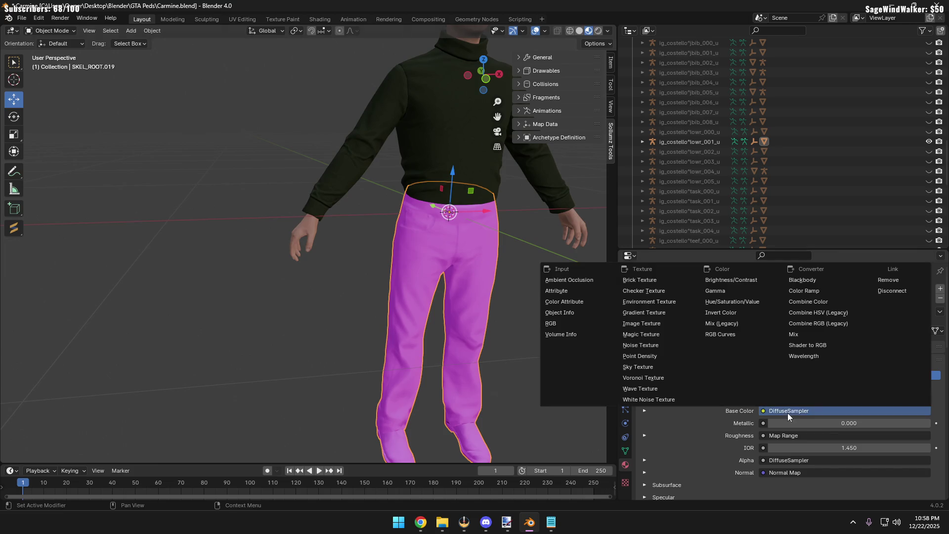
{"action": "left_click", "coordinate": [644, 410]}
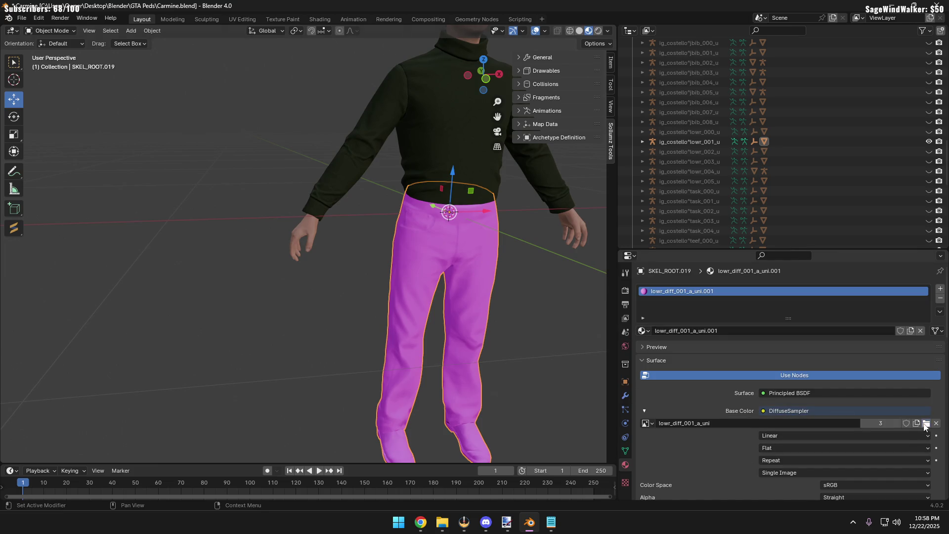
{"action": "left_click", "coordinate": [926, 424]}
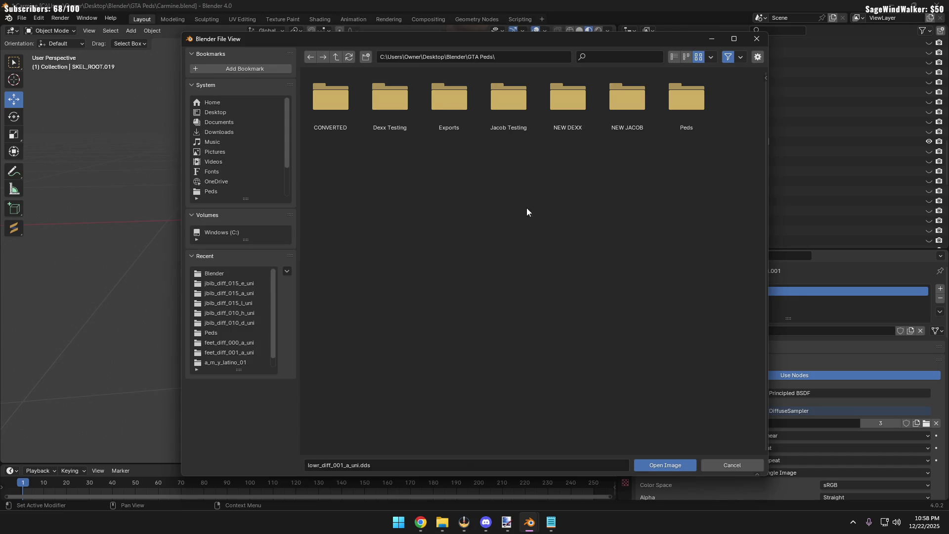
Navigate the file browser to ig_costello > CARMINEBREAKDOWN, shown as a detailed list
{"action": "double_click", "coordinate": [707, 96]}
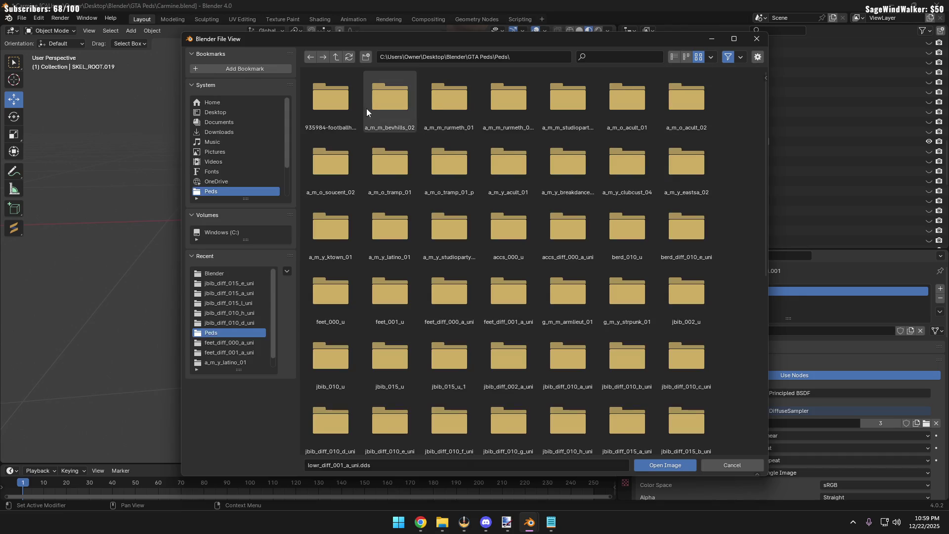
{"action": "left_click", "coordinate": [335, 57]}
{"action": "left_click", "coordinate": [335, 58]}
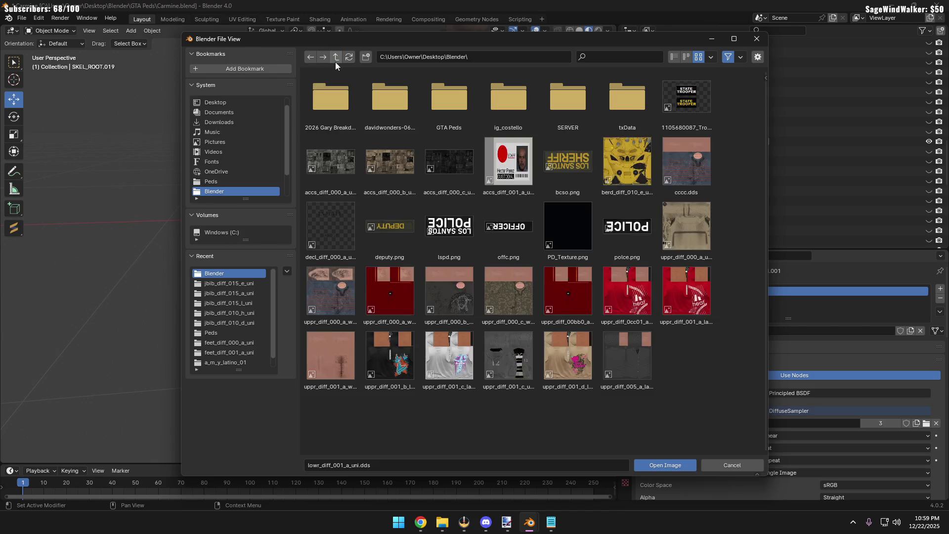
{"action": "left_click", "coordinate": [331, 100]}
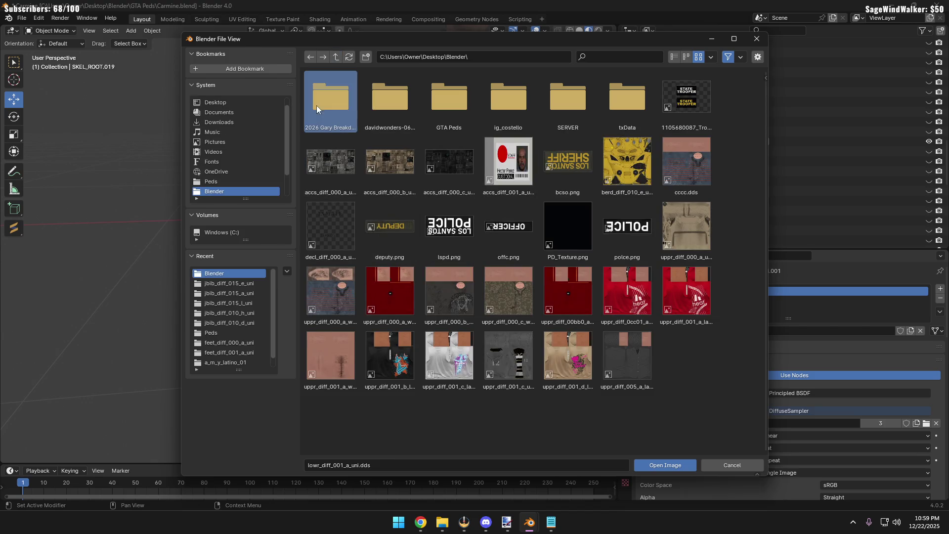
{"action": "double_click", "coordinate": [485, 106]}
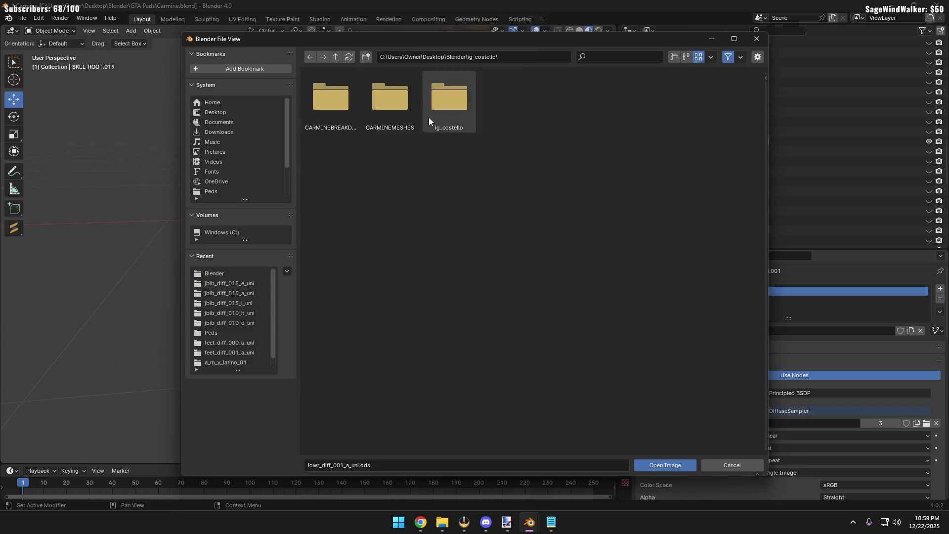
{"action": "left_click", "coordinate": [325, 105]}
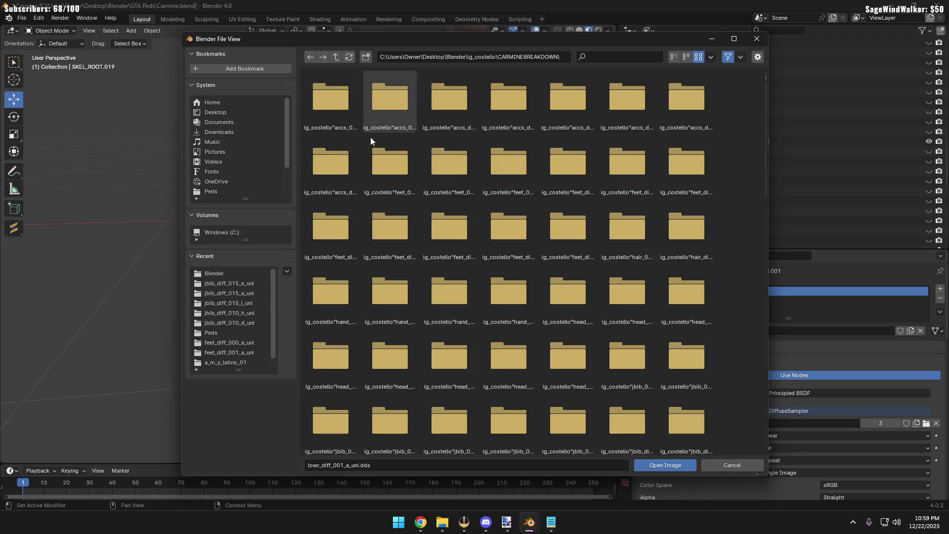
{"action": "left_click", "coordinate": [673, 57]}
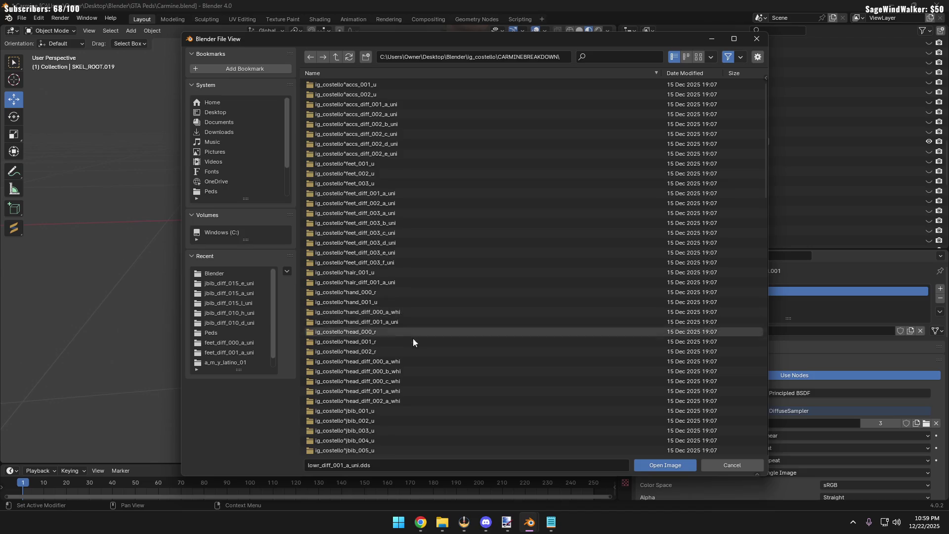
{"action": "scroll", "coordinate": [411, 332], "scroll_direction": "down", "scroll_amount": 5}
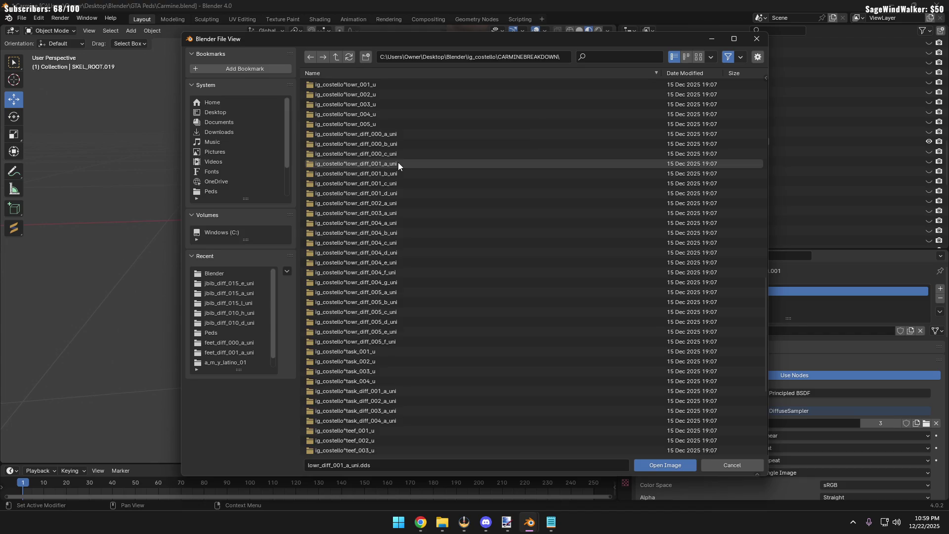
Load the lowr_diff_001_a_uni texture onto the trousers and view the result
{"action": "double_click", "coordinate": [398, 162]}
{"action": "double_click", "coordinate": [358, 87]}
{"action": "left_click", "coordinate": [300, 315]}
{"action": "middle_click_drag", "start_coordinate": [300, 315], "coordinate": [322, 303]}
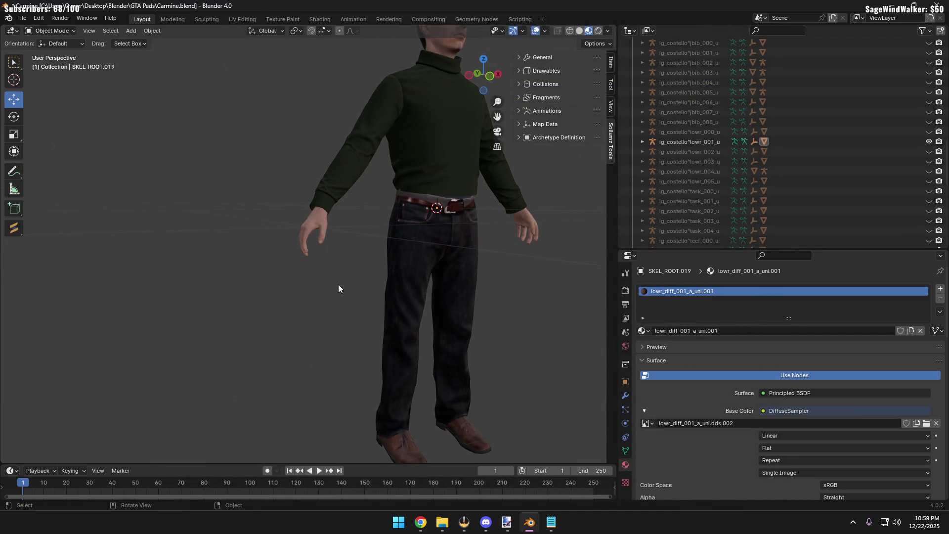
{"action": "scroll", "coordinate": [338, 284], "scroll_direction": "up", "scroll_amount": 3}
{"action": "scroll", "coordinate": [216, 289], "scroll_direction": "up", "scroll_amount": 3}
{"action": "scroll", "coordinate": [220, 279], "scroll_direction": "up", "scroll_amount": 2}
{"action": "mouse_move", "coordinate": [220, 279]}
{"action": "middle_mouse_down"}
{"action": "mouse_move", "coordinate": [307, 240]}
{"action": "mouse_move", "coordinate": [444, 302]}
{"action": "mouse_move", "coordinate": [377, 279]}
{"action": "middle_mouse_up"}
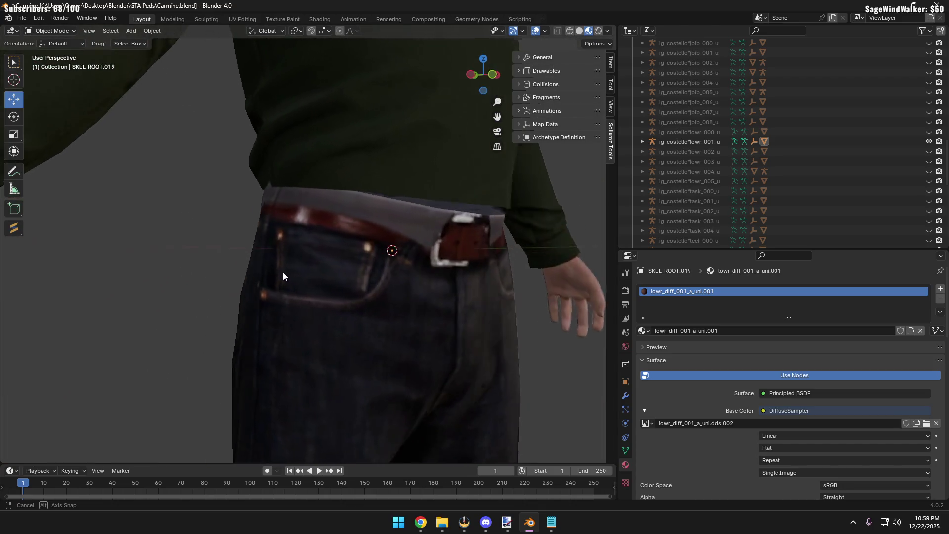
{"action": "middle_click_drag", "start_coordinate": [377, 279], "coordinate": [288, 263]}
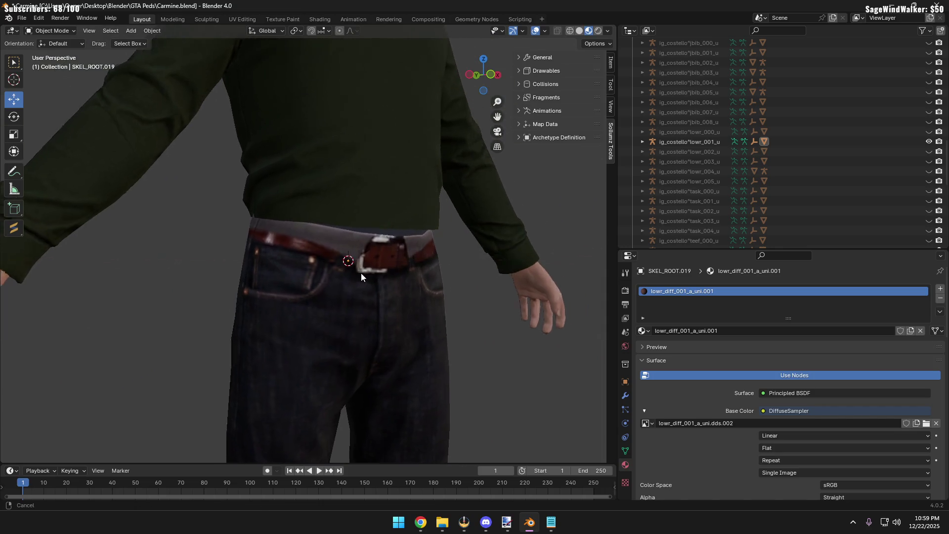
{"action": "middle_click_drag", "start_coordinate": [361, 260], "coordinate": [310, 282]}
{"action": "scroll", "coordinate": [356, 151], "scroll_direction": "down", "scroll_amount": 2}
{"action": "middle_click_drag", "start_coordinate": [351, 196], "coordinate": [326, 285]}
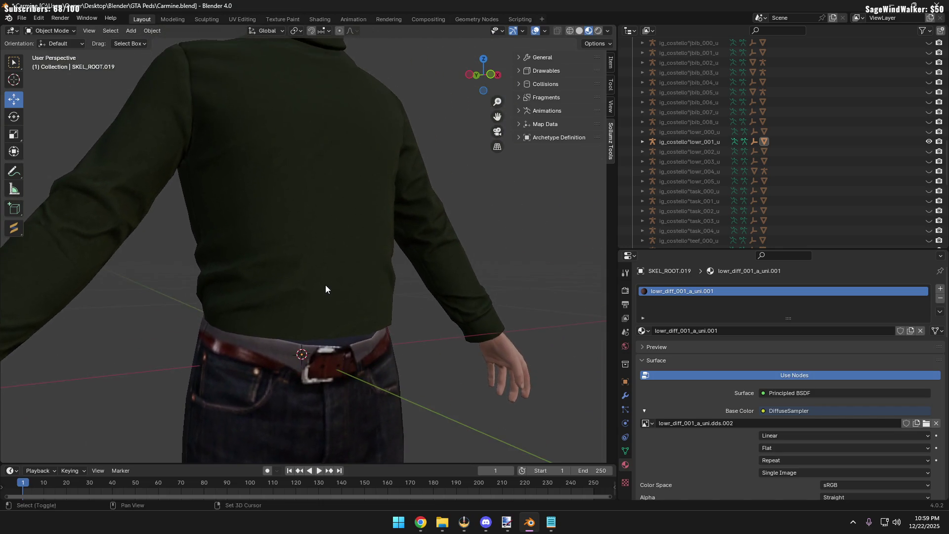
{"action": "scroll", "coordinate": [326, 247], "scroll_direction": "down", "scroll_amount": 1}
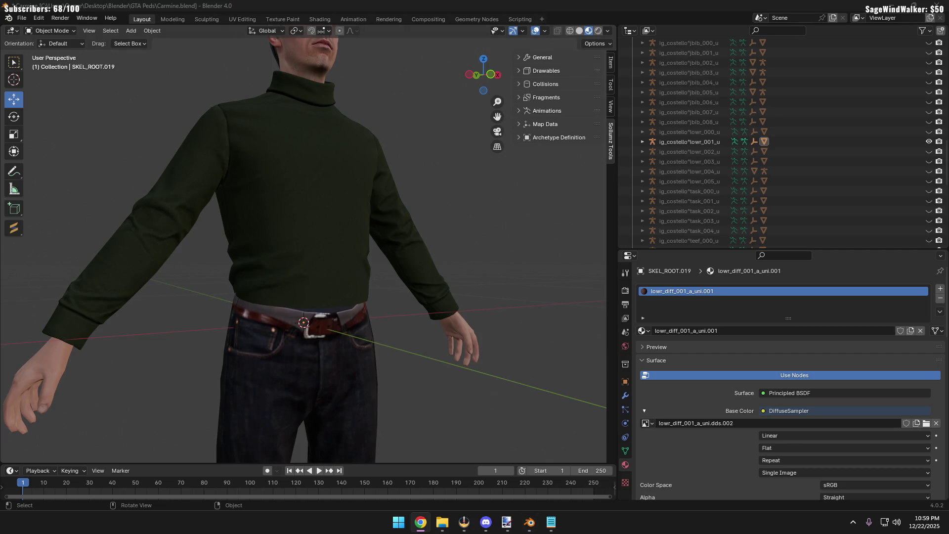
{"action": "scroll", "coordinate": [331, 360], "scroll_direction": "down", "scroll_amount": 3}
{"action": "scroll", "coordinate": [267, 354], "scroll_direction": "down", "scroll_amount": 1}
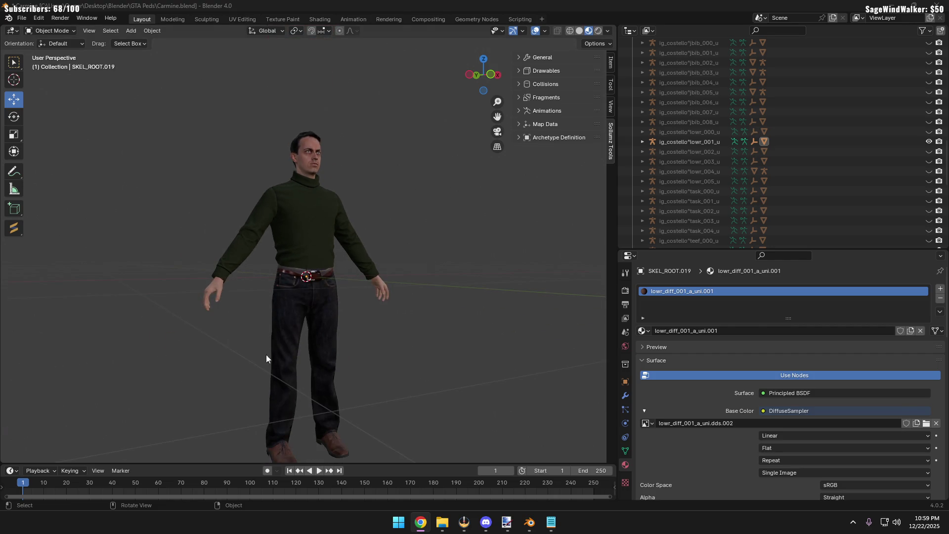
{"action": "mouse_move", "coordinate": [241, 368]}
{"action": "middle_mouse_down", "text": "shift"}
{"action": "mouse_move", "coordinate": [331, 320]}
{"action": "mouse_move", "coordinate": [275, 307]}
{"action": "middle_mouse_up", "text": "shift"}
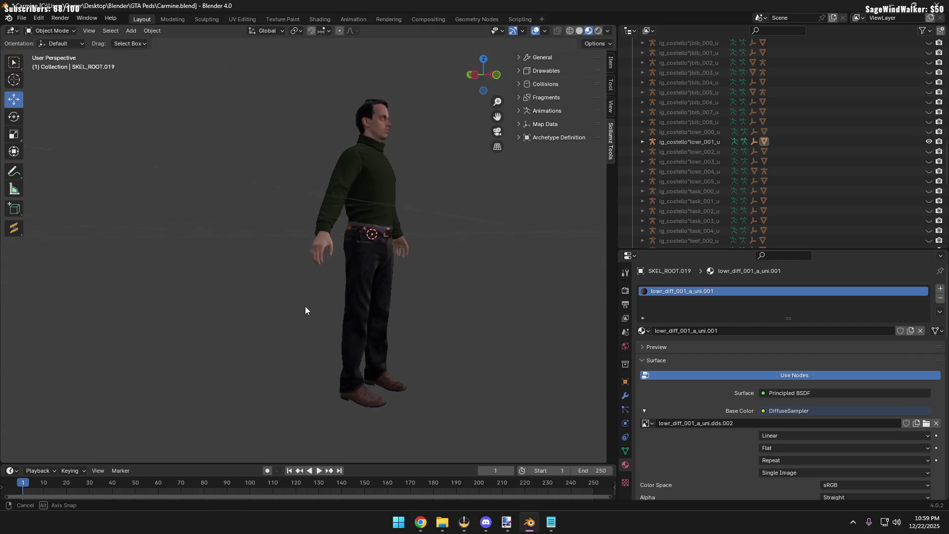
{"action": "mouse_move", "coordinate": [356, 296]}
{"action": "middle_mouse_down", "text": "shift"}
{"action": "mouse_move", "coordinate": [286, 308]}
{"action": "mouse_move", "coordinate": [235, 256]}
{"action": "mouse_move", "coordinate": [327, 228]}
{"action": "mouse_move", "coordinate": [402, 241]}
{"action": "mouse_move", "coordinate": [507, 301]}
{"action": "mouse_move", "coordinate": [580, 292]}
{"action": "mouse_move", "coordinate": [408, 261]}
{"action": "mouse_move", "coordinate": [406, 220]}
{"action": "mouse_move", "coordinate": [428, 186]}
{"action": "mouse_move", "coordinate": [498, 204]}
{"action": "mouse_move", "coordinate": [520, 256]}
{"action": "mouse_move", "coordinate": [487, 239]}
{"action": "mouse_move", "coordinate": [468, 195]}
{"action": "mouse_move", "coordinate": [486, 221]}
{"action": "mouse_move", "coordinate": [531, 245]}
{"action": "mouse_move", "coordinate": [412, 220]}
{"action": "mouse_move", "coordinate": [337, 220]}
{"action": "mouse_move", "coordinate": [275, 194]}
{"action": "middle_mouse_up", "text": "shift"}
{"action": "scroll", "coordinate": [289, 295], "scroll_direction": "up", "scroll_amount": 4}
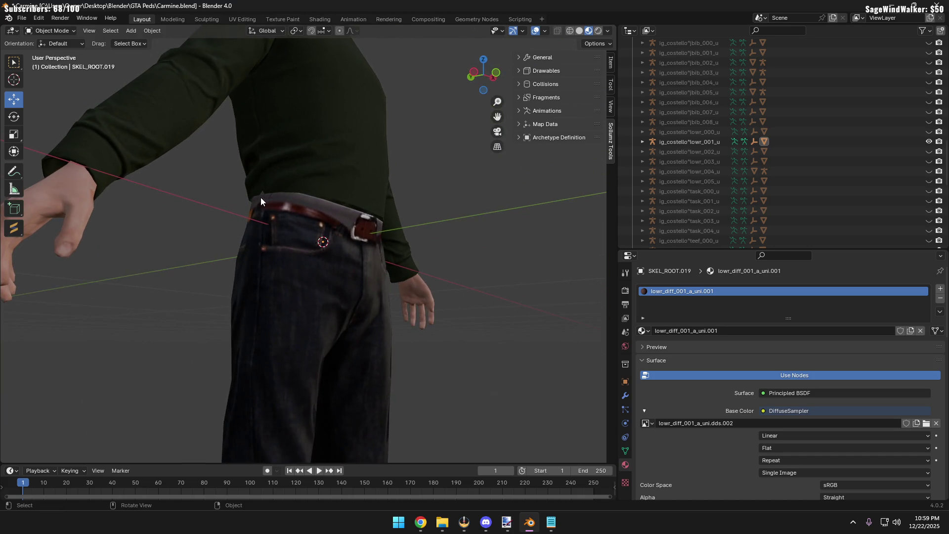
{"action": "mouse_move", "coordinate": [338, 244]}
{"action": "middle_mouse_down"}
{"action": "mouse_move", "coordinate": [303, 248]}
{"action": "mouse_move", "coordinate": [404, 244]}
{"action": "middle_mouse_up"}
{"action": "scroll", "coordinate": [418, 229], "scroll_direction": "down", "scroll_amount": 5}
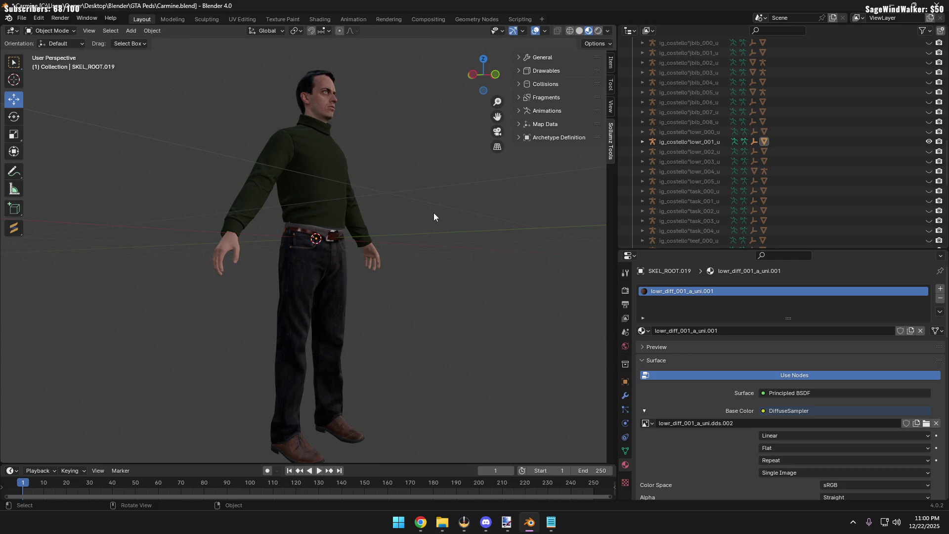
{"action": "scroll", "coordinate": [697, 189], "scroll_direction": "up", "scroll_amount": 5}
{"action": "scroll", "coordinate": [765, 140], "scroll_direction": "up", "scroll_amount": 5}
{"action": "scroll", "coordinate": [810, 84], "scroll_direction": "up", "scroll_amount": 5}
Toggle the blue lowr_000_u.002 jeans for comparison, leave them hidden, then select the sweater
{"action": "left_click", "coordinate": [929, 73]}
{"action": "left_click", "coordinate": [929, 72]}
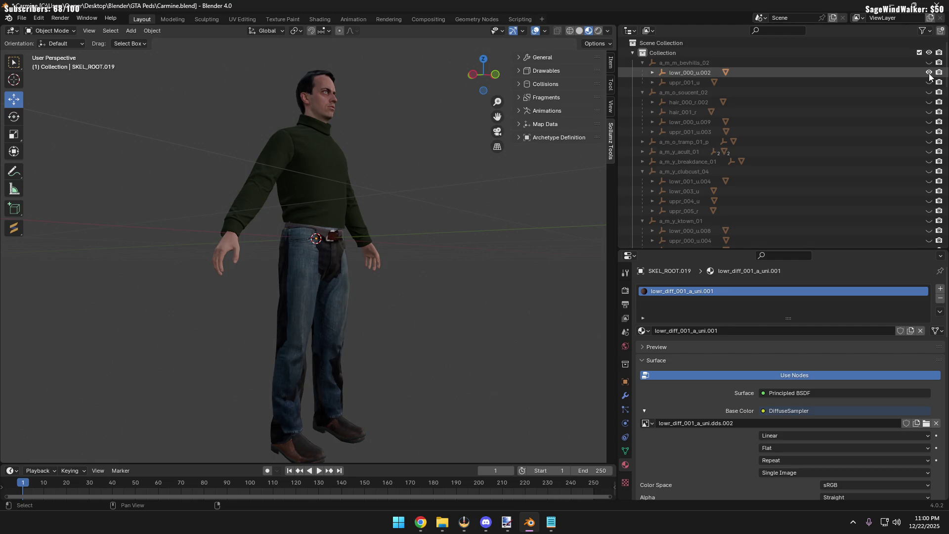
{"action": "left_click", "coordinate": [929, 73]}
{"action": "left_click", "coordinate": [929, 73]}
{"action": "left_click", "coordinate": [929, 73]}
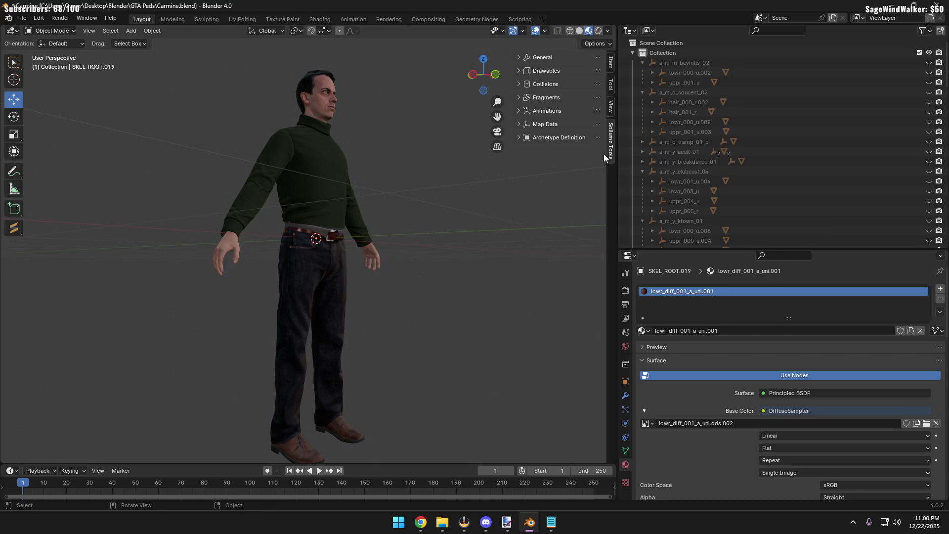
{"action": "scroll", "coordinate": [343, 210], "scroll_direction": "up", "scroll_amount": 5}
{"action": "mouse_move", "coordinate": [246, 184]}
{"action": "middle_mouse_down", "text": "shift"}
{"action": "mouse_move", "coordinate": [298, 245]}
{"action": "mouse_move", "coordinate": [309, 227]}
{"action": "middle_mouse_up", "text": "shift"}
{"action": "scroll", "coordinate": [297, 245], "scroll_direction": "up", "scroll_amount": 5}
{"action": "left_click", "coordinate": [319, 159]}
Sculpt a small Elastic Deform pull on the sweater hem near the belt, then return to Object Mode
{"action": "left_click", "coordinate": [55, 33]}
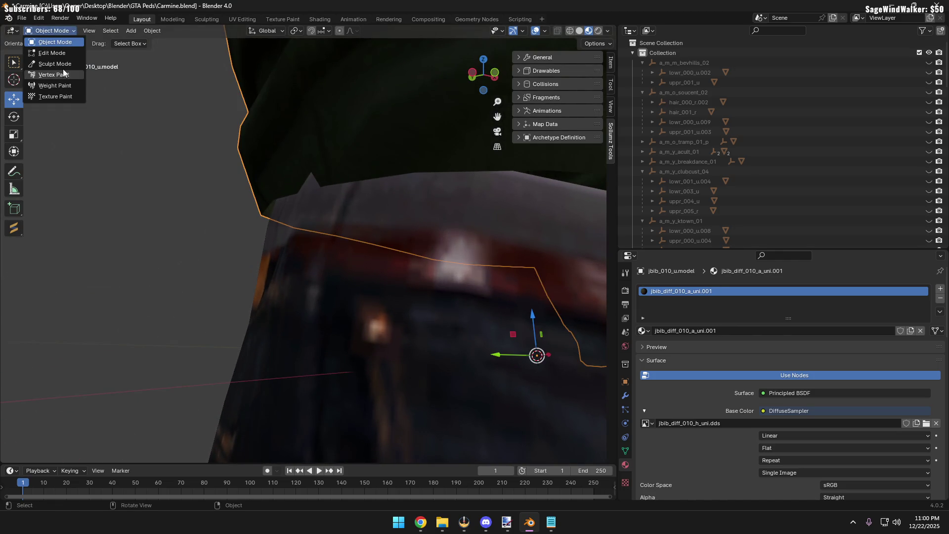
{"action": "left_click", "coordinate": [53, 59]}
{"action": "left_click_drag", "start_coordinate": [319, 178], "coordinate": [307, 169]}
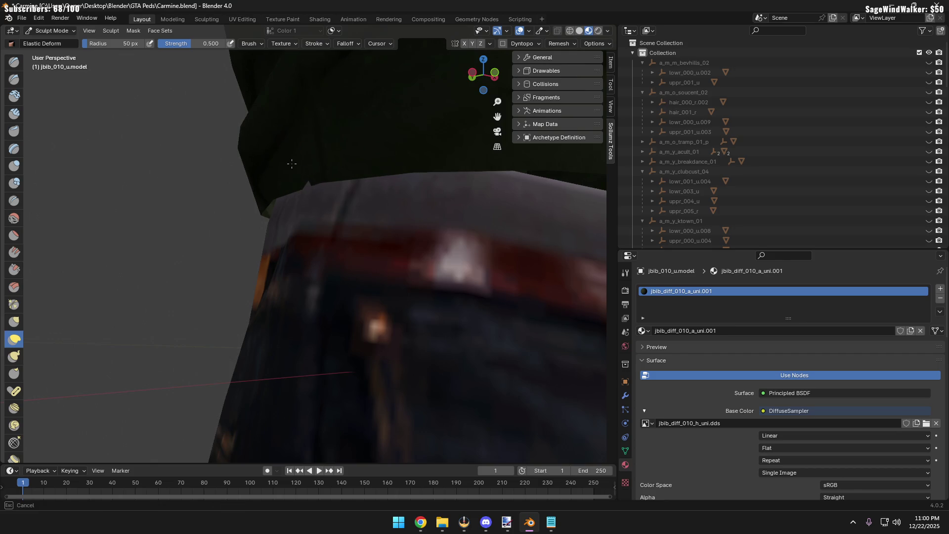
{"action": "middle_click_drag", "start_coordinate": [333, 170], "coordinate": [342, 173]}
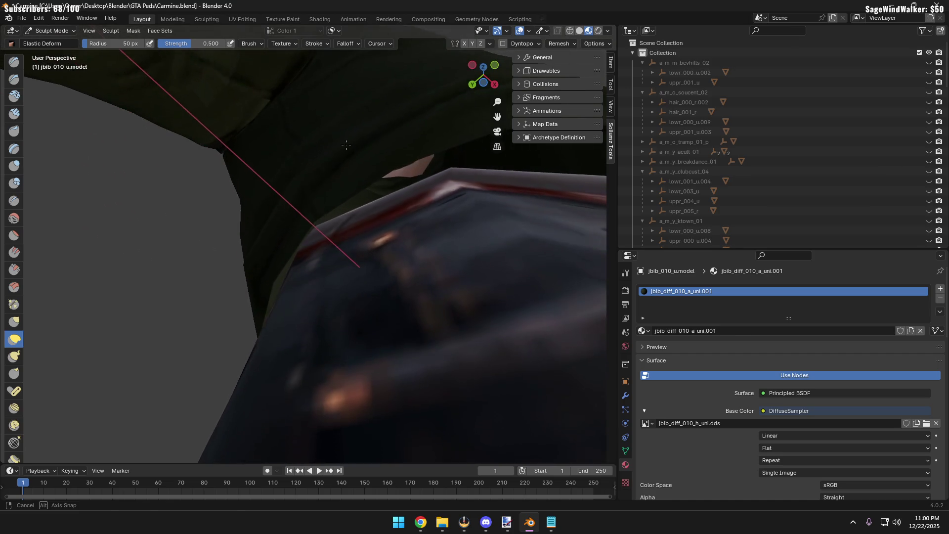
{"action": "mouse_move", "coordinate": [342, 174]}
{"action": "middle_mouse_down"}
{"action": "mouse_move", "coordinate": [316, 233]}
{"action": "mouse_move", "coordinate": [378, 204]}
{"action": "mouse_move", "coordinate": [328, 250]}
{"action": "middle_mouse_up"}
{"action": "scroll", "coordinate": [316, 233], "scroll_direction": "down", "scroll_amount": 5}
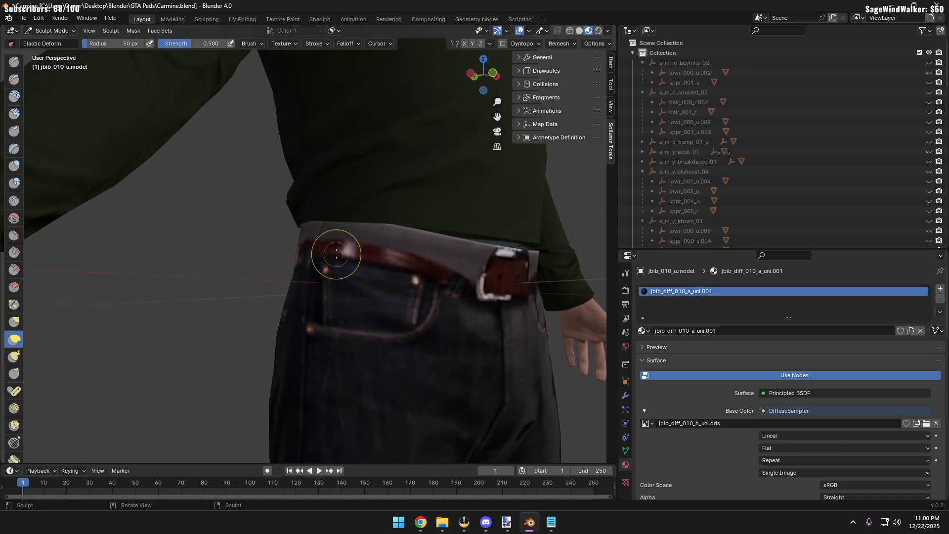
{"action": "left_click", "coordinate": [67, 32]}
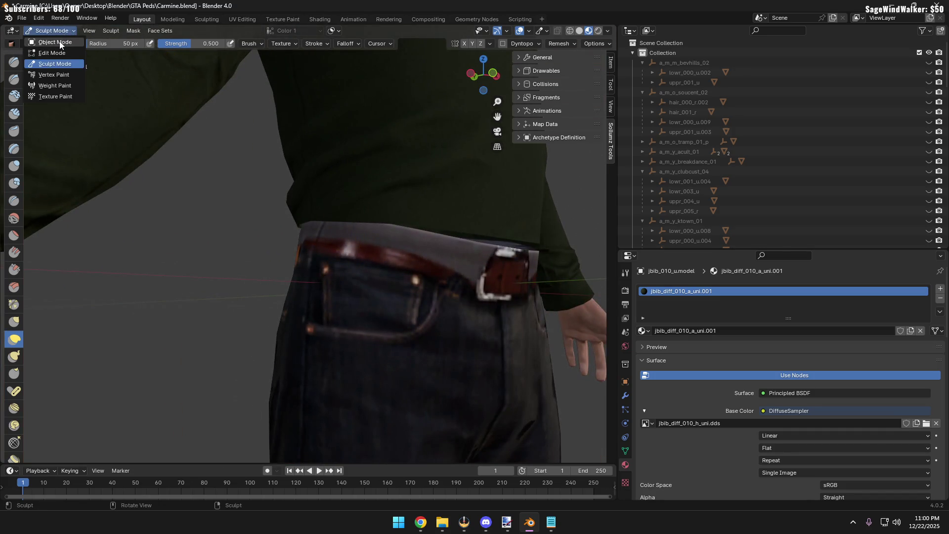
{"action": "left_click", "coordinate": [59, 41]}
{"action": "scroll", "coordinate": [194, 169], "scroll_direction": "down", "scroll_amount": 3}
{"action": "mouse_move", "coordinate": [248, 155]}
{"action": "middle_mouse_down"}
{"action": "mouse_move", "coordinate": [347, 88]}
{"action": "mouse_move", "coordinate": [285, 238]}
{"action": "middle_mouse_up"}
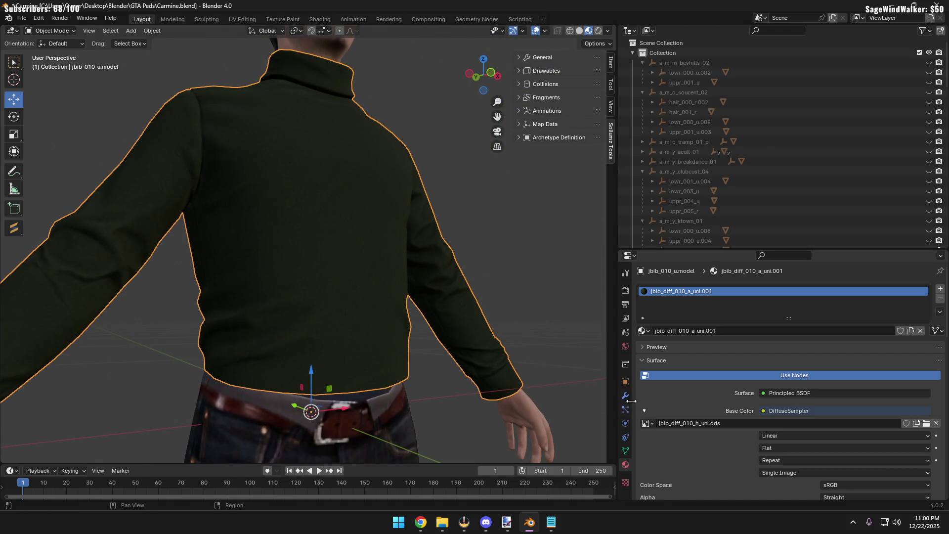
Check the Modifiers and Particles tabs for the sweater and then the pants
{"action": "left_click", "coordinate": [625, 396]}
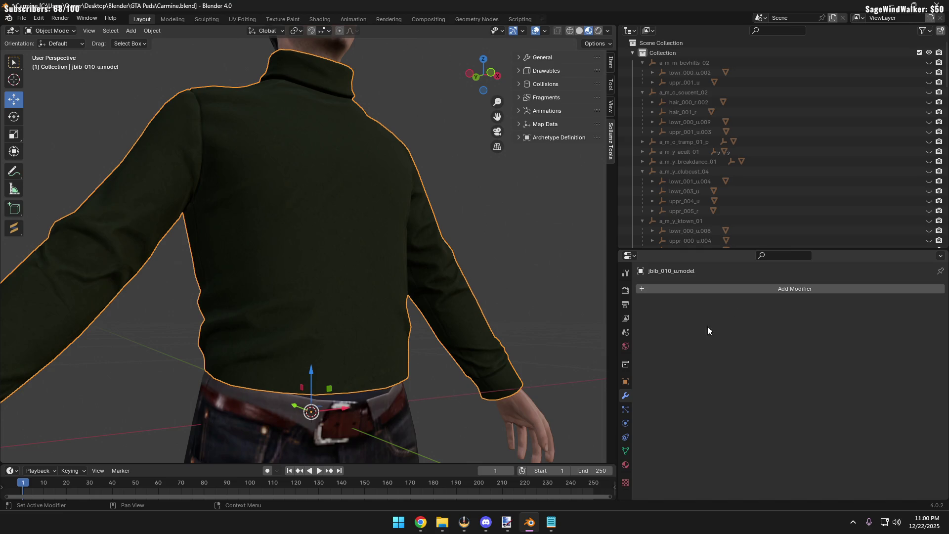
{"action": "left_click", "coordinate": [625, 411]}
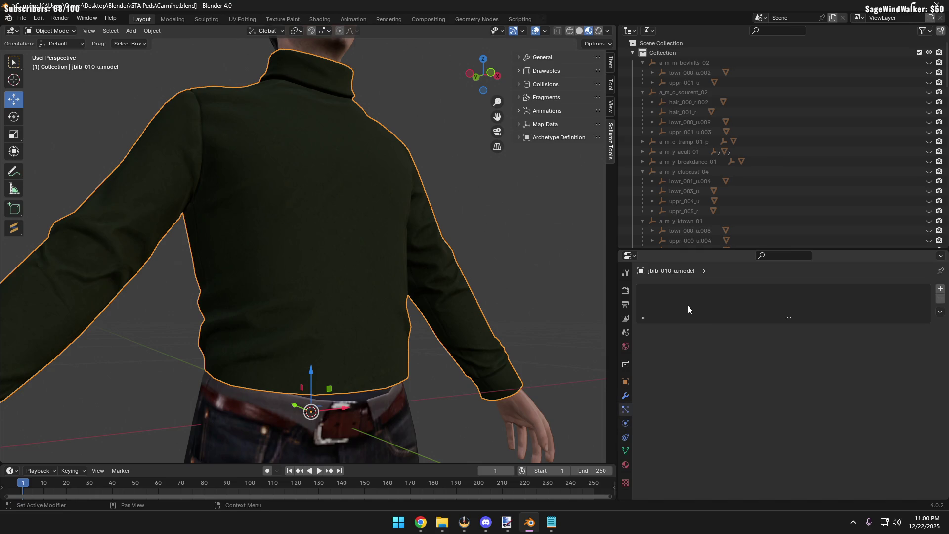
{"action": "scroll", "coordinate": [474, 282], "scroll_direction": "down", "scroll_amount": 4}
{"action": "left_click", "coordinate": [374, 374]}
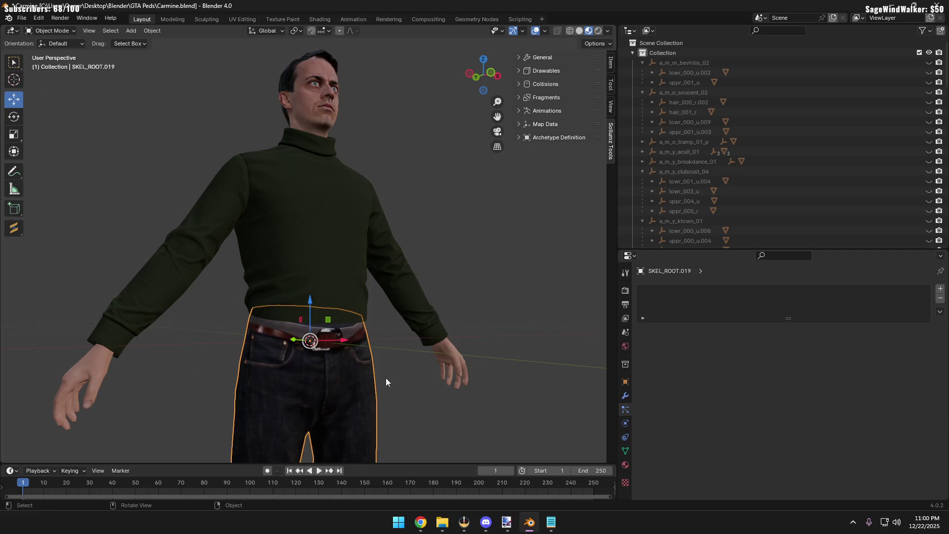
{"action": "left_click", "coordinate": [625, 397]}
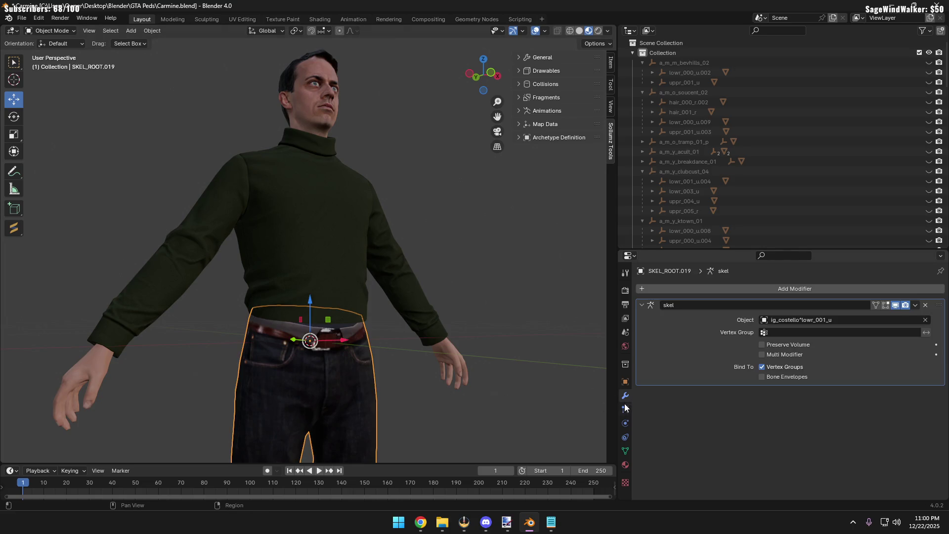
{"action": "left_click_drag", "start_coordinate": [786, 317], "coordinate": [772, 373]}
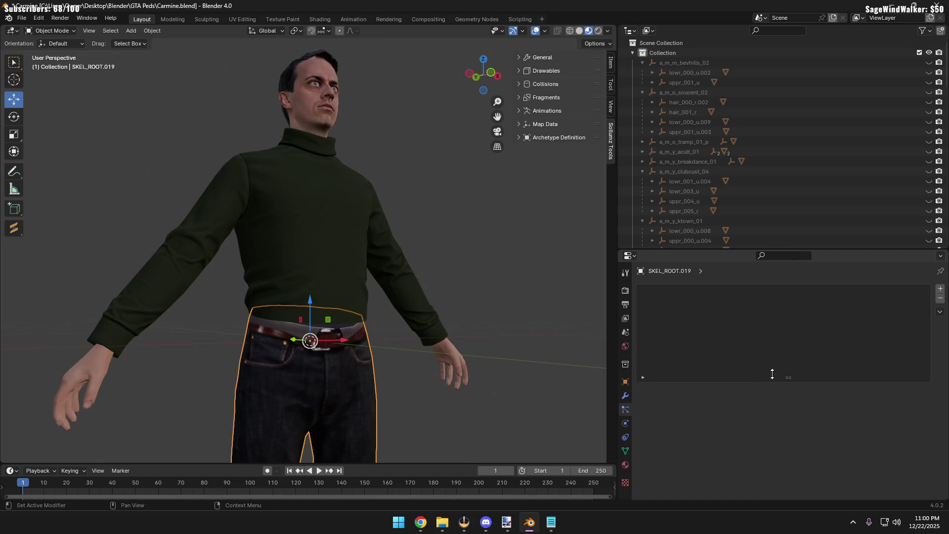
{"action": "scroll", "coordinate": [510, 274], "scroll_direction": "down", "scroll_amount": 3}
Compare vertex groups: the pants list SKEL groups while the sweater has none
{"action": "middle_click_drag", "start_coordinate": [464, 357], "coordinate": [457, 249]}
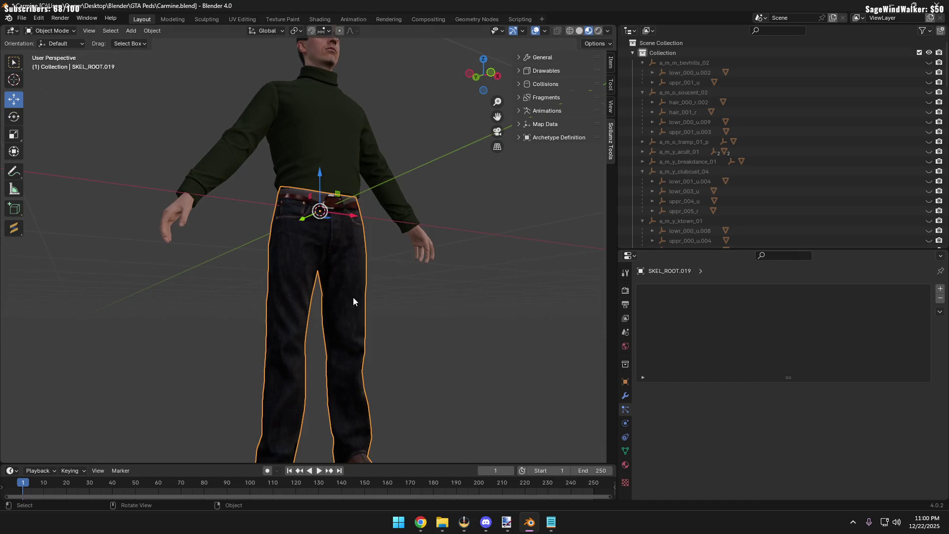
{"action": "scroll", "coordinate": [353, 298], "scroll_direction": "down", "scroll_amount": 2}
{"action": "left_click", "coordinate": [624, 450]}
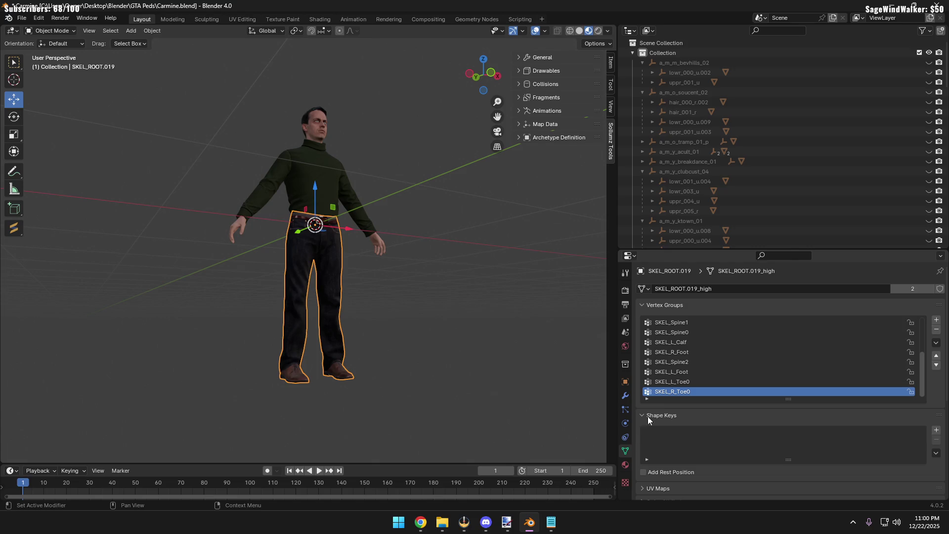
{"action": "left_click", "coordinate": [336, 186]}
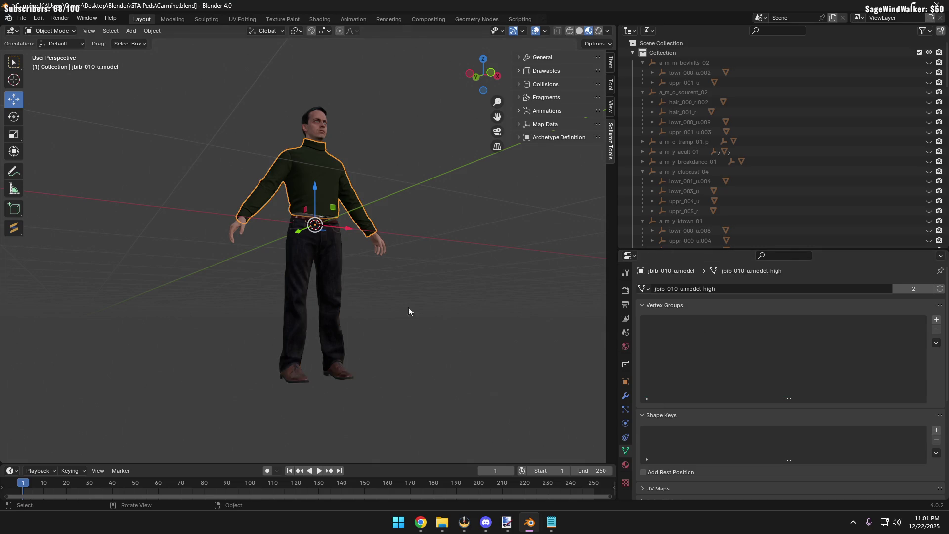
{"action": "left_click", "coordinate": [335, 297]}
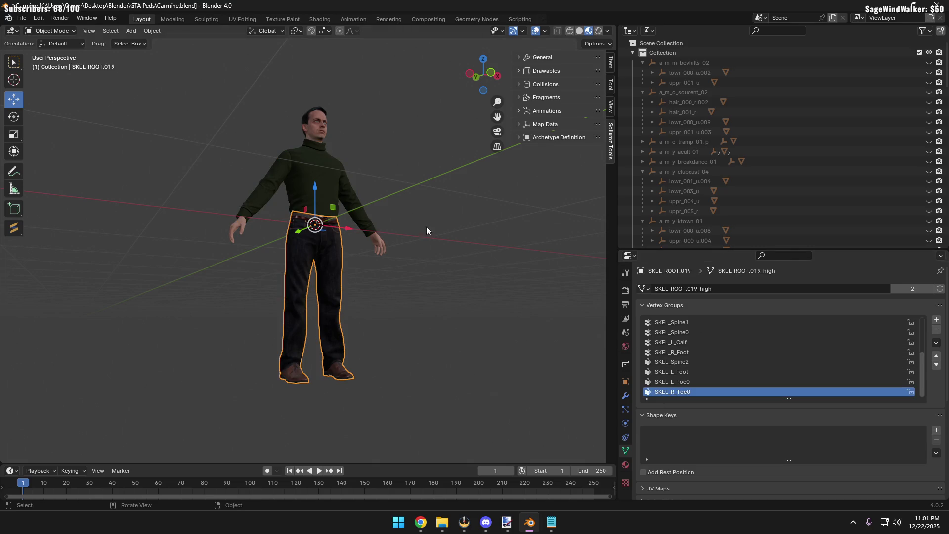
{"action": "left_click", "coordinate": [334, 178]}
{"action": "scroll", "coordinate": [335, 179], "scroll_direction": "up", "scroll_amount": 4}
{"action": "mouse_move", "coordinate": [299, 283]}
{"action": "middle_mouse_down"}
{"action": "mouse_move", "coordinate": [390, 293]}
{"action": "mouse_move", "coordinate": [196, 238]}
{"action": "middle_mouse_up"}
Hide the textured jeans and try the lowr_002_u, lowr_003_u and lowr_004_u pants in turn
{"action": "left_click", "coordinate": [196, 238]}
{"action": "scroll", "coordinate": [285, 290], "scroll_direction": "up", "scroll_amount": 4}
{"action": "scroll", "coordinate": [309, 294], "scroll_direction": "down", "scroll_amount": 3}
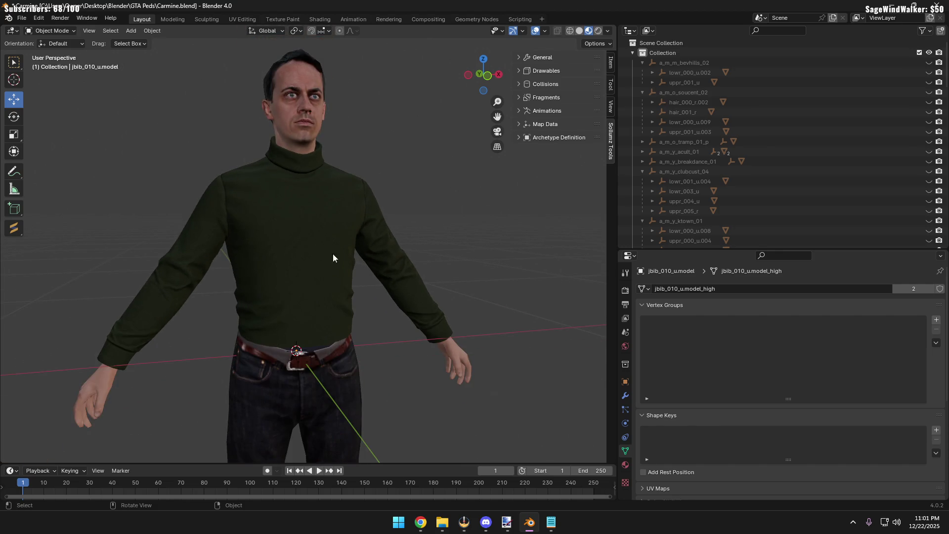
{"action": "middle_click_drag", "start_coordinate": [383, 316], "coordinate": [359, 291]}
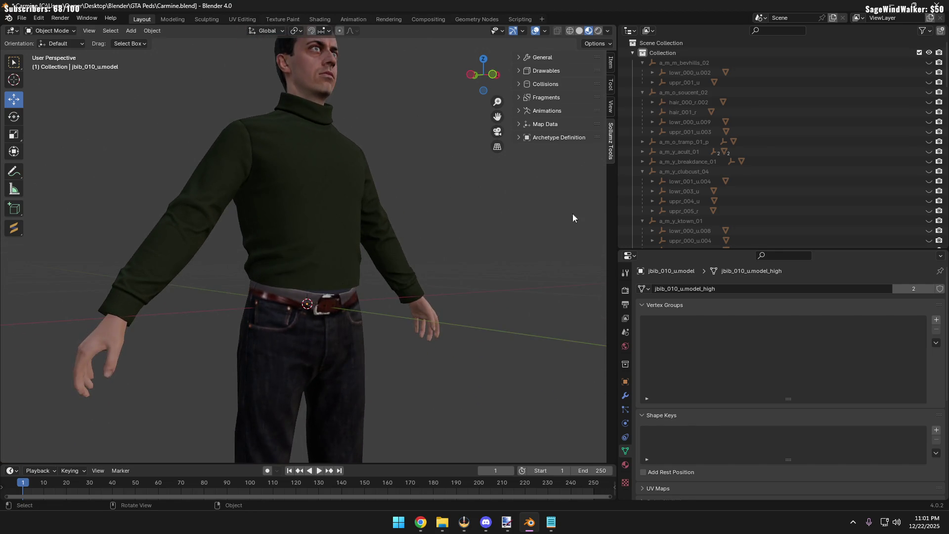
{"action": "scroll", "coordinate": [737, 185], "scroll_direction": "down", "scroll_amount": 5}
{"action": "scroll", "coordinate": [737, 186], "scroll_direction": "down", "scroll_amount": 2}
{"action": "scroll", "coordinate": [685, 153], "scroll_direction": "down", "scroll_amount": 2}
{"action": "scroll", "coordinate": [678, 140], "scroll_direction": "down", "scroll_amount": 2}
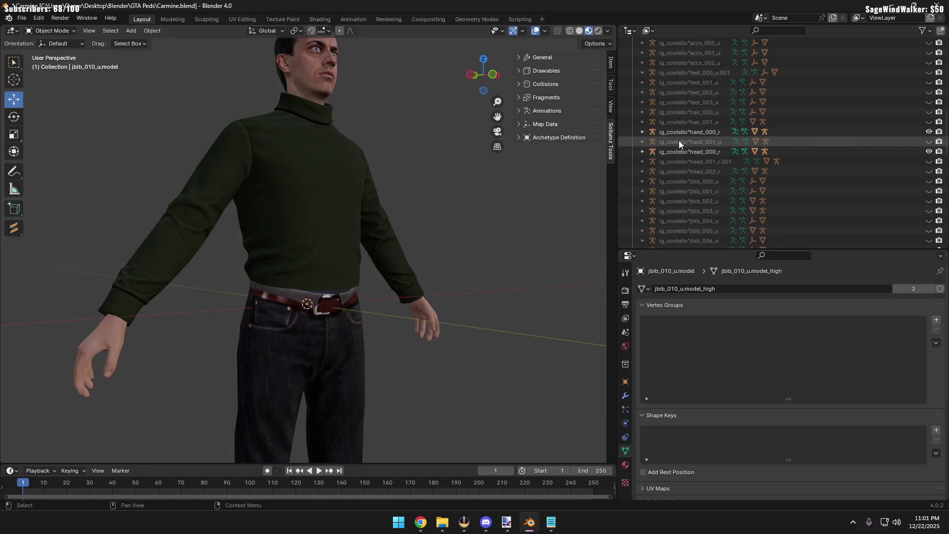
{"action": "scroll", "coordinate": [716, 160], "scroll_direction": "down", "scroll_amount": 1}
{"action": "scroll", "coordinate": [697, 160], "scroll_direction": "down", "scroll_amount": 3}
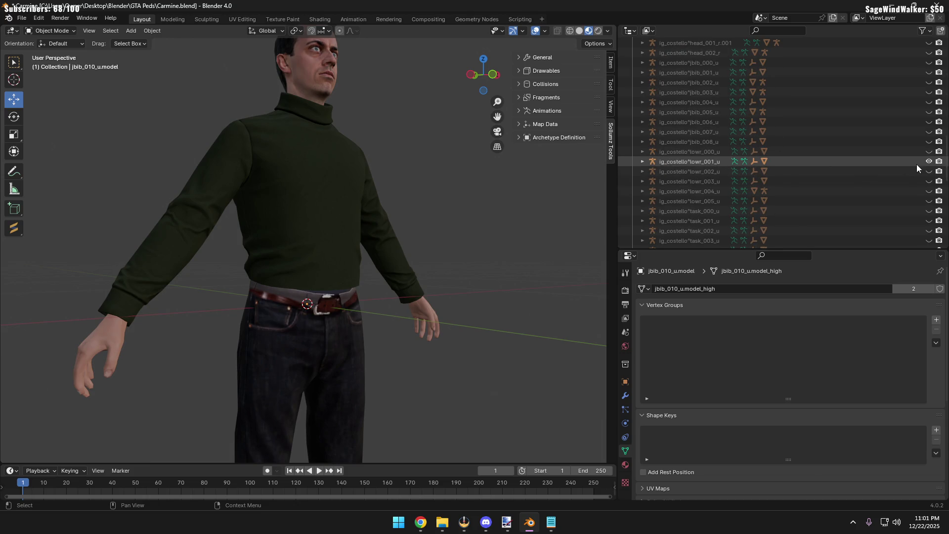
{"action": "left_click", "coordinate": [930, 162]}
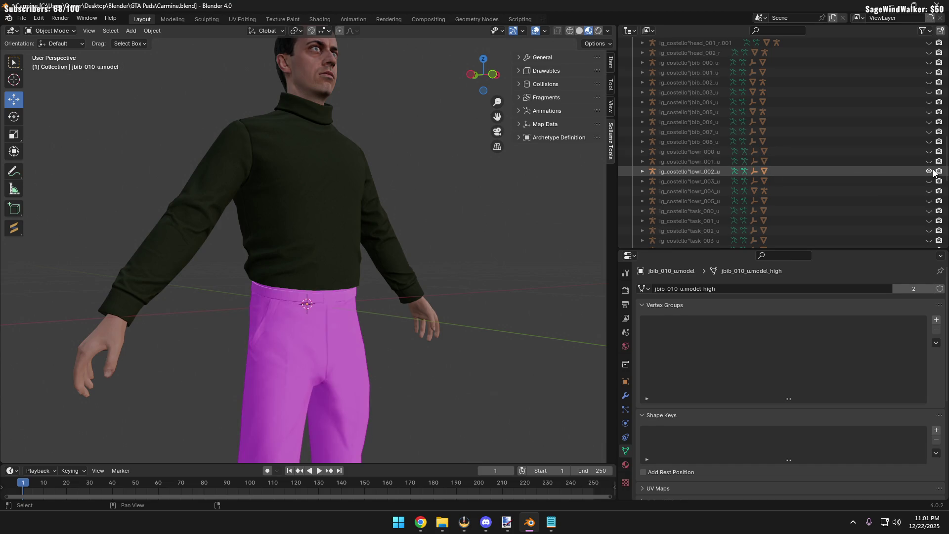
{"action": "mouse_move", "coordinate": [377, 299]}
{"action": "middle_mouse_down"}
{"action": "mouse_move", "coordinate": [511, 235]}
{"action": "mouse_move", "coordinate": [412, 277]}
{"action": "middle_mouse_up"}
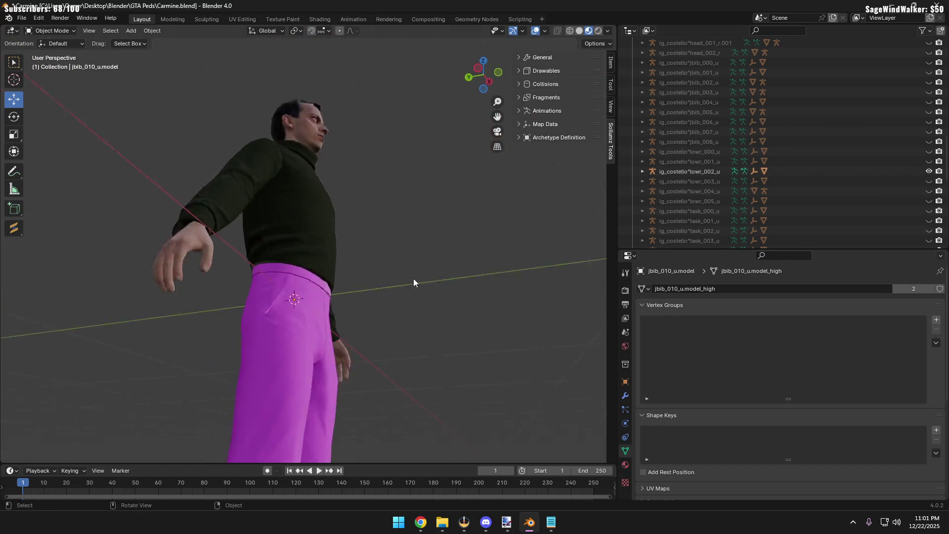
{"action": "scroll", "coordinate": [404, 297], "scroll_direction": "down", "scroll_amount": 4}
{"action": "scroll", "coordinate": [371, 327], "scroll_direction": "up", "scroll_amount": 1}
{"action": "scroll", "coordinate": [363, 297], "scroll_direction": "up", "scroll_amount": 3}
{"action": "scroll", "coordinate": [363, 297], "scroll_direction": "up", "scroll_amount": 2}
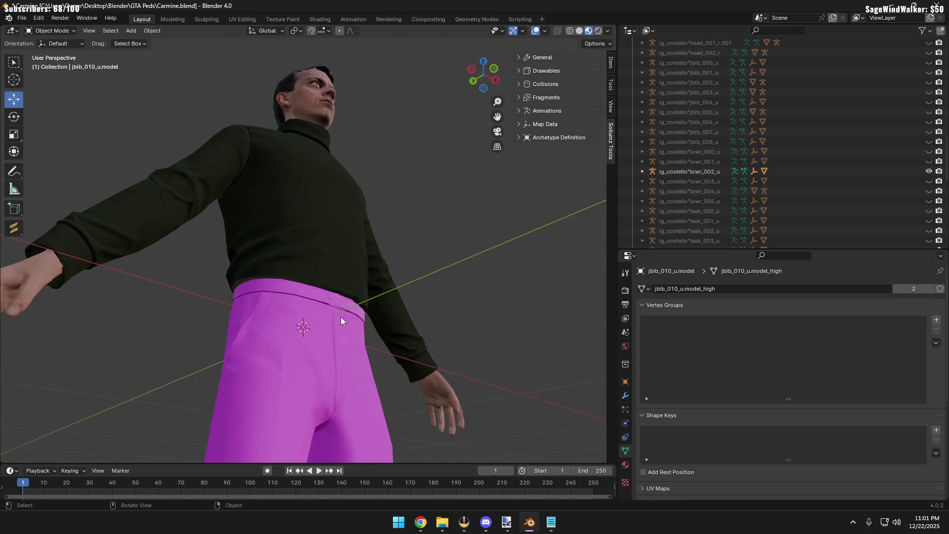
{"action": "scroll", "coordinate": [341, 317], "scroll_direction": "up", "scroll_amount": 2}
{"action": "mouse_move", "coordinate": [331, 324]}
{"action": "middle_mouse_down"}
{"action": "mouse_move", "coordinate": [383, 296]}
{"action": "mouse_move", "coordinate": [431, 317]}
{"action": "mouse_move", "coordinate": [352, 351]}
{"action": "mouse_move", "coordinate": [470, 351]}
{"action": "mouse_move", "coordinate": [321, 358]}
{"action": "mouse_move", "coordinate": [334, 342]}
{"action": "mouse_move", "coordinate": [331, 323]}
{"action": "mouse_move", "coordinate": [374, 330]}
{"action": "mouse_move", "coordinate": [173, 331]}
{"action": "mouse_move", "coordinate": [92, 343]}
{"action": "mouse_move", "coordinate": [163, 337]}
{"action": "mouse_move", "coordinate": [282, 352]}
{"action": "middle_mouse_up"}
{"action": "left_click", "coordinate": [929, 171]}
{"action": "left_click", "coordinate": [929, 181]}
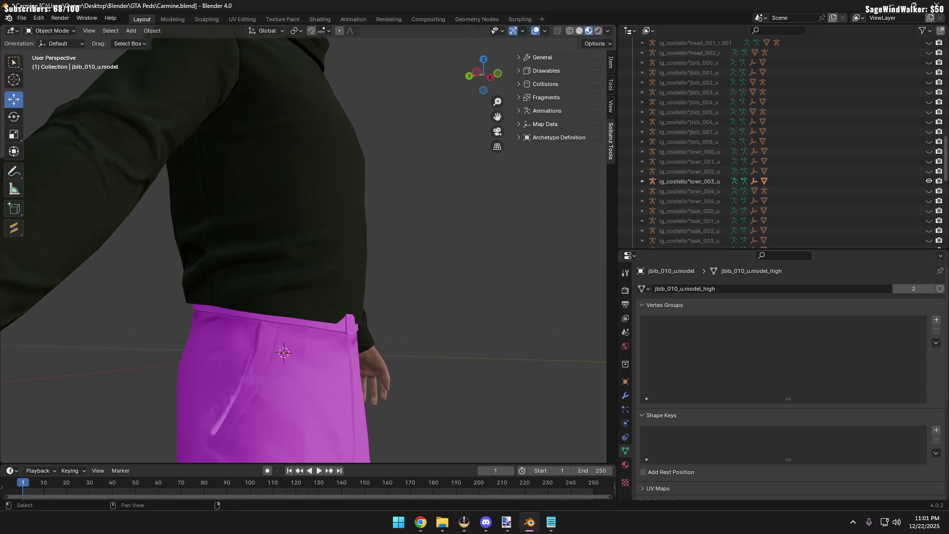
{"action": "left_click", "coordinate": [928, 181]}
Inspect lowr_004_u from below and behind, swap to lowr_003_u and back to lowr_004_u
{"action": "mouse_move", "coordinate": [354, 333]}
{"action": "middle_mouse_down"}
{"action": "mouse_move", "coordinate": [312, 280]}
{"action": "mouse_move", "coordinate": [373, 277]}
{"action": "mouse_move", "coordinate": [451, 302]}
{"action": "mouse_move", "coordinate": [389, 332]}
{"action": "mouse_move", "coordinate": [358, 368]}
{"action": "middle_mouse_up"}
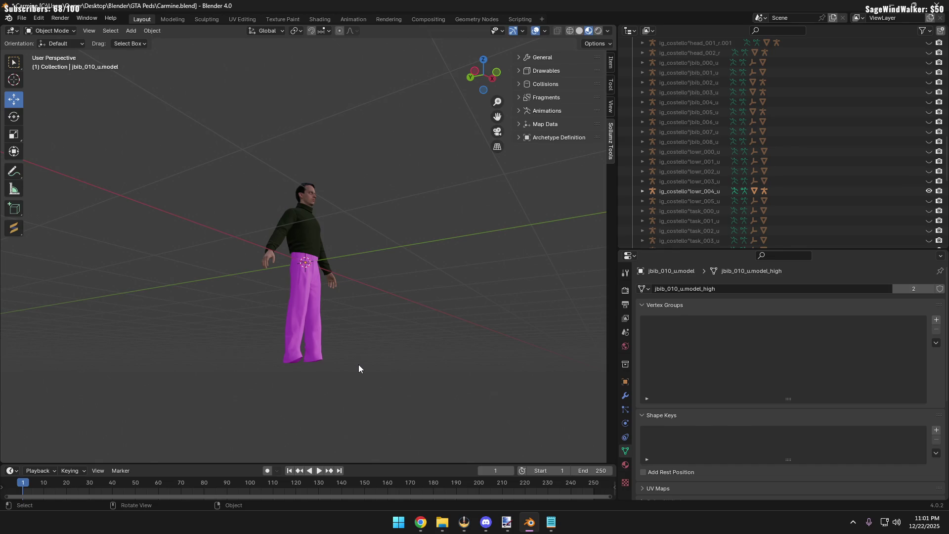
{"action": "scroll", "coordinate": [358, 368], "scroll_direction": "up", "scroll_amount": 3}
{"action": "scroll", "coordinate": [359, 368], "scroll_direction": "up", "scroll_amount": 3}
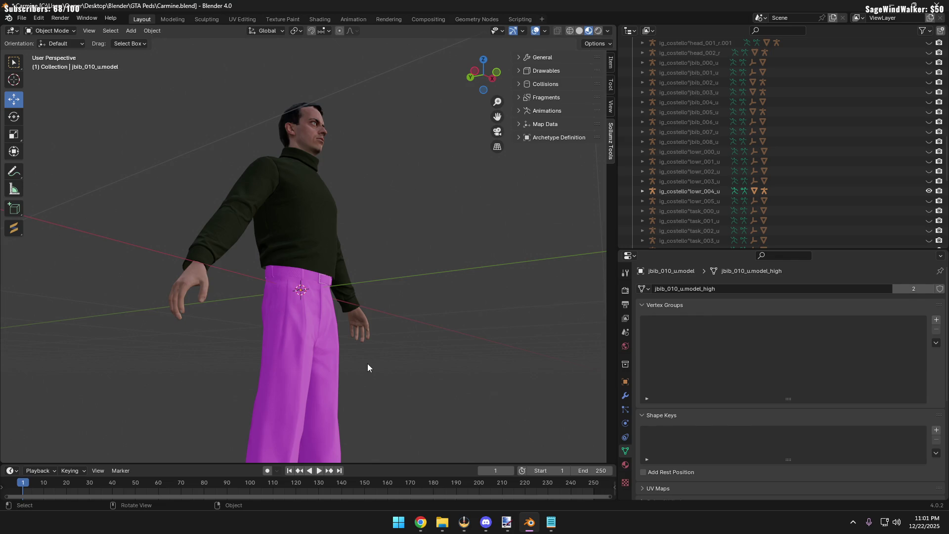
{"action": "scroll", "coordinate": [344, 356], "scroll_direction": "up", "scroll_amount": 2}
{"action": "mouse_move", "coordinate": [267, 368]}
{"action": "middle_mouse_down"}
{"action": "mouse_move", "coordinate": [423, 378]}
{"action": "mouse_move", "coordinate": [259, 351]}
{"action": "mouse_move", "coordinate": [243, 304]}
{"action": "mouse_move", "coordinate": [271, 323]}
{"action": "mouse_move", "coordinate": [284, 358]}
{"action": "mouse_move", "coordinate": [333, 368]}
{"action": "mouse_move", "coordinate": [298, 378]}
{"action": "mouse_move", "coordinate": [293, 350]}
{"action": "mouse_move", "coordinate": [313, 341]}
{"action": "mouse_move", "coordinate": [301, 341]}
{"action": "mouse_move", "coordinate": [305, 313]}
{"action": "mouse_move", "coordinate": [314, 342]}
{"action": "mouse_move", "coordinate": [307, 372]}
{"action": "mouse_move", "coordinate": [502, 321]}
{"action": "middle_mouse_up"}
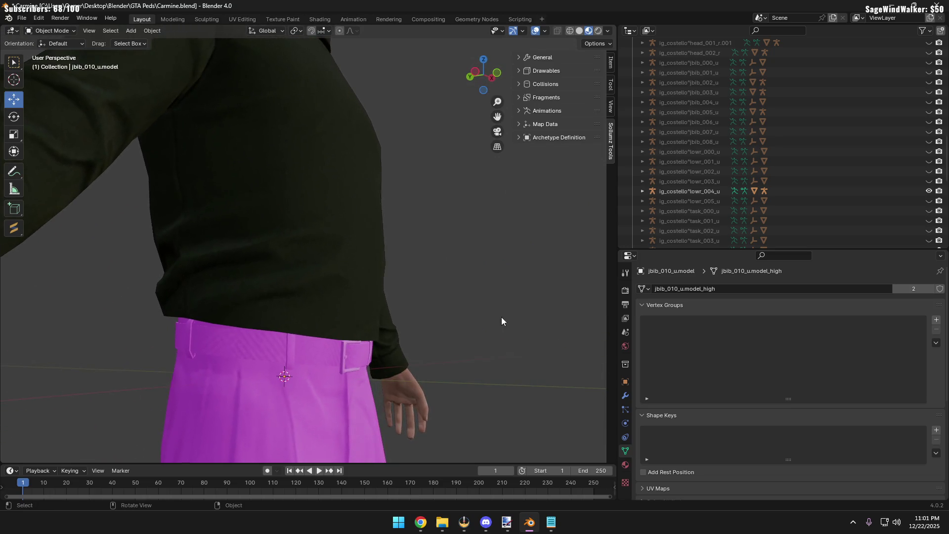
{"action": "left_click", "coordinate": [928, 190]}
{"action": "mouse_move", "coordinate": [370, 312]}
{"action": "middle_mouse_down"}
{"action": "mouse_move", "coordinate": [403, 300]}
{"action": "mouse_move", "coordinate": [355, 279]}
{"action": "mouse_move", "coordinate": [327, 293]}
{"action": "mouse_move", "coordinate": [352, 317]}
{"action": "middle_mouse_up"}
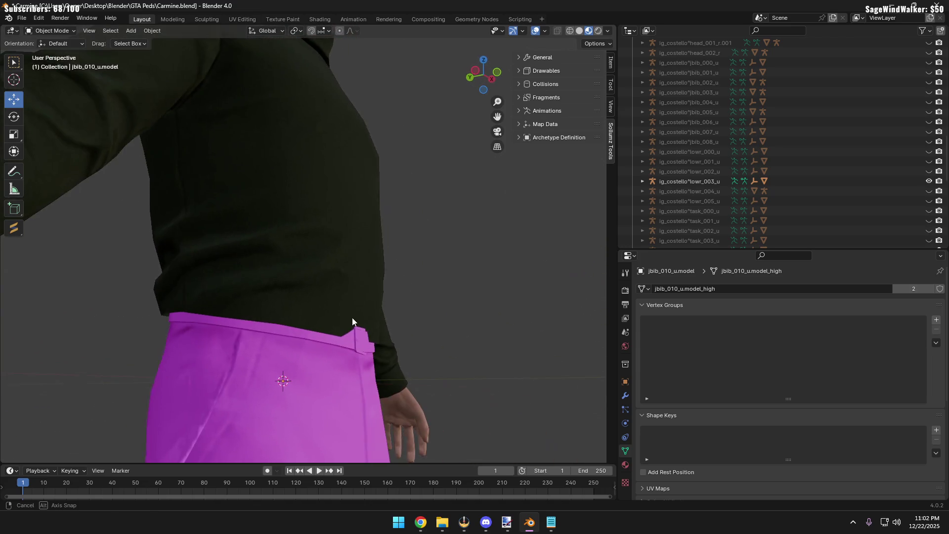
{"action": "left_click", "coordinate": [929, 181]}
Orbit around the lowr_004_u waistband from all sides, then hide it, leaving no trousers
{"action": "mouse_move", "coordinate": [419, 313]}
{"action": "middle_mouse_down"}
{"action": "mouse_move", "coordinate": [448, 300]}
{"action": "mouse_move", "coordinate": [276, 276]}
{"action": "mouse_move", "coordinate": [234, 289]}
{"action": "mouse_move", "coordinate": [241, 319]}
{"action": "mouse_move", "coordinate": [266, 317]}
{"action": "middle_mouse_up"}
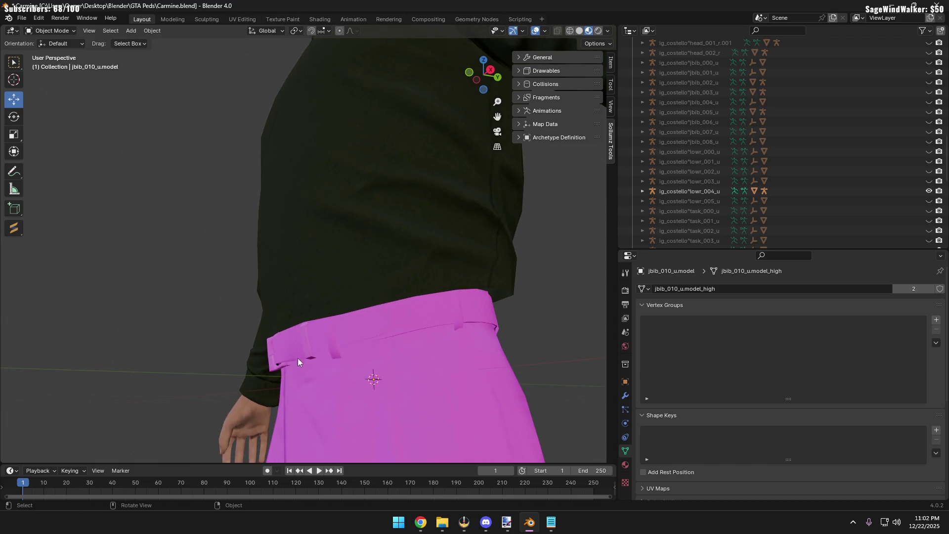
{"action": "mouse_move", "coordinate": [236, 376]}
{"action": "middle_mouse_down"}
{"action": "mouse_move", "coordinate": [333, 377]}
{"action": "mouse_move", "coordinate": [279, 391]}
{"action": "middle_mouse_up"}
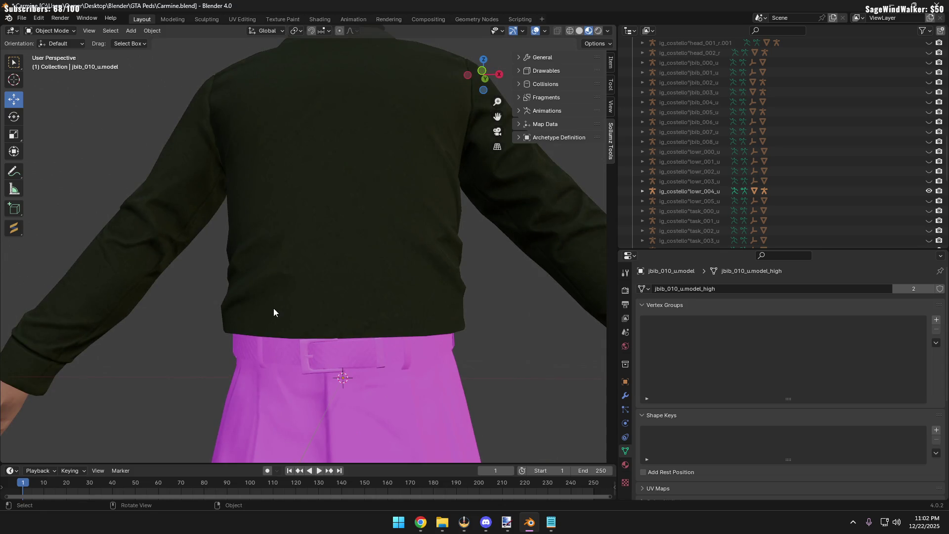
{"action": "middle_click_drag", "start_coordinate": [274, 312], "coordinate": [309, 372]}
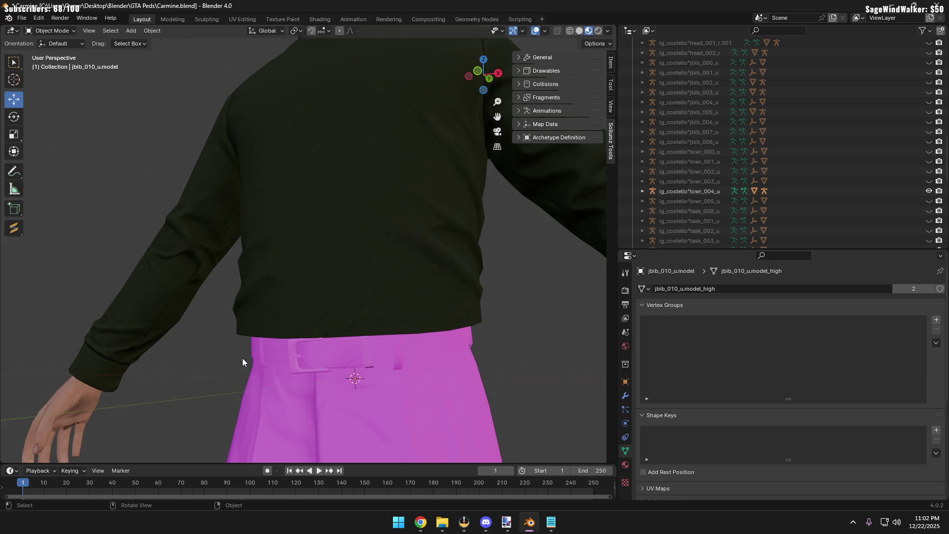
{"action": "mouse_move", "coordinate": [288, 369]}
{"action": "middle_mouse_down"}
{"action": "mouse_move", "coordinate": [346, 373]}
{"action": "mouse_move", "coordinate": [274, 372]}
{"action": "mouse_move", "coordinate": [283, 392]}
{"action": "middle_mouse_up"}
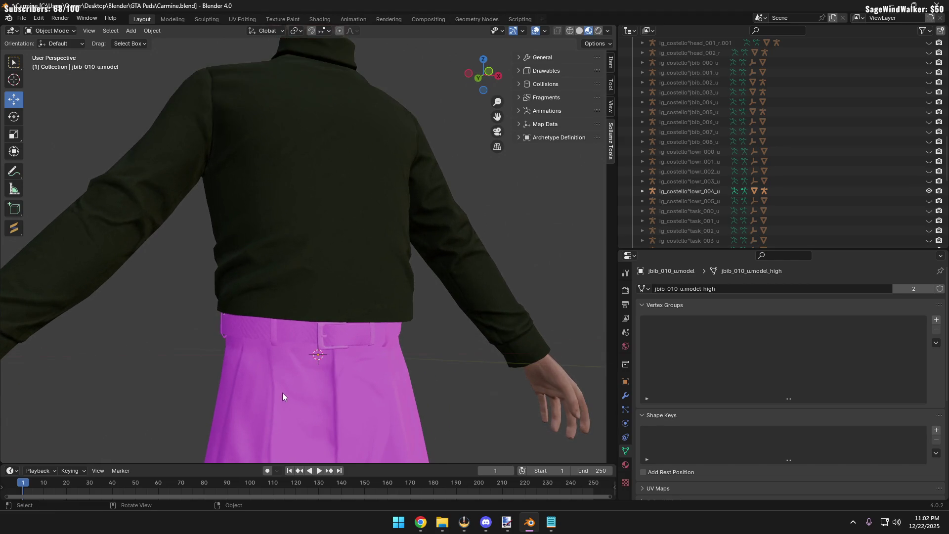
{"action": "mouse_move", "coordinate": [372, 307]}
{"action": "middle_mouse_down"}
{"action": "mouse_move", "coordinate": [354, 303]}
{"action": "mouse_move", "coordinate": [437, 275]}
{"action": "middle_mouse_up"}
{"action": "left_click", "coordinate": [928, 190]}
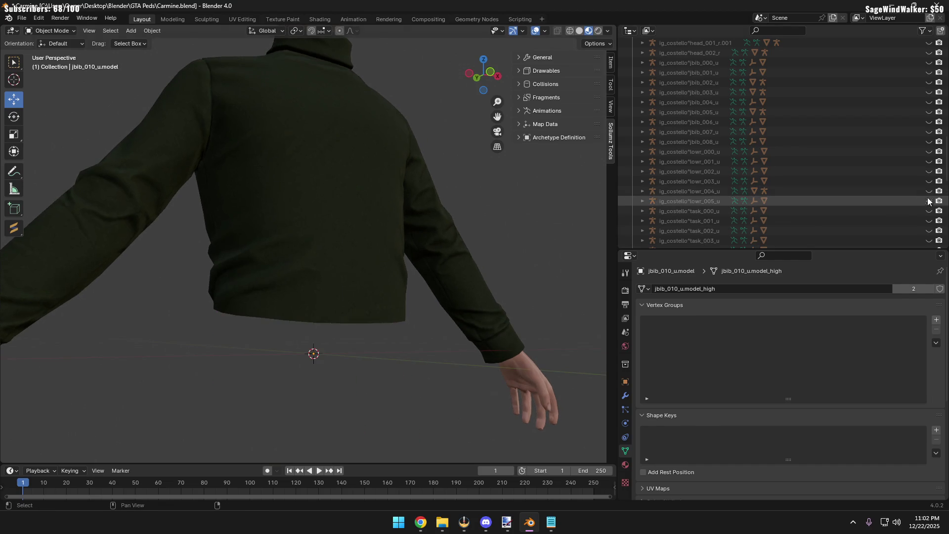
{"action": "scroll", "coordinate": [316, 385], "scroll_direction": "down", "scroll_amount": 3}
With lowr_005_u trousers shown, select the turtleneck and enter Edit Mode on its mesh
{"action": "mouse_move", "coordinate": [316, 384]}
{"action": "middle_mouse_down"}
{"action": "mouse_move", "coordinate": [368, 423]}
{"action": "mouse_move", "coordinate": [348, 362]}
{"action": "middle_mouse_up"}
{"action": "scroll", "coordinate": [346, 418], "scroll_direction": "down", "scroll_amount": 4}
{"action": "scroll", "coordinate": [349, 366], "scroll_direction": "up", "scroll_amount": 5}
{"action": "middle_click_drag", "start_coordinate": [340, 270], "coordinate": [321, 285]}
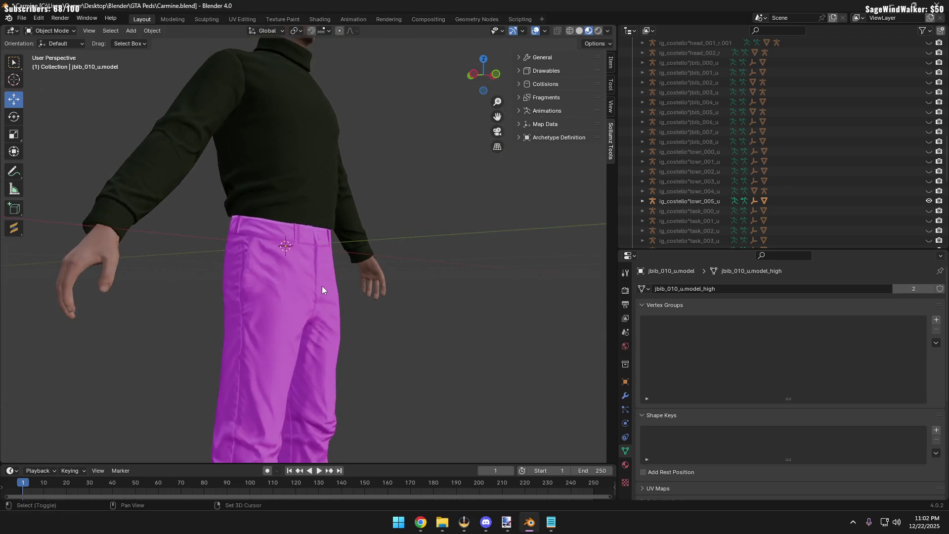
{"action": "scroll", "coordinate": [467, 259], "scroll_direction": "up", "scroll_amount": 2}
{"action": "left_click", "coordinate": [306, 140]}
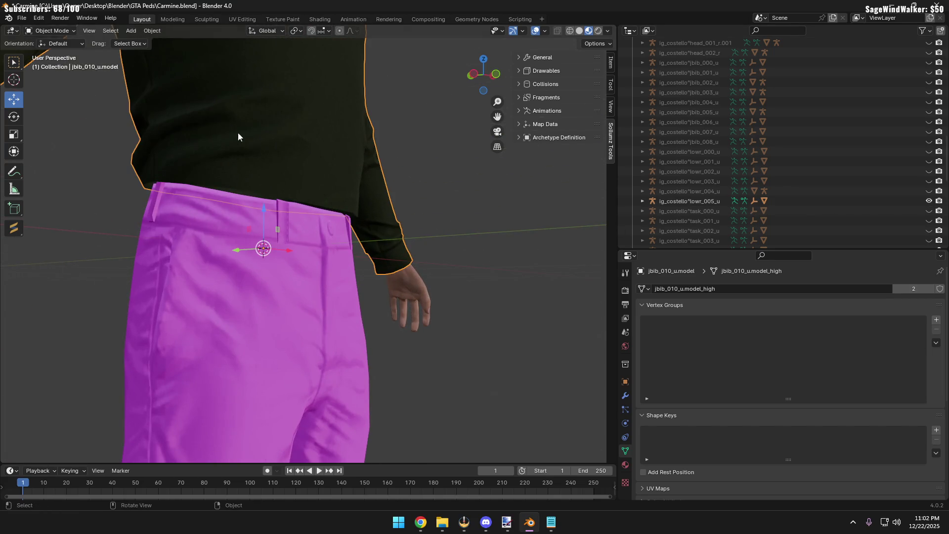
{"action": "left_click", "coordinate": [41, 31]}
{"action": "left_click", "coordinate": [45, 54]}
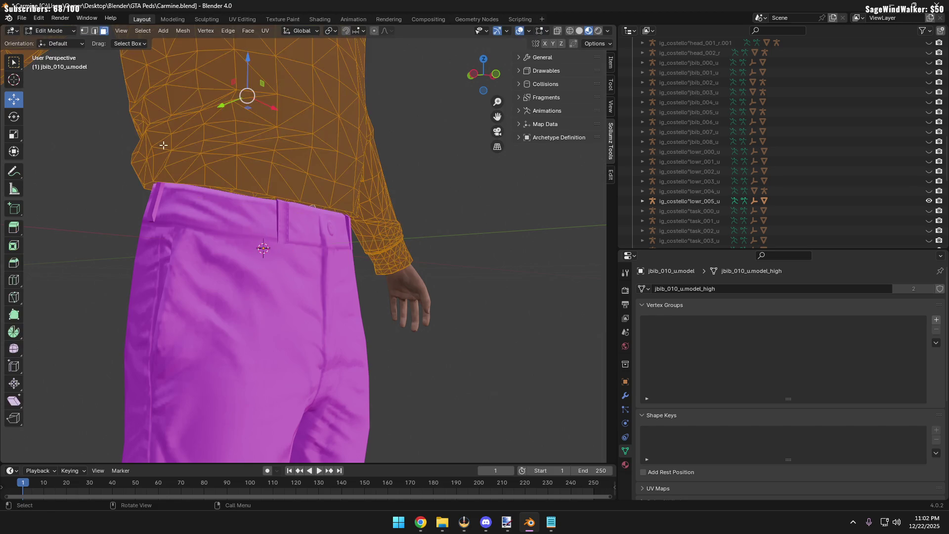
Hide the magenta trousers and box-select the shirt's lower band faces, minus one stray face
{"action": "middle_click_drag", "start_coordinate": [68, 112], "coordinate": [109, 165]}
{"action": "left_click", "coordinate": [117, 200]}
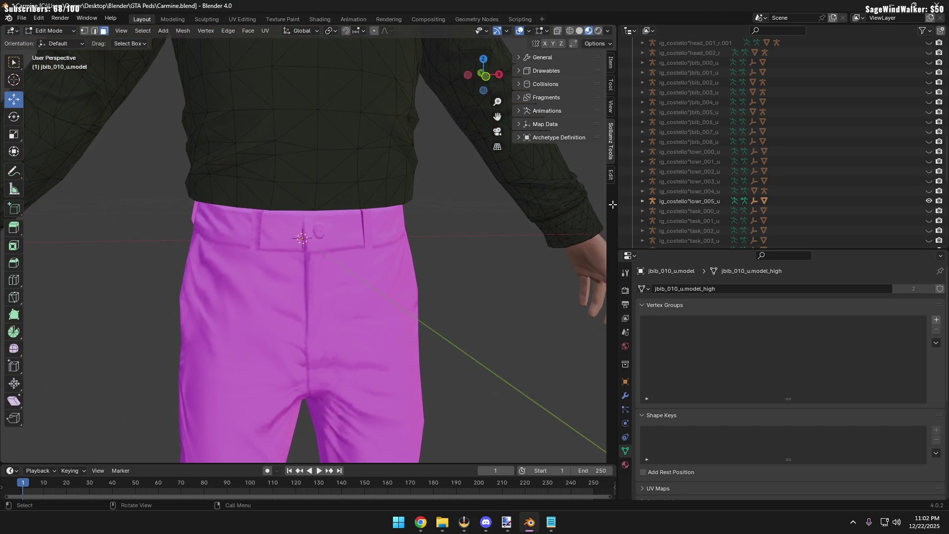
{"action": "left_click", "coordinate": [929, 200]}
{"action": "mouse_move", "coordinate": [346, 271]}
{"action": "middle_mouse_down"}
{"action": "mouse_move", "coordinate": [342, 238]}
{"action": "mouse_move", "coordinate": [291, 272]}
{"action": "middle_mouse_up"}
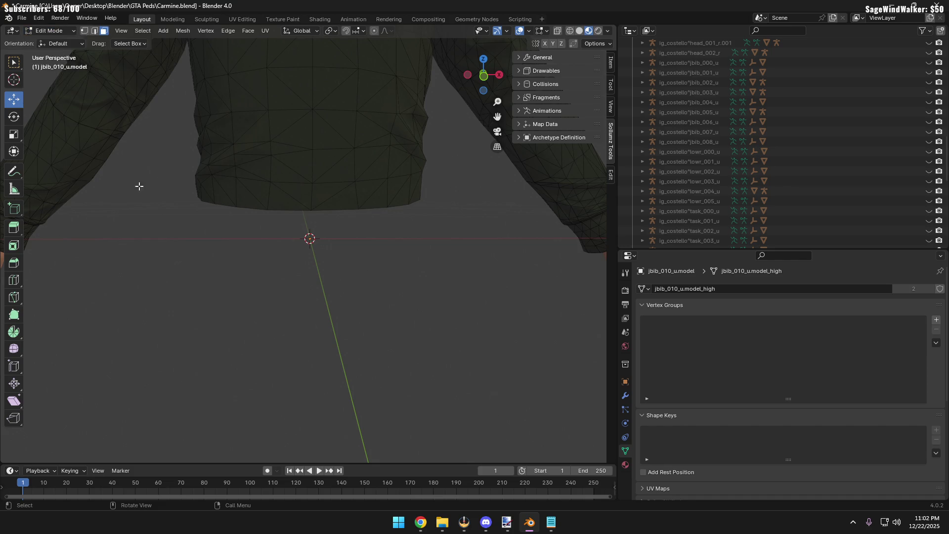
{"action": "left_click_drag", "start_coordinate": [163, 181], "coordinate": [448, 265]}
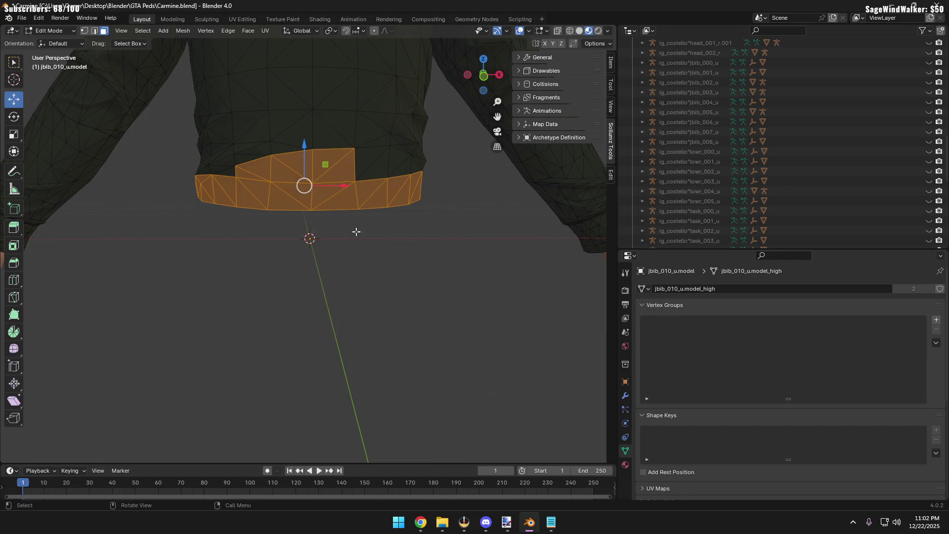
{"action": "left_click", "coordinate": [289, 168], "text": "shift"}
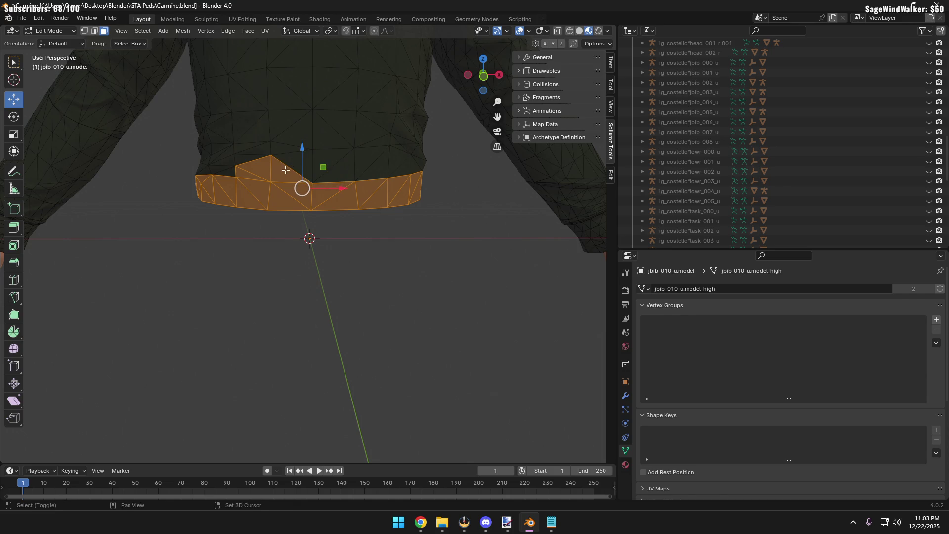
{"action": "middle_click_drag", "start_coordinate": [245, 174], "coordinate": [225, 202]}
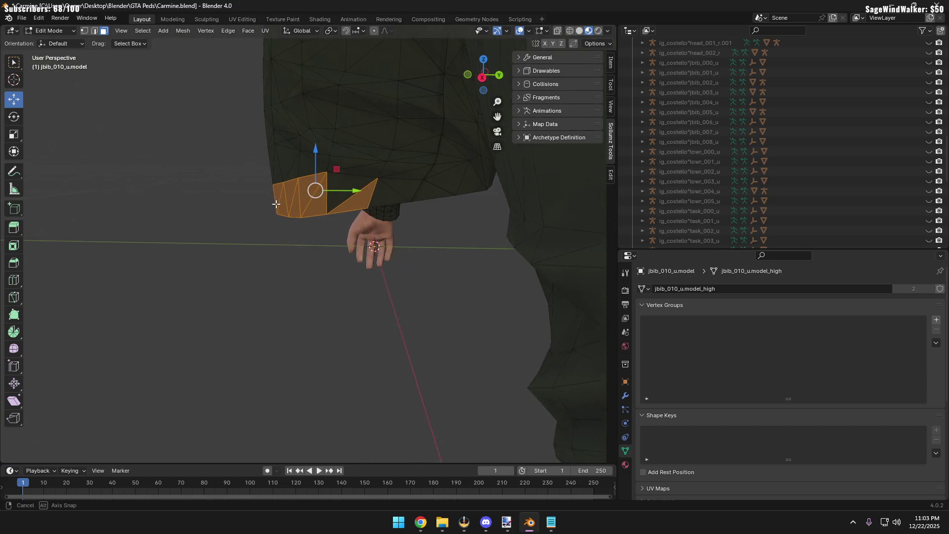
{"action": "middle_click_drag", "start_coordinate": [226, 201], "coordinate": [238, 237]}
Box-select jacket body and cuff face regions experimentally, then clear all selections with Alt+A
{"action": "left_click_drag", "start_coordinate": [248, 123], "coordinate": [455, 290]}
{"action": "left_click", "coordinate": [290, 249]}
{"action": "mouse_move", "coordinate": [249, 119]}
{"action": "left_mouse_down"}
{"action": "mouse_move", "coordinate": [419, 212]}
{"action": "mouse_move", "coordinate": [261, 159]}
{"action": "left_mouse_up"}
{"action": "left_click_drag", "start_coordinate": [253, 105], "coordinate": [438, 270]}
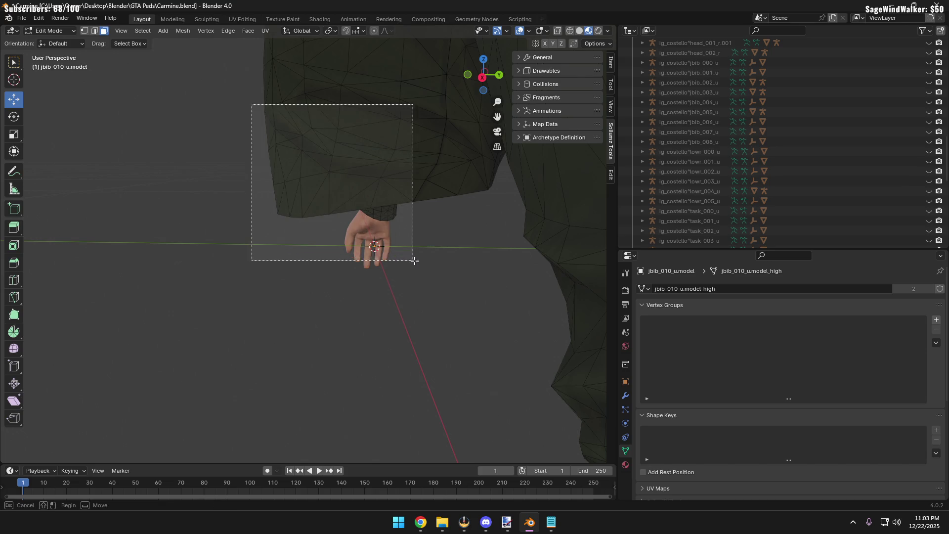
{"action": "mouse_move", "coordinate": [449, 288]}
{"action": "middle_mouse_down"}
{"action": "mouse_move", "coordinate": [373, 295]}
{"action": "mouse_move", "coordinate": [337, 274]}
{"action": "middle_mouse_up"}
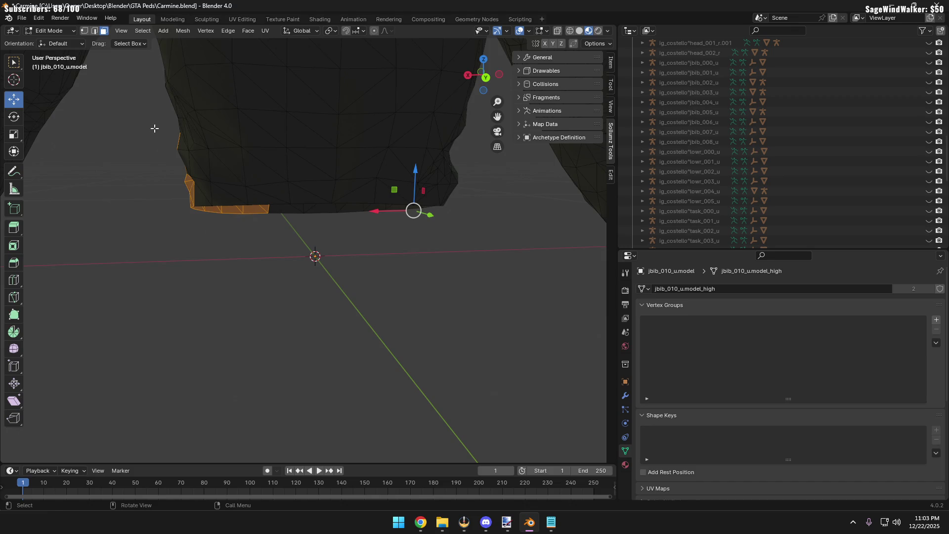
{"action": "left_click_drag", "start_coordinate": [154, 96], "coordinate": [466, 305]}
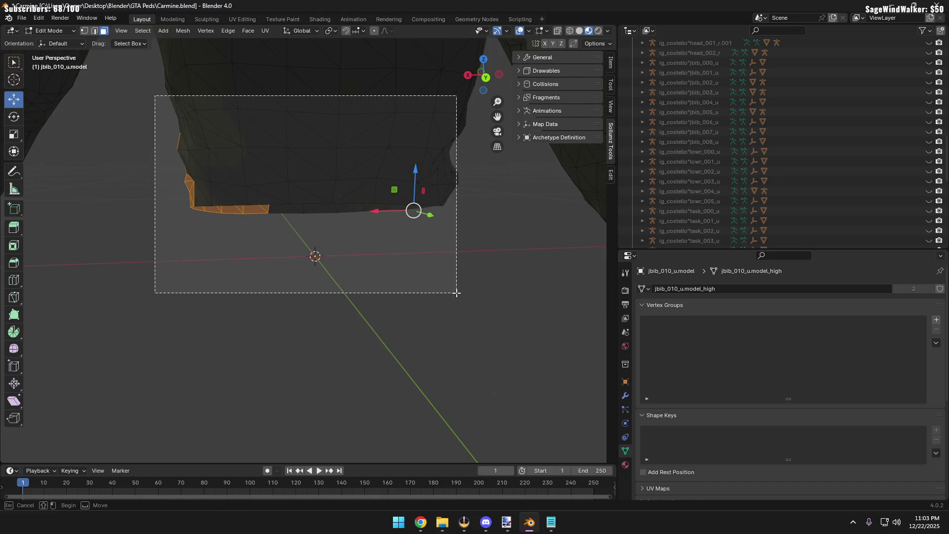
{"action": "mouse_move", "coordinate": [465, 305]}
{"action": "middle_mouse_down"}
{"action": "mouse_move", "coordinate": [407, 306]}
{"action": "mouse_move", "coordinate": [348, 282]}
{"action": "mouse_move", "coordinate": [247, 280]}
{"action": "mouse_move", "coordinate": [341, 254]}
{"action": "middle_mouse_up"}
{"action": "mouse_move", "coordinate": [356, 239]}
{"action": "left_mouse_down"}
{"action": "mouse_move", "coordinate": [275, 121]}
{"action": "mouse_move", "coordinate": [256, 111]}
{"action": "left_mouse_up"}
{"action": "middle_click_drag", "start_coordinate": [428, 267], "coordinate": [241, 255]}
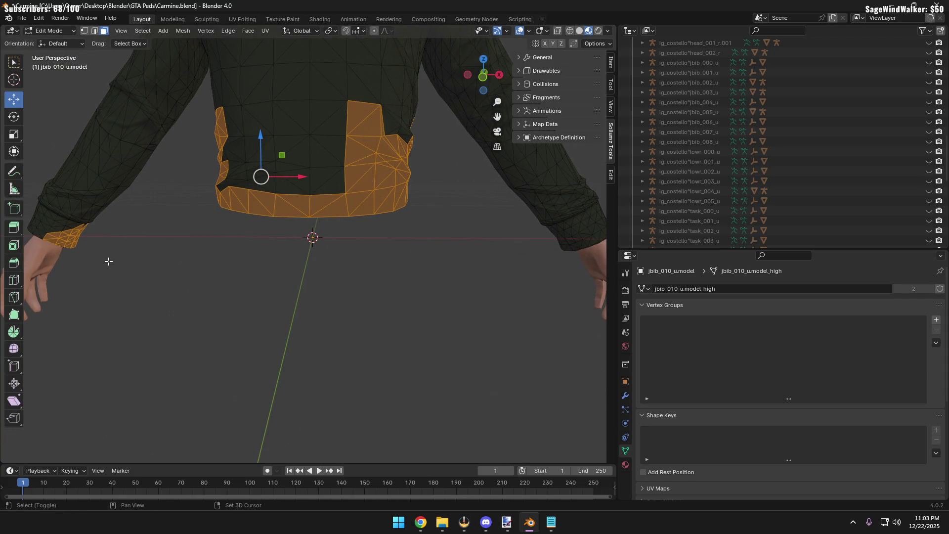
{"action": "left_click_drag", "start_coordinate": [45, 205], "coordinate": [46, 206], "text": "shift"}
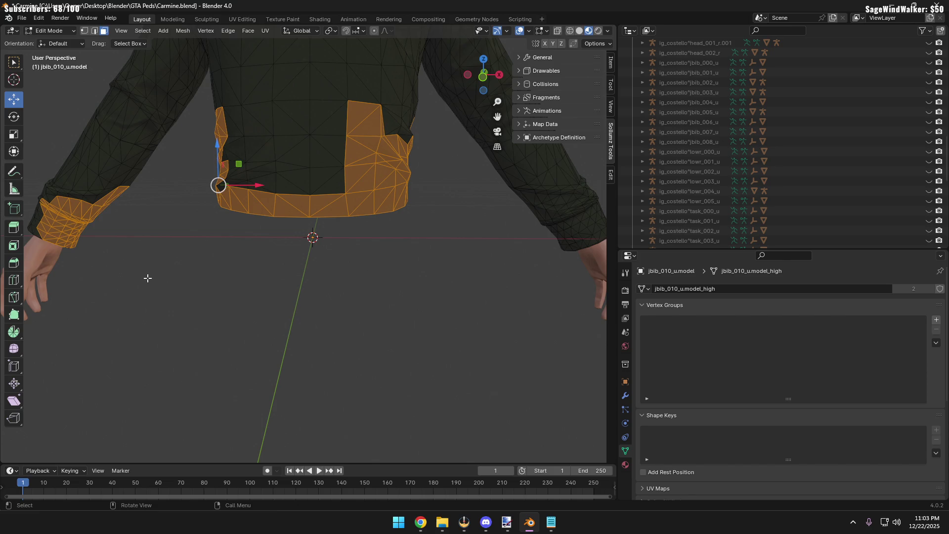
{"action": "key", "text": "alt+a"}
{"action": "middle_click_drag", "start_coordinate": [150, 278], "coordinate": [153, 279]}
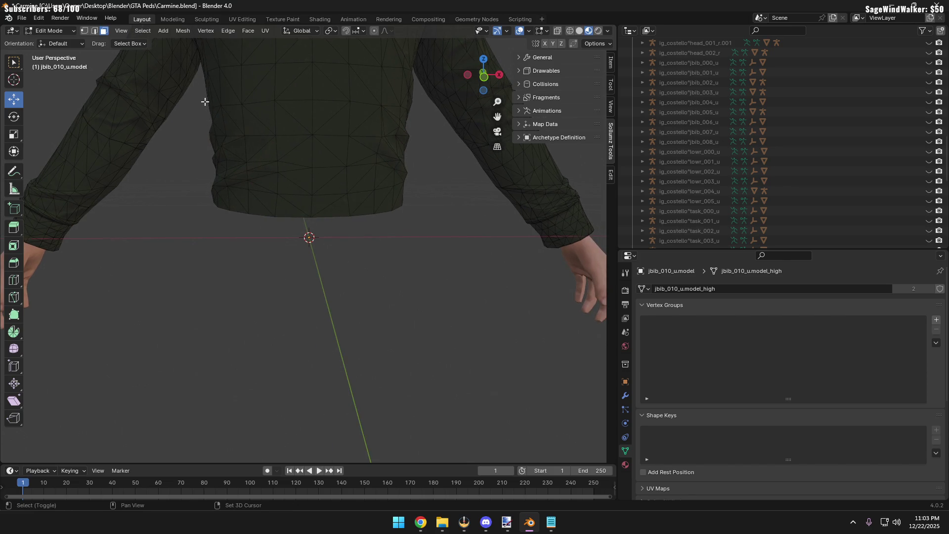
Box-select the jacket torso faces from front and side views
{"action": "left_click_drag", "start_coordinate": [200, 98], "coordinate": [423, 247]}
{"action": "mouse_move", "coordinate": [423, 247]}
{"action": "middle_mouse_down"}
{"action": "mouse_move", "coordinate": [413, 265]}
{"action": "mouse_move", "coordinate": [381, 261]}
{"action": "mouse_move", "coordinate": [410, 255]}
{"action": "middle_mouse_up"}
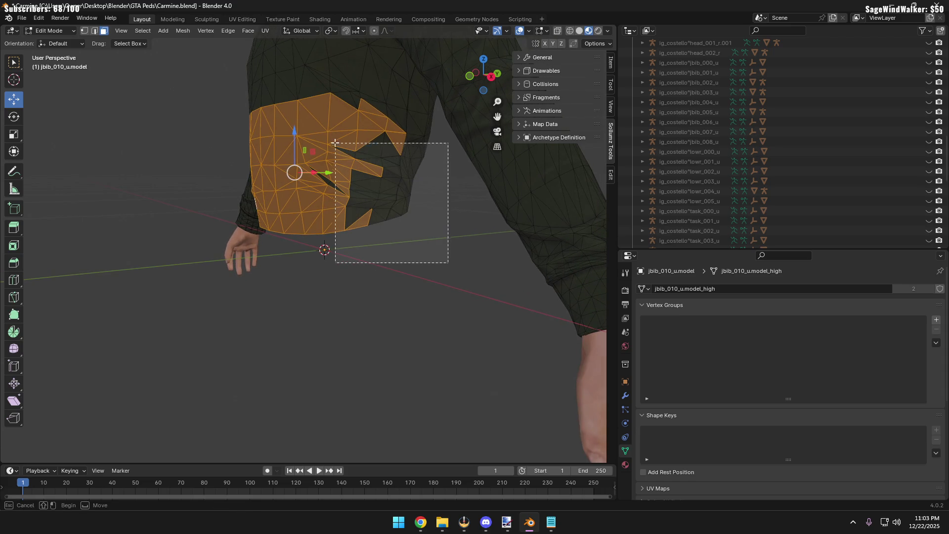
{"action": "left_click_drag", "start_coordinate": [432, 222], "coordinate": [325, 132]}
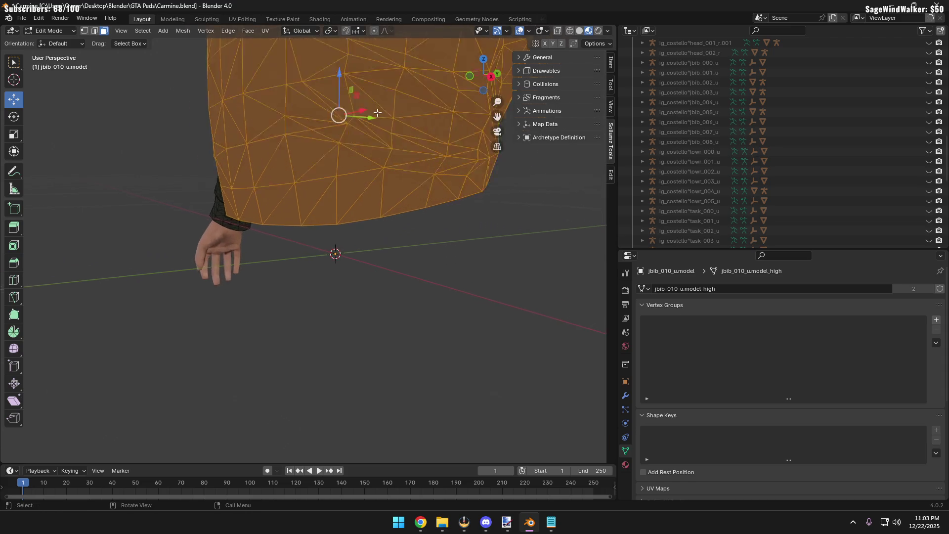
{"action": "scroll", "coordinate": [351, 101], "scroll_direction": "up", "scroll_amount": 5}
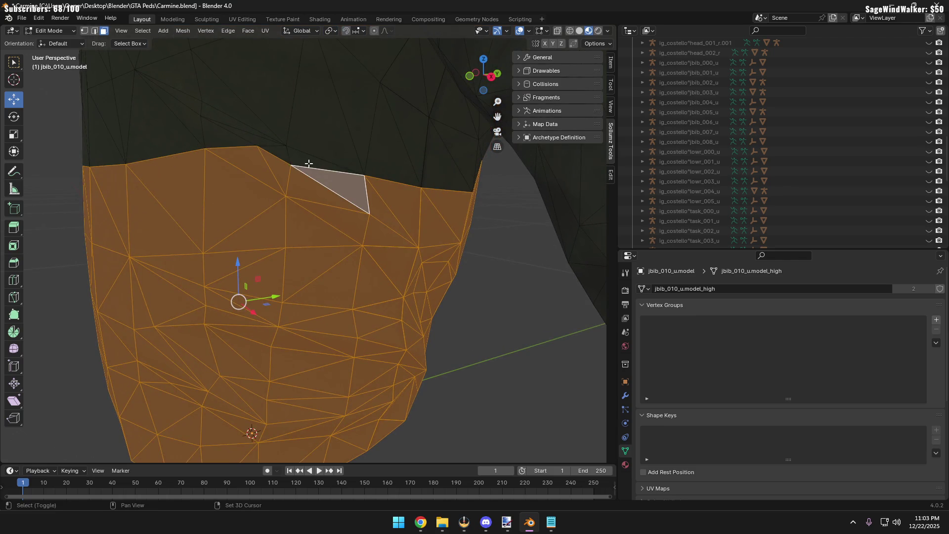
{"action": "scroll", "coordinate": [308, 162], "scroll_direction": "down", "scroll_amount": 5}
{"action": "middle_click_drag", "start_coordinate": [339, 234], "coordinate": [223, 281]}
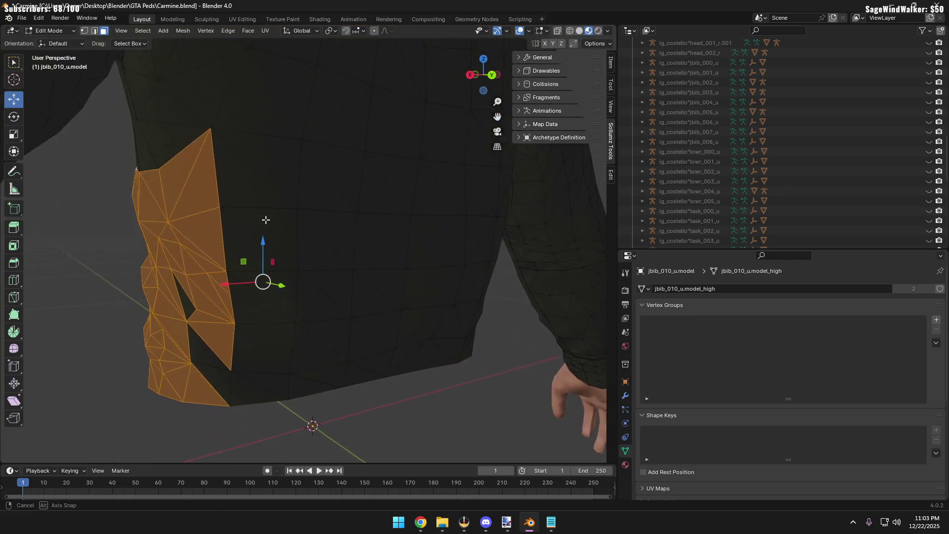
{"action": "left_click_drag", "start_coordinate": [117, 273], "coordinate": [244, 424]}
{"action": "mouse_move", "coordinate": [244, 424]}
{"action": "middle_mouse_down"}
{"action": "mouse_move", "coordinate": [265, 364]}
{"action": "mouse_move", "coordinate": [237, 357]}
{"action": "middle_mouse_up"}
{"action": "middle_click_drag", "start_coordinate": [194, 326], "coordinate": [214, 317]}
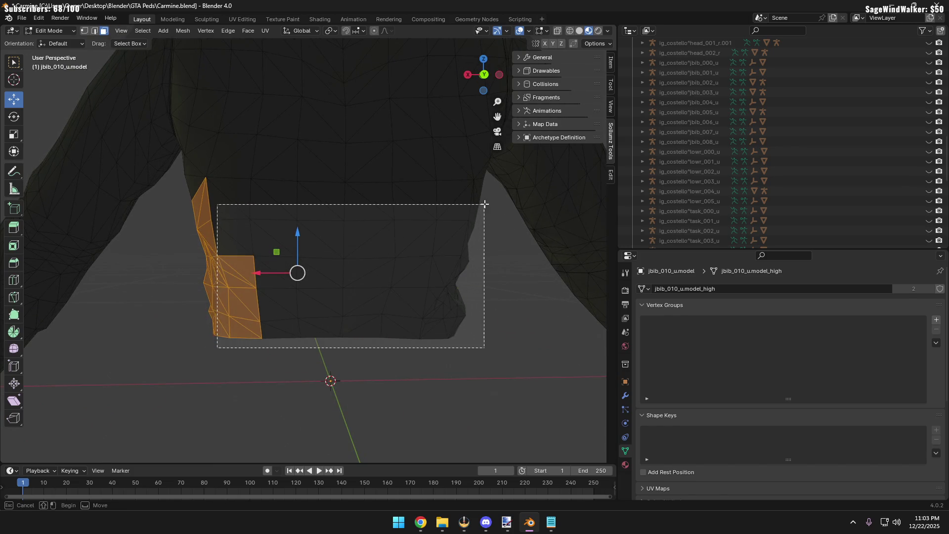
Complete the lower torso band selection, verify it by orbiting, and switch to vertex select
{"action": "left_click_drag", "start_coordinate": [248, 323], "coordinate": [483, 205]}
{"action": "mouse_move", "coordinate": [482, 200]}
{"action": "middle_mouse_down"}
{"action": "mouse_move", "coordinate": [453, 249]}
{"action": "mouse_move", "coordinate": [405, 237]}
{"action": "middle_mouse_up"}
{"action": "left_click_drag", "start_coordinate": [283, 369], "coordinate": [494, 273]}
{"action": "middle_click_drag", "start_coordinate": [493, 273], "coordinate": [420, 214]}
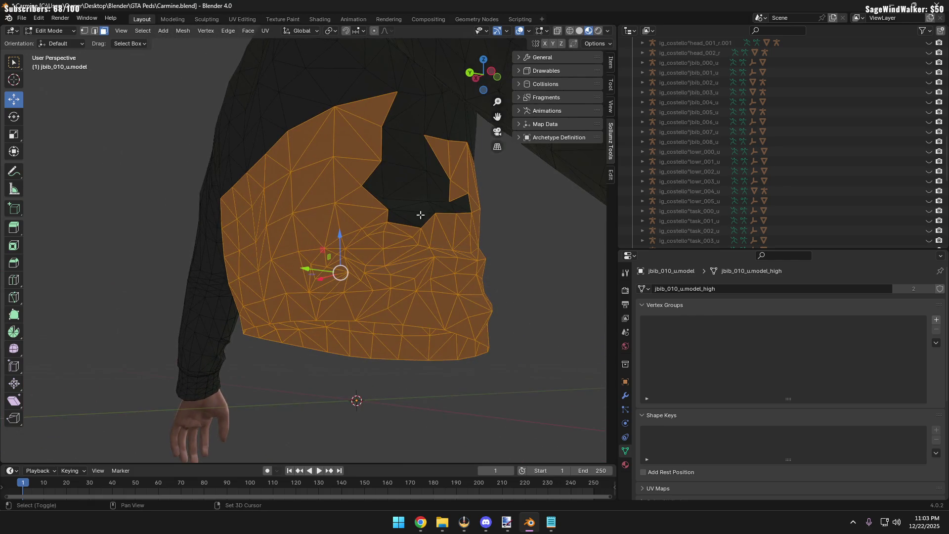
{"action": "mouse_move", "coordinate": [363, 137]}
{"action": "left_mouse_down"}
{"action": "mouse_move", "coordinate": [468, 217]}
{"action": "mouse_move", "coordinate": [435, 222]}
{"action": "left_mouse_up"}
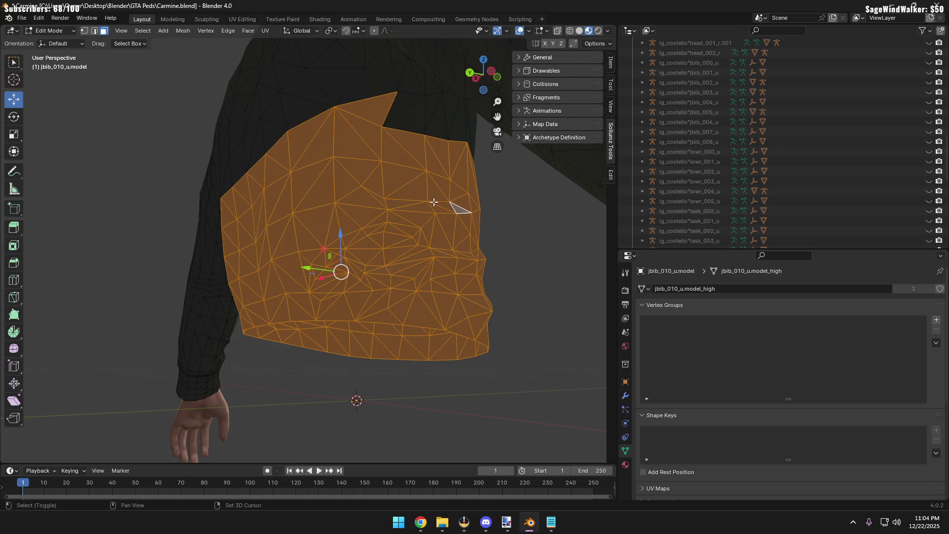
{"action": "middle_click_drag", "start_coordinate": [433, 202], "coordinate": [384, 130]}
{"action": "mouse_move", "coordinate": [441, 243]}
{"action": "middle_mouse_down"}
{"action": "mouse_move", "coordinate": [296, 227]}
{"action": "mouse_move", "coordinate": [286, 246]}
{"action": "middle_mouse_up"}
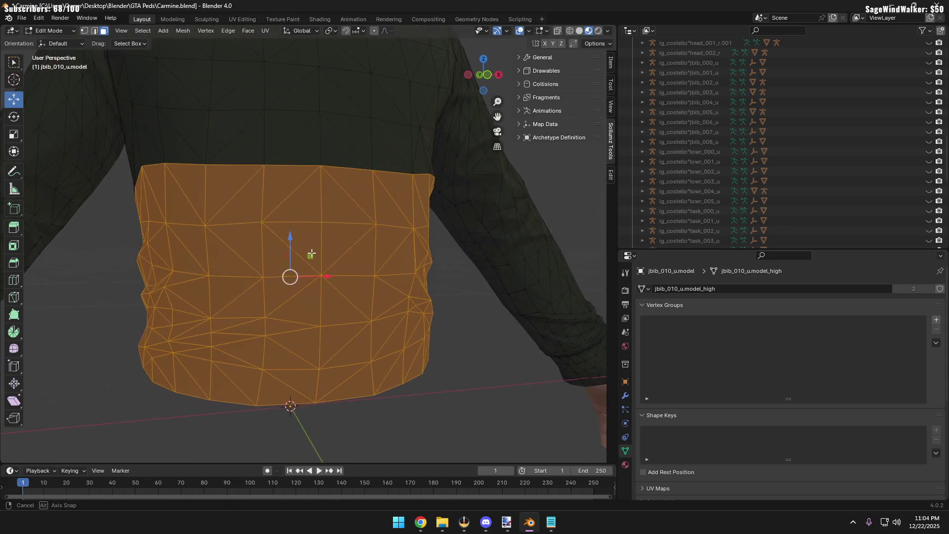
{"action": "left_click", "coordinate": [84, 31]}
Move the selected lower band down about 0.028 m along Z, undoing and redoing the move
{"action": "left_click_drag", "start_coordinate": [291, 238], "coordinate": [282, 258]}
{"action": "mouse_move", "coordinate": [349, 345]}
{"action": "middle_mouse_down"}
{"action": "mouse_move", "coordinate": [294, 332]}
{"action": "mouse_move", "coordinate": [314, 340]}
{"action": "middle_mouse_up"}
{"action": "mouse_move", "coordinate": [175, 199]}
{"action": "middle_mouse_down"}
{"action": "mouse_move", "coordinate": [216, 196]}
{"action": "mouse_move", "coordinate": [319, 236]}
{"action": "mouse_move", "coordinate": [339, 234]}
{"action": "middle_mouse_up"}
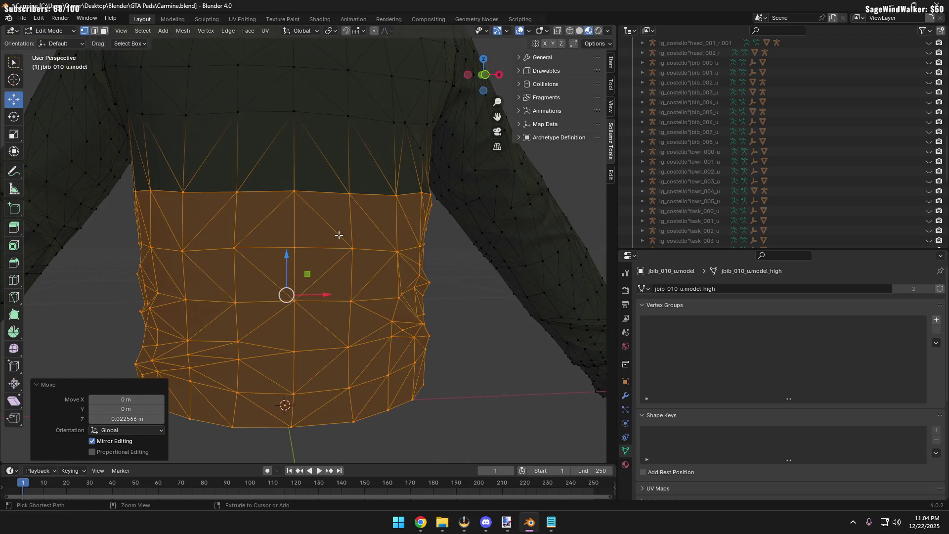
{"action": "key", "text": "ctrl+z"}
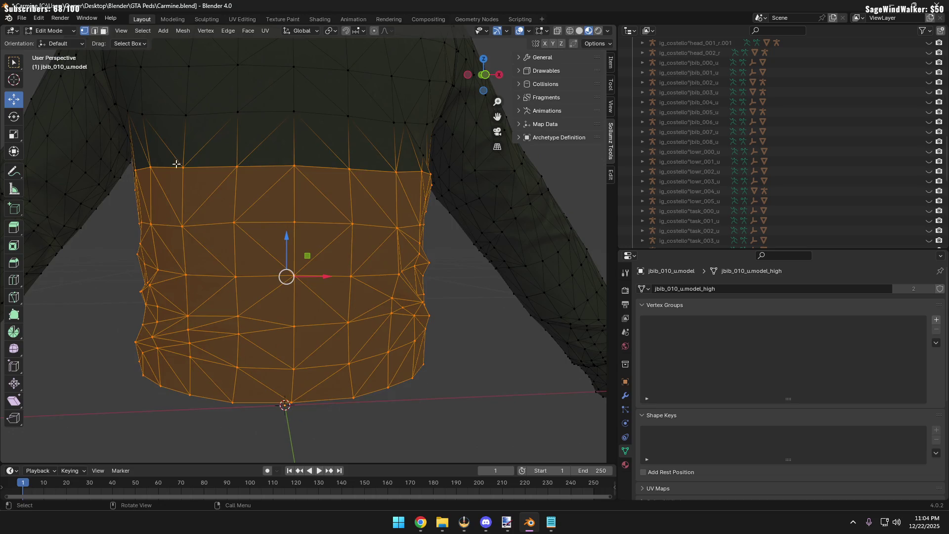
{"action": "left_click_drag", "start_coordinate": [287, 237], "coordinate": [286, 259]}
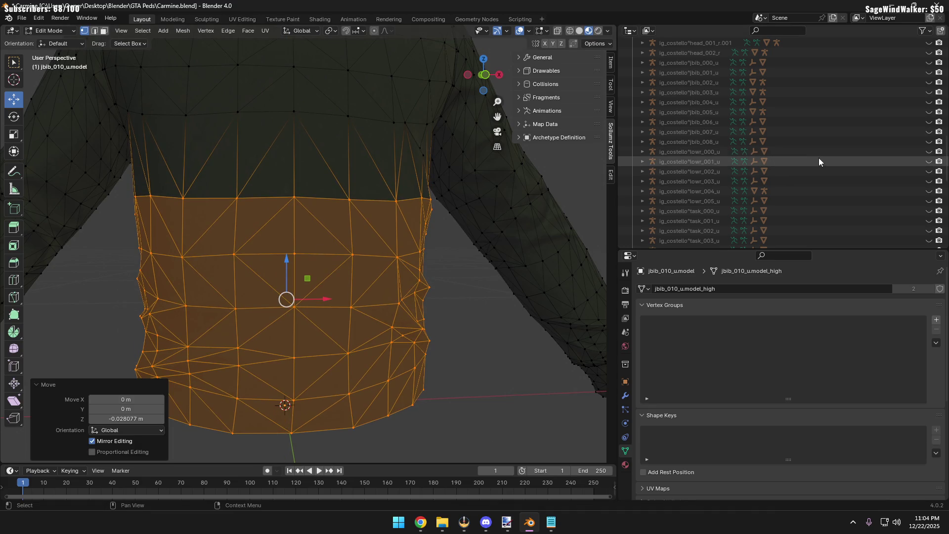
{"action": "scroll", "coordinate": [819, 161], "scroll_direction": "up", "scroll_amount": 2}
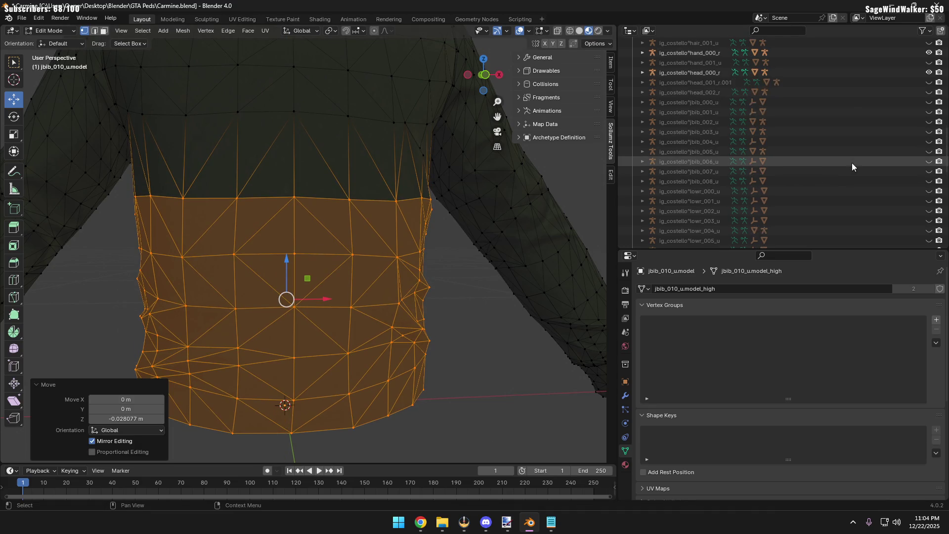
{"action": "scroll", "coordinate": [860, 165], "scroll_direction": "down", "scroll_amount": 1}
Show the magenta lowr_000_u pants and lower the jacket hem band toward them
{"action": "left_click", "coordinate": [929, 171]}
{"action": "mouse_move", "coordinate": [524, 332]}
{"action": "middle_mouse_down"}
{"action": "mouse_move", "coordinate": [554, 303]}
{"action": "mouse_move", "coordinate": [525, 308]}
{"action": "middle_mouse_up"}
{"action": "key", "text": "ctrl+z"}
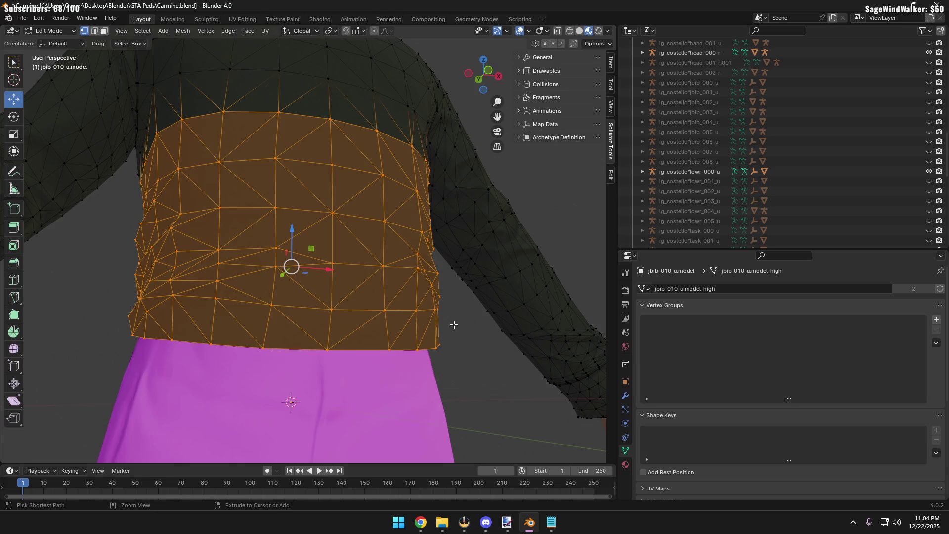
{"action": "mouse_move", "coordinate": [294, 231]}
{"action": "left_mouse_down"}
{"action": "mouse_move", "coordinate": [288, 283]}
{"action": "mouse_move", "coordinate": [297, 288]}
{"action": "mouse_move", "coordinate": [310, 262]}
{"action": "left_mouse_up"}
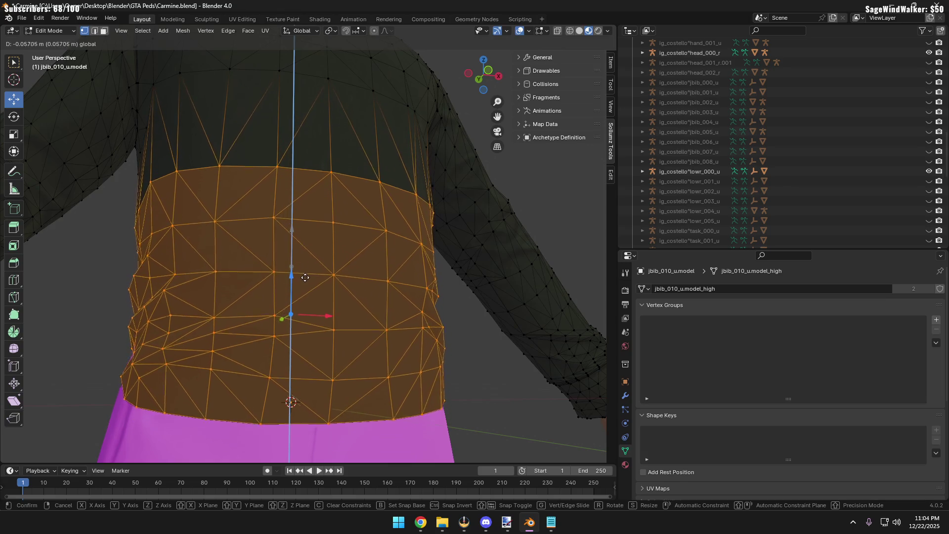
{"action": "left_click_drag", "start_coordinate": [311, 263], "coordinate": [309, 264]}
Raise the hem band back slightly over the pants, clear the selection and return to Object Mode
{"action": "middle_click_drag", "start_coordinate": [248, 313], "coordinate": [322, 269]}
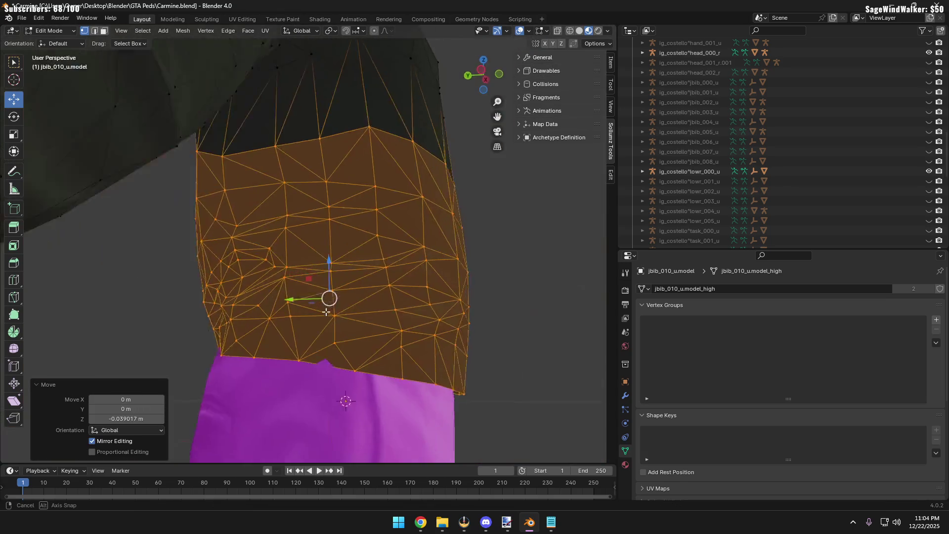
{"action": "left_click_drag", "start_coordinate": [326, 260], "coordinate": [327, 248]}
{"action": "mouse_move", "coordinate": [327, 249]}
{"action": "middle_mouse_down"}
{"action": "mouse_move", "coordinate": [306, 306]}
{"action": "mouse_move", "coordinate": [511, 303]}
{"action": "mouse_move", "coordinate": [508, 292]}
{"action": "mouse_move", "coordinate": [386, 305]}
{"action": "mouse_move", "coordinate": [425, 332]}
{"action": "mouse_move", "coordinate": [460, 310]}
{"action": "mouse_move", "coordinate": [514, 322]}
{"action": "middle_mouse_up"}
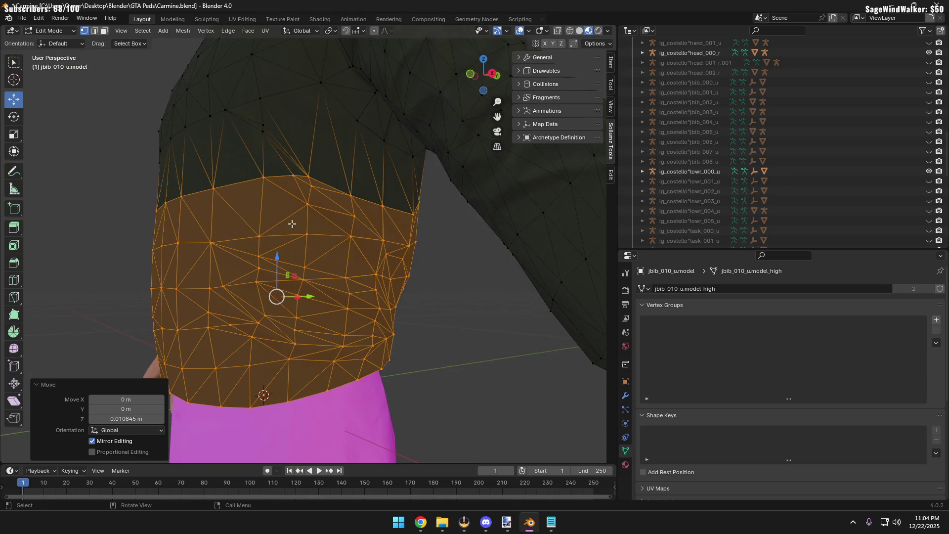
{"action": "key", "text": "alt+a"}
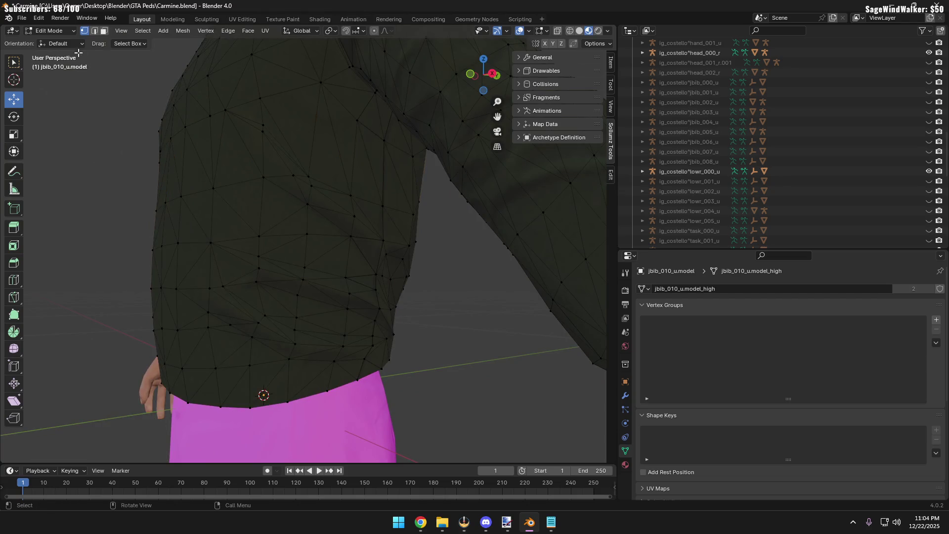
{"action": "left_click", "coordinate": [56, 42]}
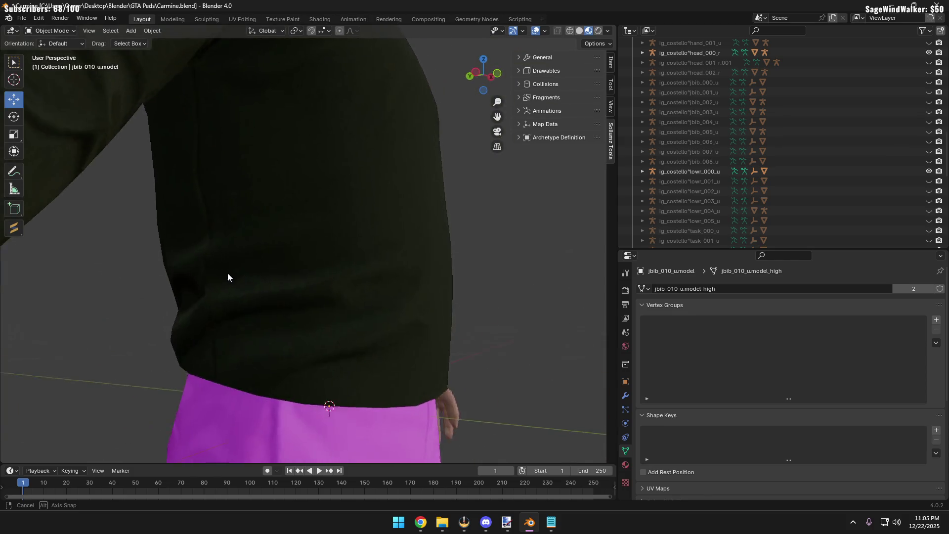
{"action": "scroll", "coordinate": [227, 273], "scroll_direction": "down", "scroll_amount": 3}
Swap the magenta pants for the dark lowr_001_u jeans and inspect the belt from behind and below
{"action": "mouse_move", "coordinate": [185, 228]}
{"action": "middle_mouse_down"}
{"action": "mouse_move", "coordinate": [211, 287]}
{"action": "mouse_move", "coordinate": [528, 224]}
{"action": "middle_mouse_up"}
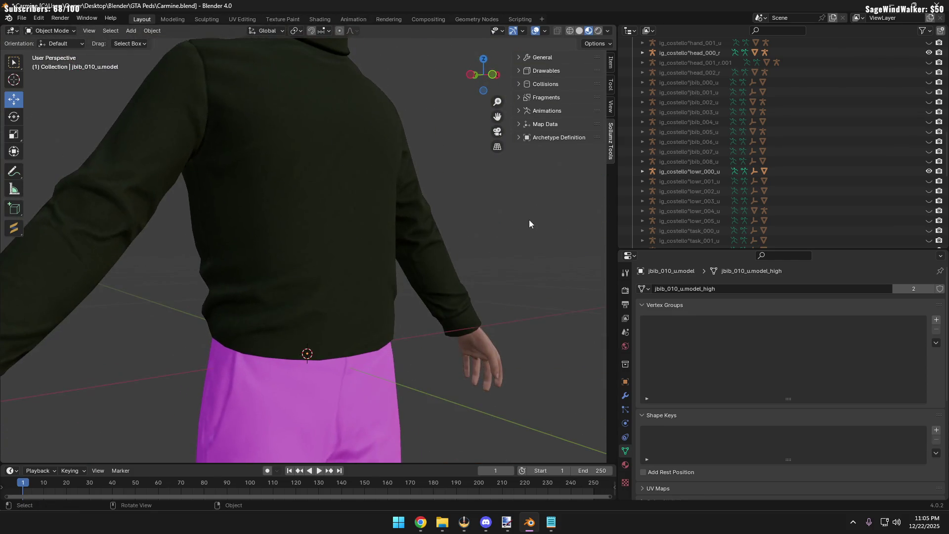
{"action": "scroll", "coordinate": [437, 218], "scroll_direction": "down", "scroll_amount": 5}
{"action": "scroll", "coordinate": [424, 241], "scroll_direction": "up", "scroll_amount": 5}
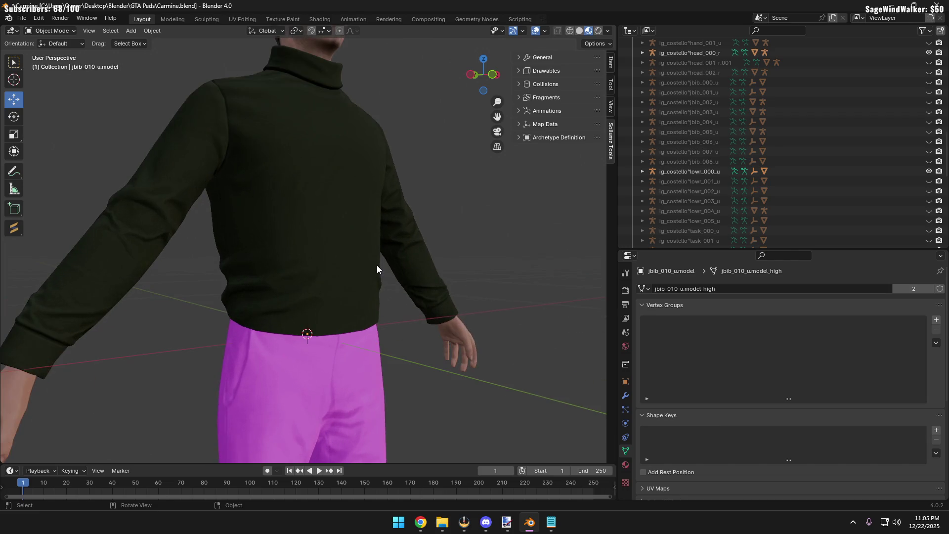
{"action": "left_click", "coordinate": [929, 171]}
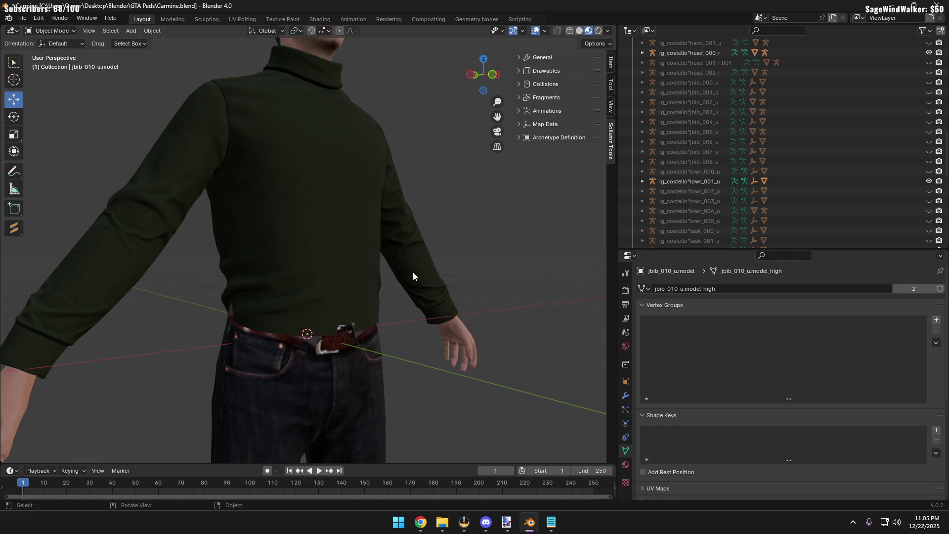
{"action": "mouse_move", "coordinate": [315, 361]}
{"action": "middle_mouse_down"}
{"action": "mouse_move", "coordinate": [485, 334]}
{"action": "mouse_move", "coordinate": [379, 336]}
{"action": "middle_mouse_up"}
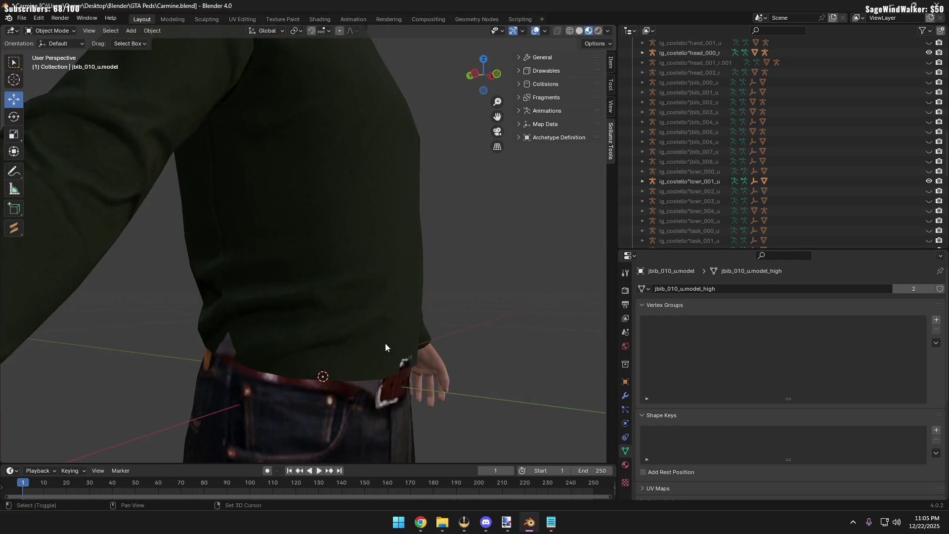
{"action": "scroll", "coordinate": [385, 342], "scroll_direction": "up", "scroll_amount": 3}
{"action": "scroll", "coordinate": [326, 192], "scroll_direction": "up", "scroll_amount": 2}
{"action": "mouse_move", "coordinate": [327, 186]}
{"action": "middle_mouse_down"}
{"action": "mouse_move", "coordinate": [341, 237]}
{"action": "mouse_move", "coordinate": [371, 218]}
{"action": "middle_mouse_up"}
{"action": "mouse_move", "coordinate": [225, 239]}
{"action": "middle_mouse_down"}
{"action": "mouse_move", "coordinate": [428, 279]}
{"action": "mouse_move", "coordinate": [227, 270]}
{"action": "middle_mouse_up"}
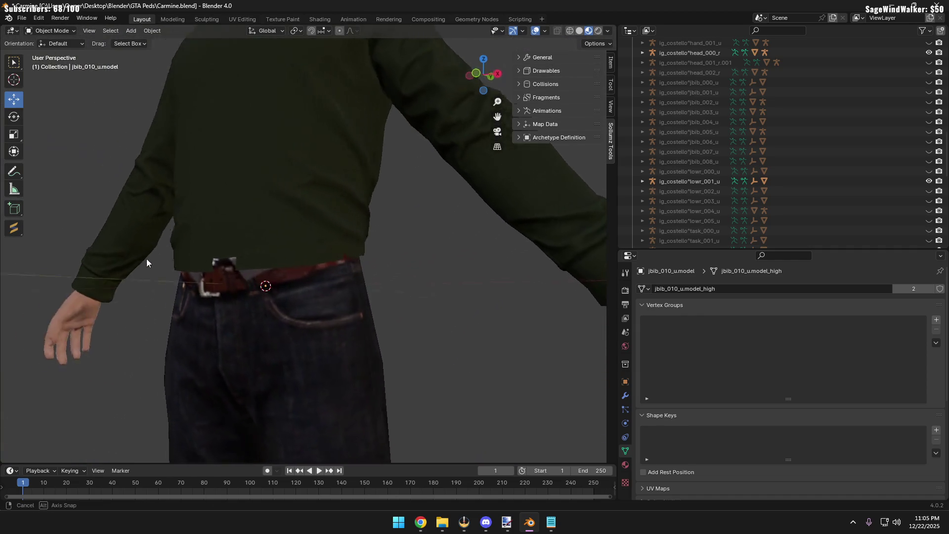
Check the hem over the belt from the front, then hide lowr_001_u and show lowr_002_u
{"action": "middle_click_drag", "start_coordinate": [227, 267], "coordinate": [202, 273]}
{"action": "scroll", "coordinate": [203, 274], "scroll_direction": "down", "scroll_amount": 3}
{"action": "mouse_move", "coordinate": [174, 305]}
{"action": "middle_mouse_down"}
{"action": "mouse_move", "coordinate": [241, 319]}
{"action": "mouse_move", "coordinate": [301, 216]}
{"action": "middle_mouse_up"}
{"action": "middle_click_drag", "start_coordinate": [346, 259], "coordinate": [336, 249]}
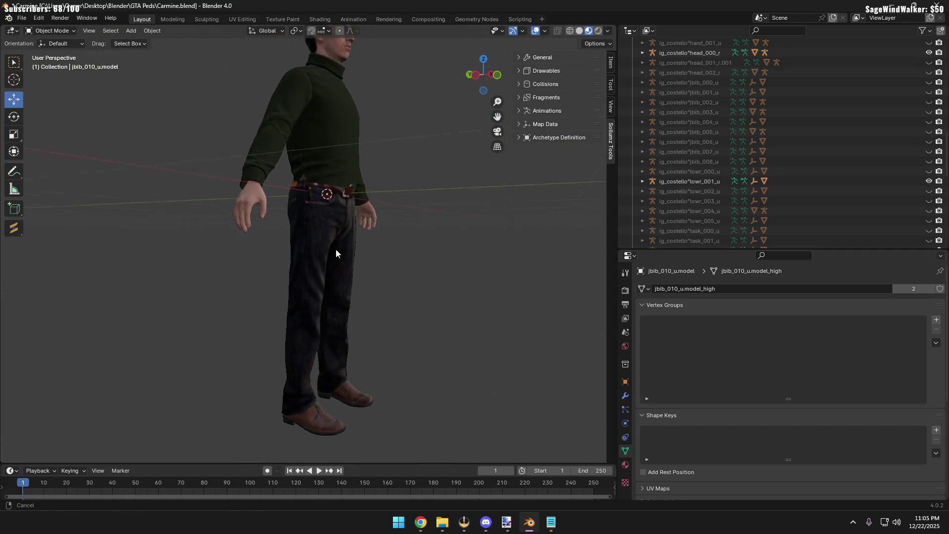
{"action": "scroll", "coordinate": [330, 258], "scroll_direction": "up", "scroll_amount": 5}
{"action": "mouse_move", "coordinate": [306, 316]}
{"action": "middle_mouse_down"}
{"action": "mouse_move", "coordinate": [321, 251]}
{"action": "mouse_move", "coordinate": [288, 314]}
{"action": "middle_mouse_up"}
{"action": "left_click", "coordinate": [928, 182]}
{"action": "left_click", "coordinate": [928, 191]}
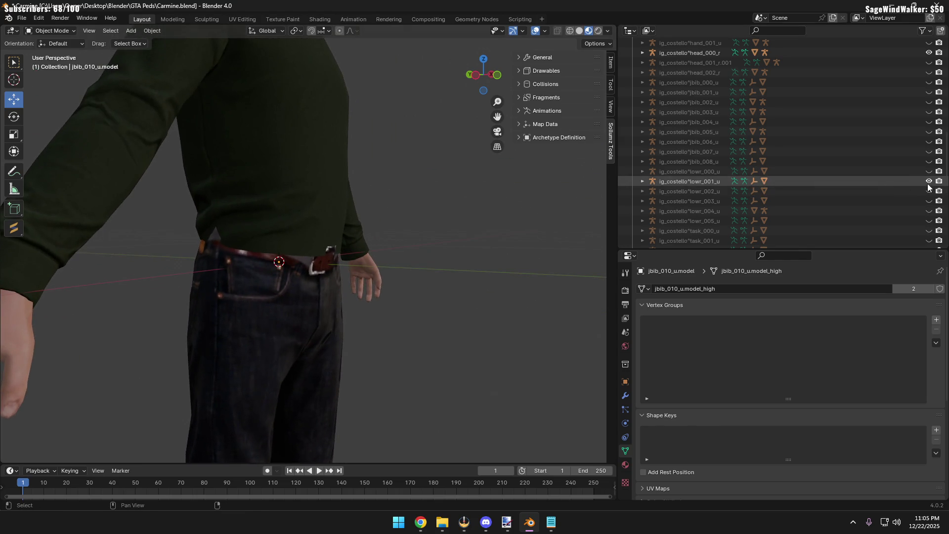
Preview lowr_002_u through lowr_005_u in turn, then leave all lower-body meshes hidden
{"action": "mouse_move", "coordinate": [314, 280]}
{"action": "middle_mouse_down"}
{"action": "mouse_move", "coordinate": [257, 276]}
{"action": "mouse_move", "coordinate": [244, 260]}
{"action": "mouse_move", "coordinate": [29, 266]}
{"action": "mouse_move", "coordinate": [574, 266]}
{"action": "middle_mouse_up"}
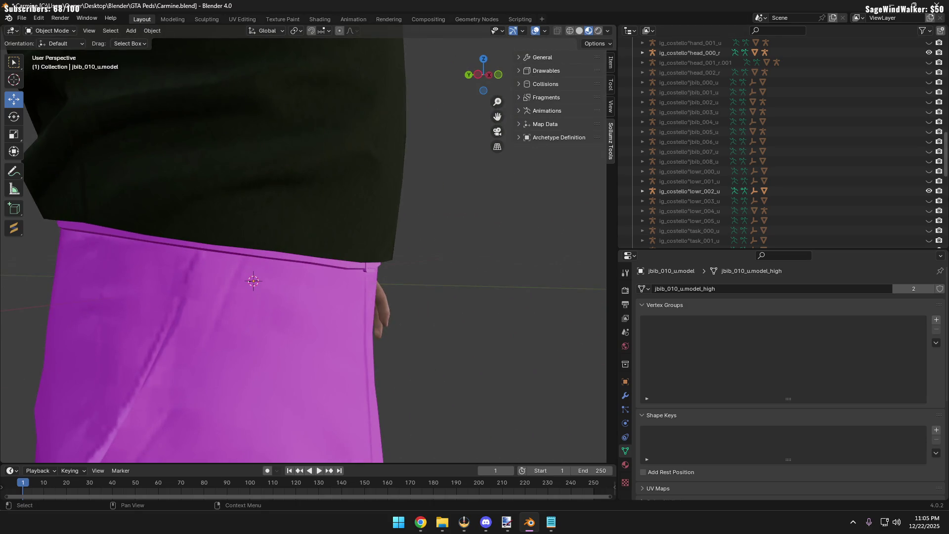
{"action": "scroll", "coordinate": [460, 240], "scroll_direction": "down", "scroll_amount": 5}
{"action": "left_click", "coordinate": [929, 191]}
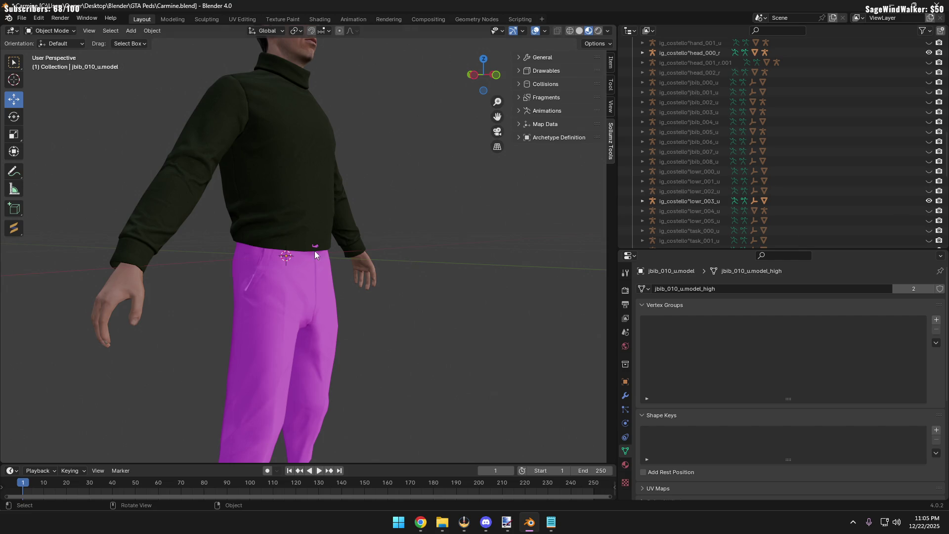
{"action": "scroll", "coordinate": [315, 250], "scroll_direction": "up", "scroll_amount": 2}
{"action": "scroll", "coordinate": [329, 244], "scroll_direction": "up", "scroll_amount": 2}
{"action": "scroll", "coordinate": [328, 248], "scroll_direction": "down", "scroll_amount": 6}
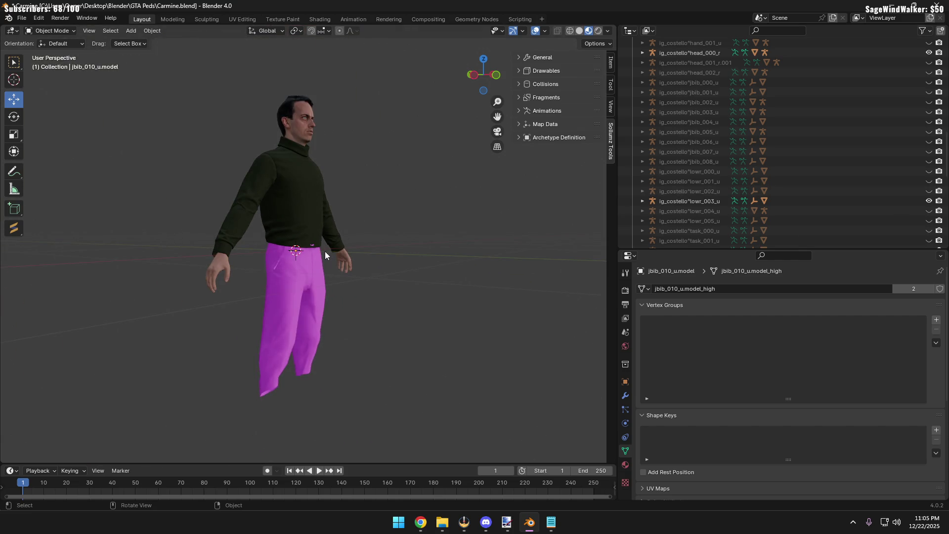
{"action": "left_click", "coordinate": [929, 201]}
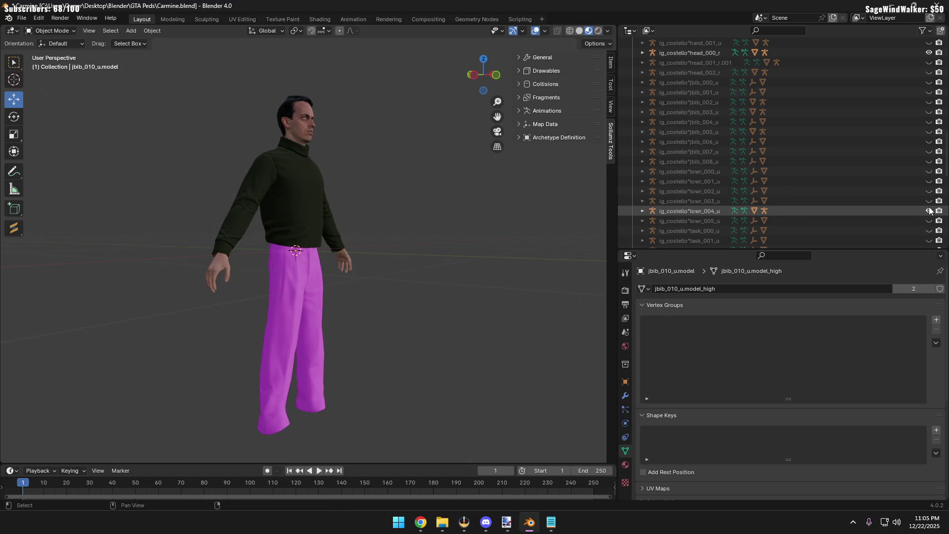
{"action": "scroll", "coordinate": [304, 263], "scroll_direction": "up", "scroll_amount": 4}
{"action": "scroll", "coordinate": [305, 264], "scroll_direction": "down", "scroll_amount": 3}
{"action": "scroll", "coordinate": [305, 263], "scroll_direction": "down", "scroll_amount": 3}
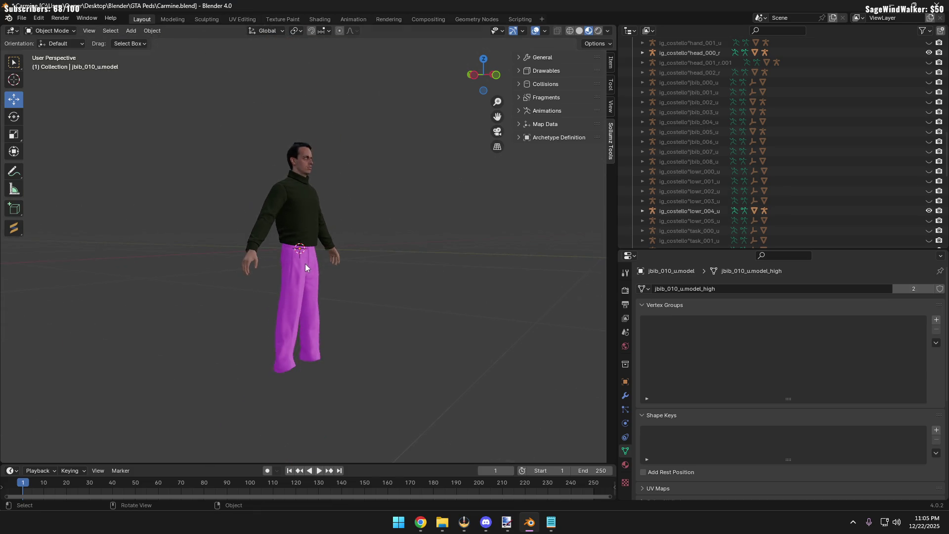
{"action": "scroll", "coordinate": [264, 271], "scroll_direction": "up", "scroll_amount": 6}
{"action": "mouse_move", "coordinate": [265, 270]}
{"action": "middle_mouse_down"}
{"action": "mouse_move", "coordinate": [282, 275]}
{"action": "mouse_move", "coordinate": [267, 275]}
{"action": "middle_mouse_up"}
{"action": "scroll", "coordinate": [260, 267], "scroll_direction": "down", "scroll_amount": 5}
{"action": "scroll", "coordinate": [264, 268], "scroll_direction": "up", "scroll_amount": 6}
{"action": "left_click", "coordinate": [930, 212]}
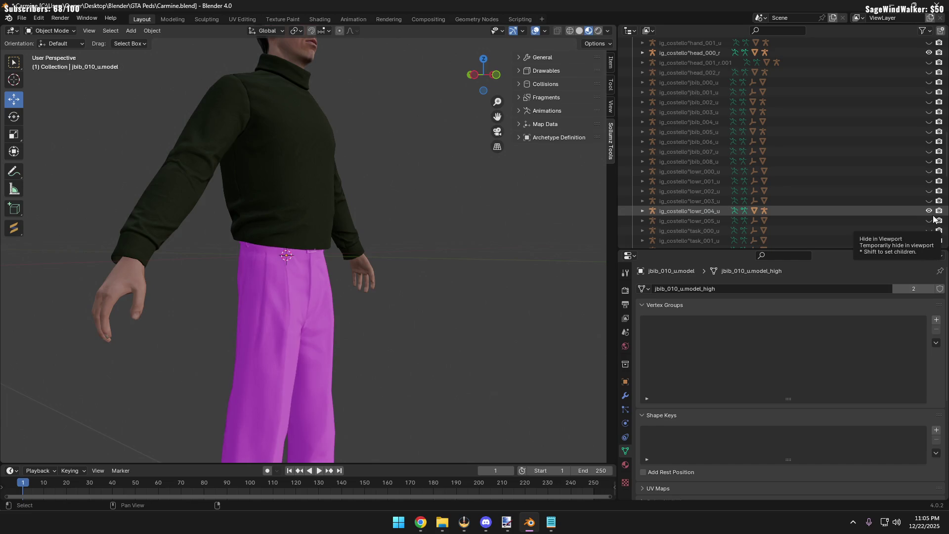
{"action": "left_click", "coordinate": [929, 210]}
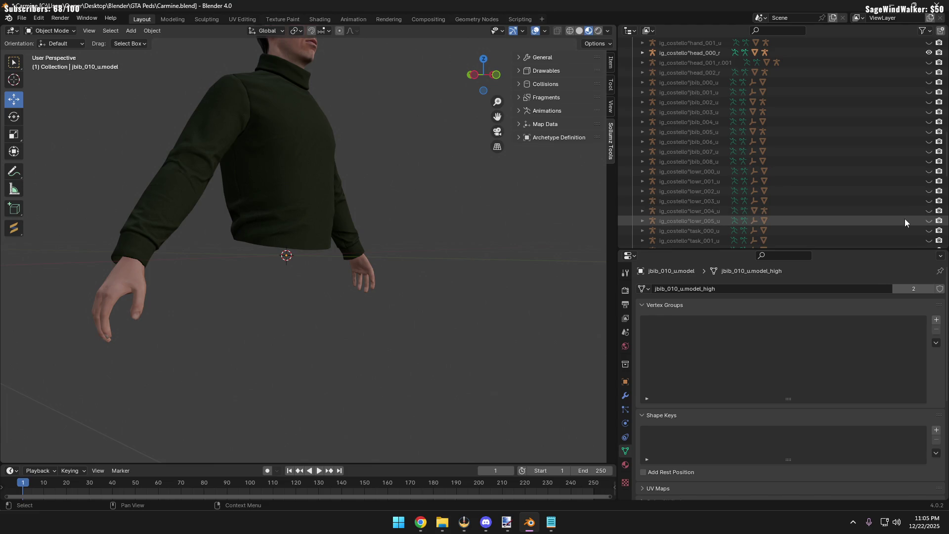
{"action": "left_click", "coordinate": [928, 221]}
{"action": "scroll", "coordinate": [852, 121], "scroll_direction": "up", "scroll_amount": 3}
{"action": "scroll", "coordinate": [411, 173], "scroll_direction": "down", "scroll_amount": 3}
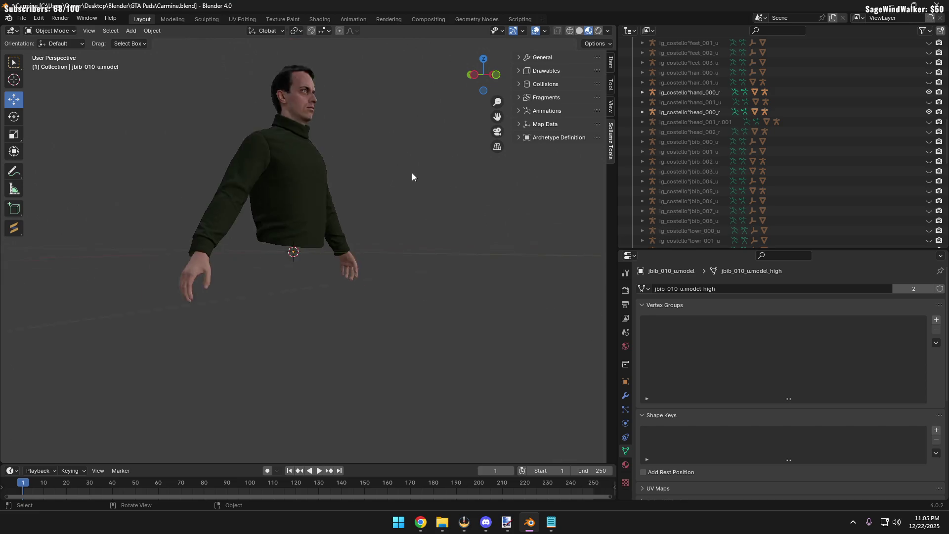
{"action": "scroll", "coordinate": [398, 188], "scroll_direction": "down", "scroll_amount": 1}
{"action": "middle_click_drag", "start_coordinate": [398, 188], "coordinate": [370, 261]}
{"action": "scroll", "coordinate": [769, 155], "scroll_direction": "down", "scroll_amount": 5}
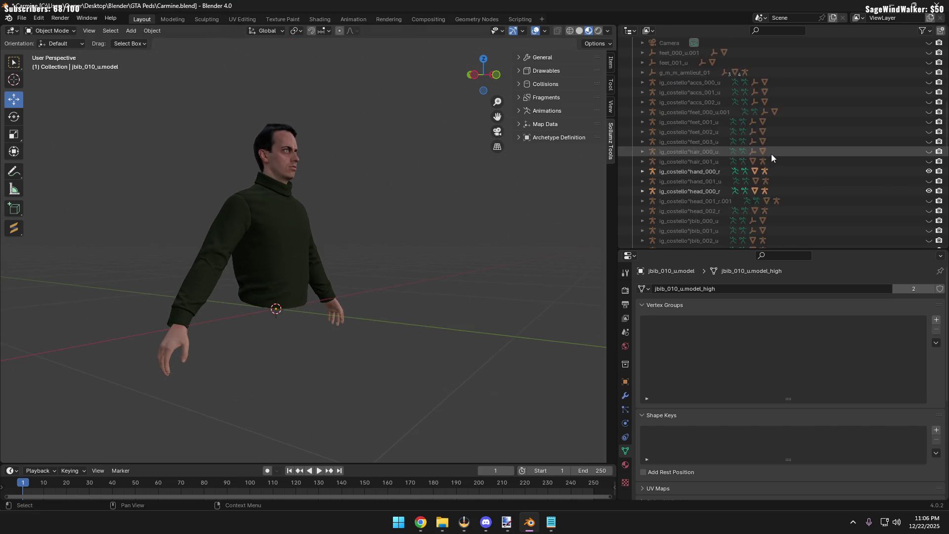
{"action": "scroll", "coordinate": [774, 161], "scroll_direction": "down", "scroll_amount": 5}
Hide the jbib_010_u sweater and lowr_002_u, showing the jbib_015_u top over the lowr_012_u lower body
{"action": "left_click", "coordinate": [928, 131]}
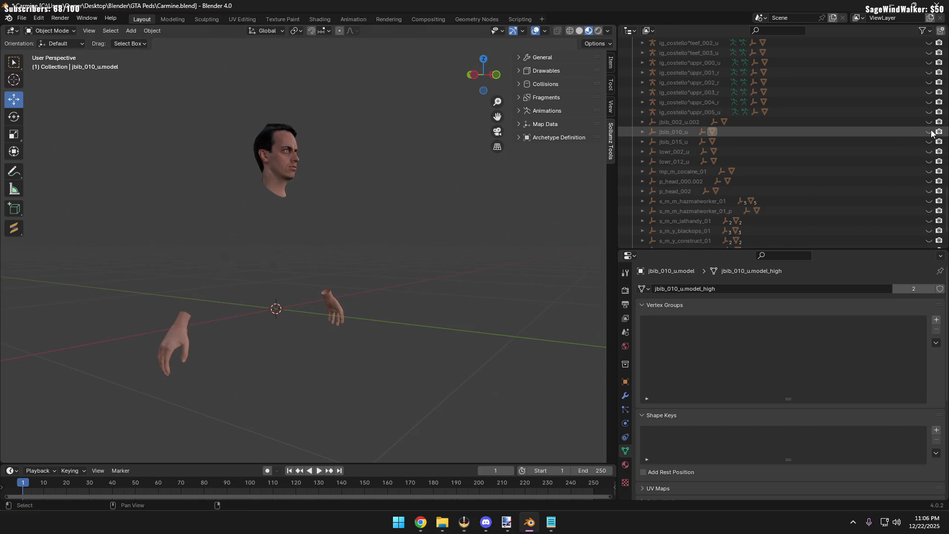
{"action": "left_click", "coordinate": [929, 142]}
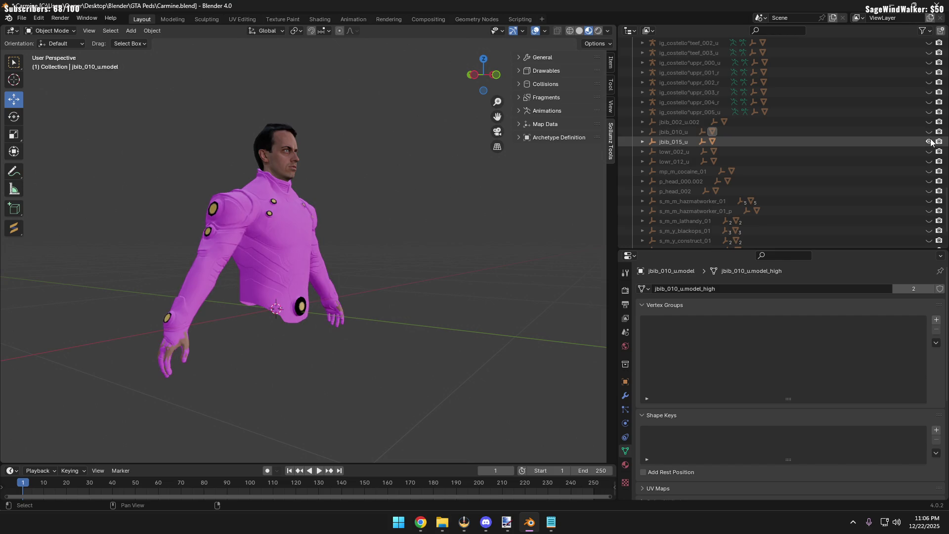
{"action": "left_click", "coordinate": [929, 150]}
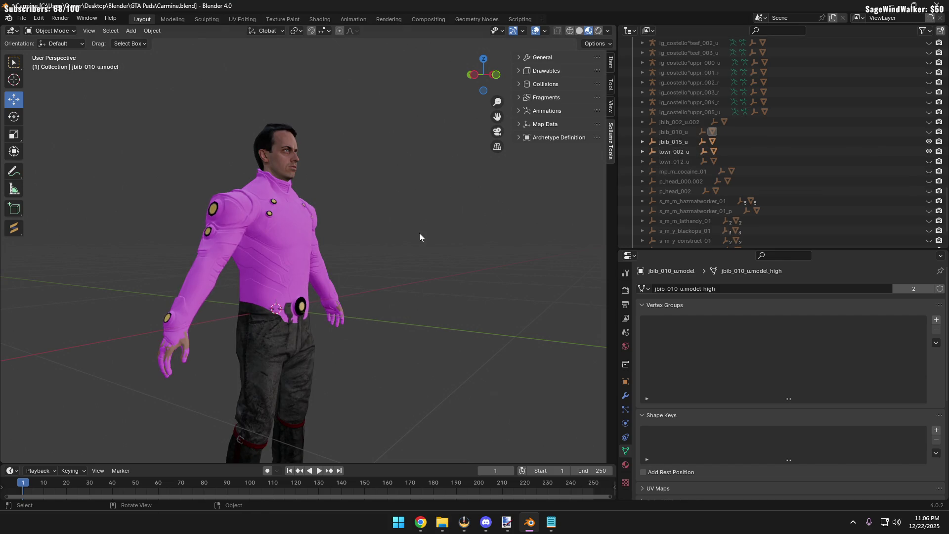
{"action": "left_click", "coordinate": [929, 150]}
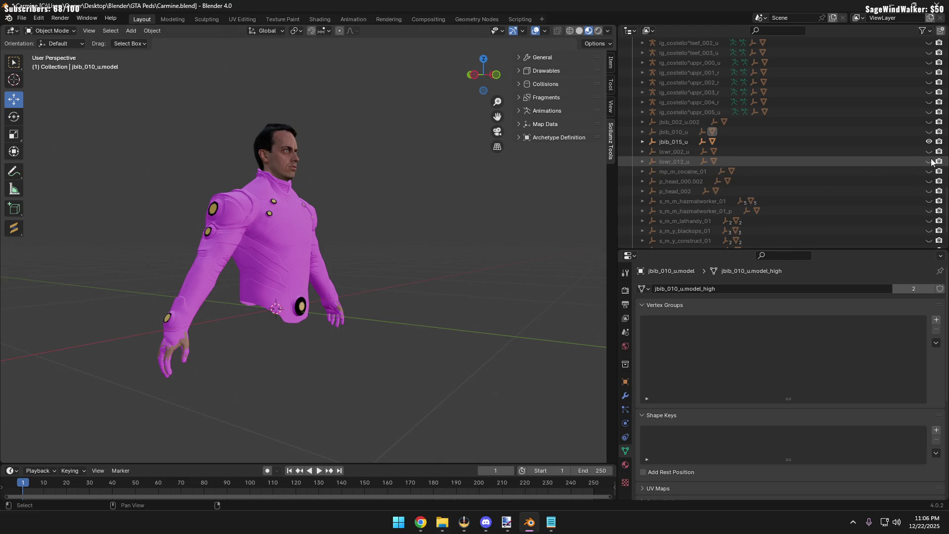
{"action": "left_click", "coordinate": [929, 161]}
Select the jbib_015_u torso and view its Material properties, then deselect it
{"action": "mouse_move", "coordinate": [460, 223]}
{"action": "middle_mouse_down"}
{"action": "mouse_move", "coordinate": [406, 227]}
{"action": "mouse_move", "coordinate": [412, 266]}
{"action": "middle_mouse_up"}
{"action": "scroll", "coordinate": [406, 226], "scroll_direction": "down", "scroll_amount": 4}
{"action": "scroll", "coordinate": [413, 217], "scroll_direction": "up", "scroll_amount": 4}
{"action": "left_click", "coordinate": [290, 229]}
{"action": "left_click", "coordinate": [625, 463]}
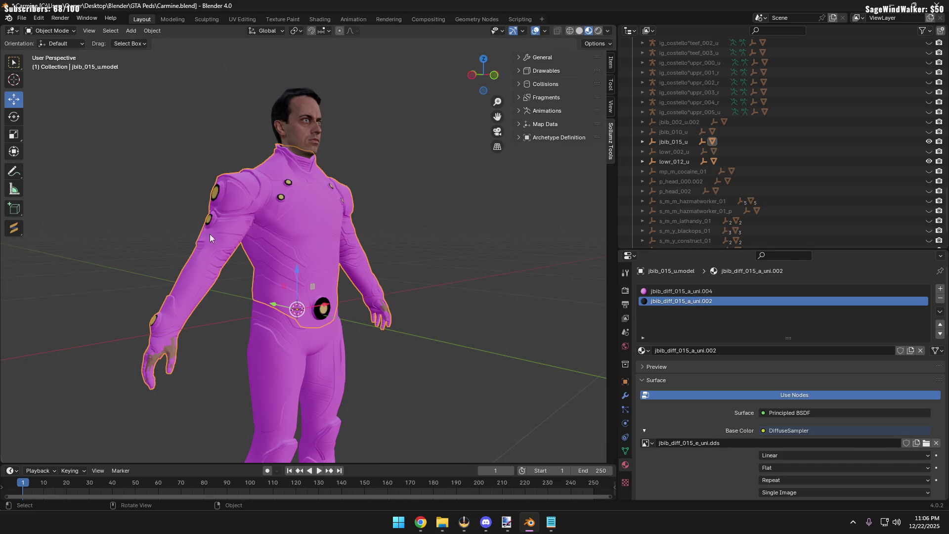
{"action": "left_click", "coordinate": [416, 221]}
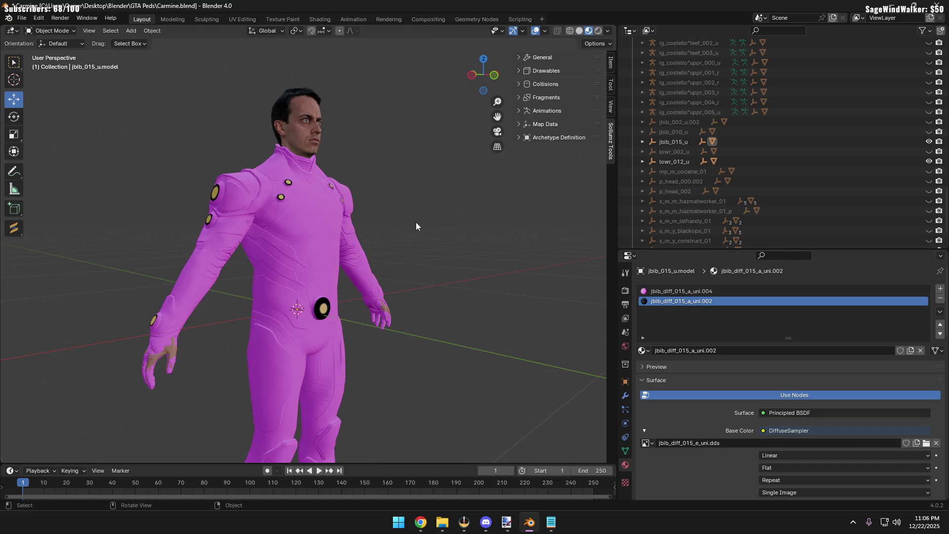
{"action": "left_click", "coordinate": [442, 522]}
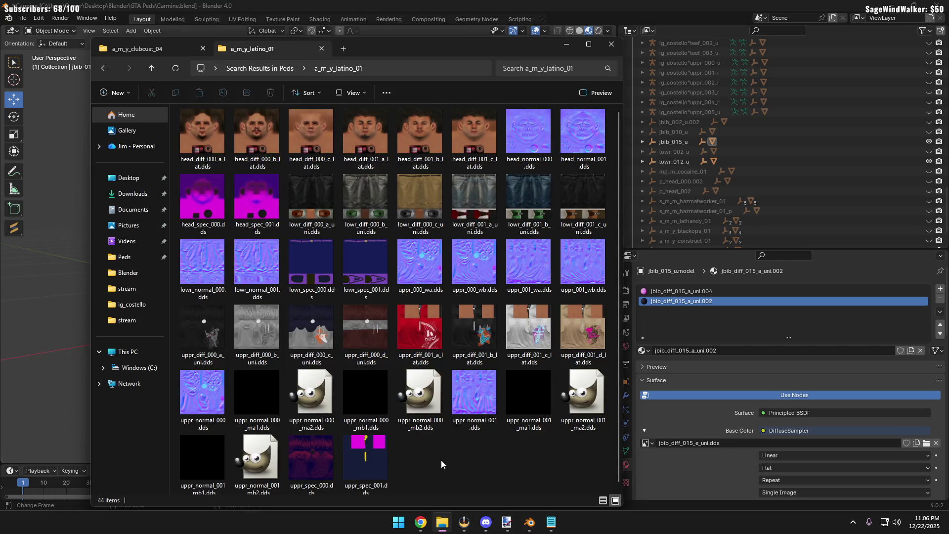
{"action": "left_click", "coordinate": [127, 271]}
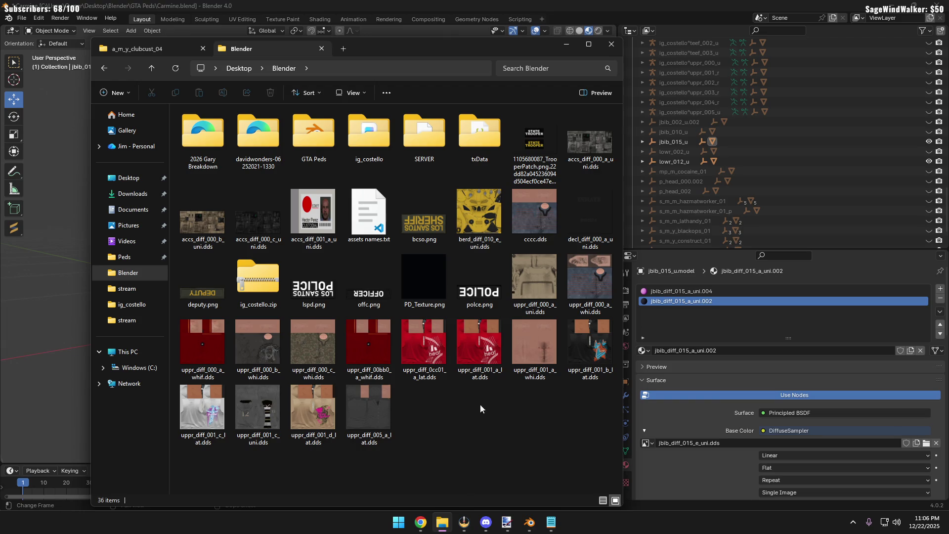
{"action": "left_click", "coordinate": [615, 4]}
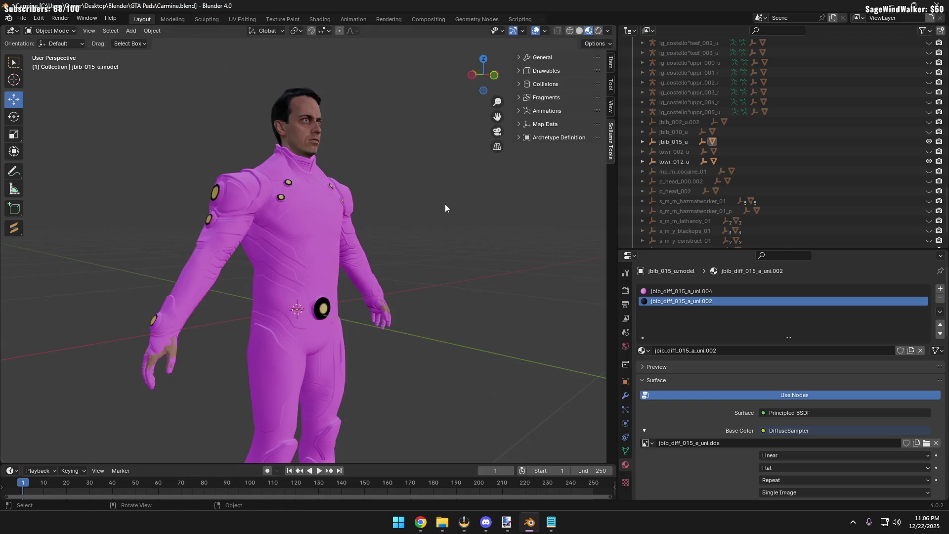
{"action": "scroll", "coordinate": [453, 202], "scroll_direction": "down", "scroll_amount": 4}
{"action": "scroll", "coordinate": [376, 220], "scroll_direction": "up", "scroll_amount": 2}
{"action": "scroll", "coordinate": [380, 221], "scroll_direction": "up", "scroll_amount": 2}
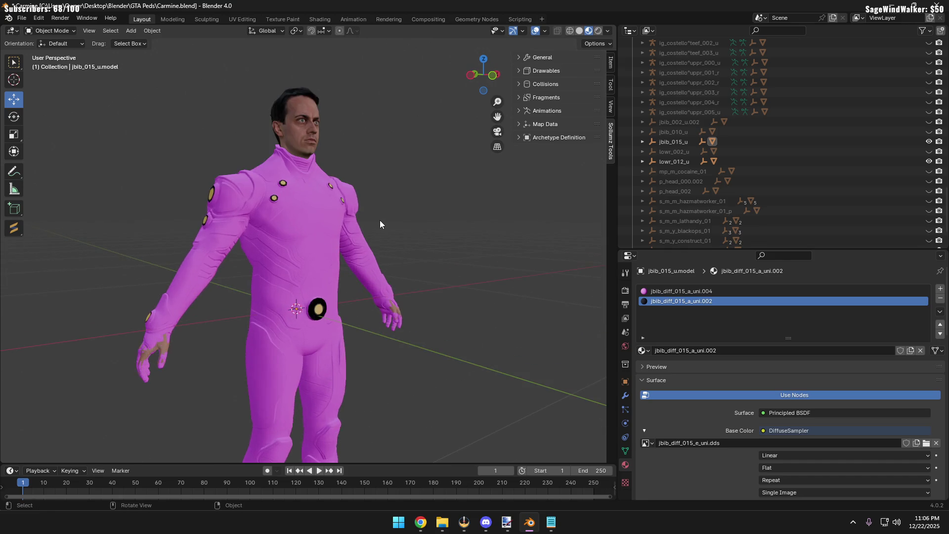
Inspect the untextured magenta bodysuit from several angles, then bring up File Explorer on the Blender folder
{"action": "middle_click_drag", "start_coordinate": [385, 212], "coordinate": [392, 243], "text": "shift"}
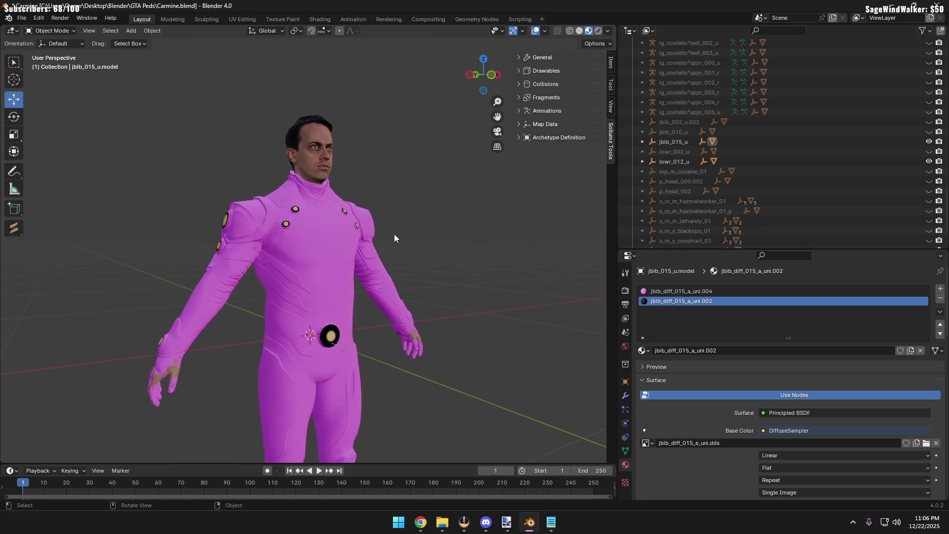
{"action": "scroll", "coordinate": [394, 233], "scroll_direction": "up", "scroll_amount": 2}
{"action": "scroll", "coordinate": [396, 231], "scroll_direction": "down", "scroll_amount": 1}
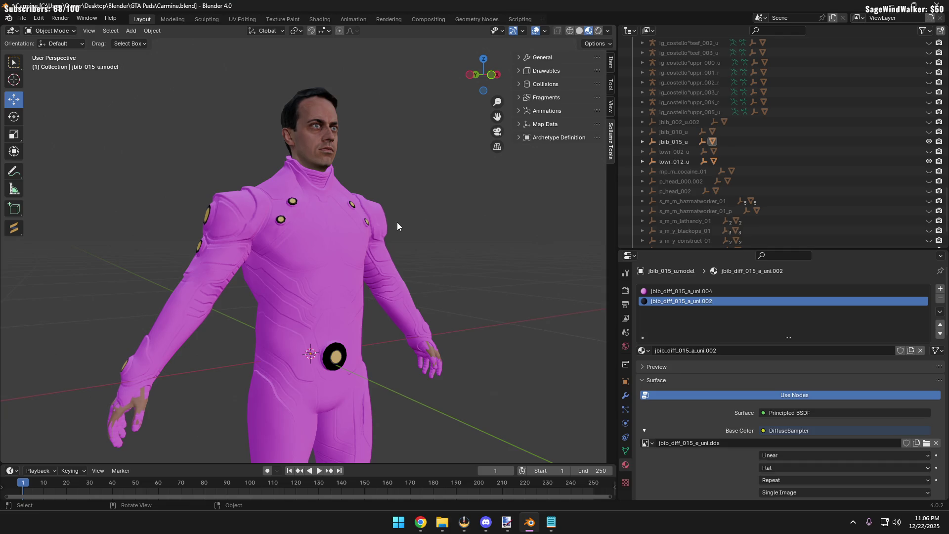
{"action": "key", "text": "alt+Tab"}
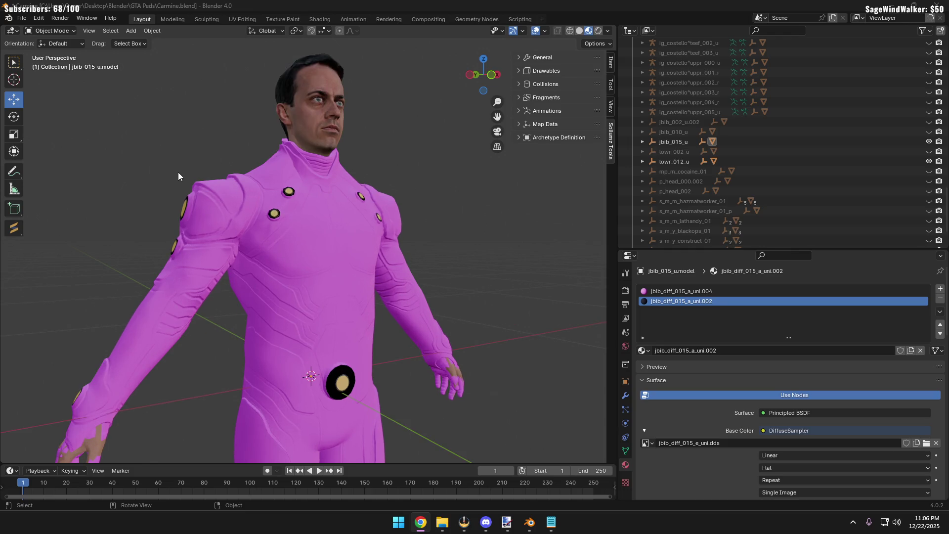
{"action": "scroll", "coordinate": [179, 172], "scroll_direction": "down", "scroll_amount": 2}
{"action": "mouse_move", "coordinate": [181, 175]}
{"action": "middle_mouse_down"}
{"action": "mouse_move", "coordinate": [208, 182]}
{"action": "mouse_move", "coordinate": [254, 222]}
{"action": "middle_mouse_up"}
{"action": "middle_click_drag", "start_coordinate": [315, 247], "coordinate": [313, 248]}
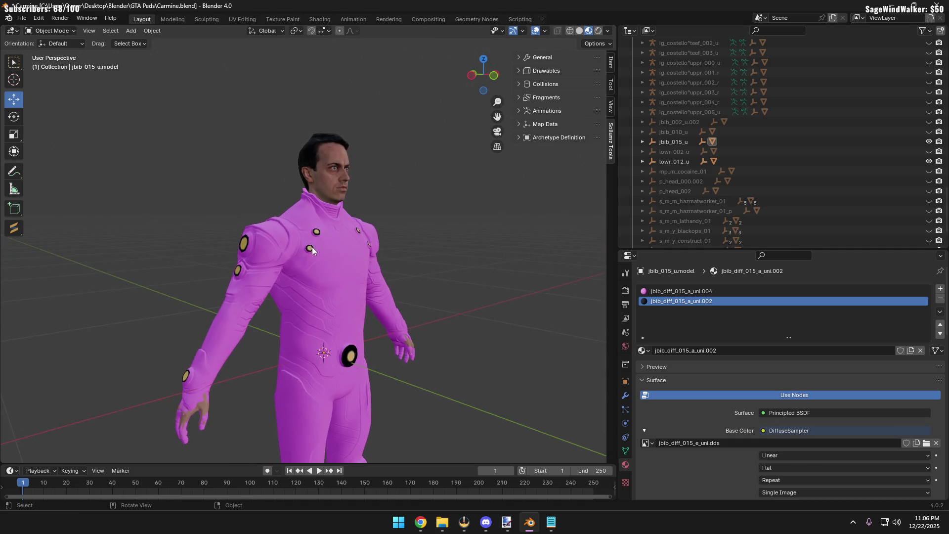
{"action": "scroll", "coordinate": [354, 305], "scroll_direction": "down", "scroll_amount": 2}
{"action": "scroll", "coordinate": [350, 300], "scroll_direction": "up", "scroll_amount": 3}
{"action": "scroll", "coordinate": [351, 300], "scroll_direction": "down", "scroll_amount": 2}
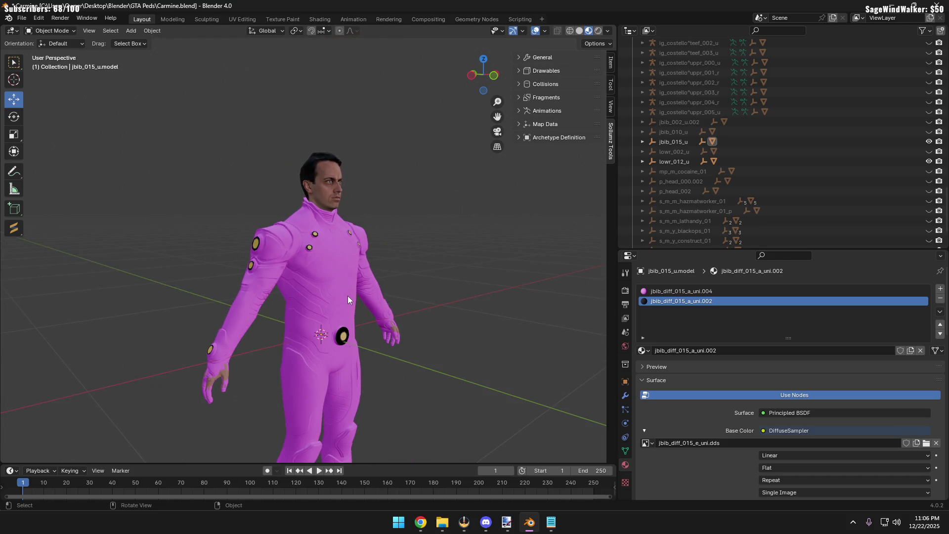
{"action": "scroll", "coordinate": [356, 289], "scroll_direction": "up", "scroll_amount": 3}
{"action": "scroll", "coordinate": [355, 290], "scroll_direction": "down", "scroll_amount": 1}
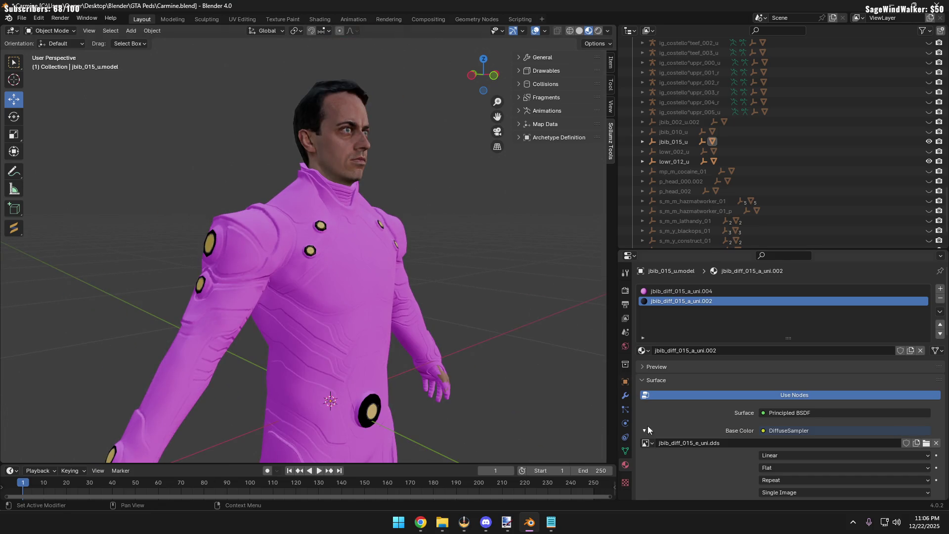
{"action": "left_click", "coordinate": [442, 522]}
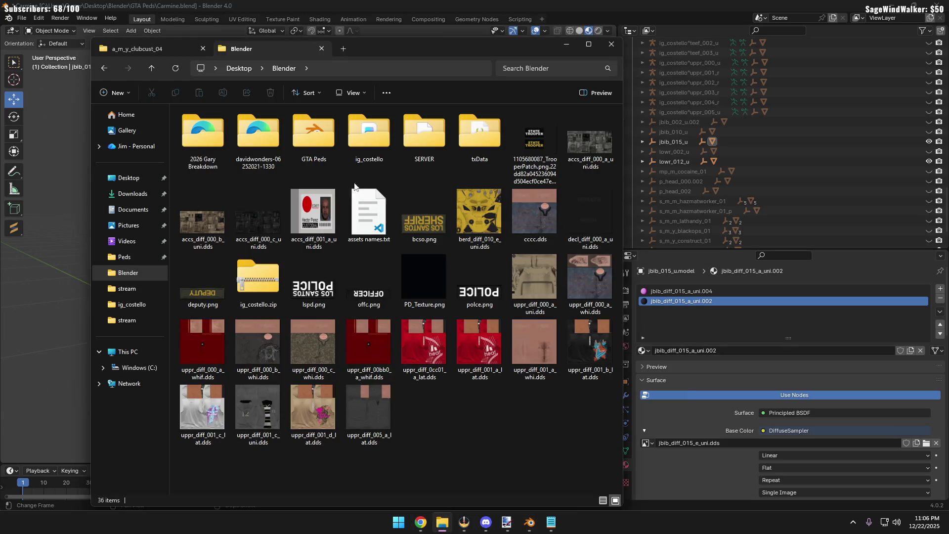
Browse GTA Peds > Peds into the jbib_diff_015_c_uni texture folder, go back up and minimize Explorer
{"action": "double_click", "coordinate": [316, 137]}
{"action": "double_click", "coordinate": [195, 209]}
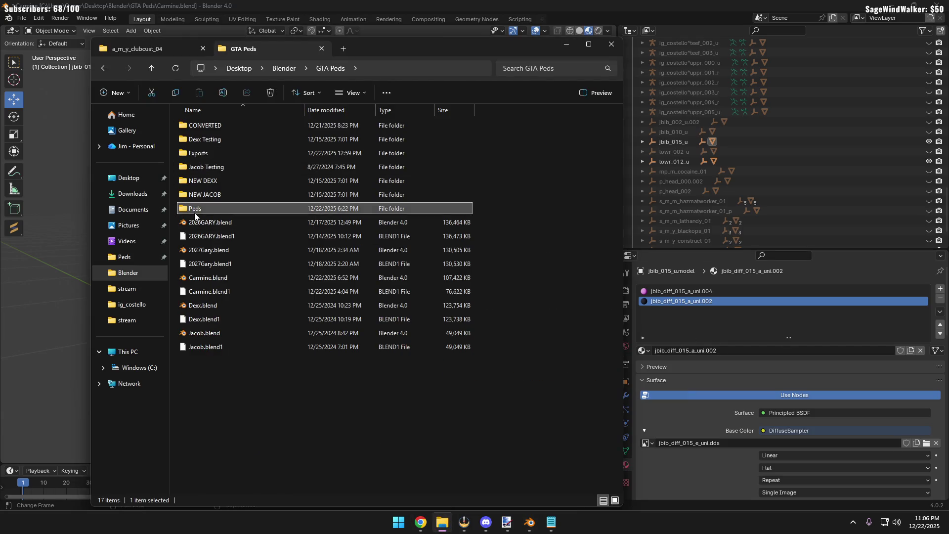
{"action": "scroll", "coordinate": [326, 355], "scroll_direction": "down", "scroll_amount": 10}
{"action": "scroll", "coordinate": [319, 342], "scroll_direction": "up", "scroll_amount": 3}
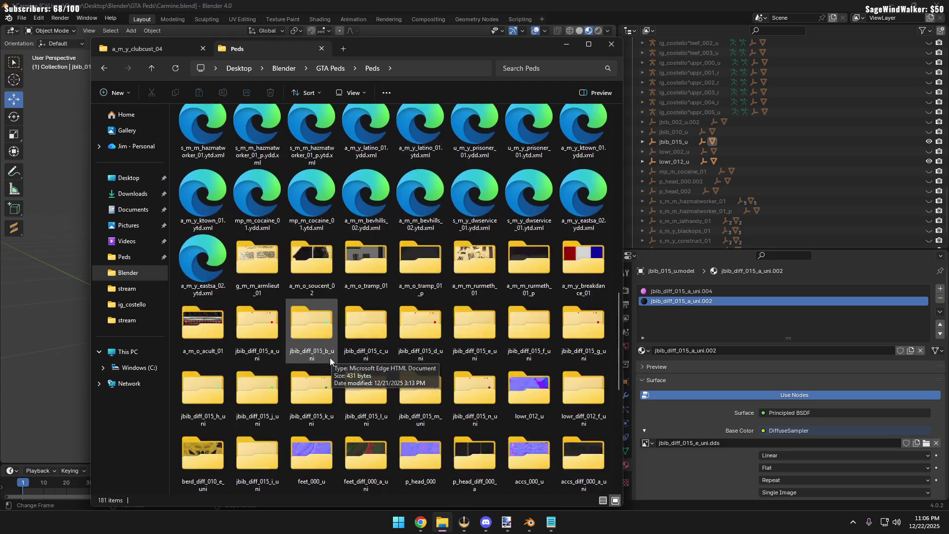
{"action": "double_click", "coordinate": [365, 137]}
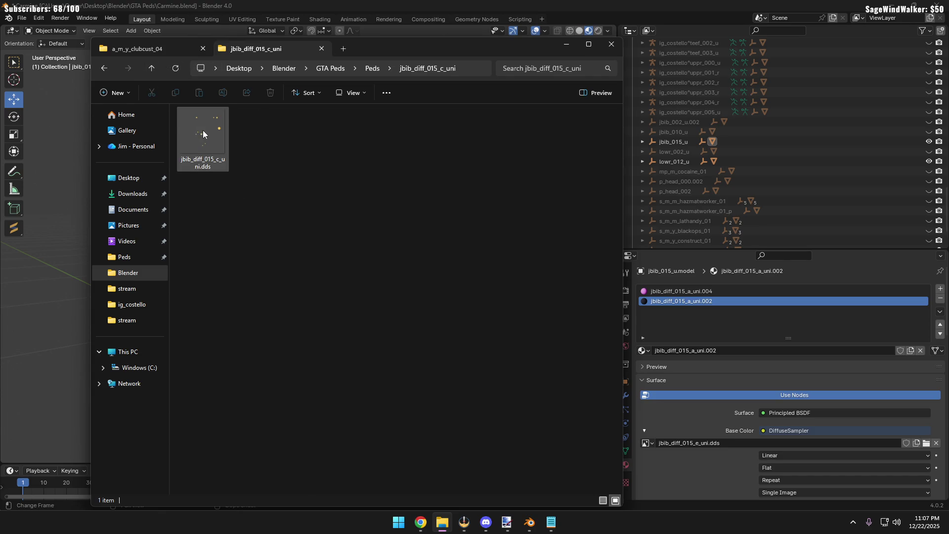
{"action": "left_click", "coordinate": [154, 67]}
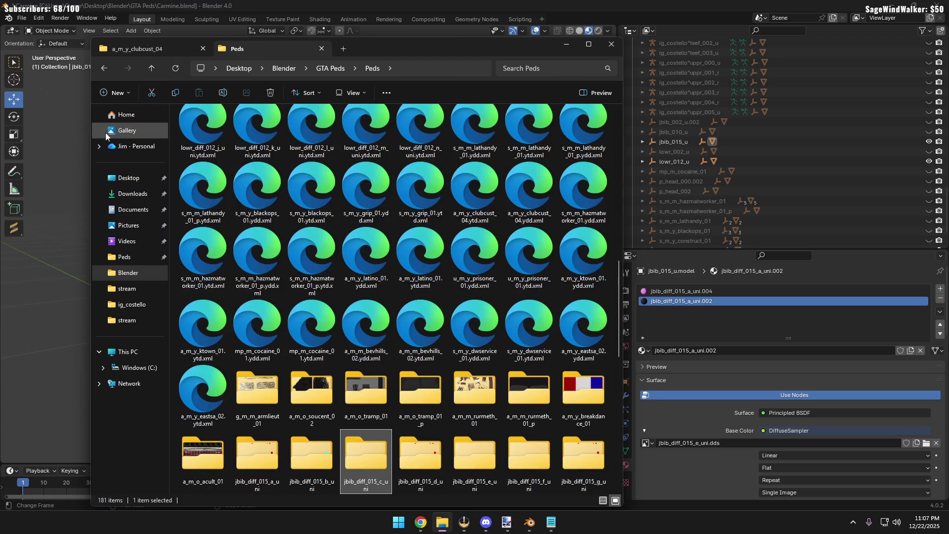
{"action": "left_click", "coordinate": [62, 152]}
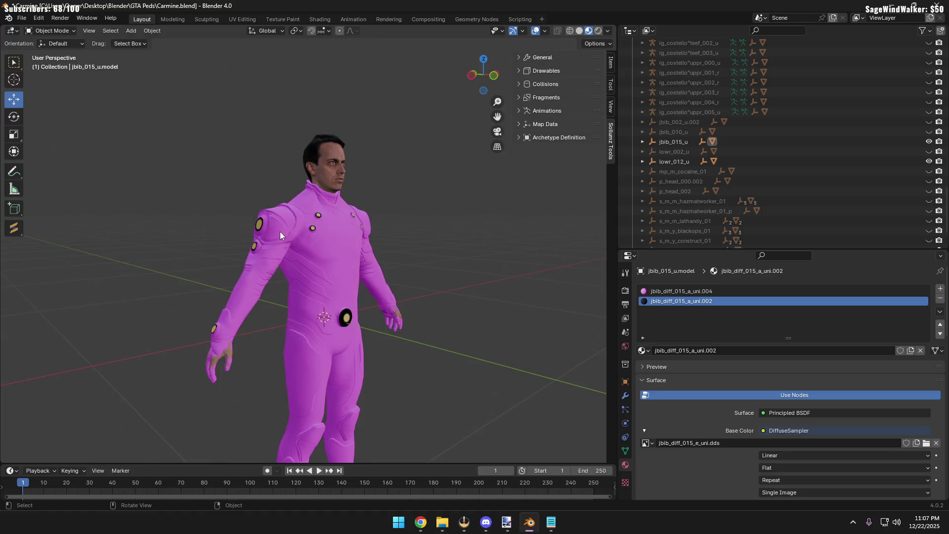
Bring the Chrome Pleb Masters Forge animations page in front of Blender
{"action": "left_click", "coordinate": [421, 522]}
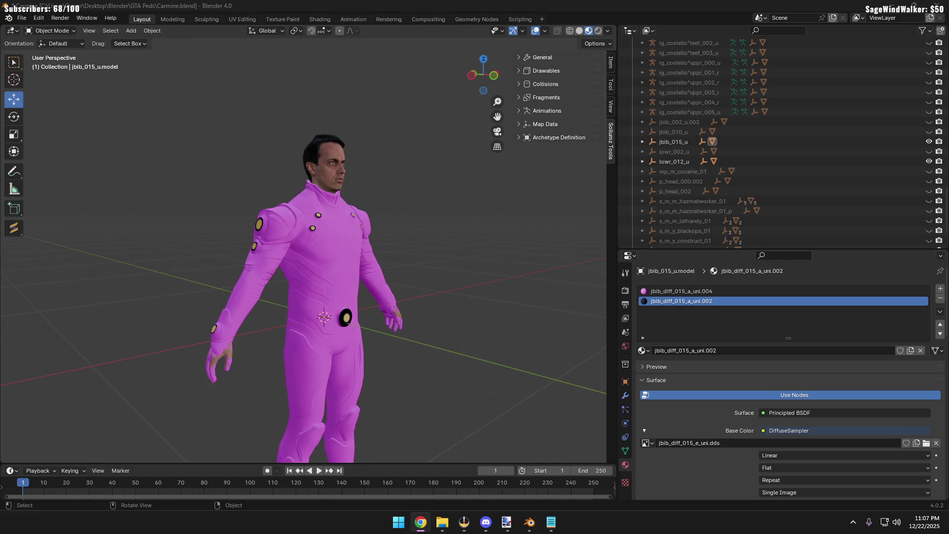
{"action": "key", "text": "alt+Tab"}
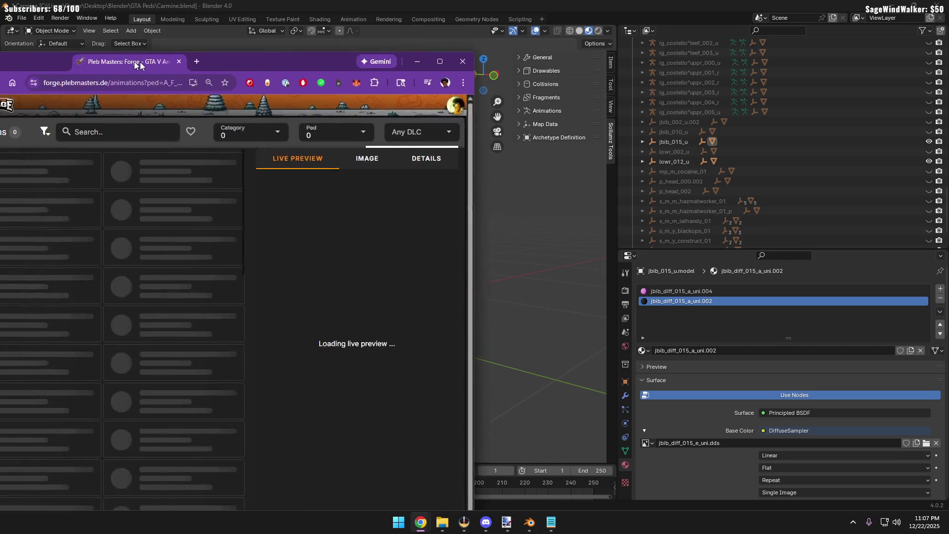
Search Forge for the pasted nightclub animation path and load a crowd-dance result in Live Preview
{"action": "left_click", "coordinate": [529, 91]}
{"action": "key", "text": "ctrl+v"}
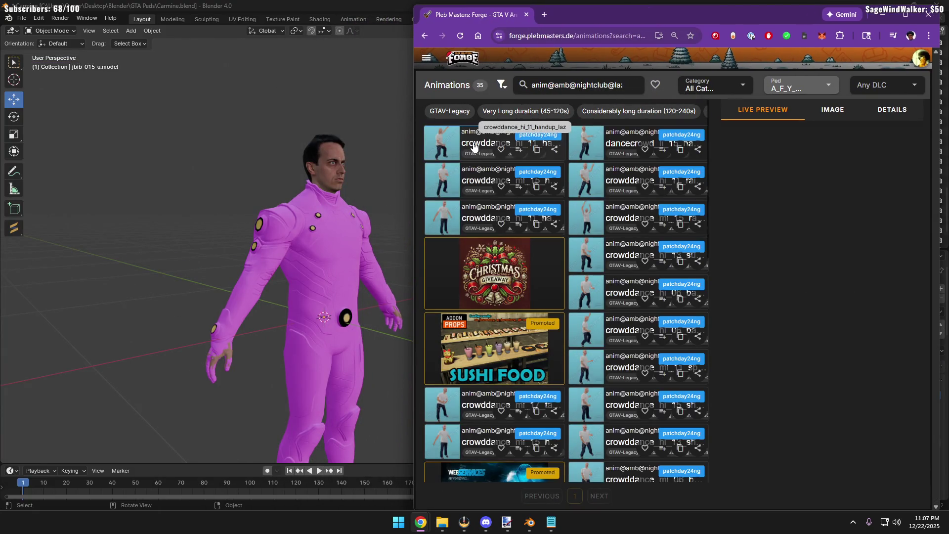
{"action": "left_click", "coordinate": [478, 141]}
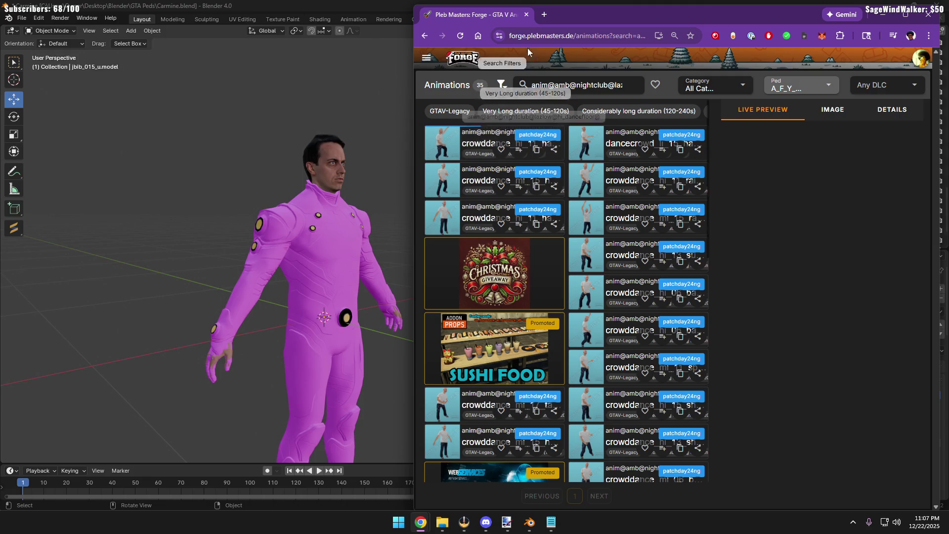
Glance at Blender, then move the Forge browser window left beside the scene
{"action": "key", "text": "alt+Tab"}
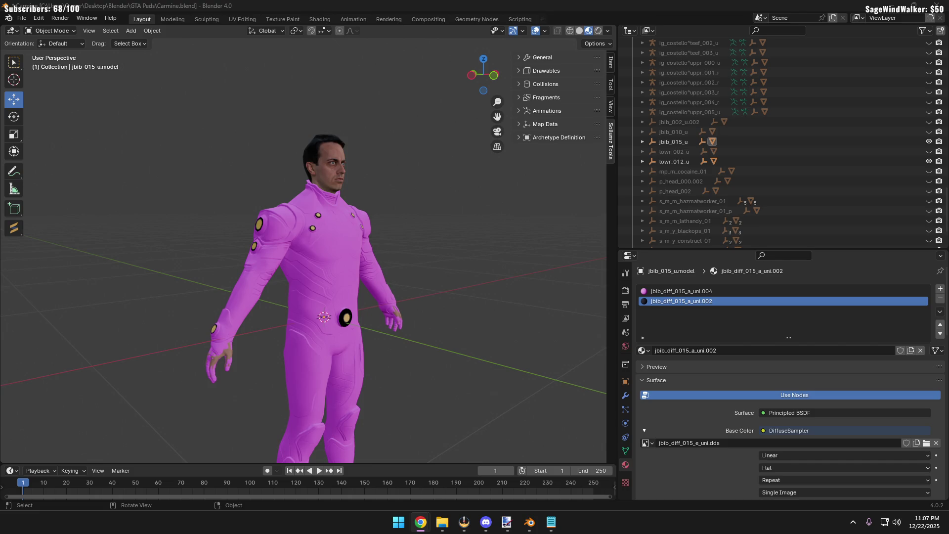
{"action": "key", "text": "alt+Tab"}
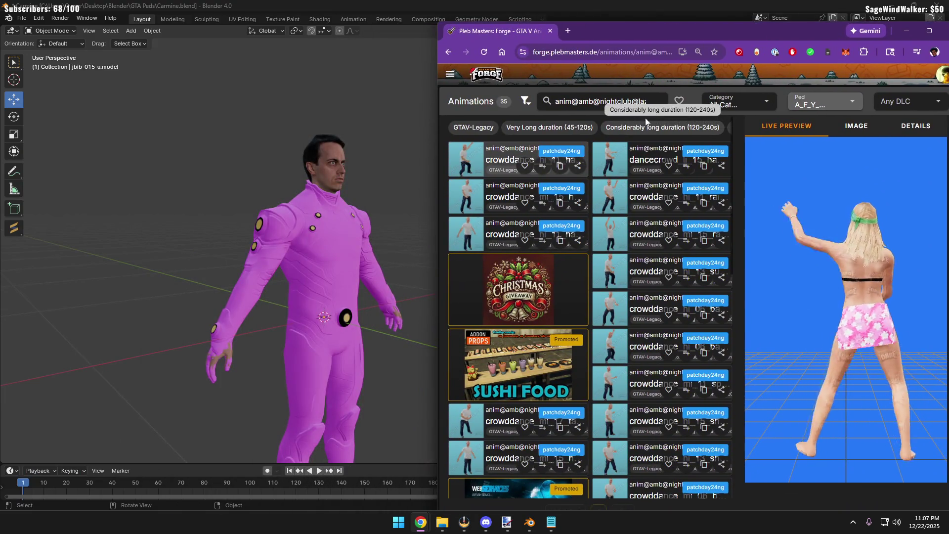
{"action": "left_click_drag", "start_coordinate": [715, 30], "coordinate": [630, 20]}
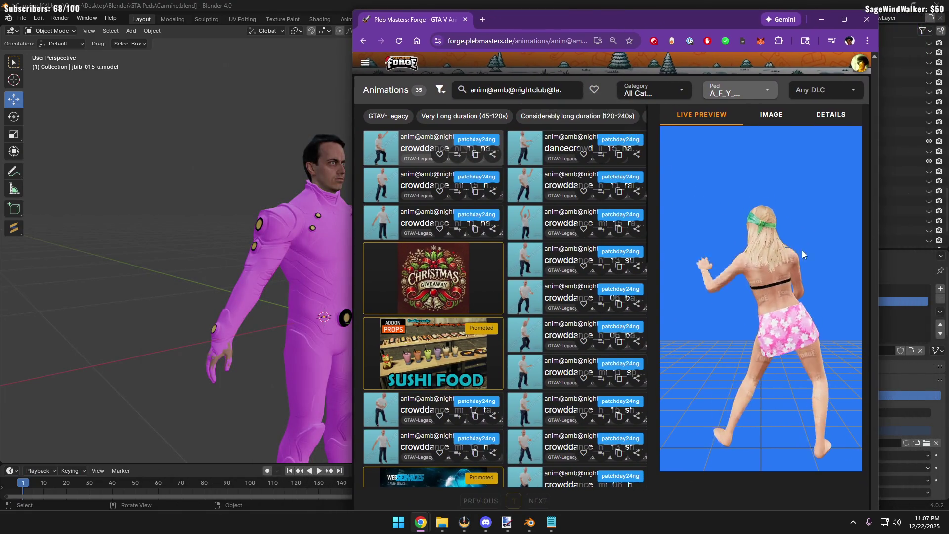
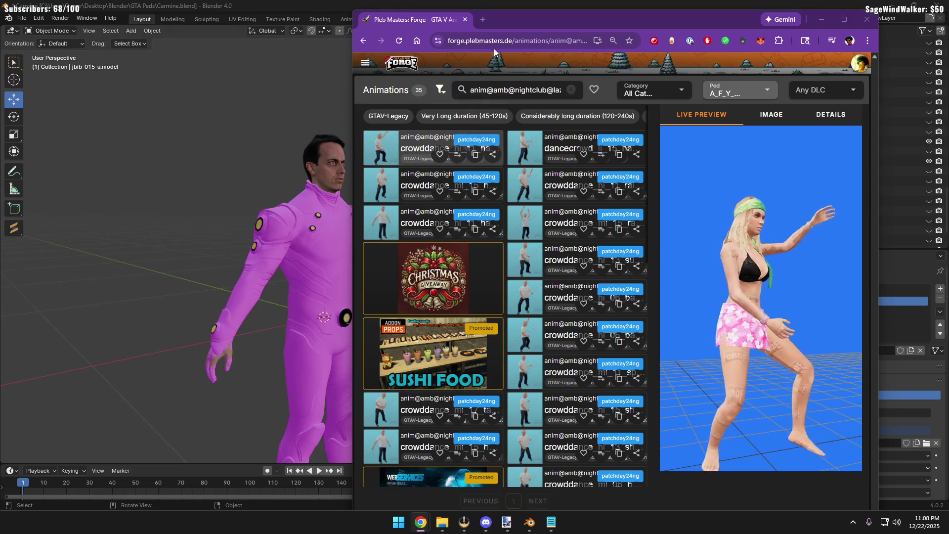
Open the Forge site navigation menu and bring up the Peds folder in File Explorer
{"action": "left_click_drag", "start_coordinate": [532, 20], "coordinate": [593, 12]}
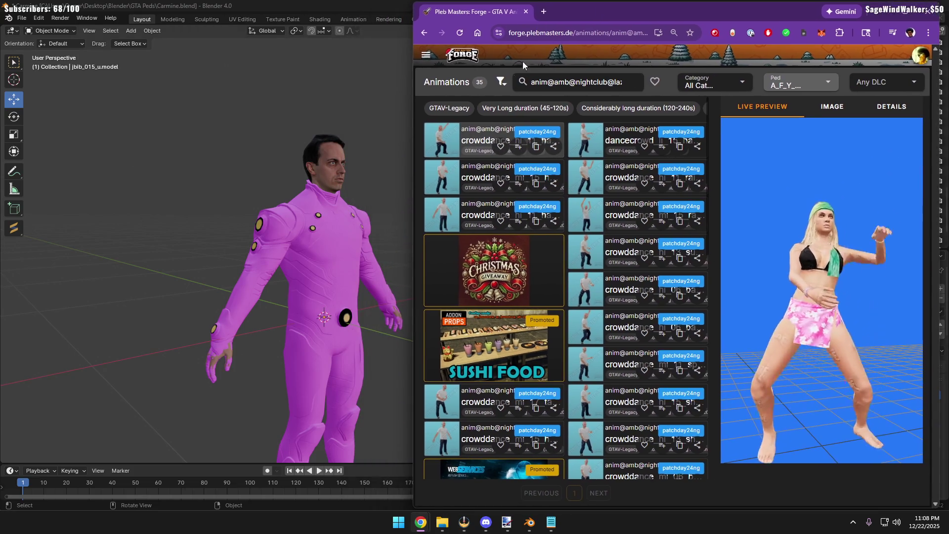
{"action": "left_click", "coordinate": [426, 55]}
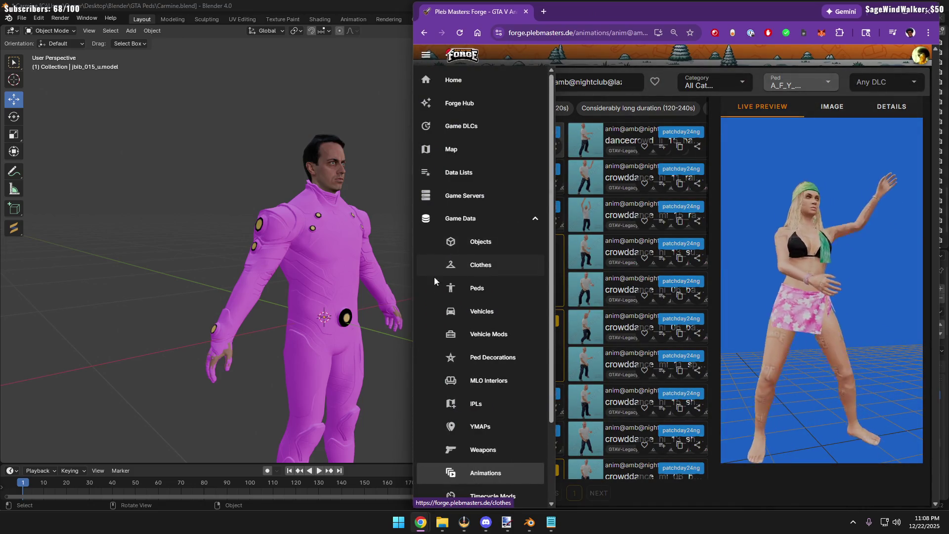
{"action": "left_click", "coordinate": [443, 522]}
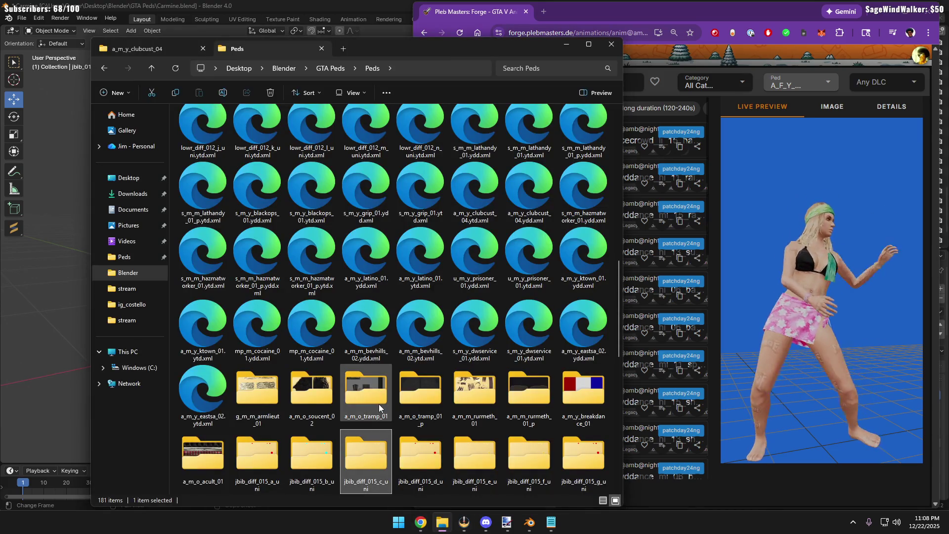
{"action": "mouse_move", "coordinate": [366, 460]}
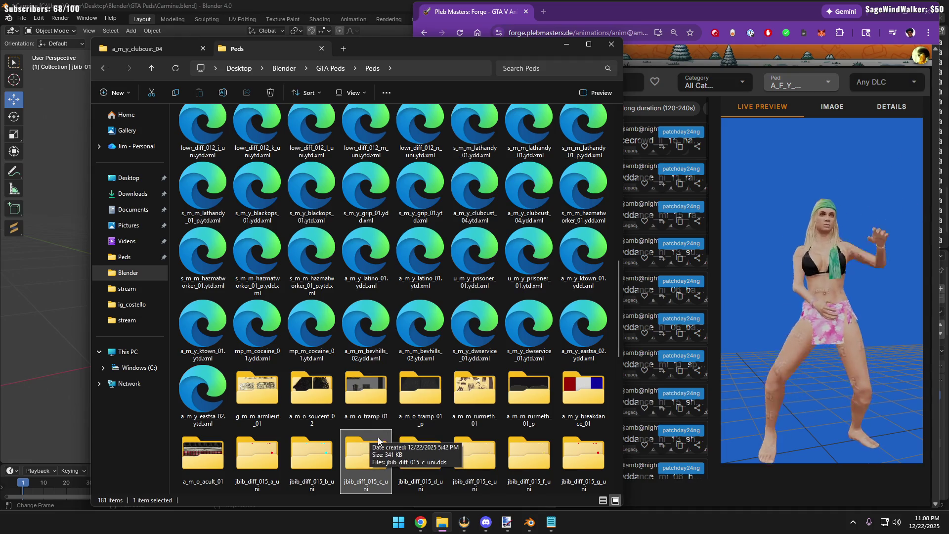
{"action": "scroll", "coordinate": [384, 400], "scroll_direction": "down", "scroll_amount": 5}
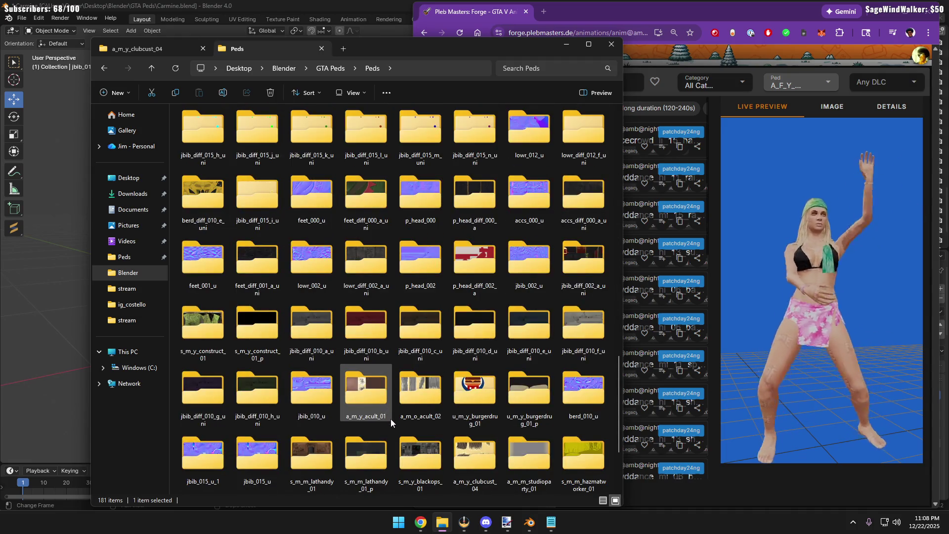
{"action": "scroll", "coordinate": [391, 419], "scroll_direction": "up", "scroll_amount": 2}
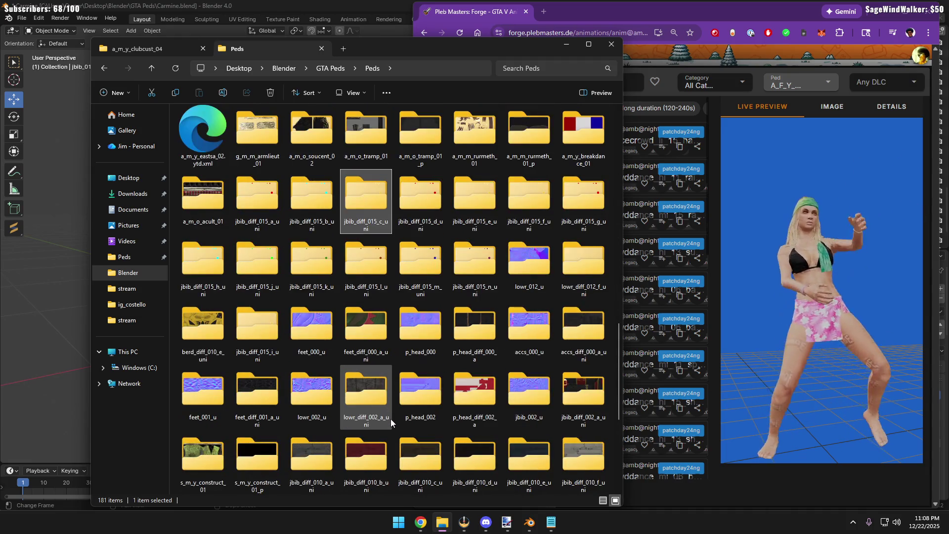
Copy the jbib_diff_015_c_uni folder name and hide File Explorer again
{"action": "left_click", "coordinate": [370, 226]}
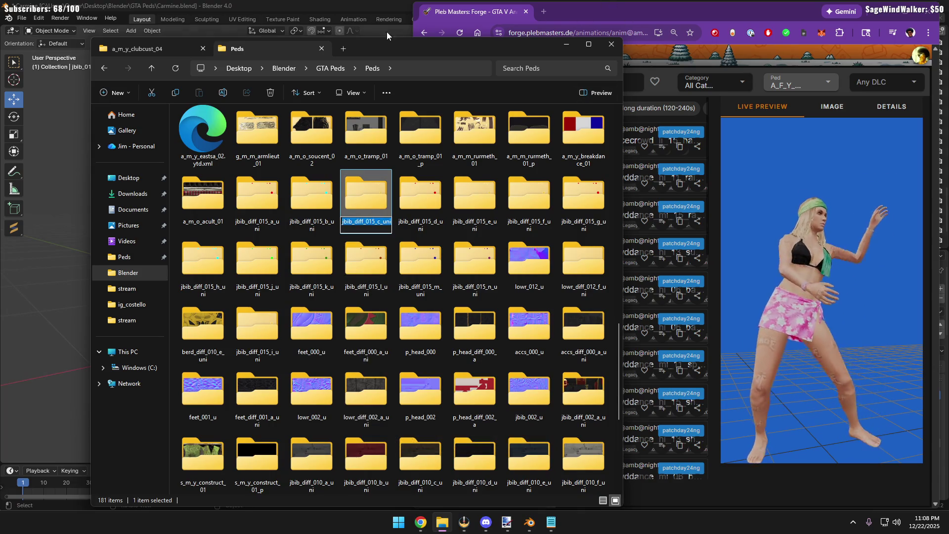
{"action": "left_click", "coordinate": [566, 43]}
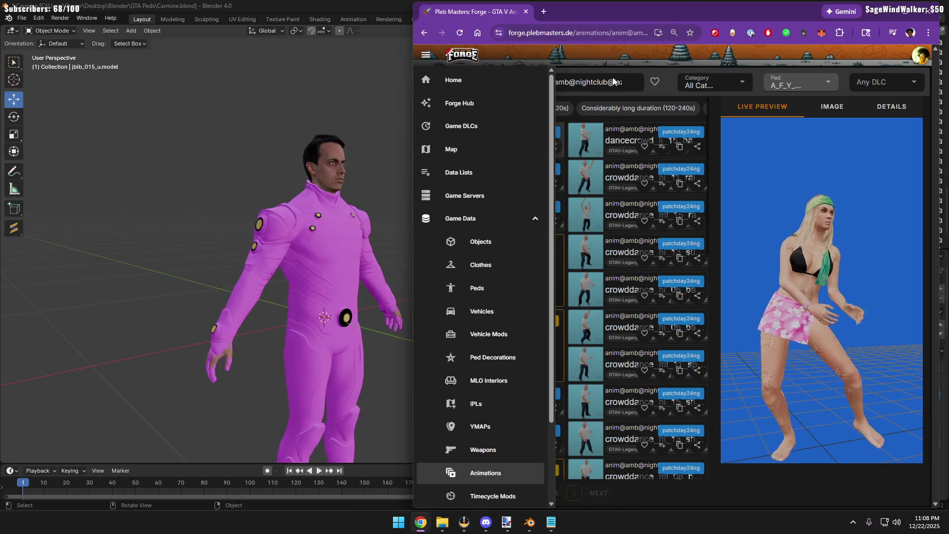
Go to the Clothes catalogue, filter to Male and search for jbib_diff_015_c_uni (no items)
{"action": "left_click", "coordinate": [426, 55]}
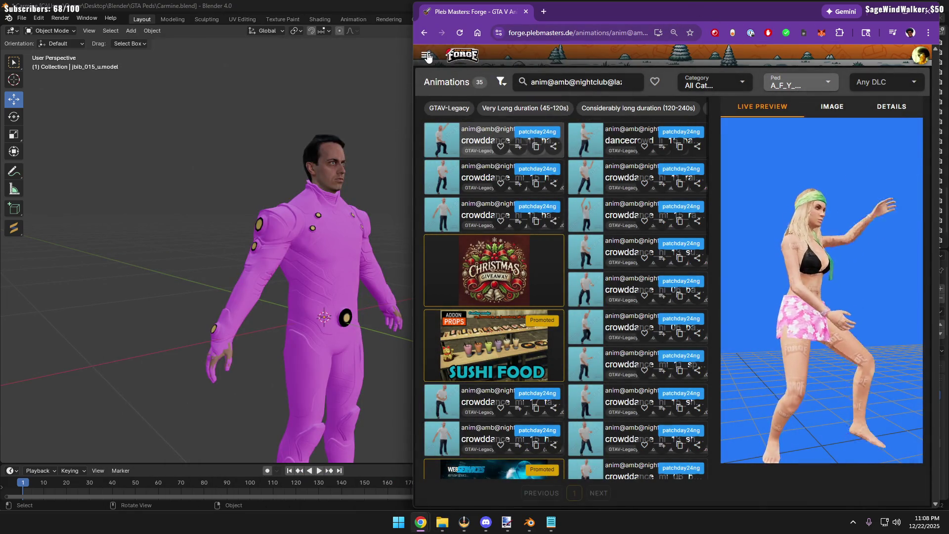
{"action": "left_click", "coordinate": [425, 54]}
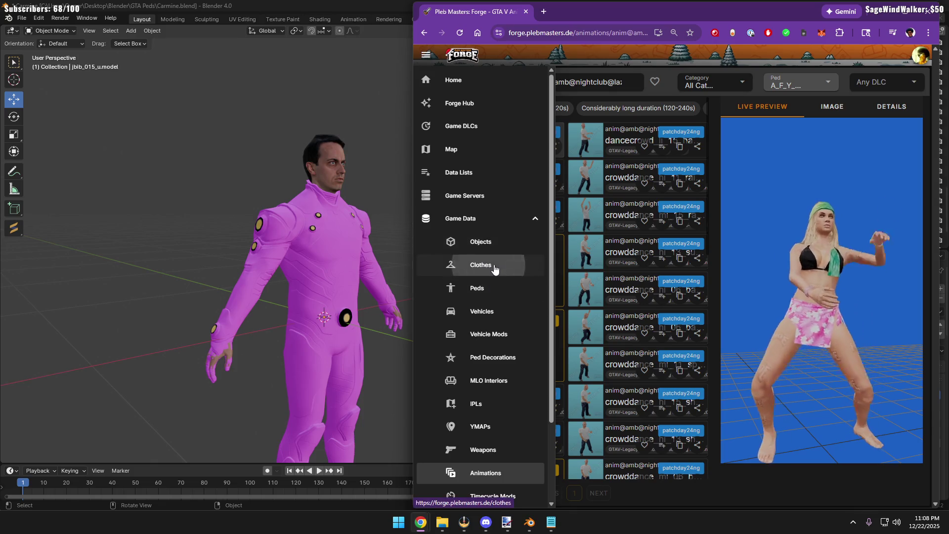
{"action": "left_click", "coordinate": [494, 267]}
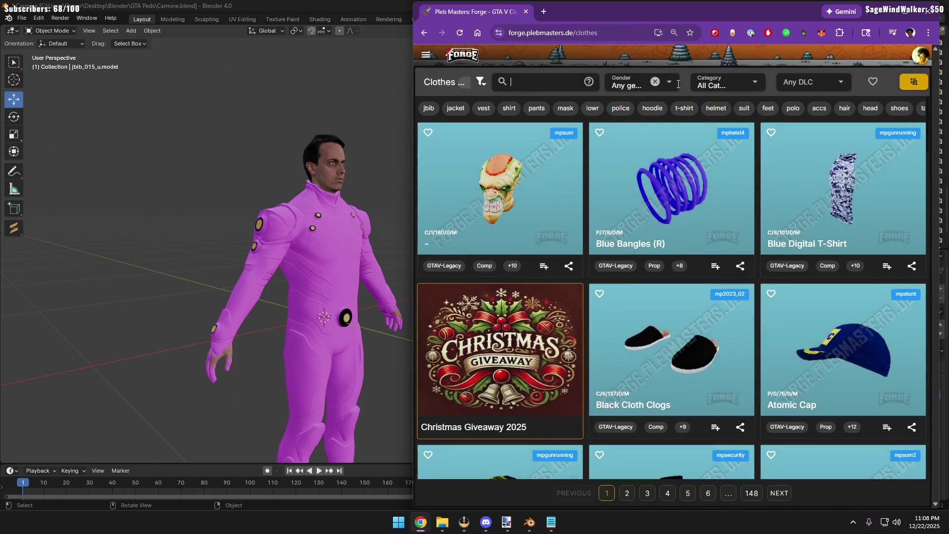
{"action": "left_click", "coordinate": [667, 83]}
{"action": "left_click", "coordinate": [623, 141]}
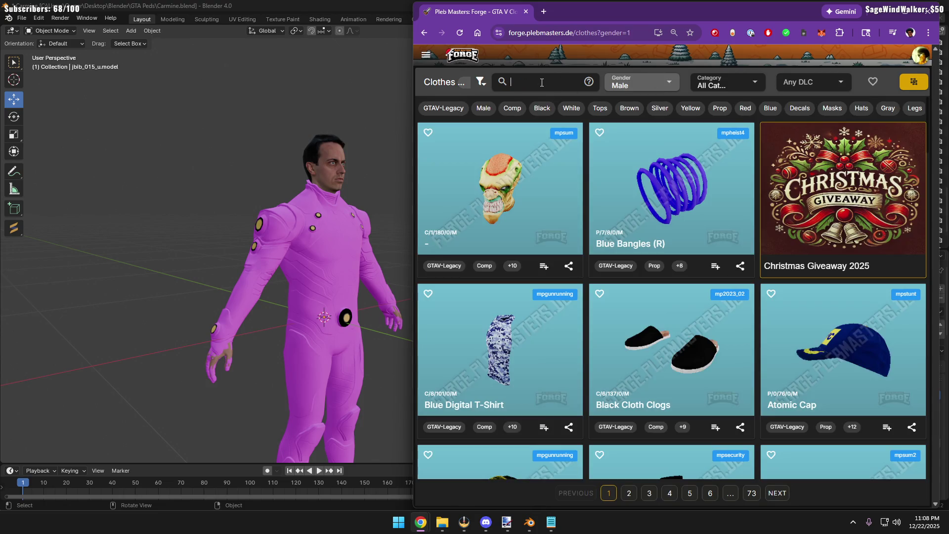
{"action": "key", "text": "Return"}
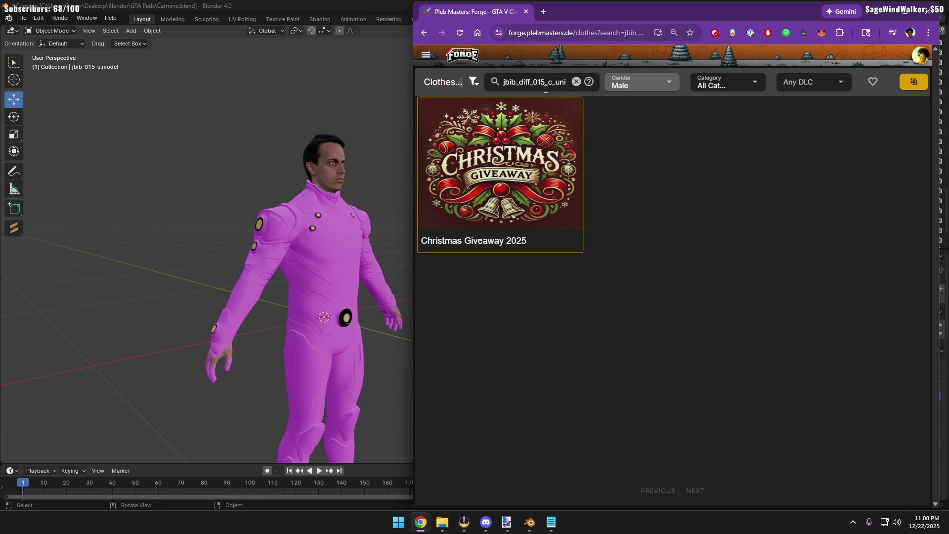
Clear the search and filter the male clothes to category Comp 11 (Jbib)
{"action": "left_click", "coordinate": [575, 82]}
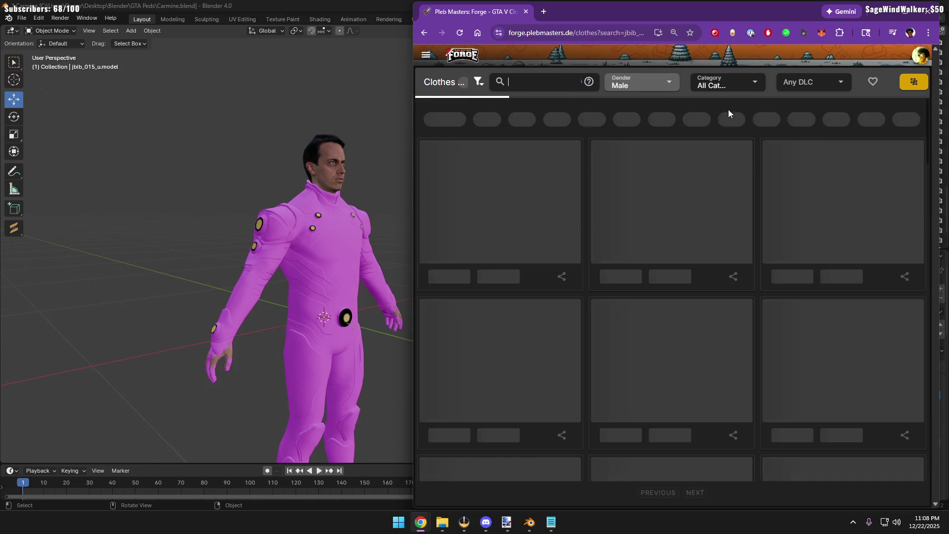
{"action": "left_click", "coordinate": [757, 83]}
{"action": "scroll", "coordinate": [749, 172], "scroll_direction": "down", "scroll_amount": 2}
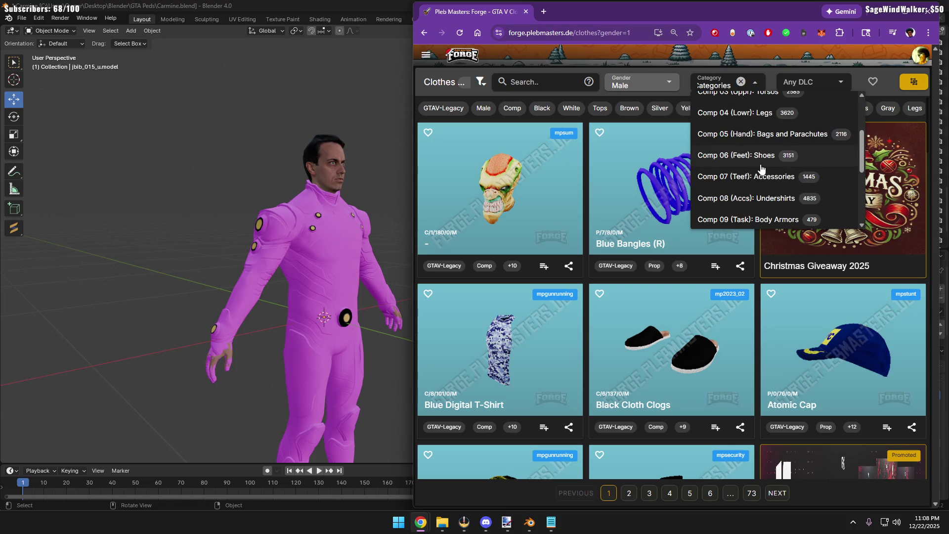
{"action": "scroll", "coordinate": [771, 192], "scroll_direction": "down", "scroll_amount": 2}
{"action": "scroll", "coordinate": [771, 191], "scroll_direction": "down", "scroll_amount": 2}
{"action": "left_click", "coordinate": [744, 162]}
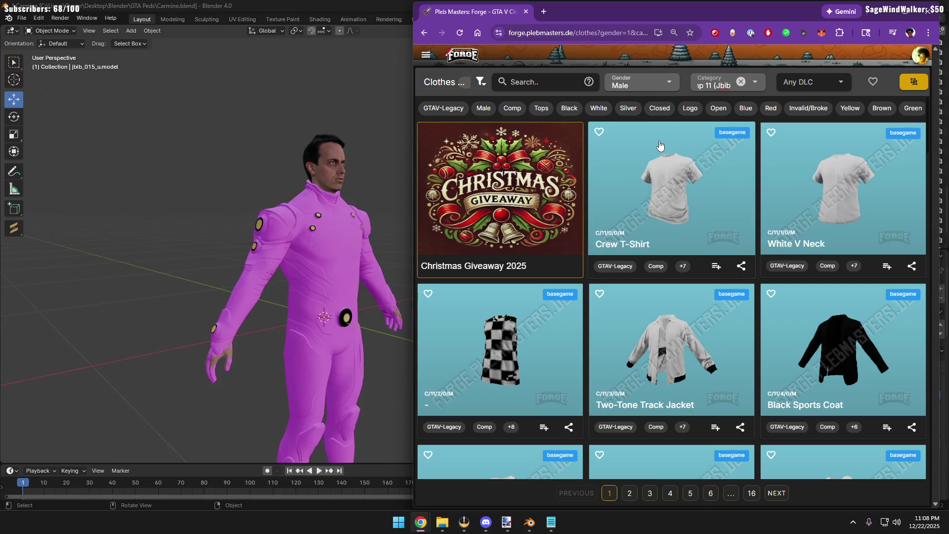
Maximize Chrome and view then close the Crew T-Shirt details
{"action": "left_click", "coordinate": [908, 10]}
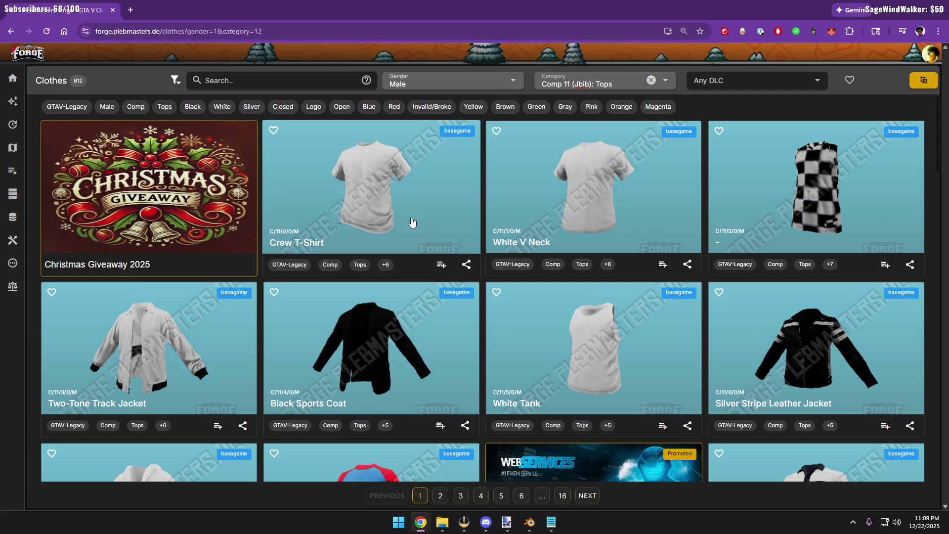
{"action": "left_click", "coordinate": [394, 204]}
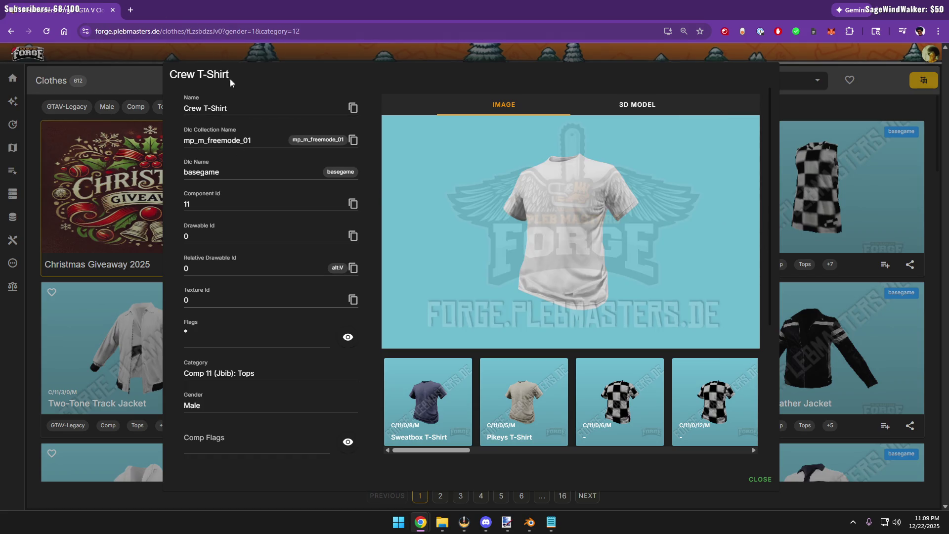
{"action": "left_click", "coordinate": [200, 74]}
{"action": "left_click", "coordinate": [145, 56]}
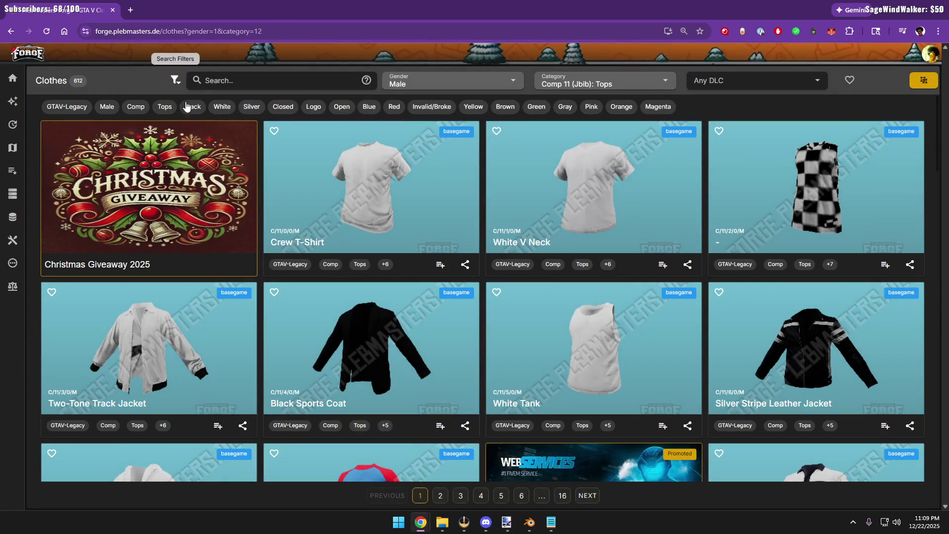
{"action": "scroll", "coordinate": [310, 196], "scroll_direction": "down", "scroll_amount": 2}
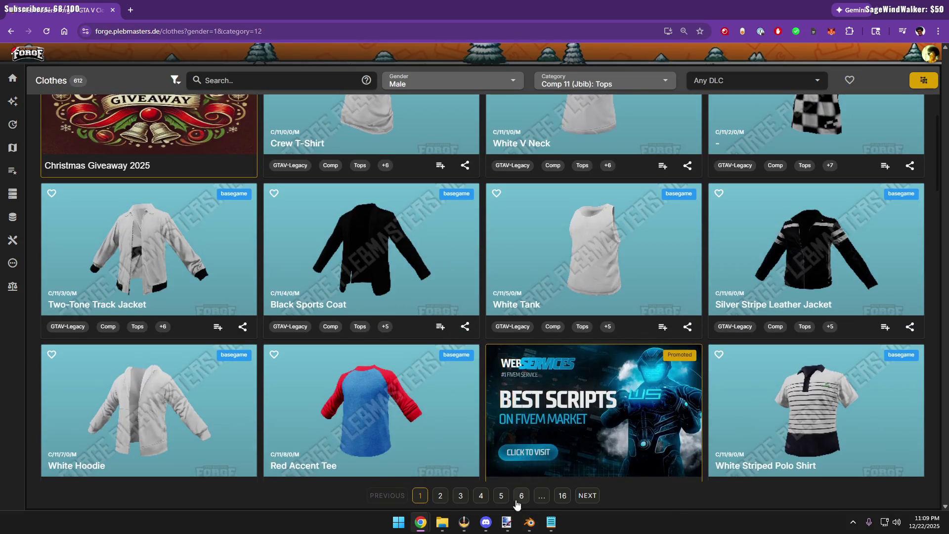
Page through the tops to page 8 and open details for top C/11/287
{"action": "left_click", "coordinate": [541, 496]}
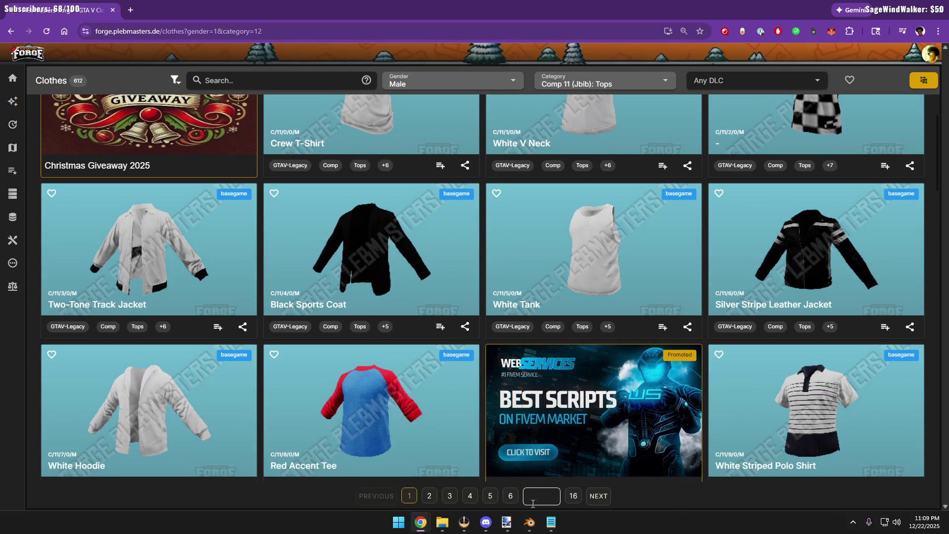
{"action": "scroll", "coordinate": [633, 415], "scroll_direction": "down", "scroll_amount": 4}
{"action": "scroll", "coordinate": [634, 415], "scroll_direction": "down", "scroll_amount": 3}
{"action": "scroll", "coordinate": [634, 415], "scroll_direction": "down", "scroll_amount": 3}
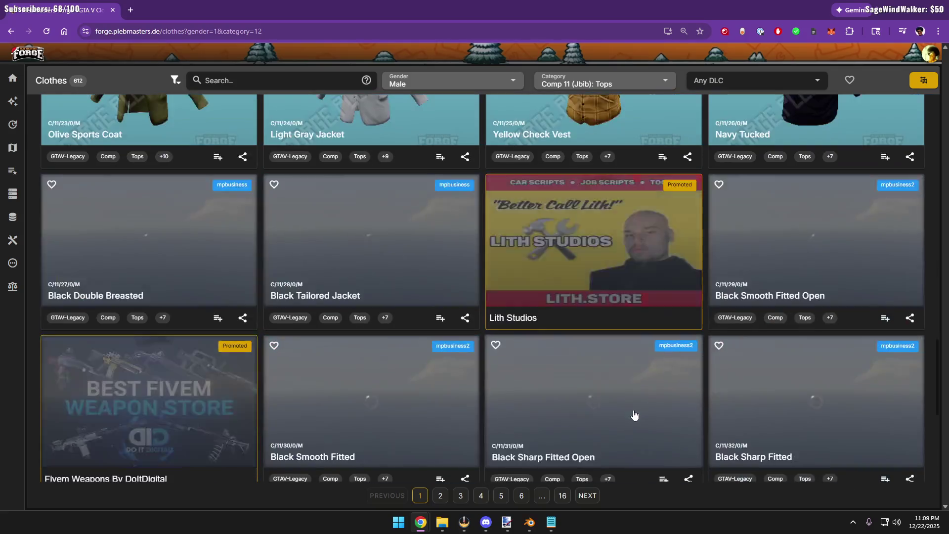
{"action": "scroll", "coordinate": [633, 415], "scroll_direction": "down", "scroll_amount": 5}
{"action": "left_click", "coordinate": [522, 495]}
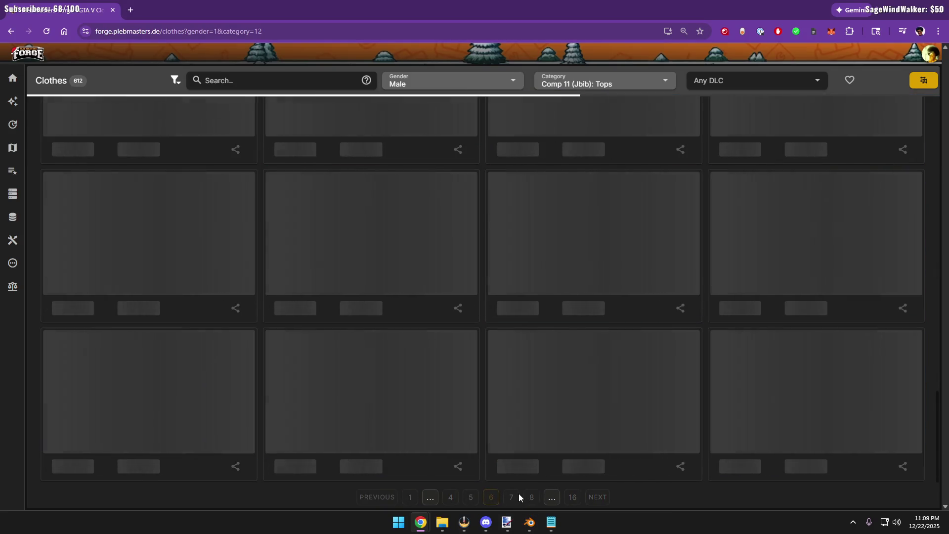
{"action": "scroll", "coordinate": [495, 396], "scroll_direction": "down", "scroll_amount": 3}
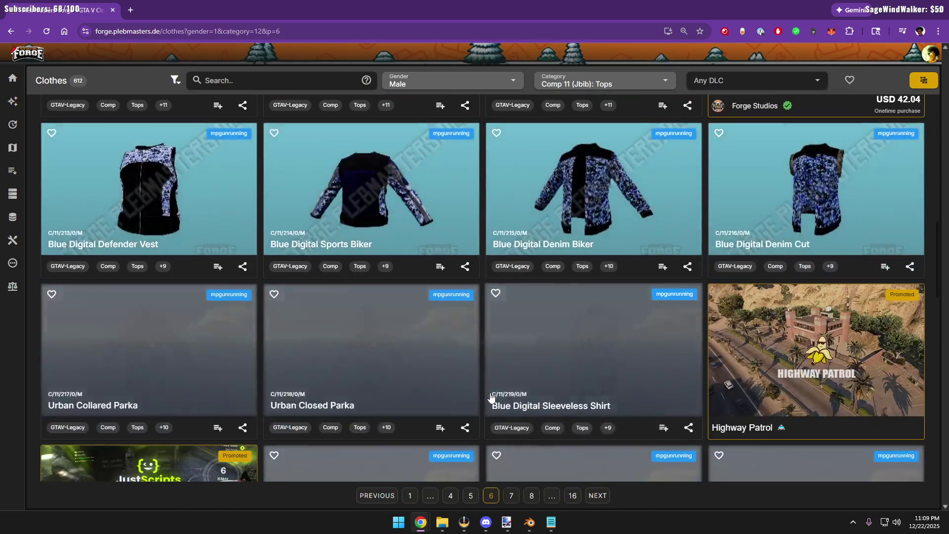
{"action": "scroll", "coordinate": [490, 399], "scroll_direction": "down", "scroll_amount": 3}
{"action": "scroll", "coordinate": [494, 430], "scroll_direction": "down", "scroll_amount": 3}
{"action": "scroll", "coordinate": [498, 465], "scroll_direction": "down", "scroll_amount": 2}
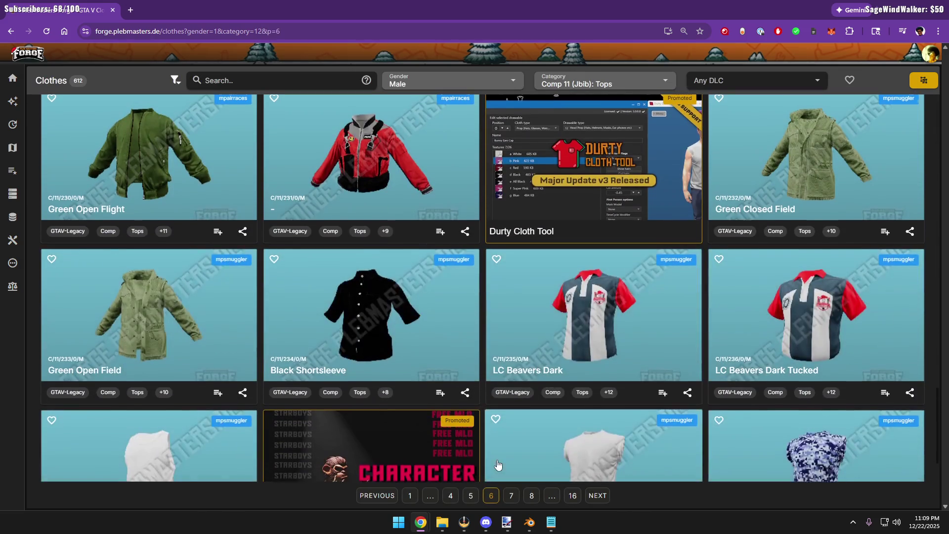
{"action": "scroll", "coordinate": [498, 465], "scroll_direction": "down", "scroll_amount": 2}
{"action": "left_click", "coordinate": [510, 494]}
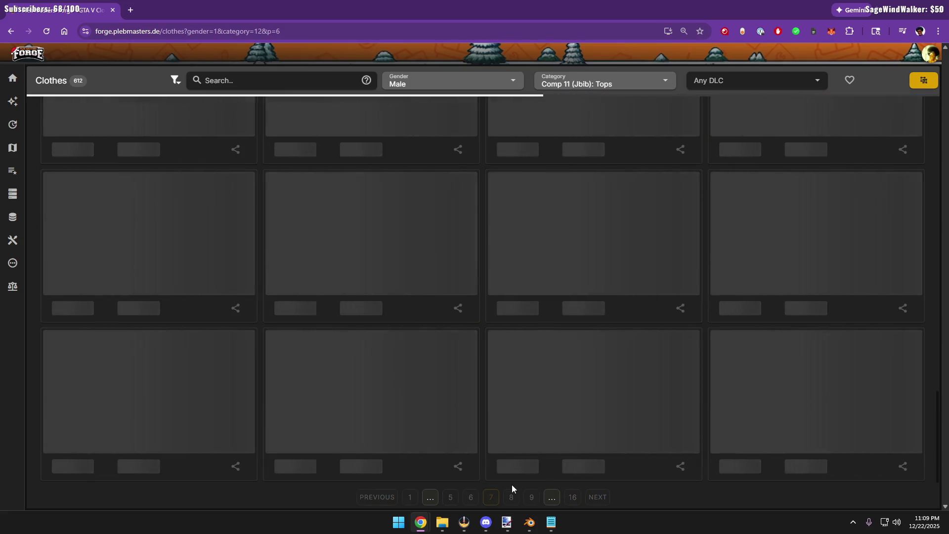
{"action": "scroll", "coordinate": [475, 402], "scroll_direction": "down", "scroll_amount": 3}
{"action": "scroll", "coordinate": [474, 403], "scroll_direction": "down", "scroll_amount": 2}
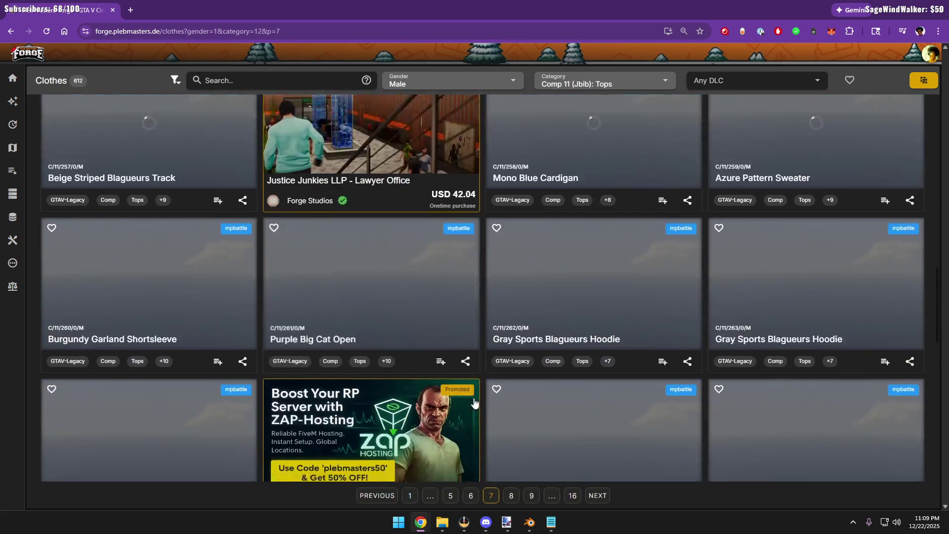
{"action": "scroll", "coordinate": [475, 403], "scroll_direction": "down", "scroll_amount": 5}
{"action": "scroll", "coordinate": [472, 407], "scroll_direction": "down", "scroll_amount": 1}
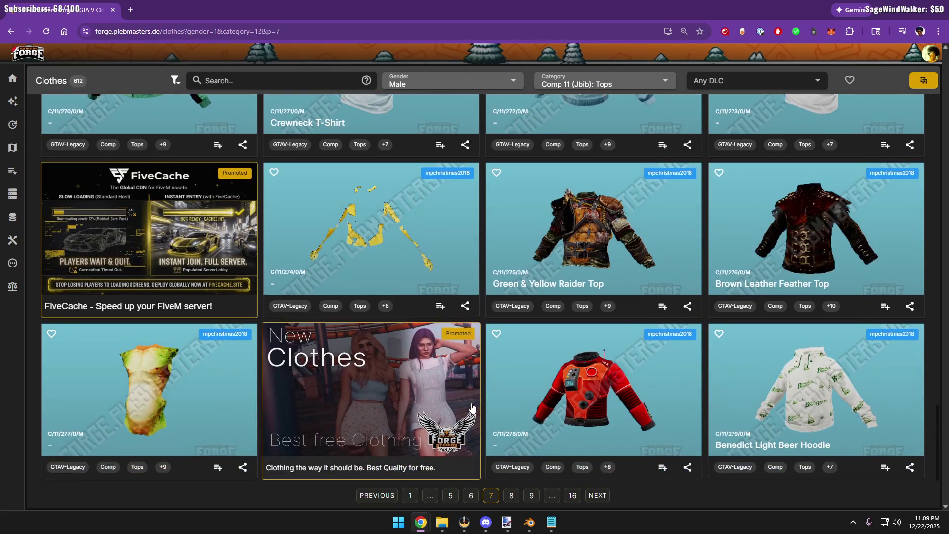
{"action": "left_click", "coordinate": [511, 494]}
{"action": "scroll", "coordinate": [484, 393], "scroll_direction": "down", "scroll_amount": 3}
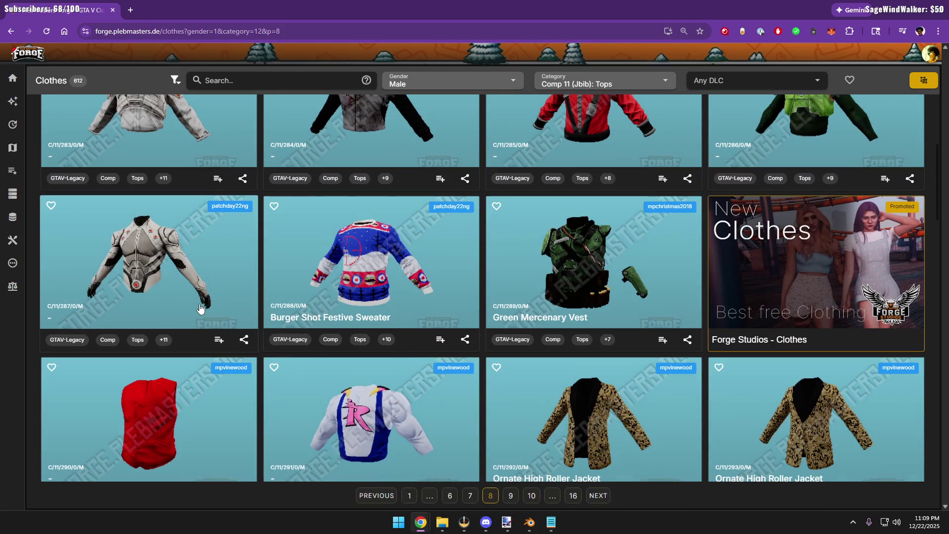
{"action": "left_click", "coordinate": [208, 283]}
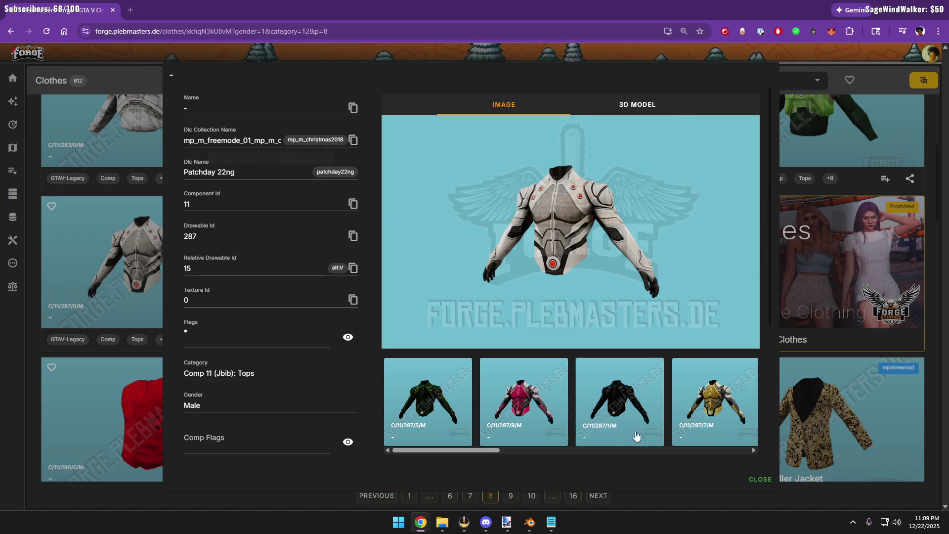
{"action": "scroll", "coordinate": [618, 410], "scroll_direction": "right", "scroll_amount": 1}
View the yellow and Texture Id 3 gold variants of top 287, then bring up the Peds folder
{"action": "left_click", "coordinate": [617, 410]}
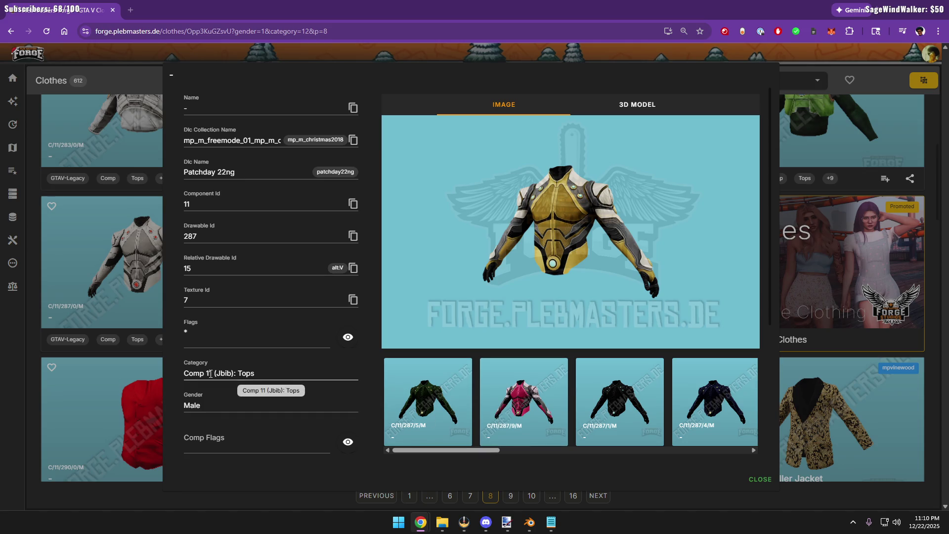
{"action": "scroll", "coordinate": [483, 407], "scroll_direction": "right", "scroll_amount": 1}
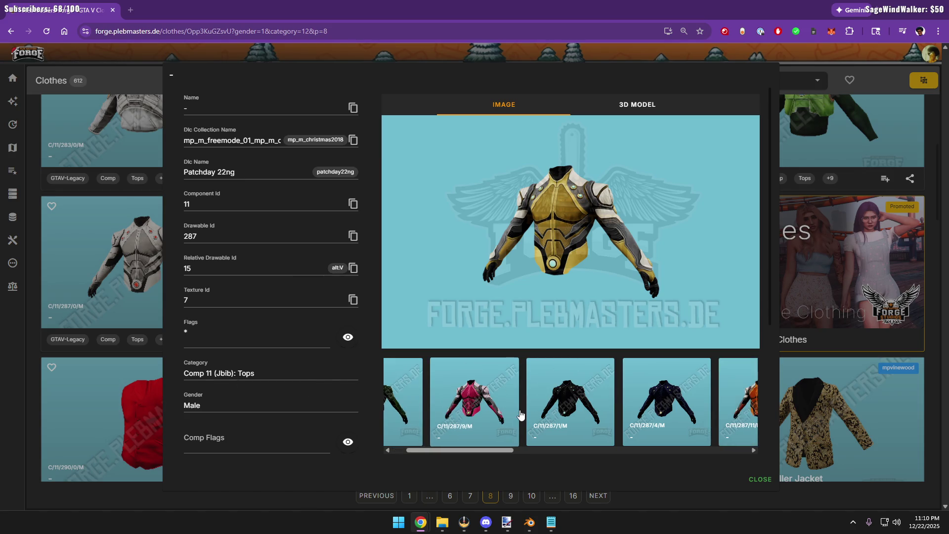
{"action": "scroll", "coordinate": [522, 407], "scroll_direction": "right", "scroll_amount": 1}
{"action": "scroll", "coordinate": [526, 406], "scroll_direction": "right", "scroll_amount": 1}
{"action": "scroll", "coordinate": [532, 404], "scroll_direction": "right", "scroll_amount": 1}
{"action": "scroll", "coordinate": [538, 403], "scroll_direction": "right", "scroll_amount": 1}
{"action": "scroll", "coordinate": [549, 404], "scroll_direction": "right", "scroll_amount": 2}
{"action": "scroll", "coordinate": [571, 406], "scroll_direction": "right", "scroll_amount": 2}
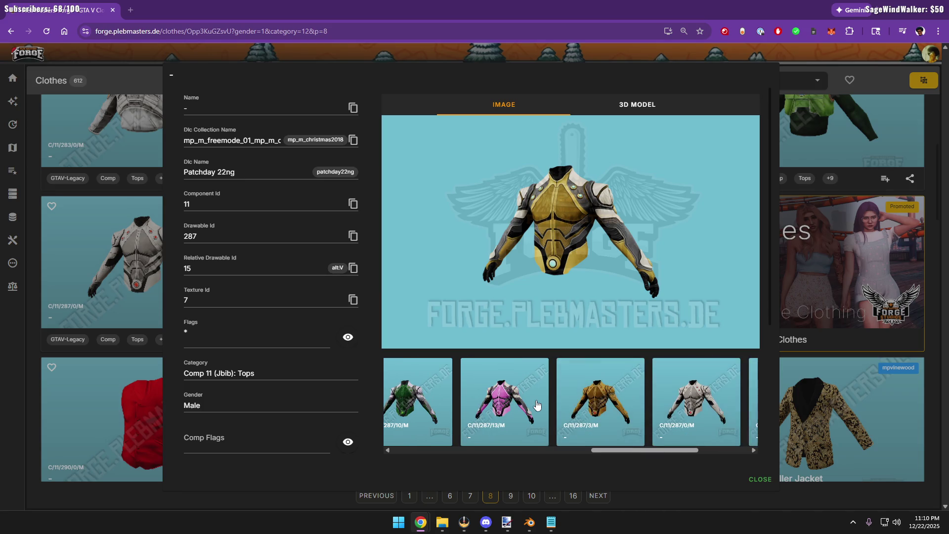
{"action": "left_click", "coordinate": [592, 409]}
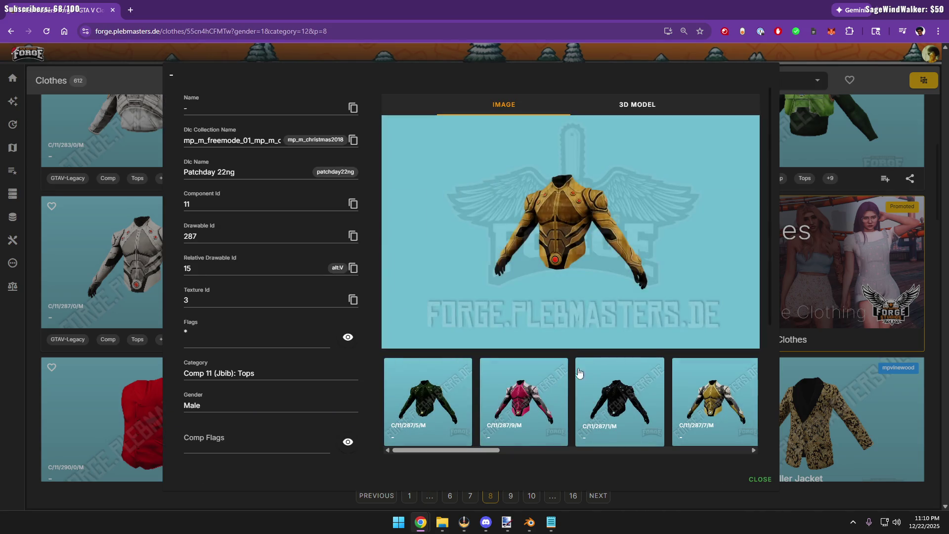
{"action": "scroll", "coordinate": [549, 209], "scroll_direction": "down", "scroll_amount": 1}
{"action": "scroll", "coordinate": [550, 209], "scroll_direction": "up", "scroll_amount": 1}
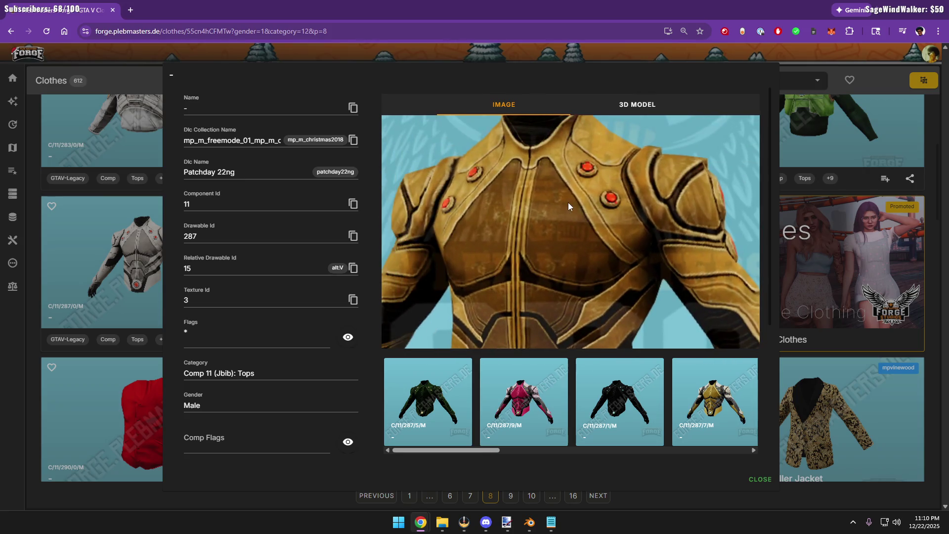
{"action": "left_click", "coordinate": [441, 522]}
{"action": "mouse_move", "coordinate": [529, 522]}
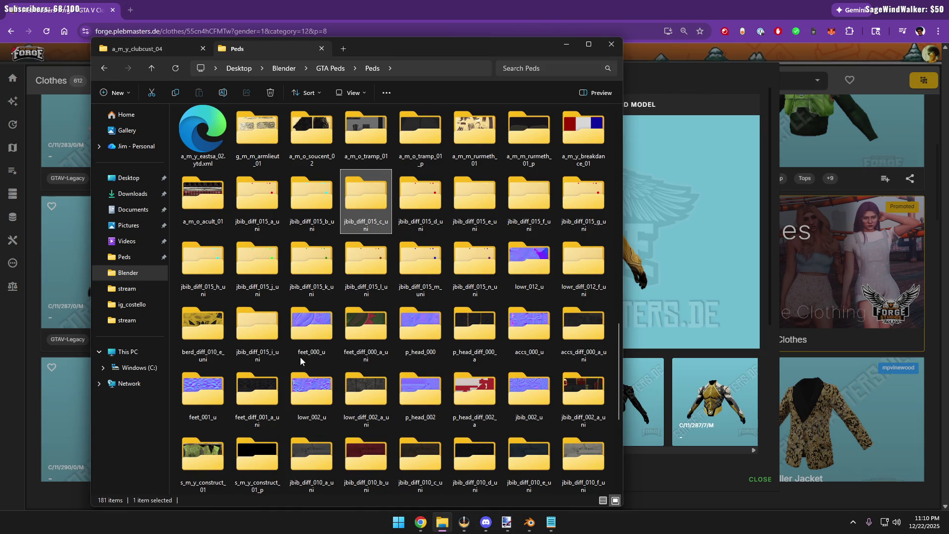
Open the berd_diff_010_e_uni texture folder and move its window aside
{"action": "left_click", "coordinate": [216, 337]}
{"action": "double_click", "coordinate": [216, 337]}
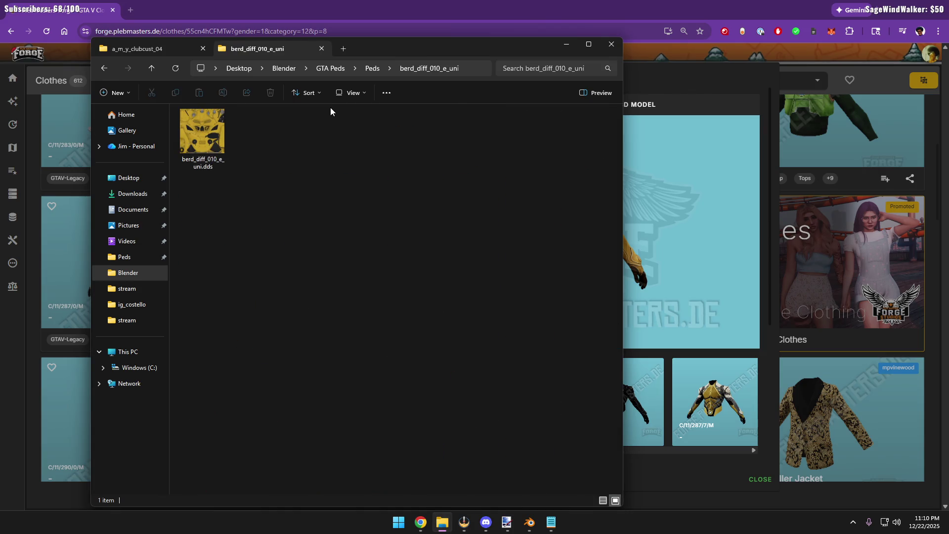
{"action": "mouse_move", "coordinate": [443, 50]}
{"action": "left_mouse_down"}
{"action": "mouse_move", "coordinate": [683, 261]}
{"action": "mouse_move", "coordinate": [764, 296]}
{"action": "left_mouse_up"}
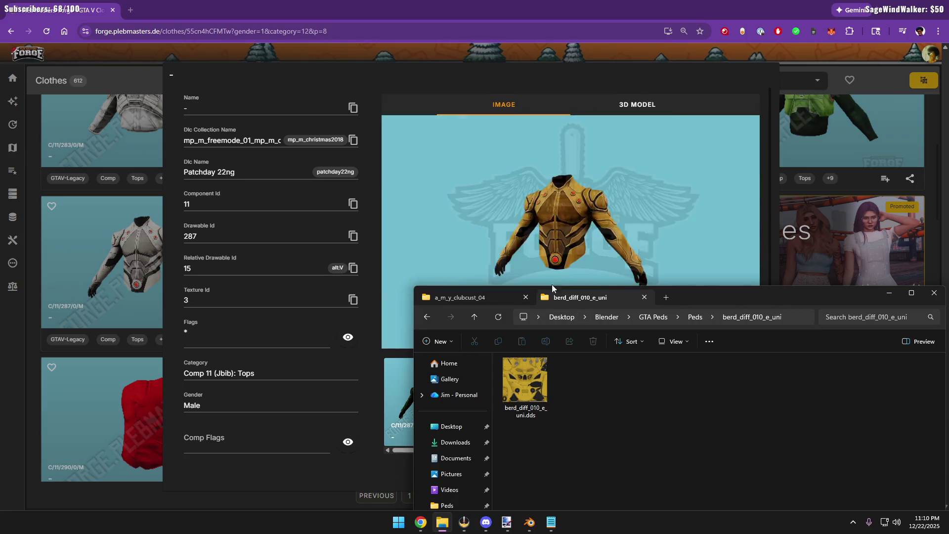
{"action": "left_click_drag", "start_coordinate": [837, 299], "coordinate": [692, 295]}
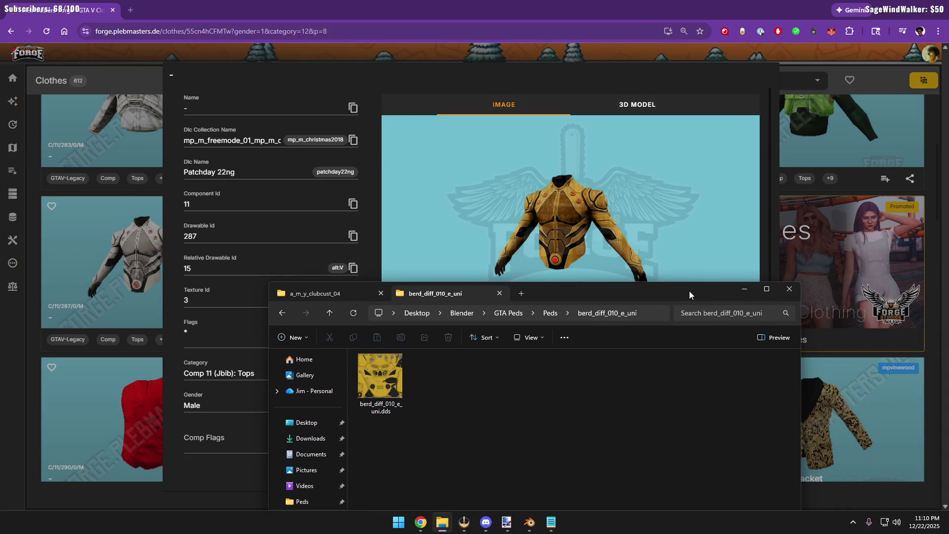
Return to the jacket details and load the Texture Id 7 variant
{"action": "left_click", "coordinate": [401, 86]}
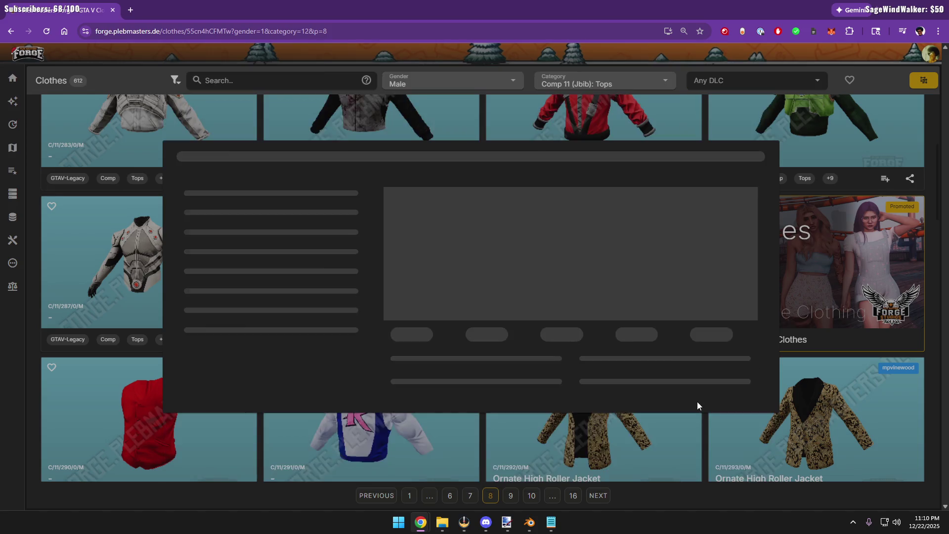
{"action": "left_click", "coordinate": [696, 401]}
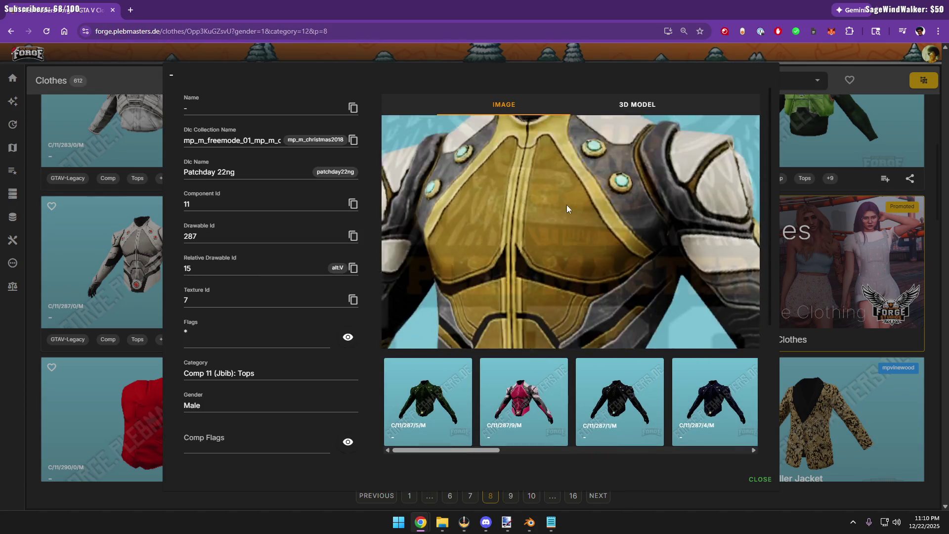
Load top 287's Texture Id 3 variant and copy its DLC collection name (christmas2018)
{"action": "left_click", "coordinate": [440, 524]}
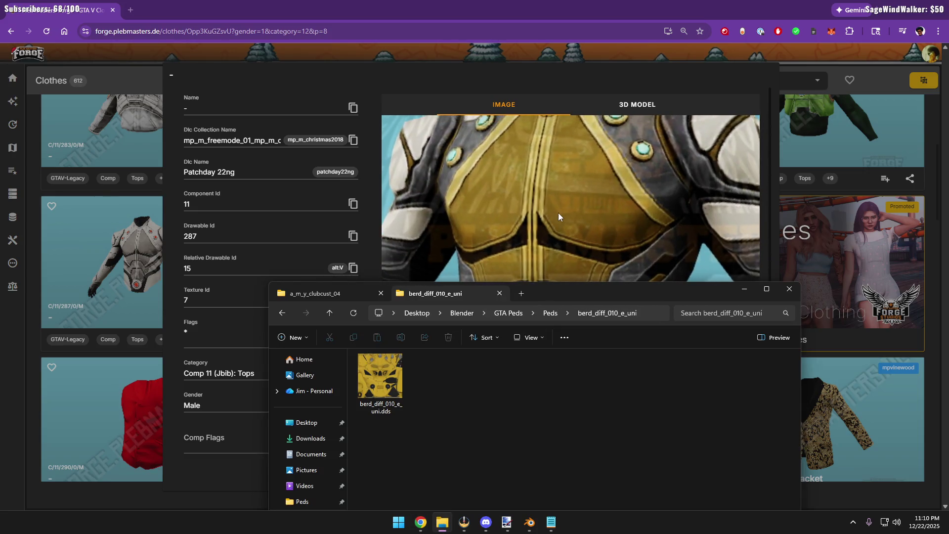
{"action": "left_click", "coordinate": [580, 189]}
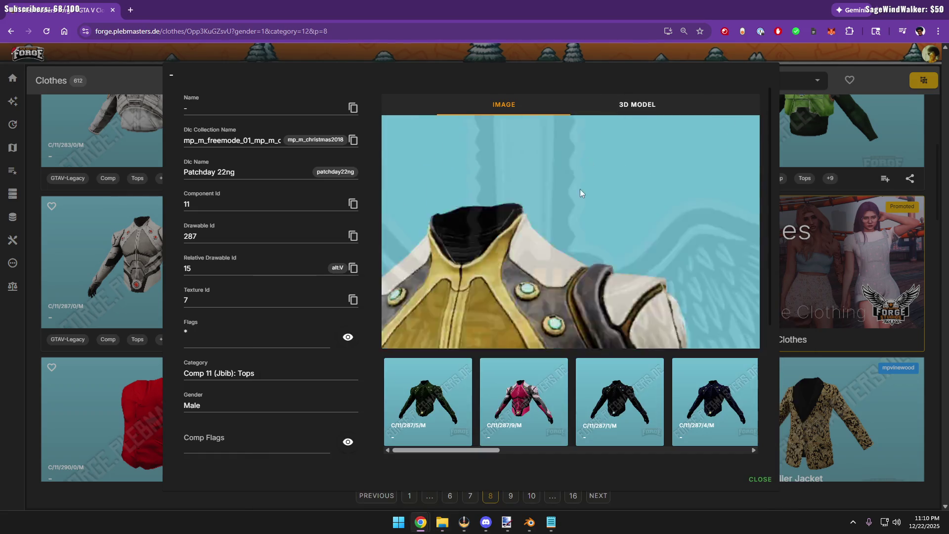
{"action": "scroll", "coordinate": [553, 394], "scroll_direction": "down", "scroll_amount": 2}
{"action": "scroll", "coordinate": [564, 400], "scroll_direction": "down", "scroll_amount": 2}
{"action": "scroll", "coordinate": [573, 404], "scroll_direction": "down", "scroll_amount": 1}
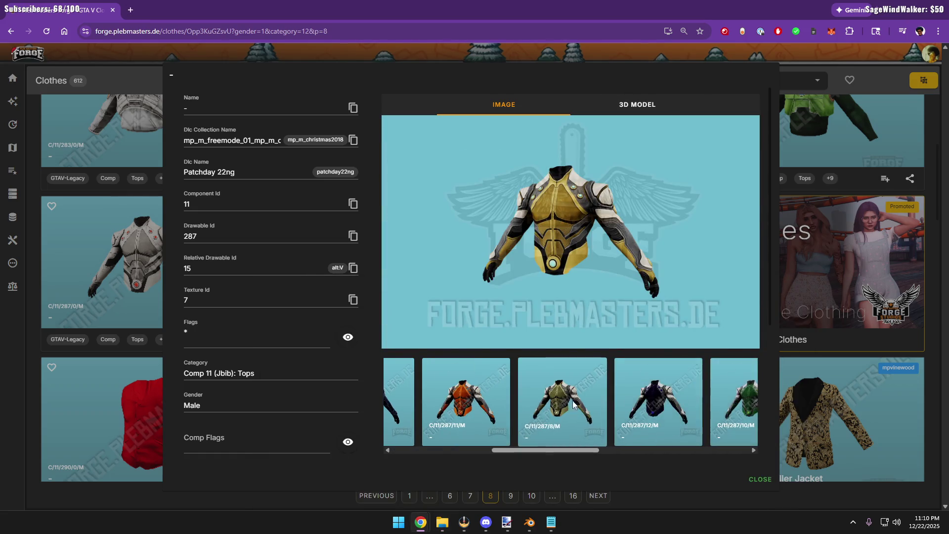
{"action": "scroll", "coordinate": [564, 406], "scroll_direction": "down", "scroll_amount": 2}
{"action": "left_click", "coordinate": [551, 409]}
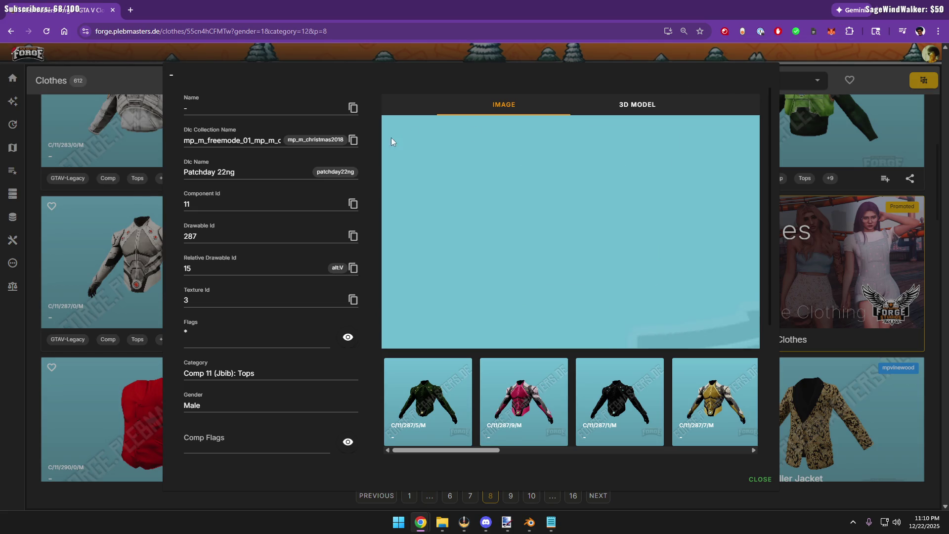
{"action": "left_click", "coordinate": [354, 140]}
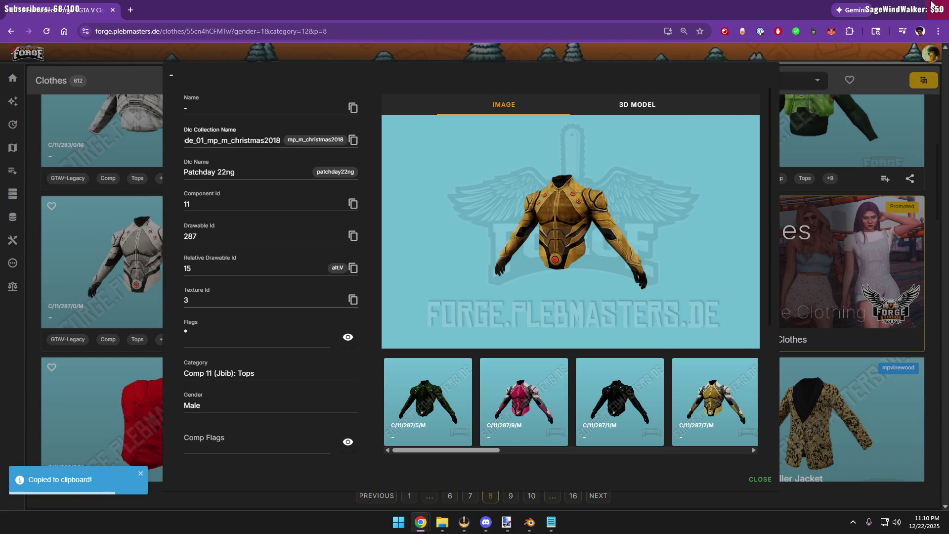
Minimize Chrome and launch CodeWalker from the Start menu
{"action": "left_click", "coordinate": [891, 5]}
{"action": "left_click", "coordinate": [398, 522]}
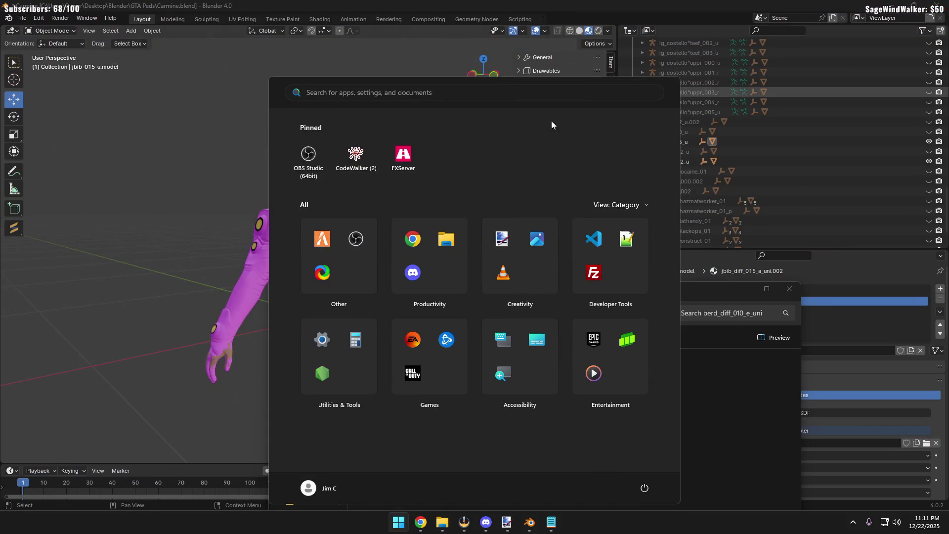
{"action": "left_click", "coordinate": [355, 151]}
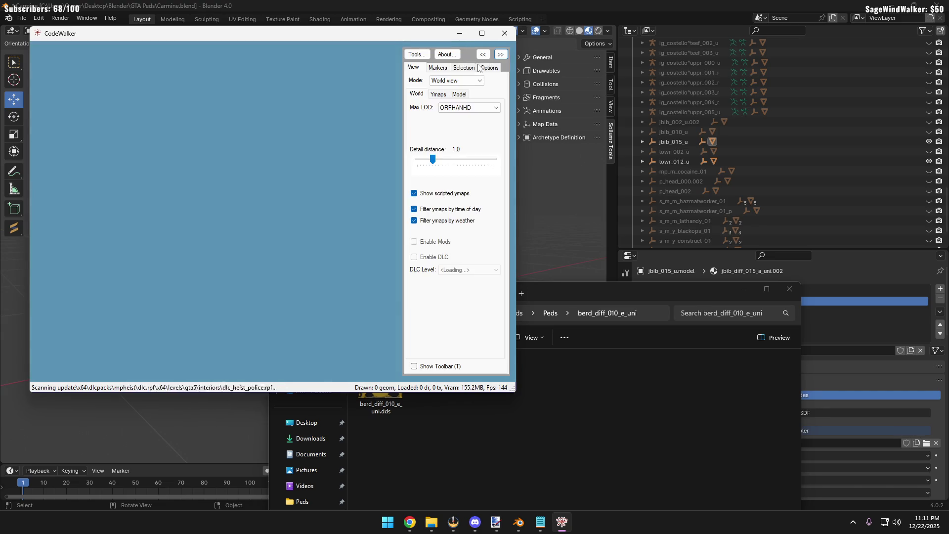
{"action": "left_click", "coordinate": [416, 54]}
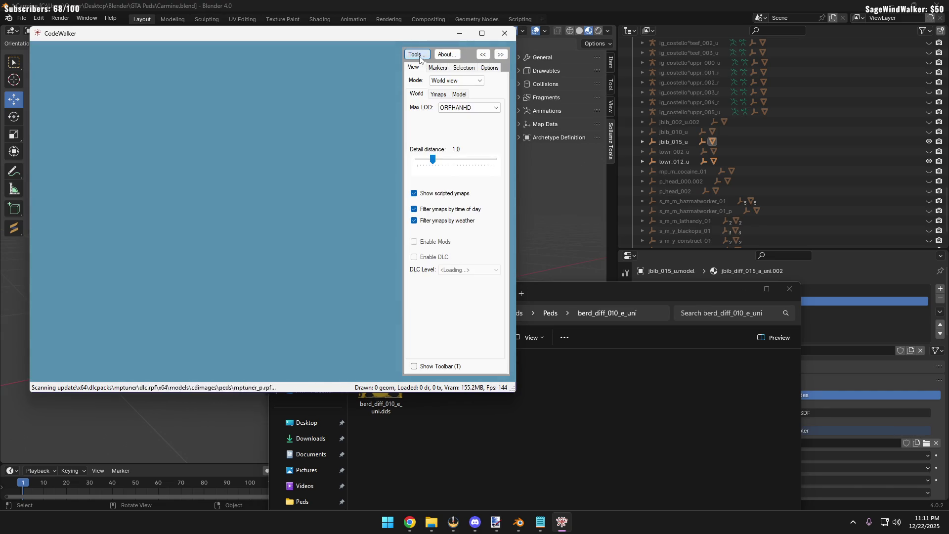
Search RPF Explorer for the pasted collection name and sort the results by type
{"action": "left_click", "coordinate": [433, 67]}
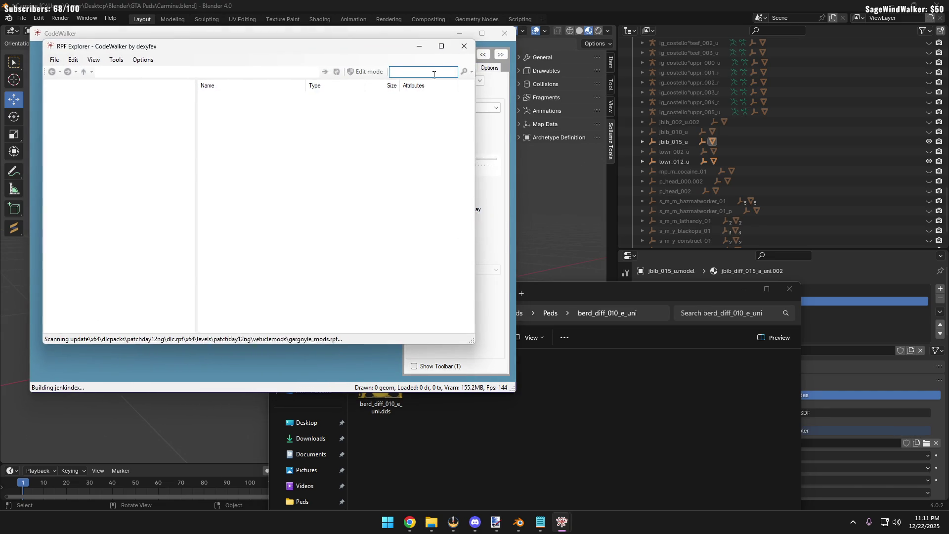
{"action": "key", "text": "ctrl+v"}
{"action": "key", "text": "Return"}
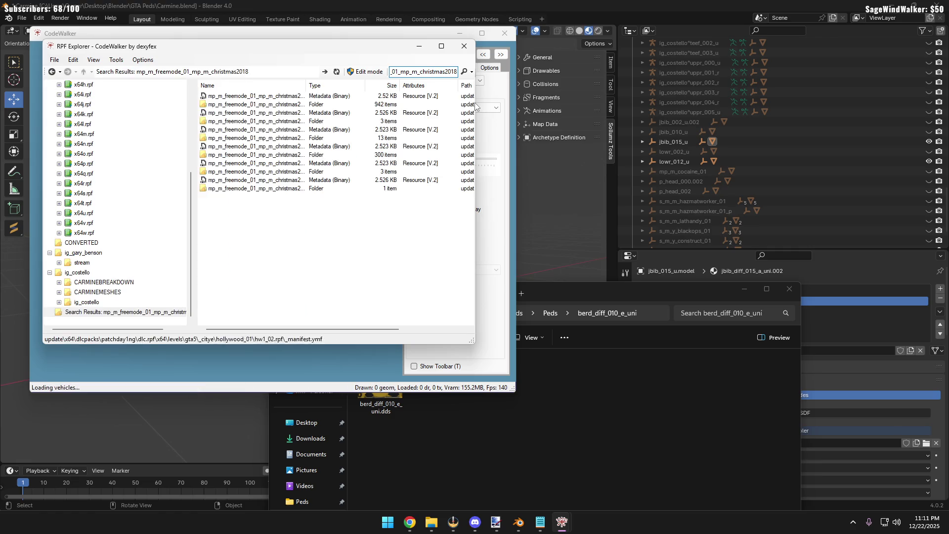
{"action": "left_click", "coordinate": [320, 85]}
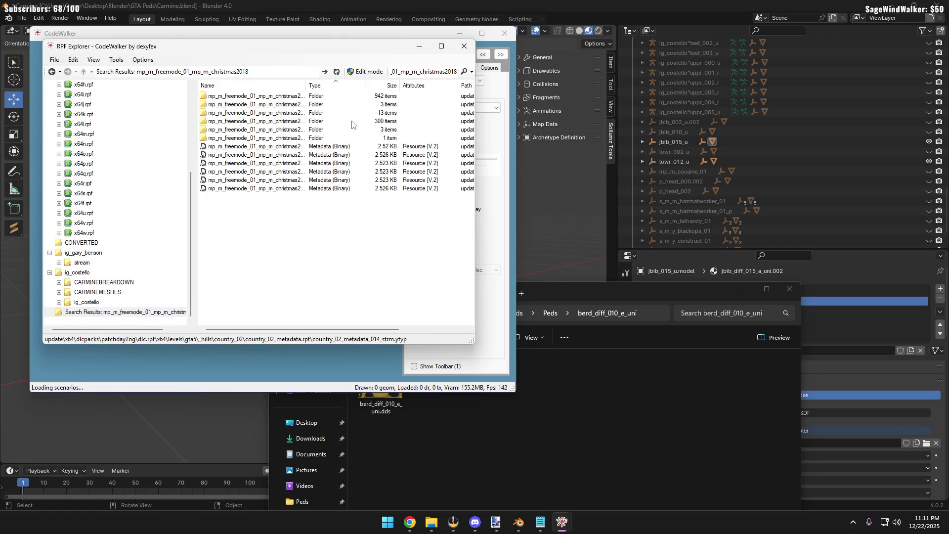
{"action": "double_click", "coordinate": [305, 86]}
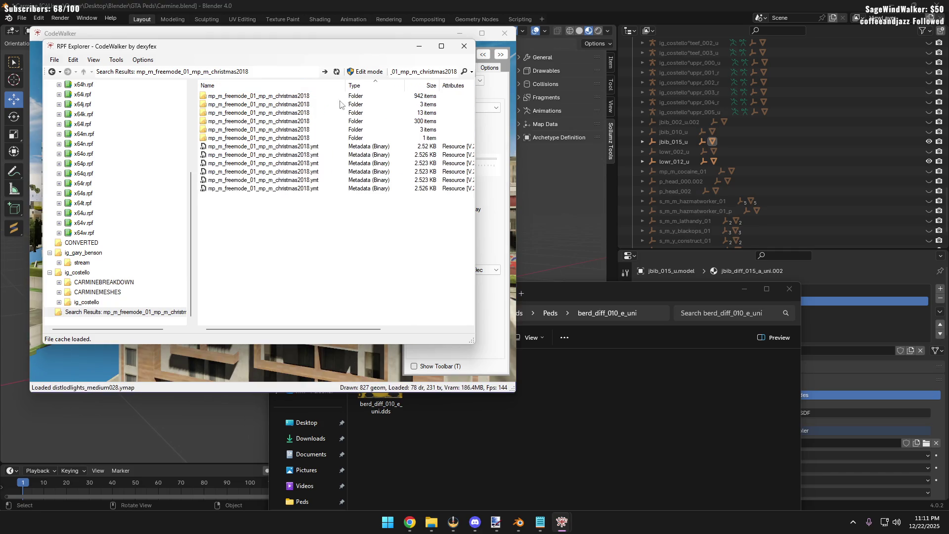
Open the 300-item mp_m_freemode_01_mp_m_christmas2018 folder and move the window aside
{"action": "double_click", "coordinate": [295, 121]}
{"action": "left_click_drag", "start_coordinate": [298, 52], "coordinate": [520, 62]}
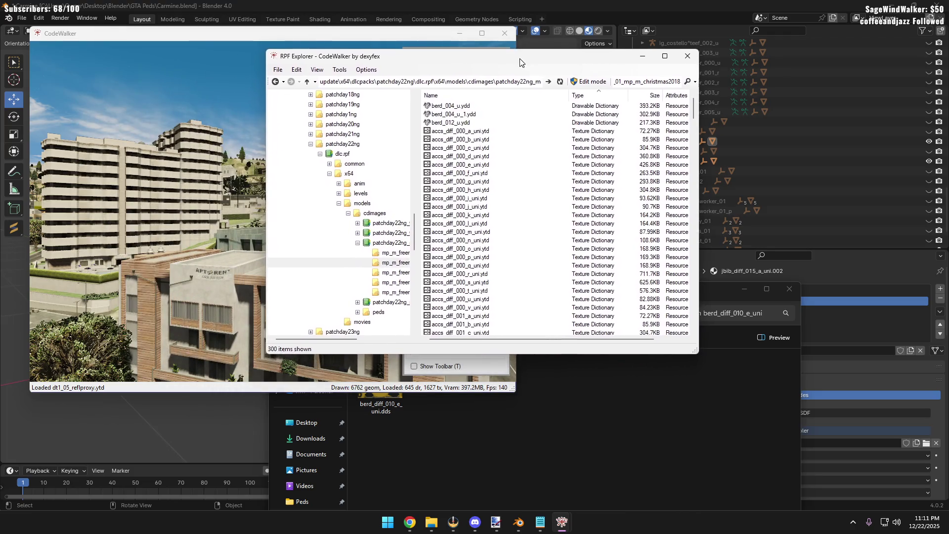
Preview the jbib_diff_015_g_uni texture dictionary, close it and check the Forge page
{"action": "left_click", "coordinate": [489, 174]}
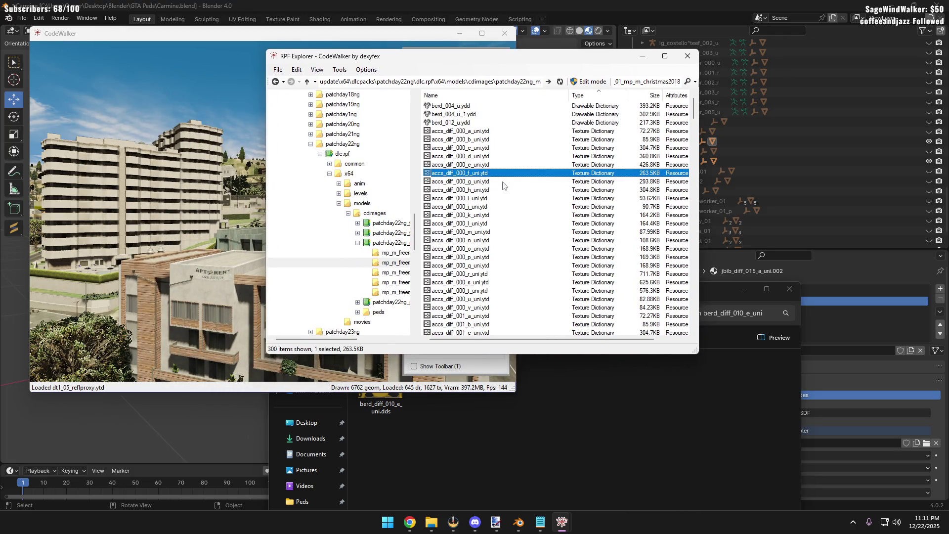
{"action": "scroll", "coordinate": [514, 192], "scroll_direction": "down", "scroll_amount": 15}
{"action": "scroll", "coordinate": [512, 191], "scroll_direction": "down", "scroll_amount": 5}
{"action": "scroll", "coordinate": [511, 191], "scroll_direction": "down", "scroll_amount": 5}
{"action": "scroll", "coordinate": [504, 191], "scroll_direction": "down", "scroll_amount": 5}
{"action": "scroll", "coordinate": [502, 191], "scroll_direction": "down", "scroll_amount": 5}
{"action": "scroll", "coordinate": [501, 192], "scroll_direction": "down", "scroll_amount": 5}
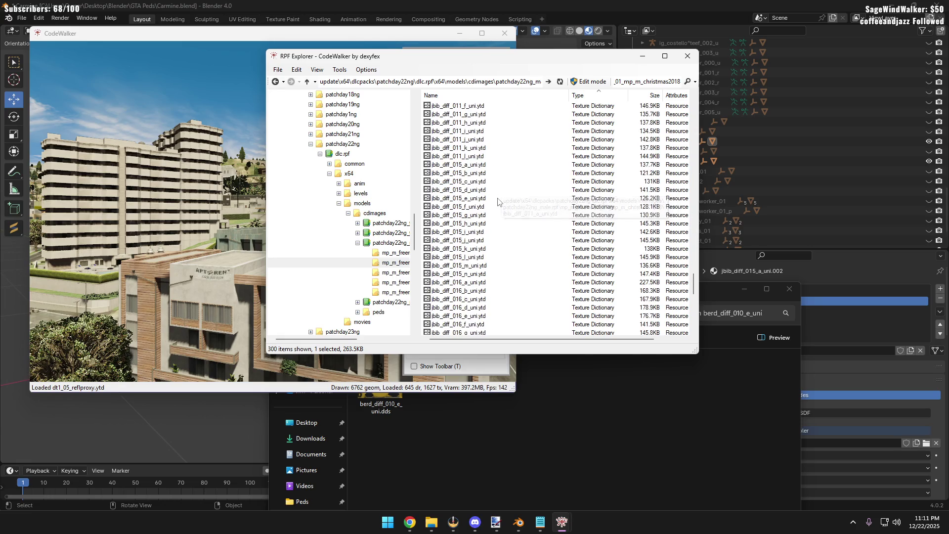
{"action": "double_click", "coordinate": [480, 217]}
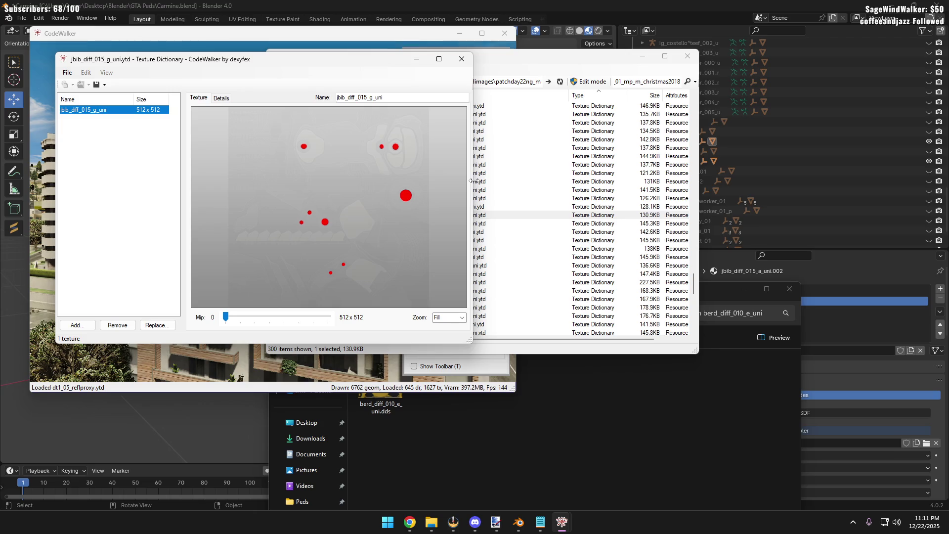
{"action": "left_click", "coordinate": [461, 59]}
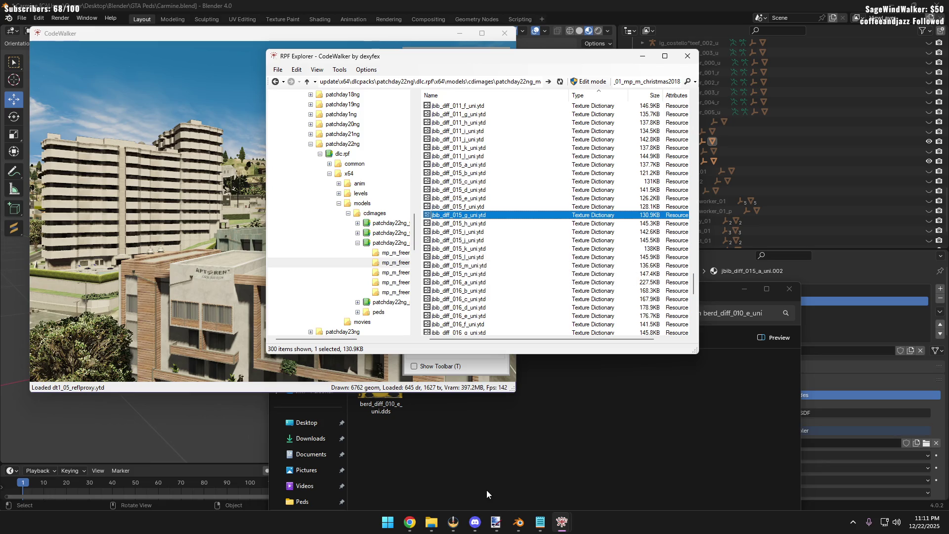
{"action": "left_click", "coordinate": [407, 522]}
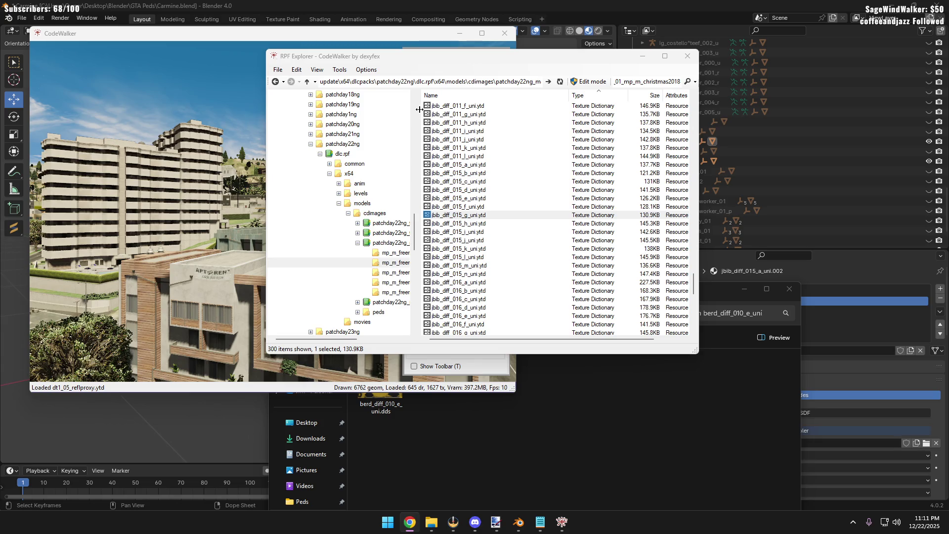
Preview jbib_diff_015_k_uni, then open jbib_diff_015_l_uni.ytd and bring Forge forward
{"action": "double_click", "coordinate": [473, 249]}
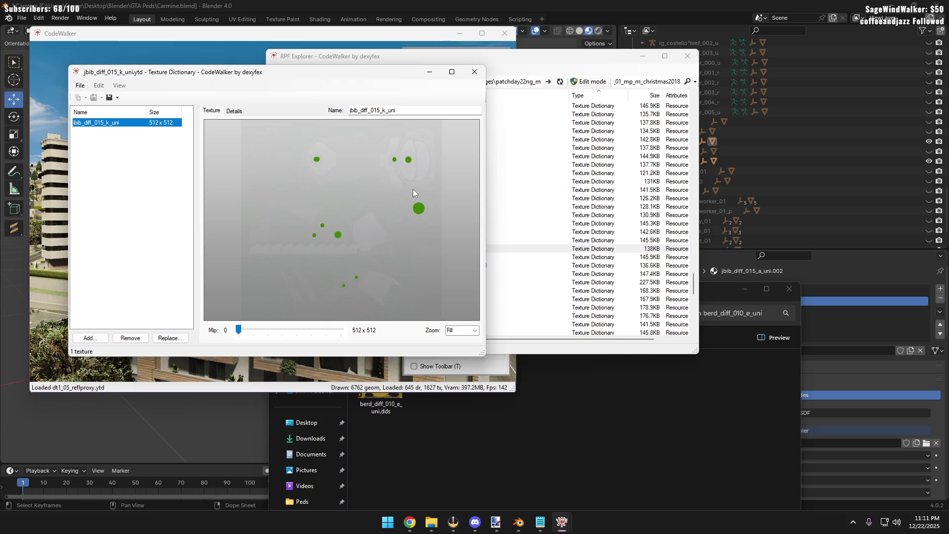
{"action": "left_click", "coordinate": [474, 73]}
{"action": "double_click", "coordinate": [484, 257]}
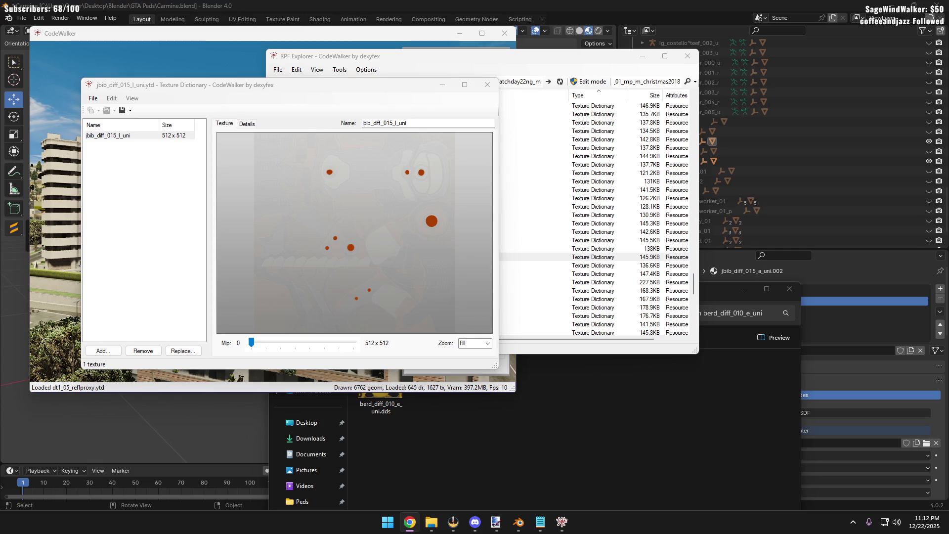
{"action": "left_click", "coordinate": [409, 521]}
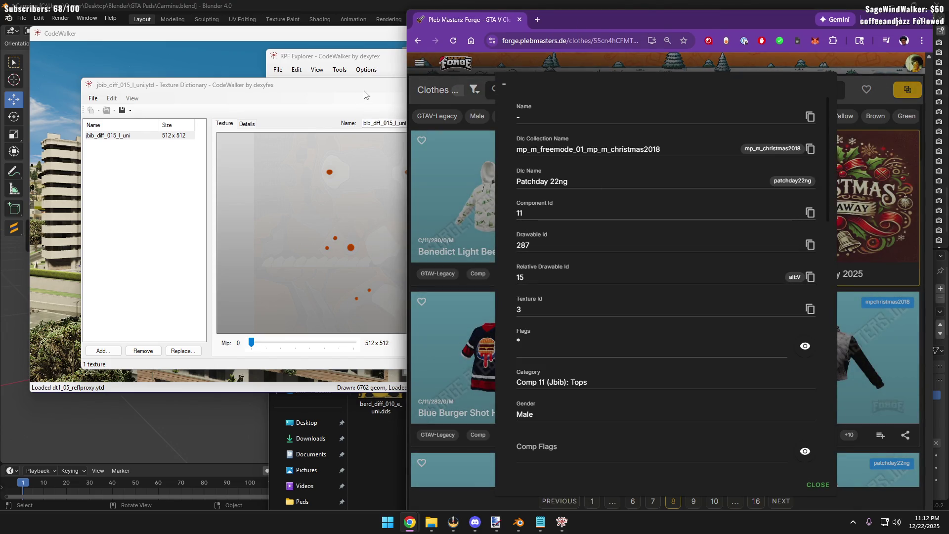
Move the texture preview left and bring the RPF Explorer file list back to front
{"action": "left_click_drag", "start_coordinate": [365, 84], "coordinate": [294, 106]}
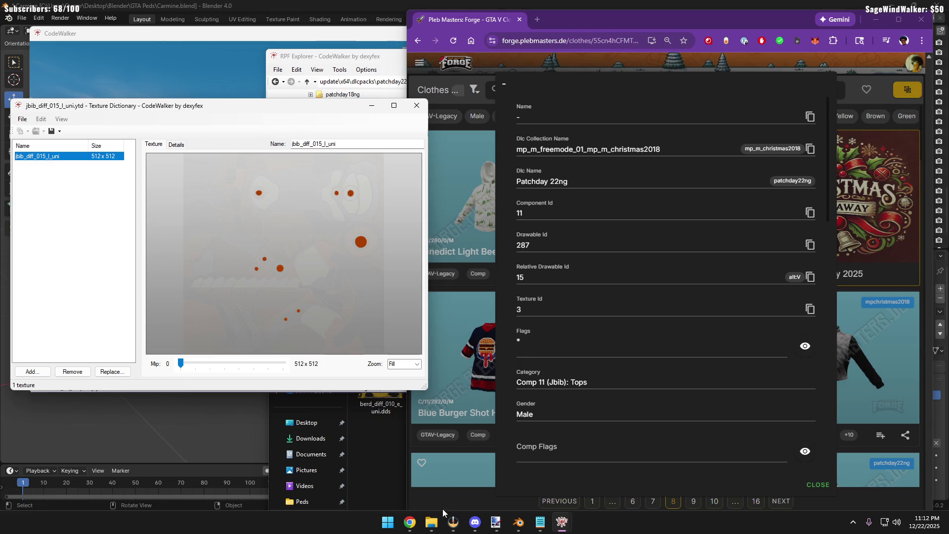
{"action": "left_click", "coordinate": [428, 520]}
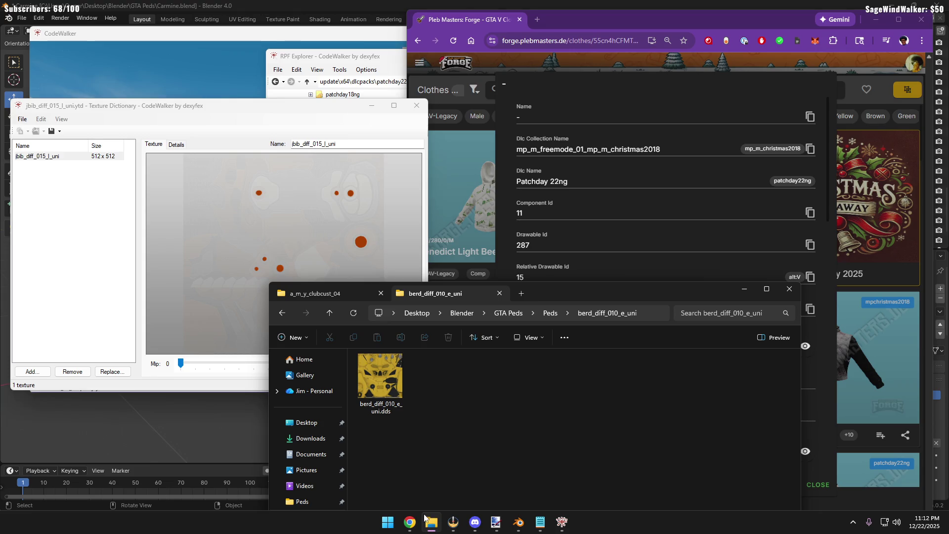
{"action": "left_click", "coordinate": [285, 166]}
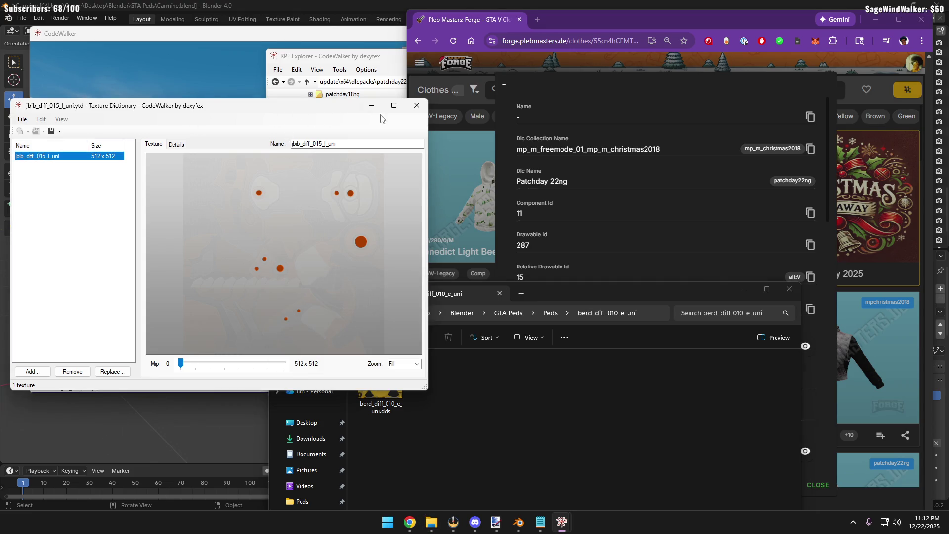
{"action": "left_click", "coordinate": [392, 65]}
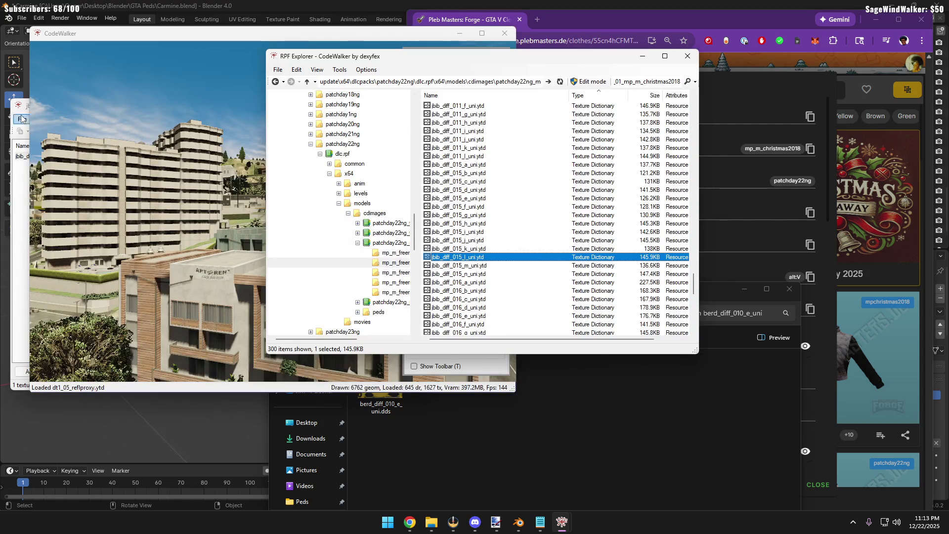
Close CodeWalker's texture preview, cancel the ytd export folder picker and return to the pink ped in Blender
{"action": "left_click", "coordinate": [15, 99]}
{"action": "left_click", "coordinate": [416, 104]}
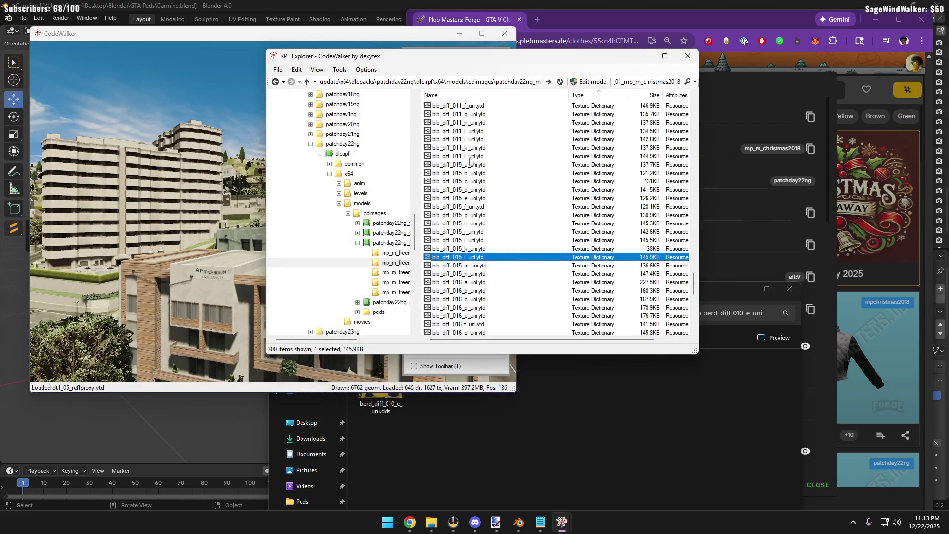
{"action": "right_click", "coordinate": [492, 259]}
{"action": "left_click", "coordinate": [520, 284]}
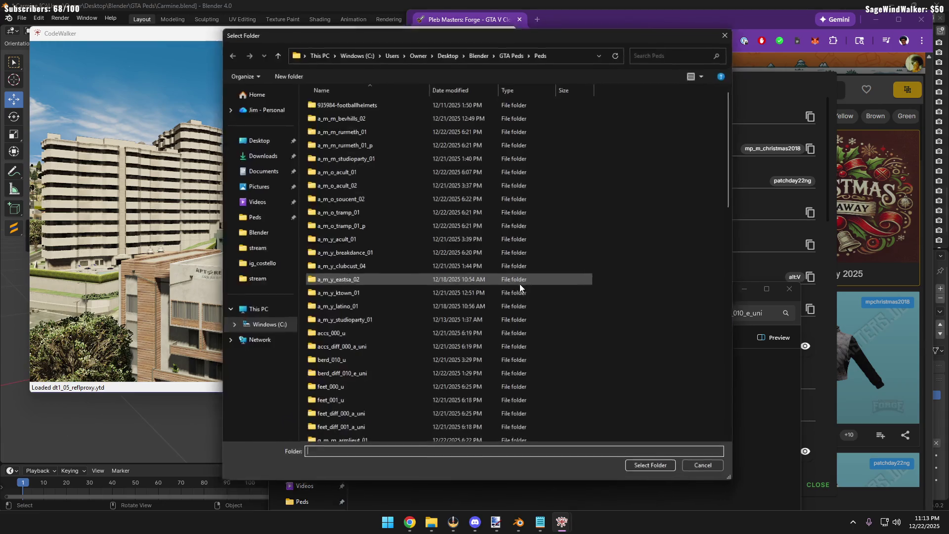
{"action": "left_click", "coordinate": [658, 475]}
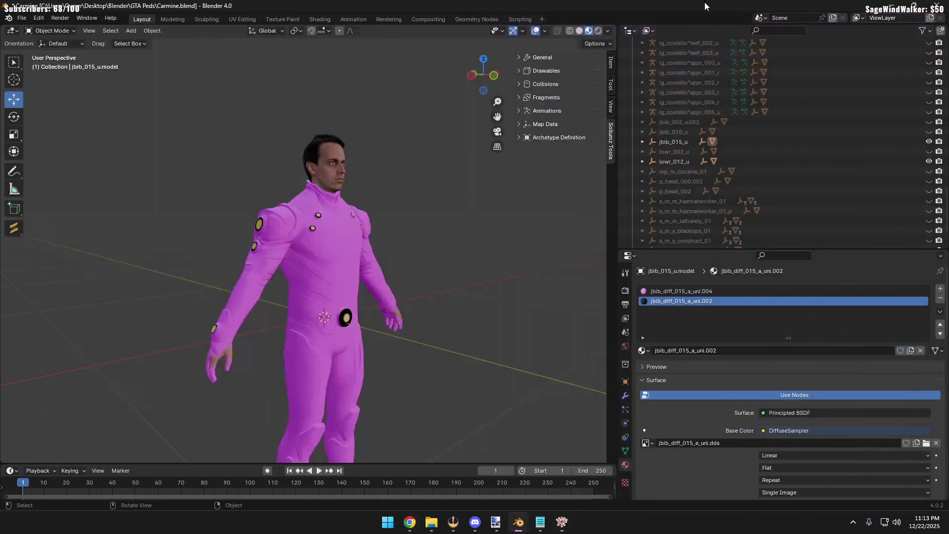
{"action": "left_click", "coordinate": [334, 257]}
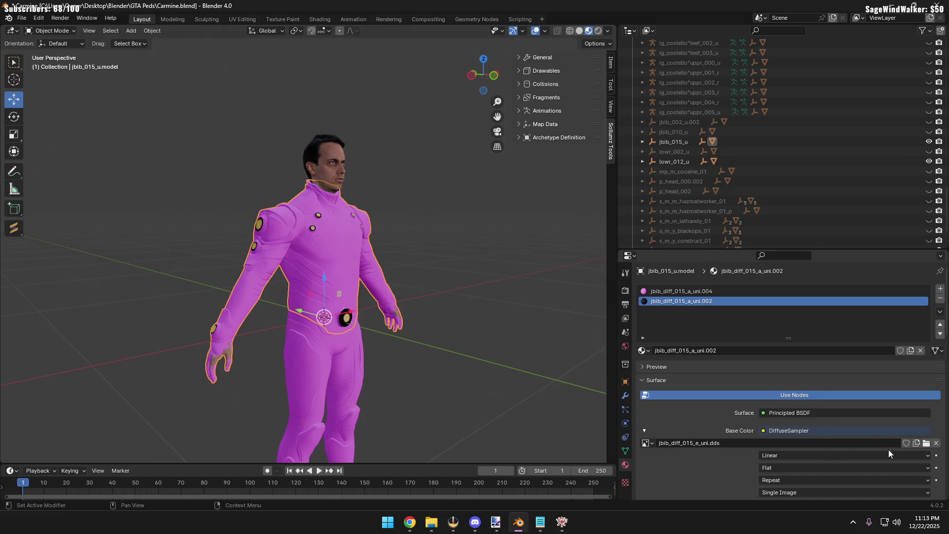
Browse for a new Base Color image, sorting the Peds and Blender folders by modification date
{"action": "left_click", "coordinate": [926, 443]}
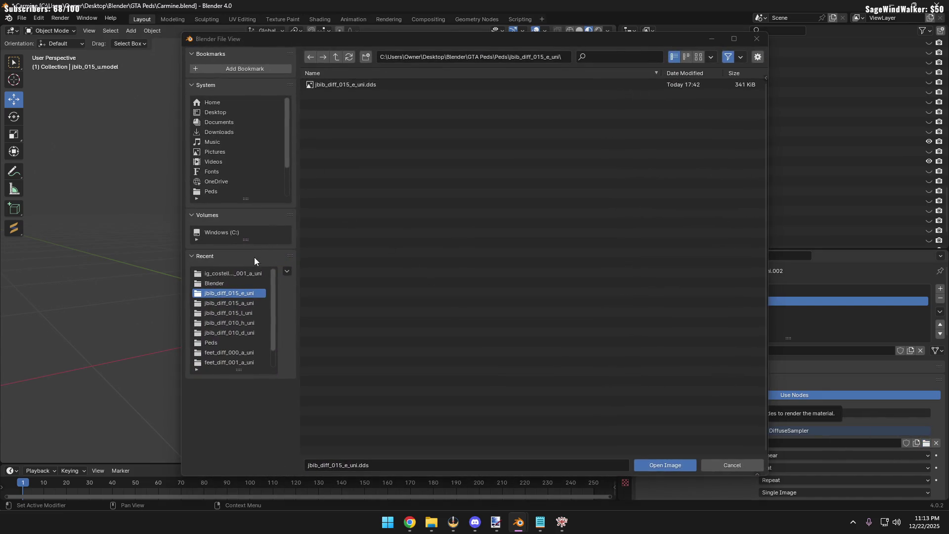
{"action": "left_click", "coordinate": [336, 57]}
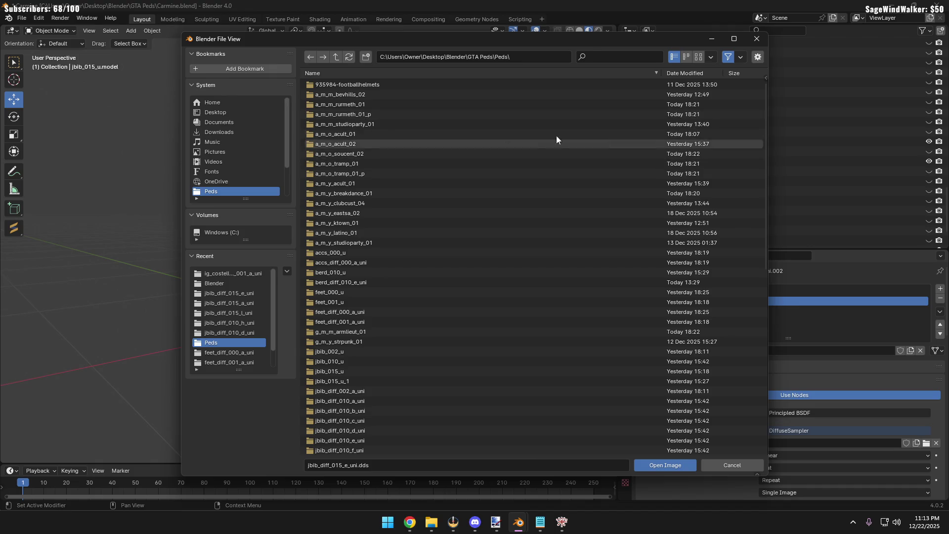
{"action": "left_click", "coordinate": [691, 74]}
{"action": "scroll", "coordinate": [493, 290], "scroll_direction": "down", "scroll_amount": 5}
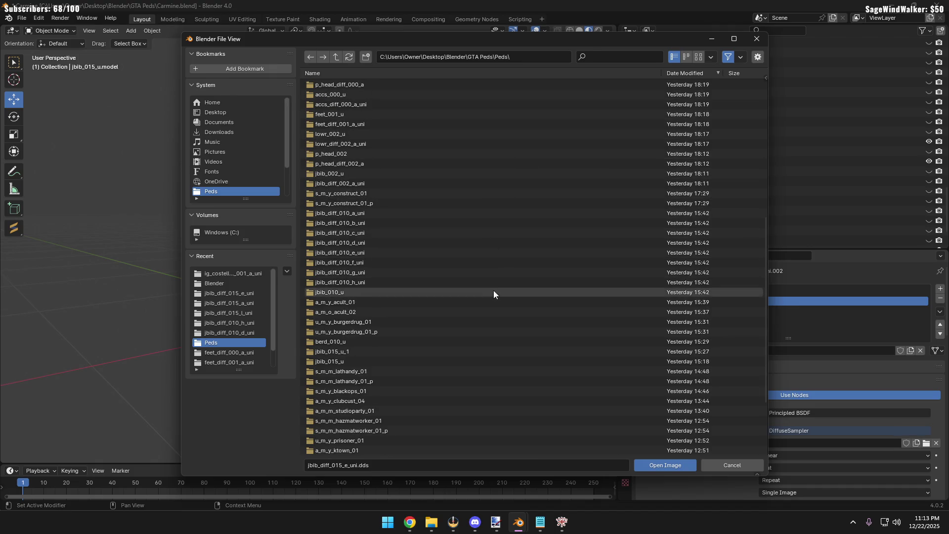
{"action": "scroll", "coordinate": [488, 316], "scroll_direction": "down", "scroll_amount": 5}
{"action": "scroll", "coordinate": [459, 266], "scroll_direction": "up", "scroll_amount": 5}
{"action": "scroll", "coordinate": [391, 152], "scroll_direction": "up", "scroll_amount": 5}
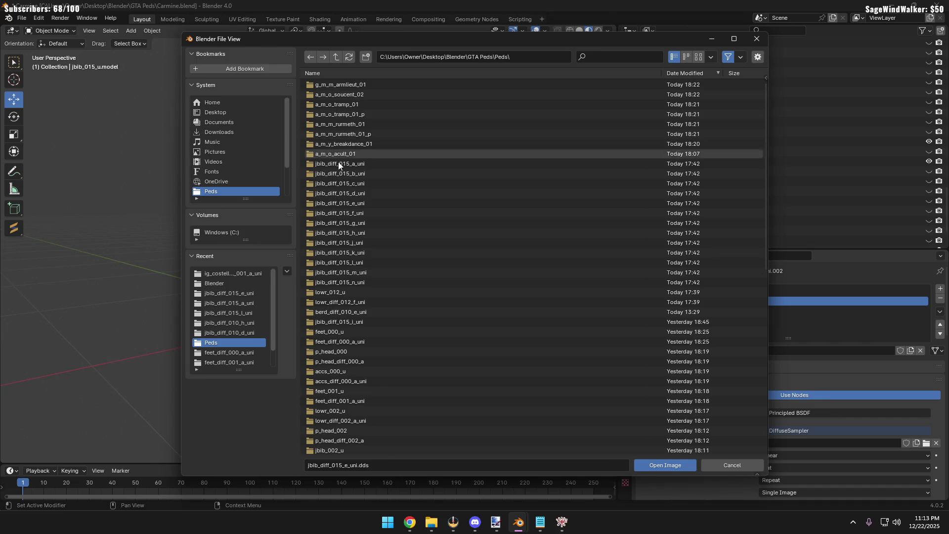
{"action": "left_click", "coordinate": [219, 282]}
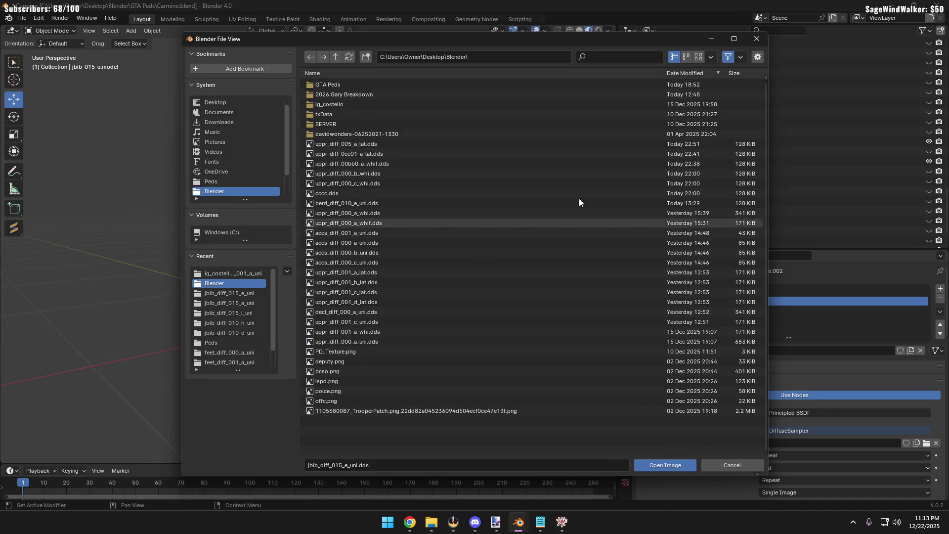
{"action": "left_click", "coordinate": [686, 73]}
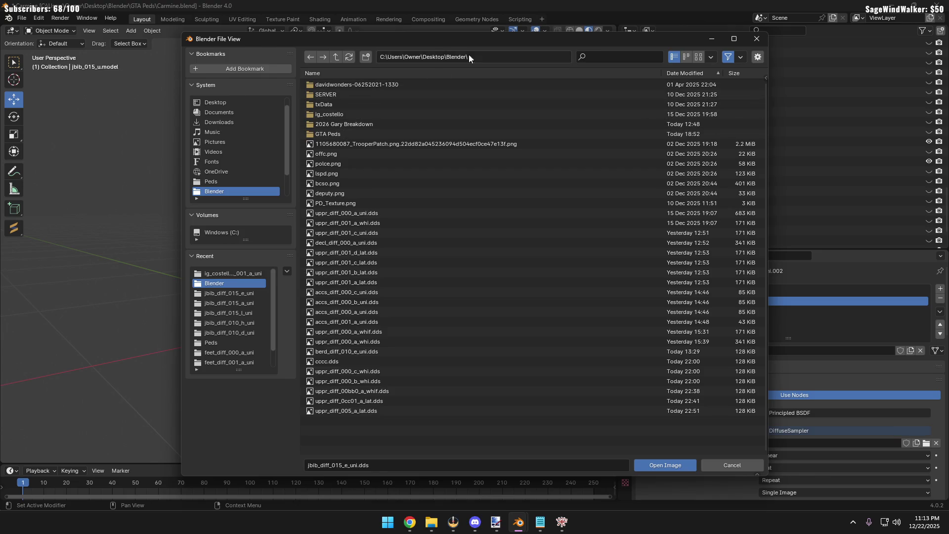
{"action": "left_click", "coordinate": [240, 272]}
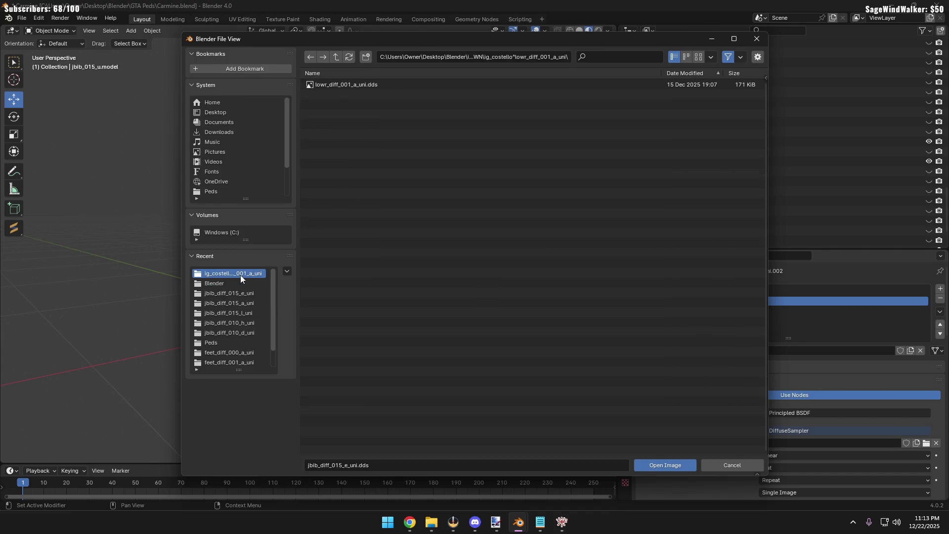
{"action": "left_click_drag", "start_coordinate": [417, 43], "coordinate": [438, 18]}
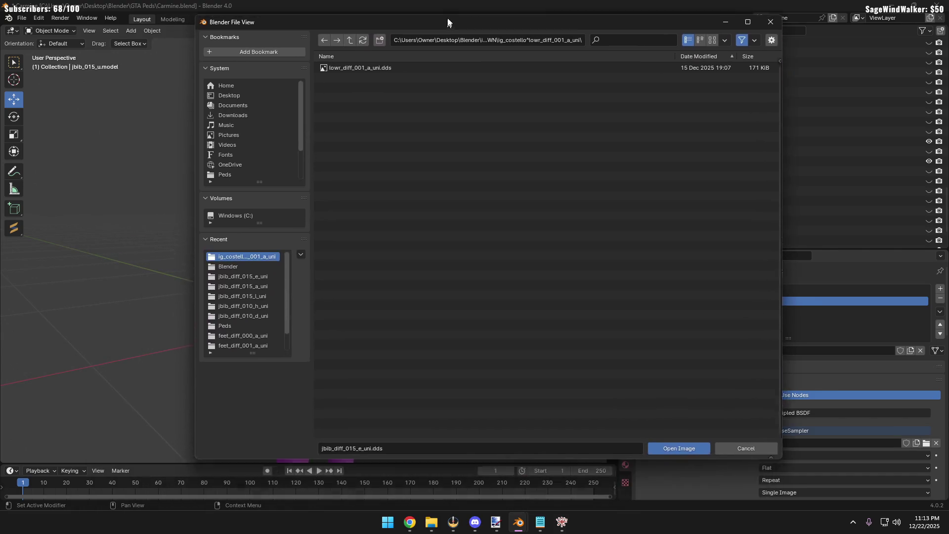
Briefly start a ytd export in CodeWalker, cancel it, and return to Blender's browser on the Blender folder
{"action": "left_click", "coordinate": [589, 493]}
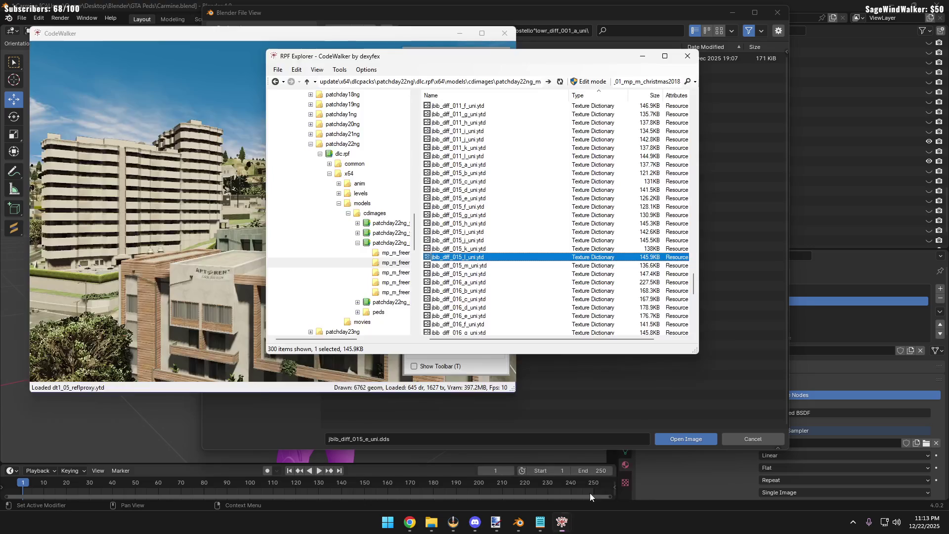
{"action": "right_click", "coordinate": [472, 262]}
{"action": "left_click", "coordinate": [508, 286]}
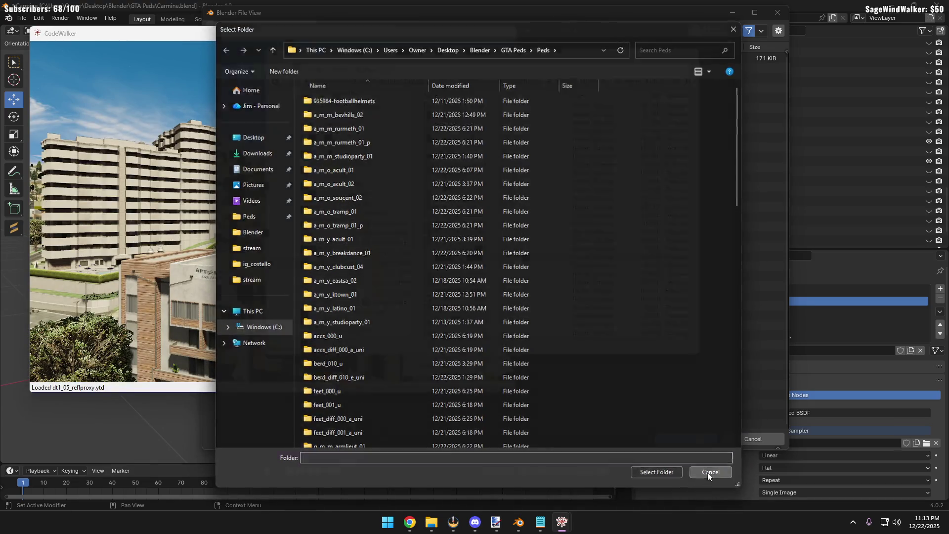
{"action": "left_click", "coordinate": [709, 472]}
{"action": "left_click", "coordinate": [492, 443]}
{"action": "left_click", "coordinate": [262, 257]}
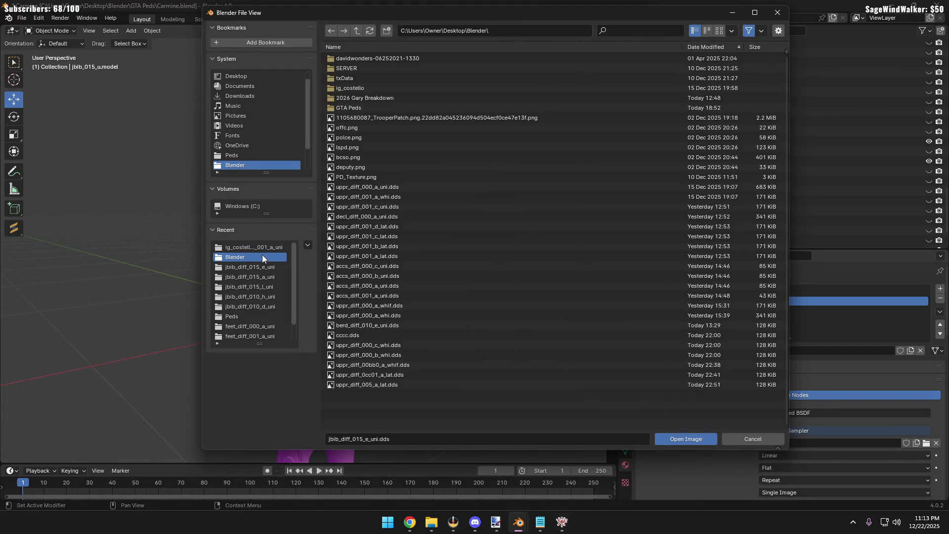
In the Peds folder, look through the jbib_diff_010/015 texture folders and list the newest first
{"action": "left_click", "coordinate": [247, 316]}
{"action": "scroll", "coordinate": [460, 276], "scroll_direction": "down", "scroll_amount": 5}
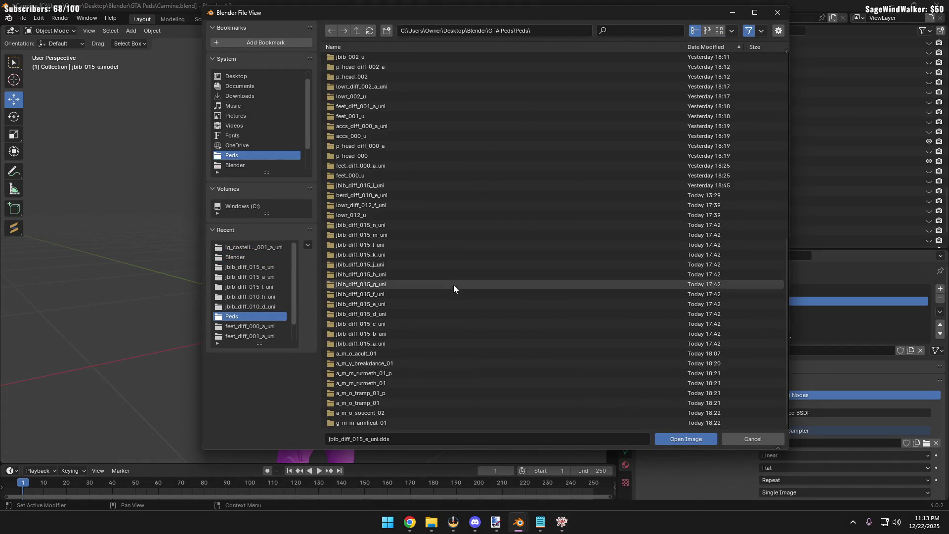
{"action": "scroll", "coordinate": [482, 343], "scroll_direction": "up", "scroll_amount": 3}
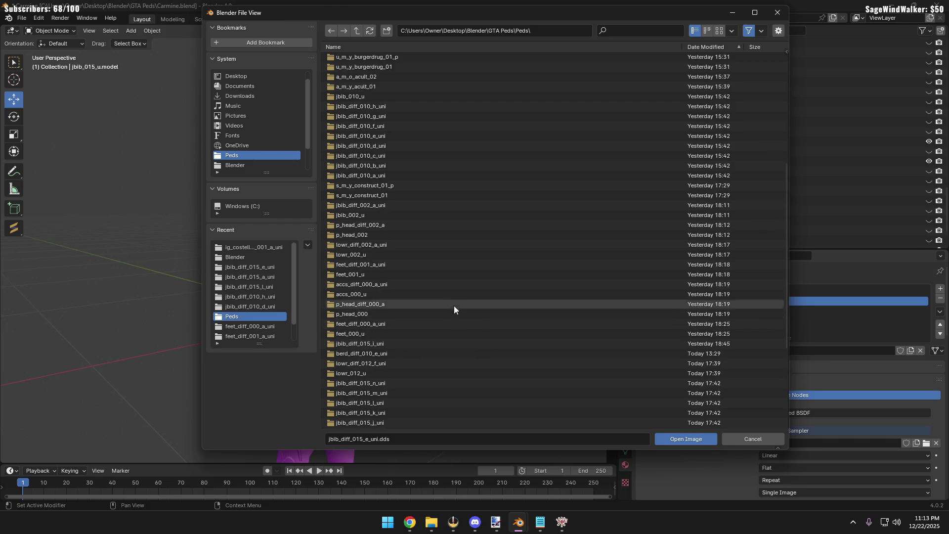
{"action": "scroll", "coordinate": [455, 307], "scroll_direction": "up", "scroll_amount": 5}
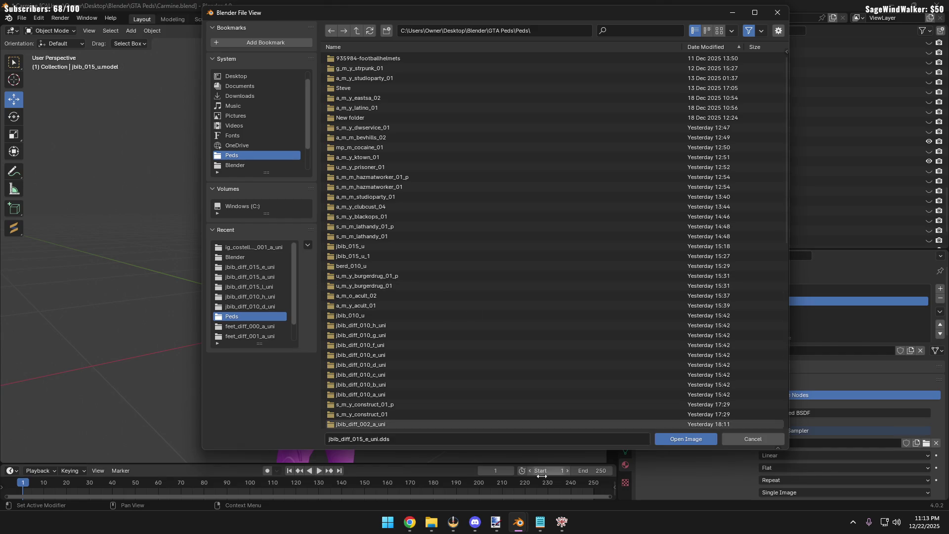
{"action": "left_click", "coordinate": [431, 522]}
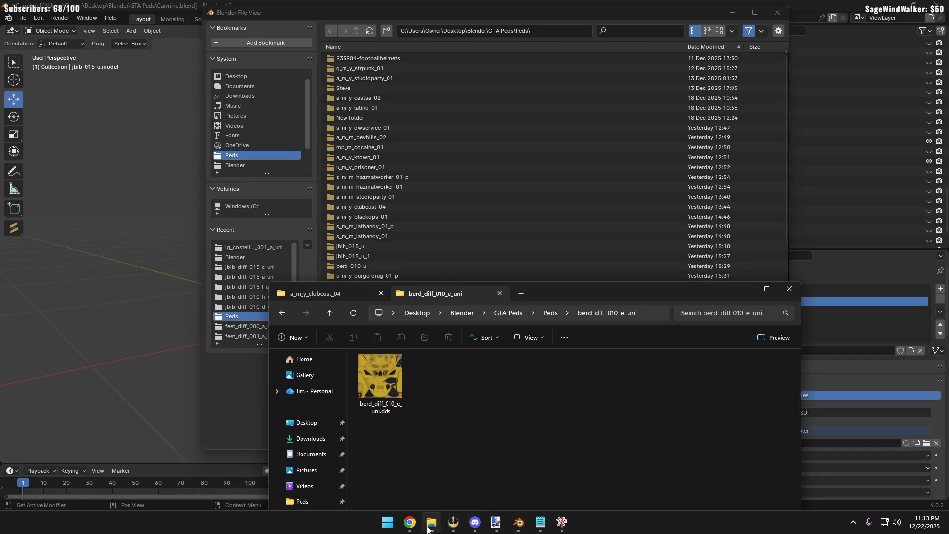
{"action": "left_click", "coordinate": [431, 523]}
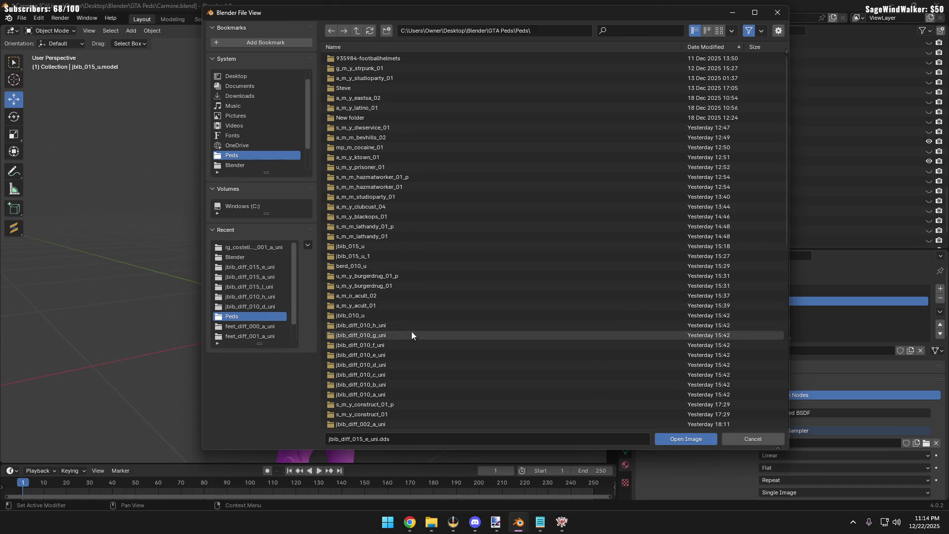
{"action": "left_click", "coordinate": [397, 373]}
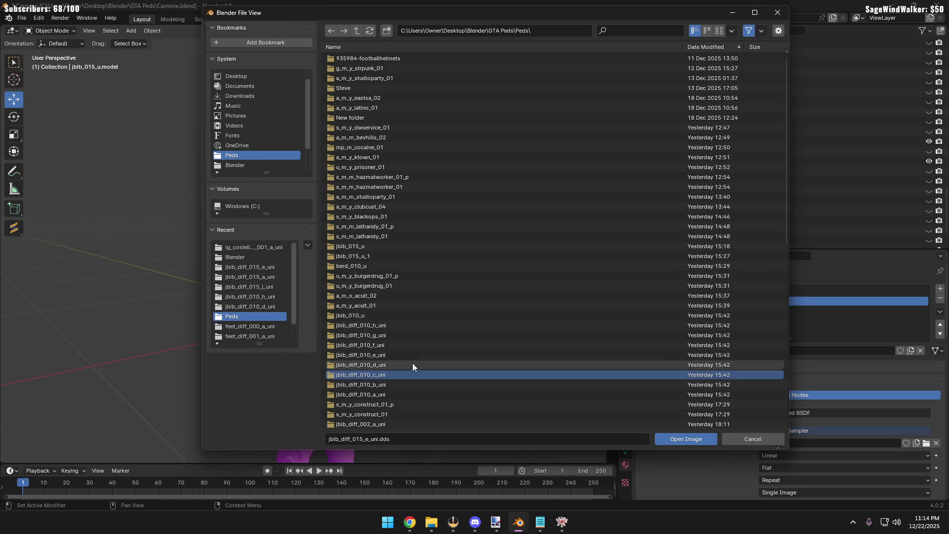
{"action": "scroll", "coordinate": [413, 368], "scroll_direction": "down", "scroll_amount": 1}
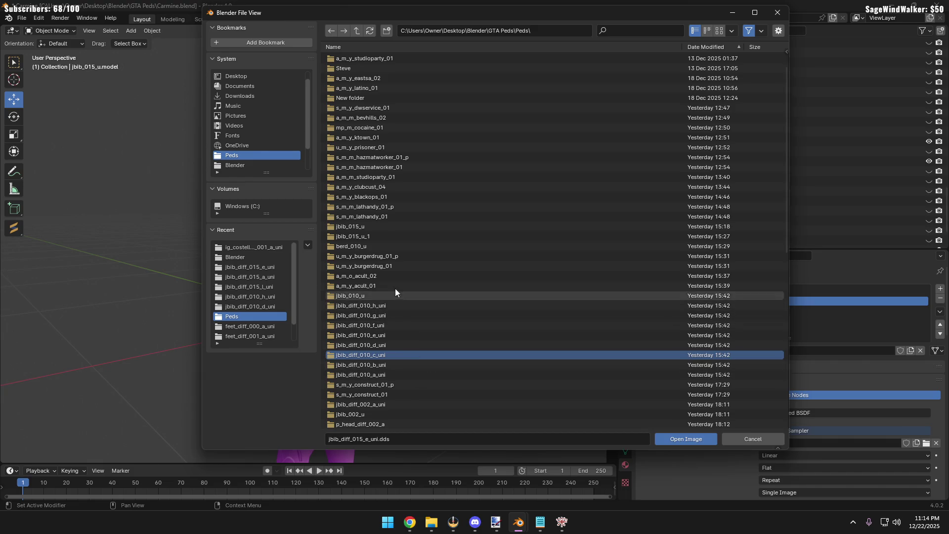
{"action": "scroll", "coordinate": [433, 364], "scroll_direction": "down", "scroll_amount": 5}
{"action": "scroll", "coordinate": [433, 364], "scroll_direction": "down", "scroll_amount": 2}
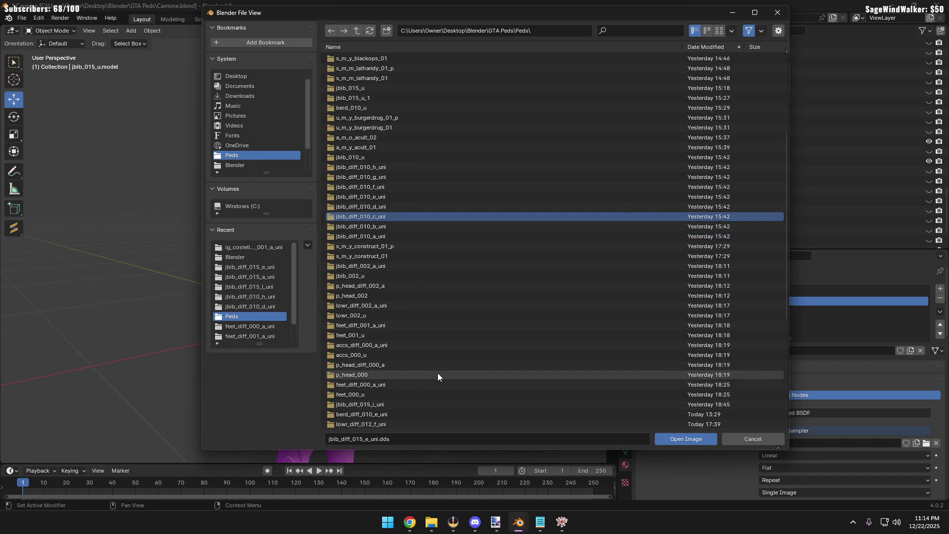
{"action": "left_click", "coordinate": [391, 405]}
{"action": "scroll", "coordinate": [408, 401], "scroll_direction": "down", "scroll_amount": 3}
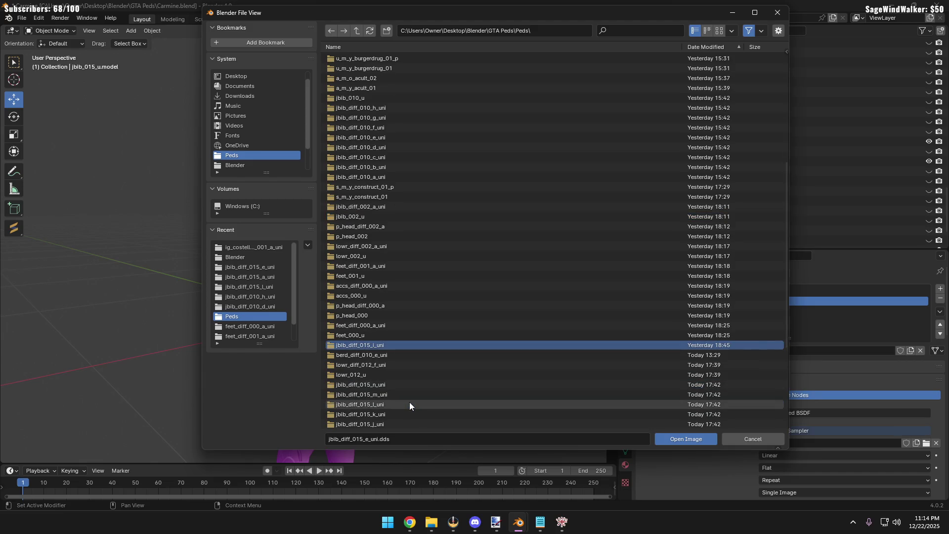
{"action": "left_click", "coordinate": [413, 415]}
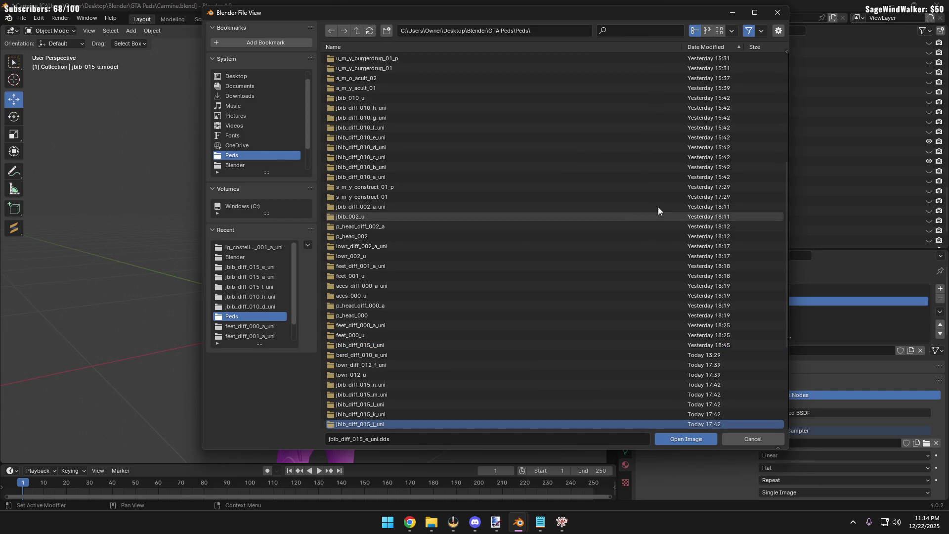
{"action": "left_click", "coordinate": [708, 47]}
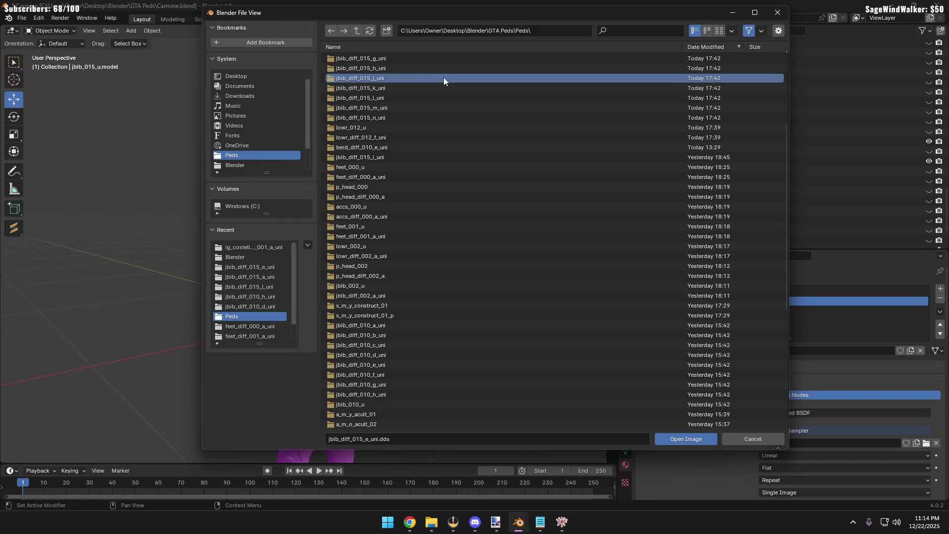
{"action": "scroll", "coordinate": [516, 135], "scroll_direction": "down", "scroll_amount": 7}
{"action": "scroll", "coordinate": [518, 331], "scroll_direction": "up", "scroll_amount": 8}
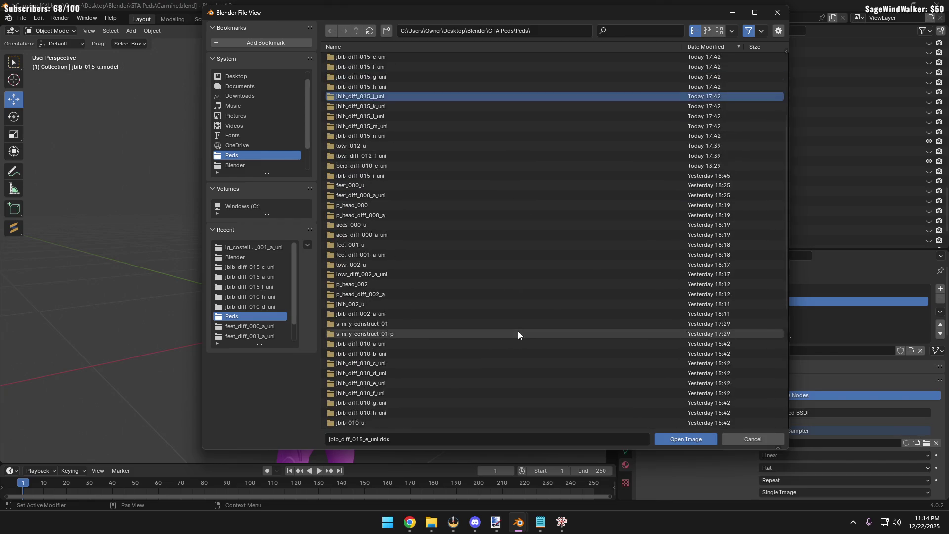
{"action": "scroll", "coordinate": [460, 222], "scroll_direction": "up", "scroll_amount": 4}
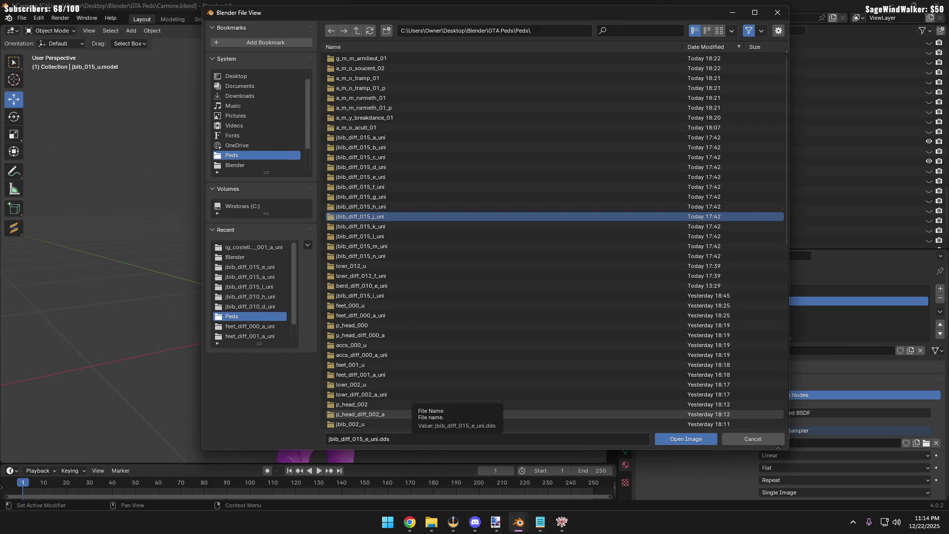
Bring CodeWalker forward and turn on edit mode for the game archive
{"action": "mouse_move", "coordinate": [562, 522]}
{"action": "left_click", "coordinate": [578, 496]}
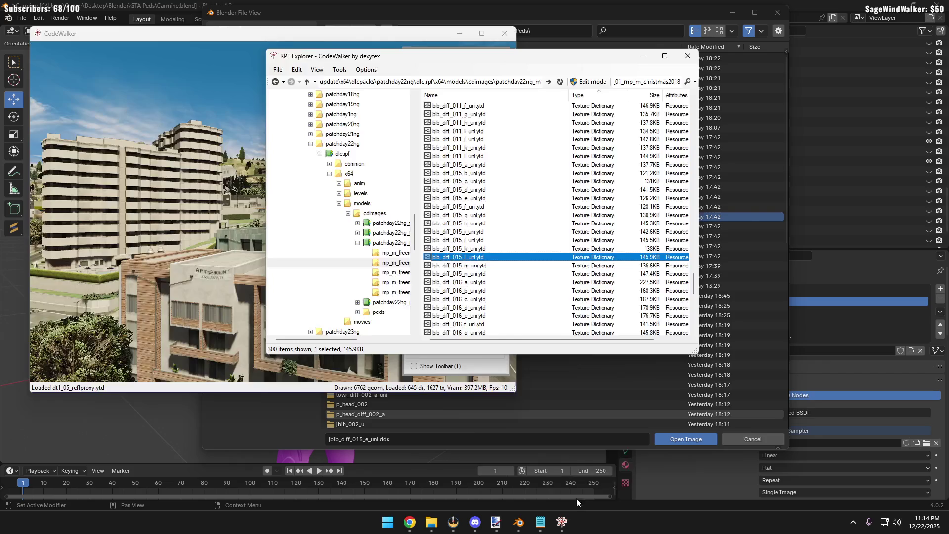
{"action": "left_click", "coordinate": [589, 81]}
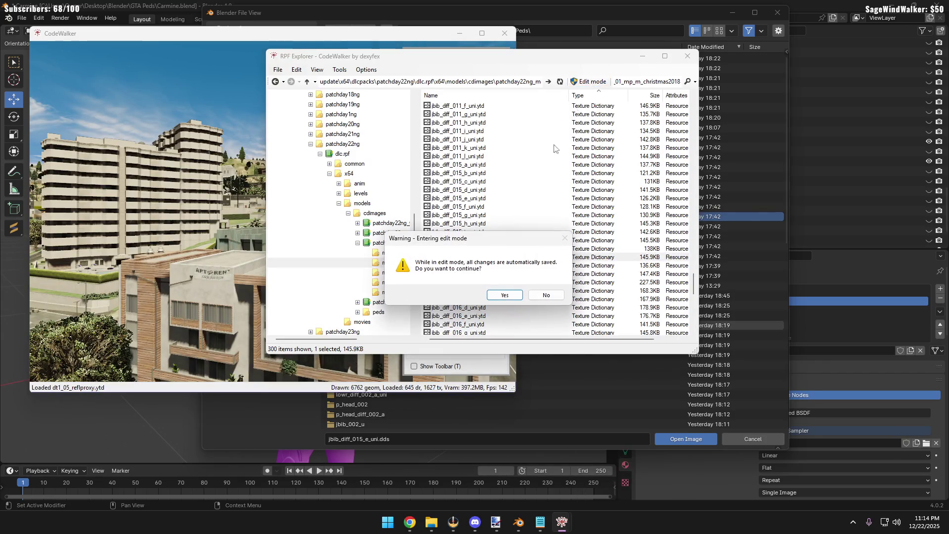
Confirm edit mode, extract jbib_diff_015_l_uni.ytd raw into the Peds folder and close Blender's image browser
{"action": "left_click", "coordinate": [506, 295]}
{"action": "right_click", "coordinate": [492, 272]}
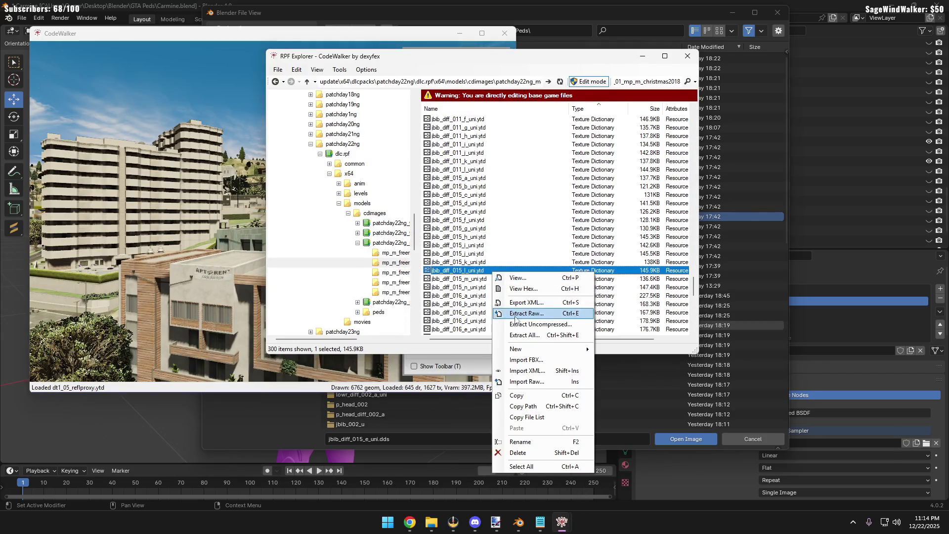
{"action": "left_click", "coordinate": [526, 302]}
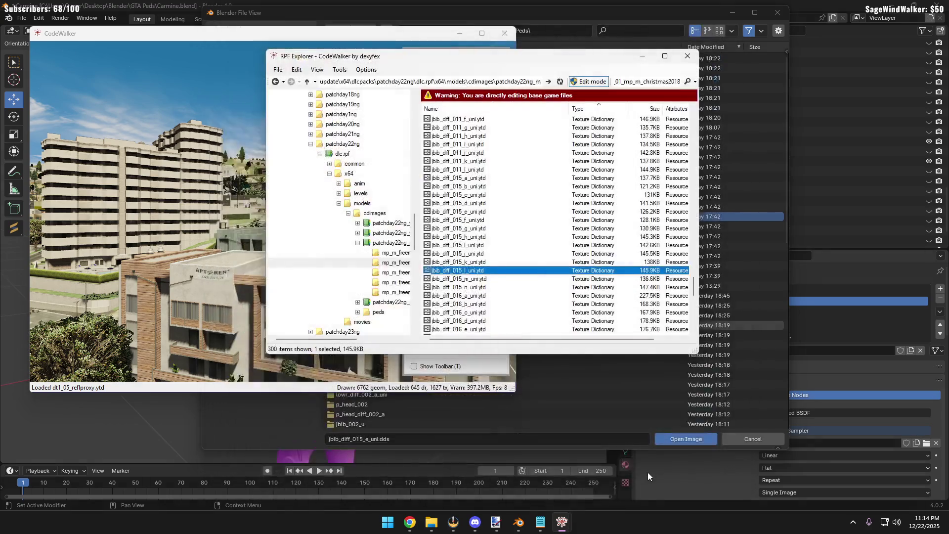
{"action": "left_click", "coordinate": [657, 472]}
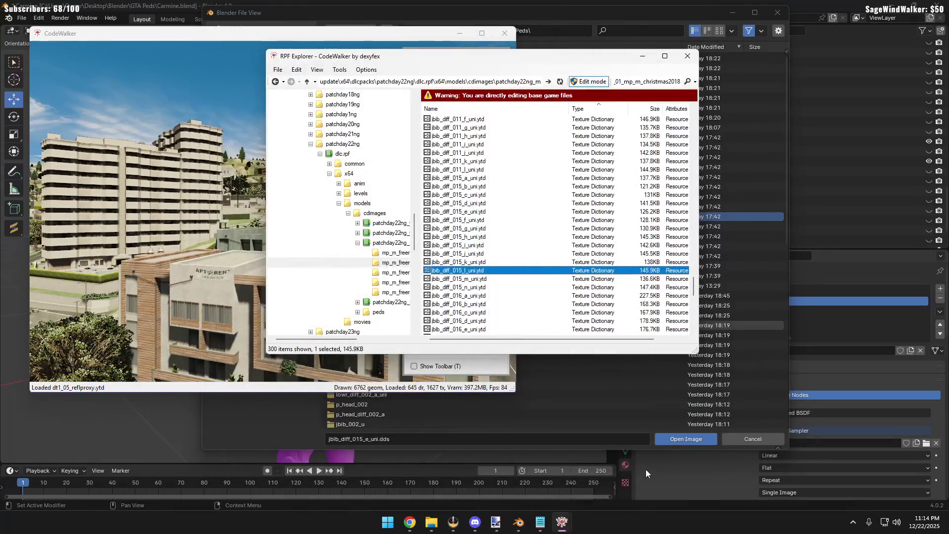
{"action": "left_click", "coordinate": [761, 441]}
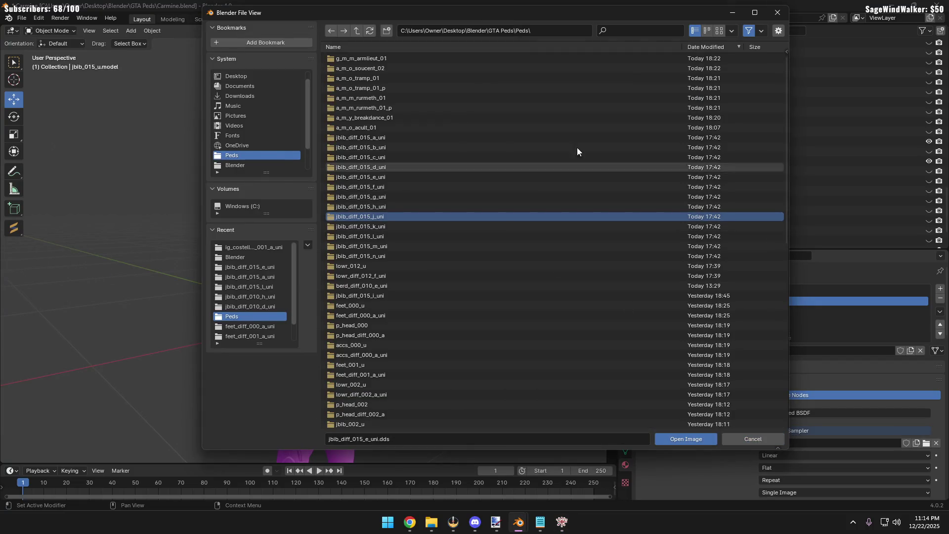
{"action": "left_click", "coordinate": [776, 13]}
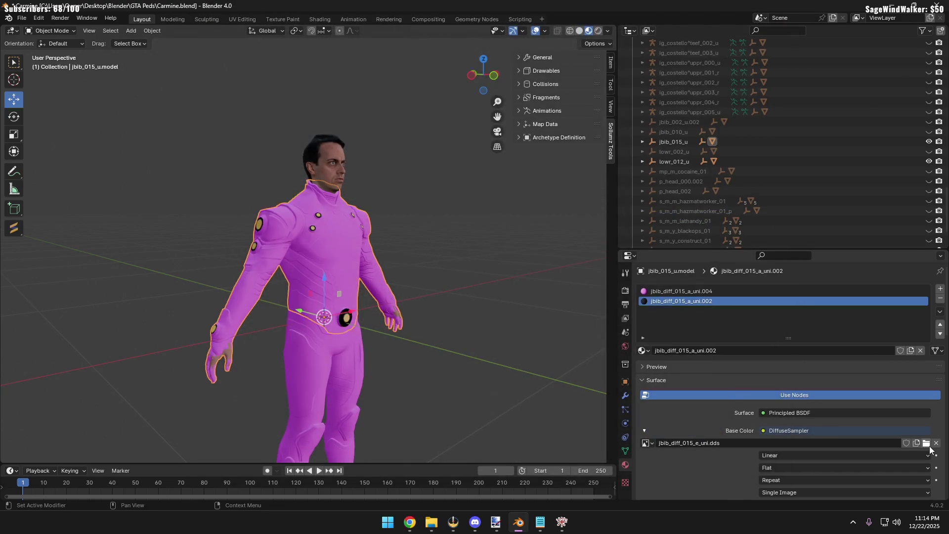
Load jbib_diff_015_l_uni.dds from Peds as the active material's Base Color image
{"action": "left_click", "coordinate": [925, 443]}
{"action": "left_click", "coordinate": [241, 283]}
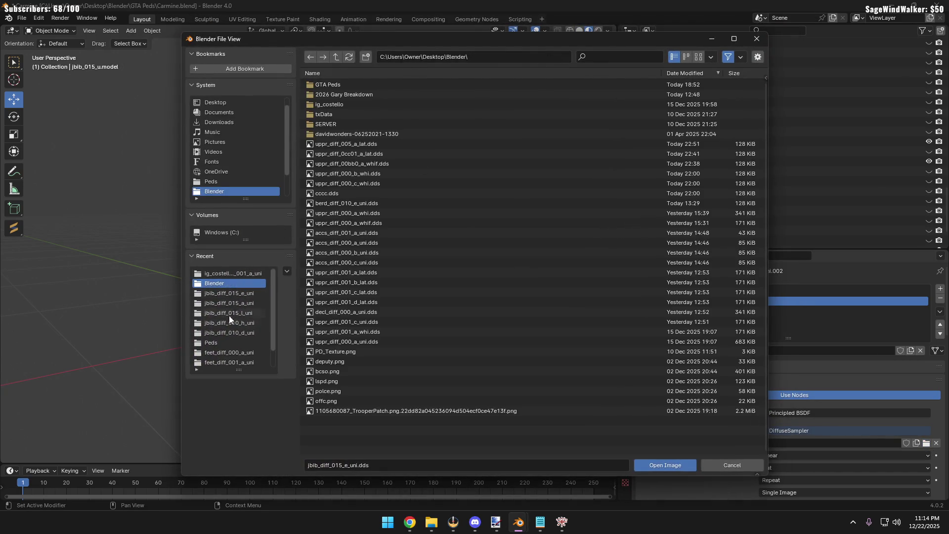
{"action": "left_click", "coordinate": [220, 342]}
{"action": "scroll", "coordinate": [522, 308], "scroll_direction": "down", "scroll_amount": 5}
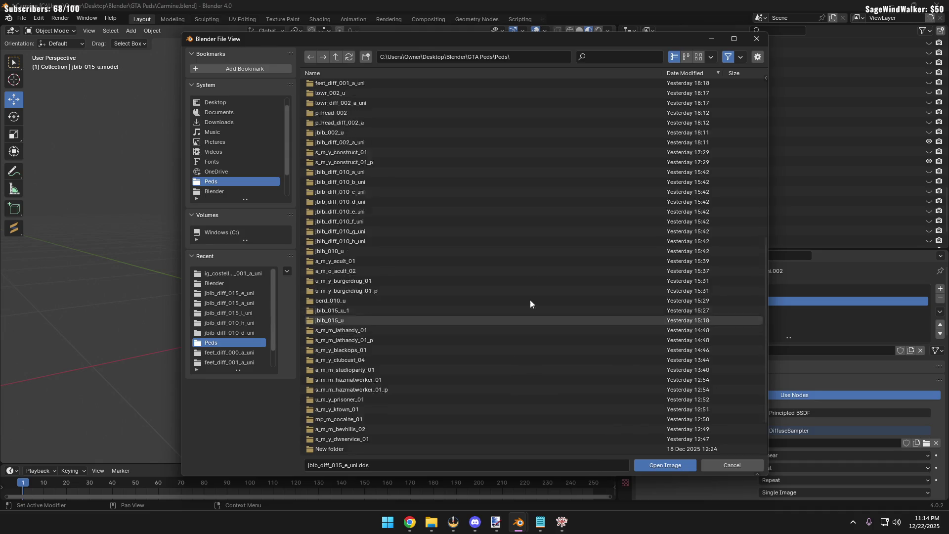
{"action": "scroll", "coordinate": [530, 300], "scroll_direction": "up", "scroll_amount": 10}
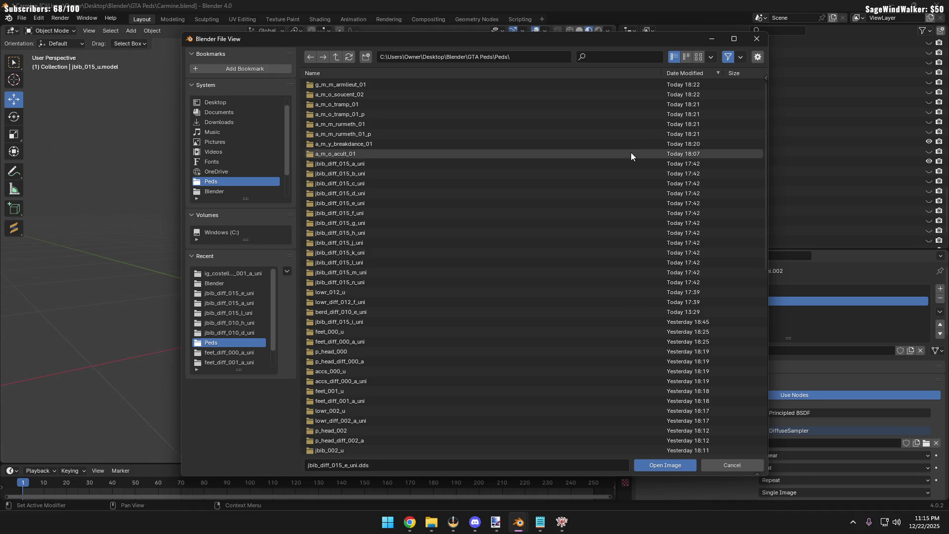
{"action": "left_click", "coordinate": [412, 73]}
{"action": "scroll", "coordinate": [347, 250], "scroll_direction": "down", "scroll_amount": 5}
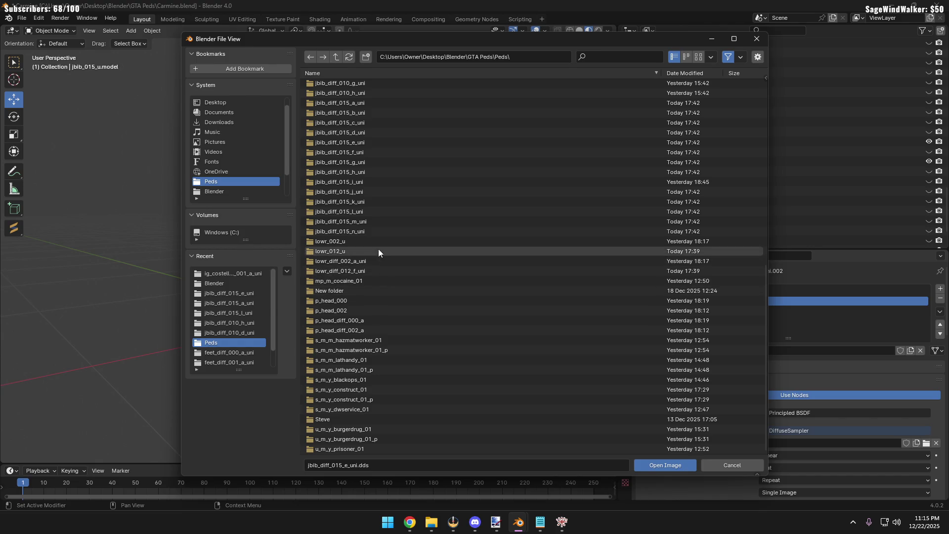
{"action": "double_click", "coordinate": [367, 210]}
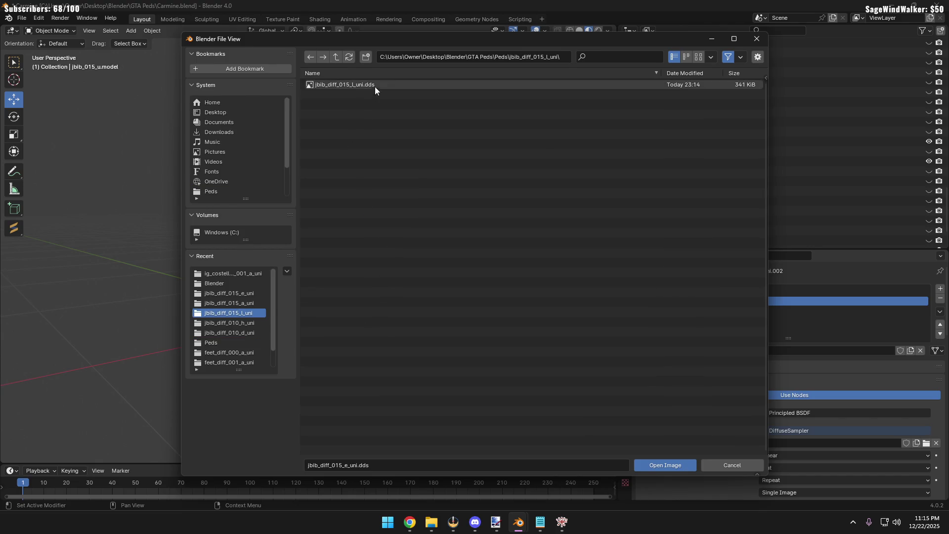
{"action": "left_click", "coordinate": [698, 56]}
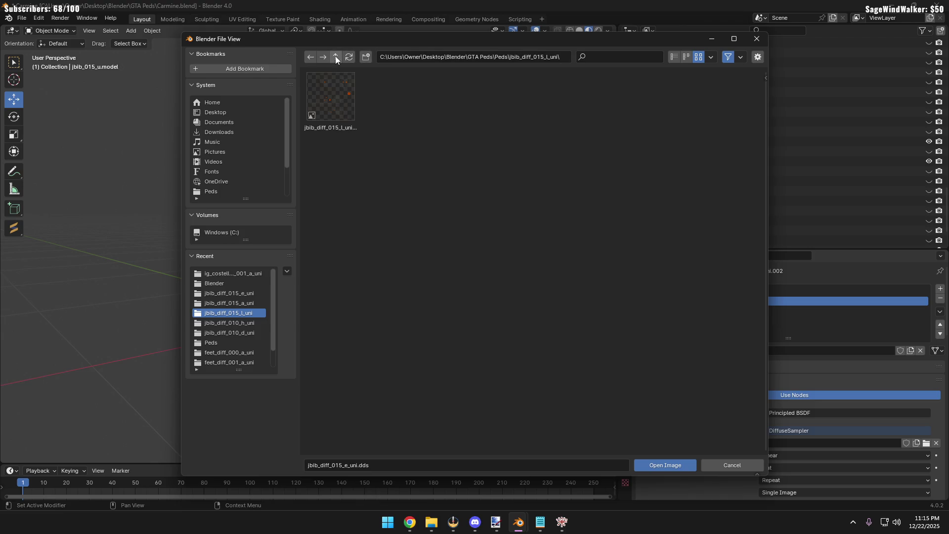
{"action": "double_click", "coordinate": [339, 107]}
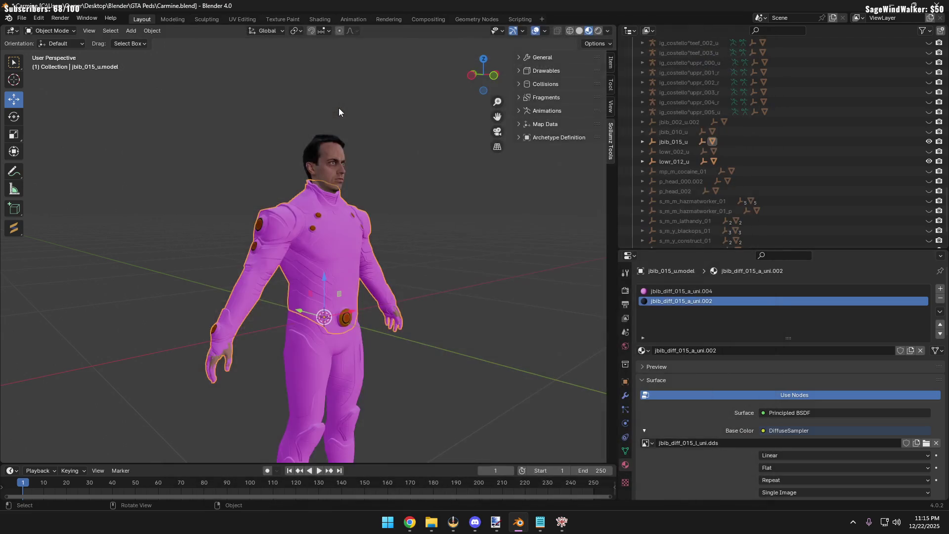
Load the same jbib_diff_015_l_uni.dds onto the .004 material slot
{"action": "key", "text": "ctrl"}
{"action": "left_click", "coordinate": [690, 291]}
{"action": "left_click", "coordinate": [925, 442]}
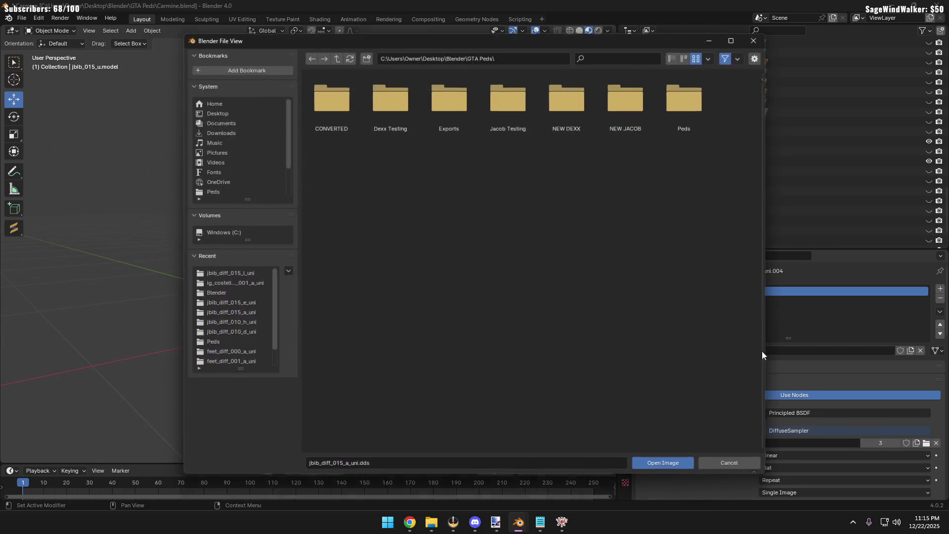
{"action": "left_click", "coordinate": [237, 273]}
{"action": "double_click", "coordinate": [320, 114]}
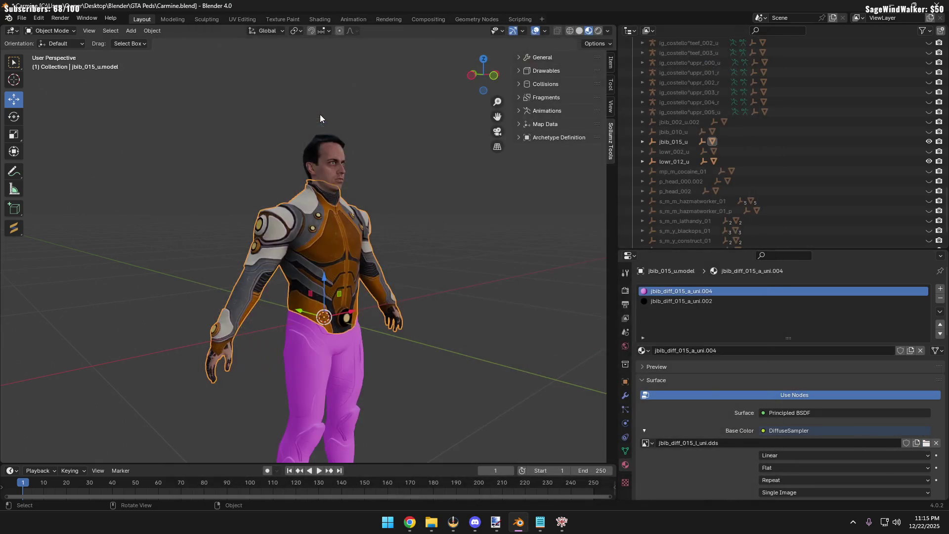
Orbit around the top while switching between the .002 and .004 material slots to compare them
{"action": "mouse_move", "coordinate": [221, 225]}
{"action": "middle_mouse_down"}
{"action": "mouse_move", "coordinate": [196, 220]}
{"action": "mouse_move", "coordinate": [187, 238]}
{"action": "mouse_move", "coordinate": [153, 240]}
{"action": "mouse_move", "coordinate": [176, 257]}
{"action": "mouse_move", "coordinate": [237, 269]}
{"action": "mouse_move", "coordinate": [253, 250]}
{"action": "mouse_move", "coordinate": [190, 254]}
{"action": "middle_mouse_up"}
{"action": "scroll", "coordinate": [193, 227], "scroll_direction": "up", "scroll_amount": 3}
{"action": "scroll", "coordinate": [182, 233], "scroll_direction": "up", "scroll_amount": 2}
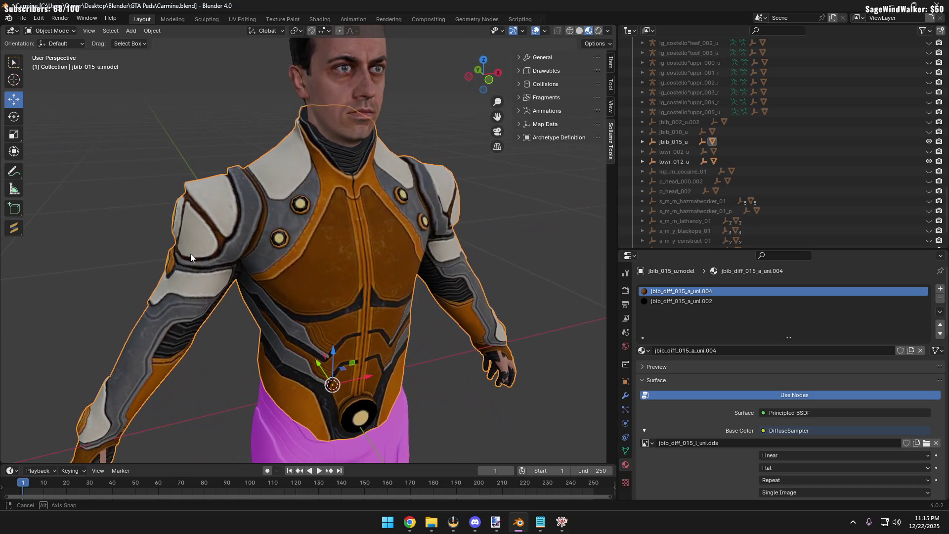
{"action": "left_click", "coordinate": [747, 302]}
{"action": "left_click", "coordinate": [746, 290]}
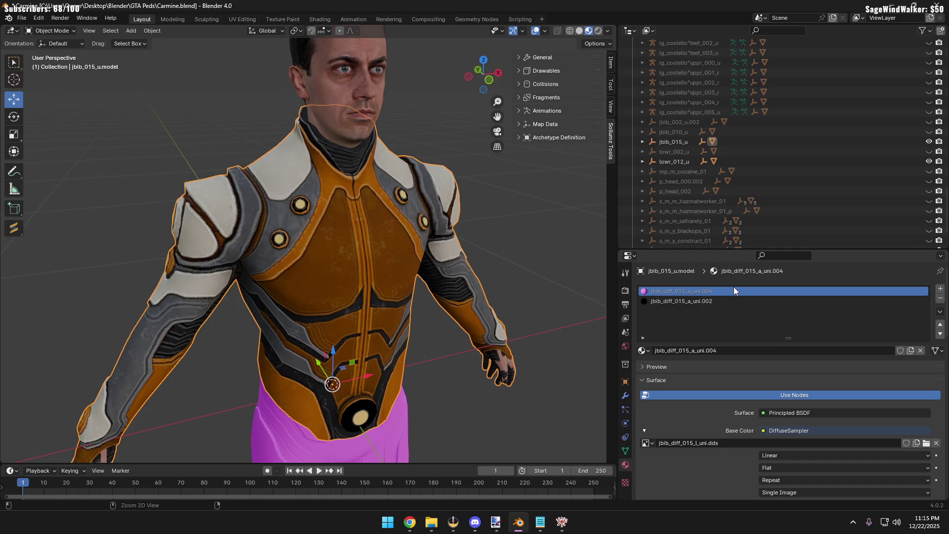
{"action": "scroll", "coordinate": [561, 256], "scroll_direction": "down", "scroll_amount": 3}
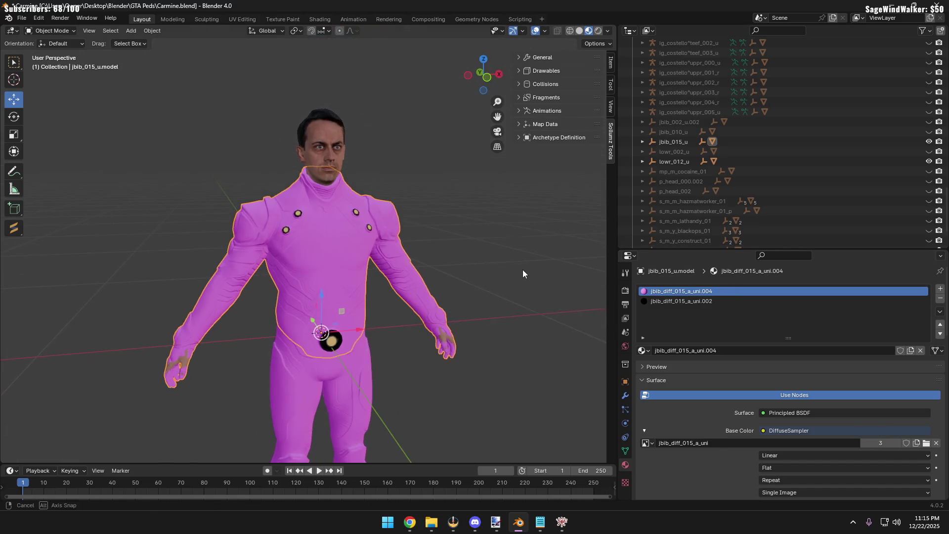
{"action": "middle_click_drag", "start_coordinate": [506, 270], "coordinate": [457, 277]}
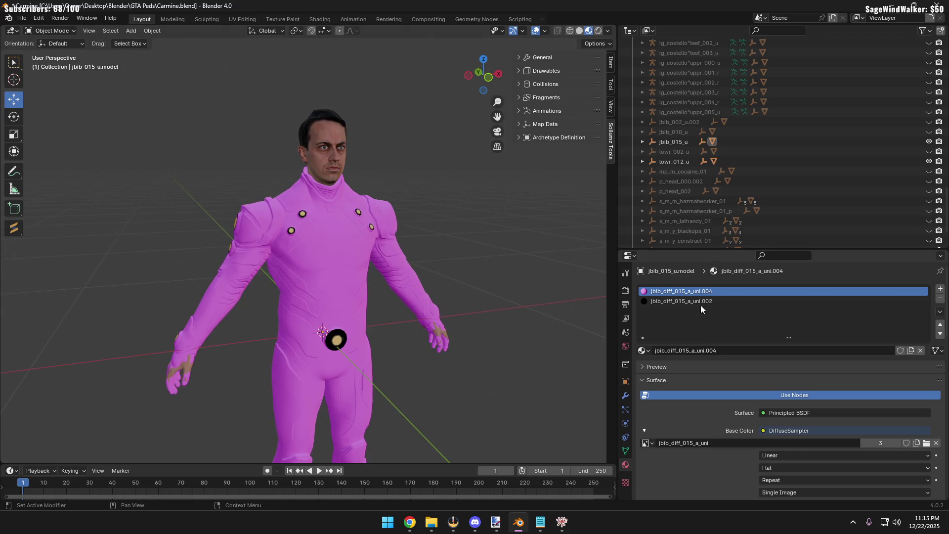
{"action": "left_click", "coordinate": [718, 301]}
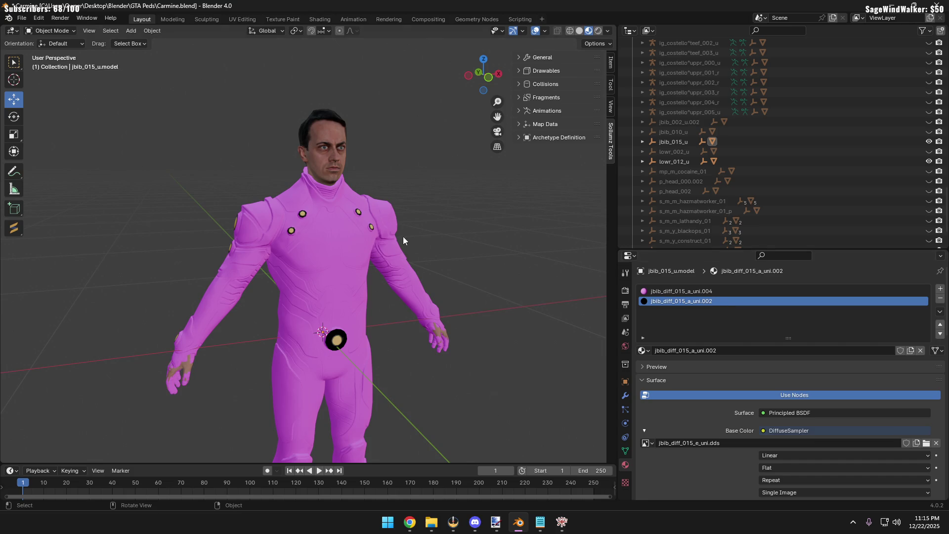
{"action": "scroll", "coordinate": [411, 243], "scroll_direction": "up", "scroll_amount": 5}
{"action": "mouse_move", "coordinate": [405, 238]}
{"action": "middle_mouse_down"}
{"action": "mouse_move", "coordinate": [411, 264]}
{"action": "mouse_move", "coordinate": [387, 263]}
{"action": "middle_mouse_up"}
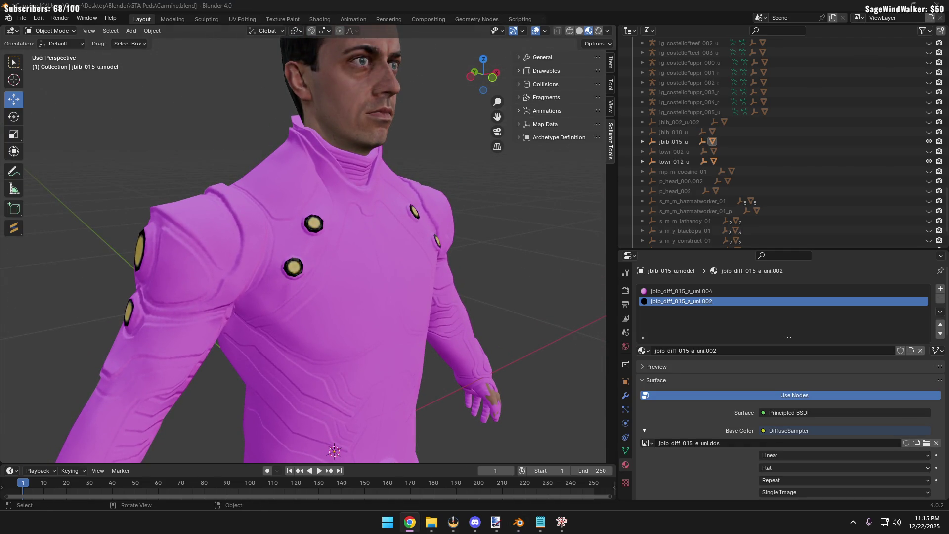
{"action": "mouse_move", "coordinate": [496, 257]}
{"action": "middle_mouse_down"}
{"action": "mouse_move", "coordinate": [440, 285]}
{"action": "mouse_move", "coordinate": [496, 273]}
{"action": "middle_mouse_up"}
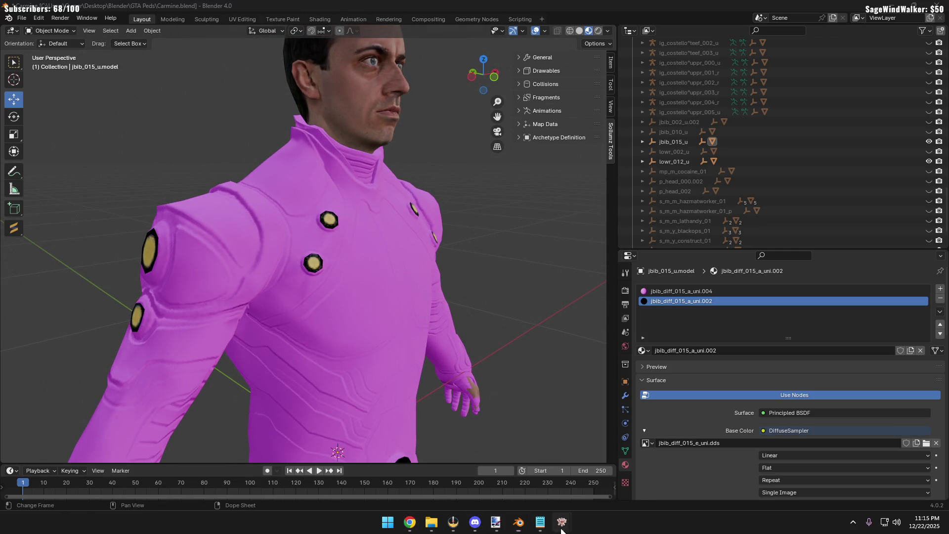
Glance at CodeWalker, then reselect the pink top in Blender with the jbib_diff_015_a_uni.004 material active
{"action": "left_click", "coordinate": [605, 474]}
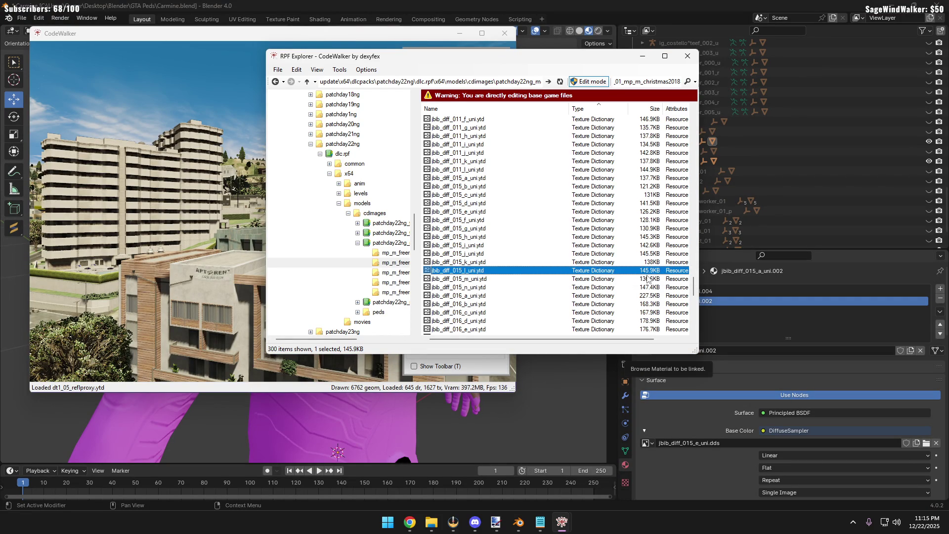
{"action": "left_click", "coordinate": [573, 420]}
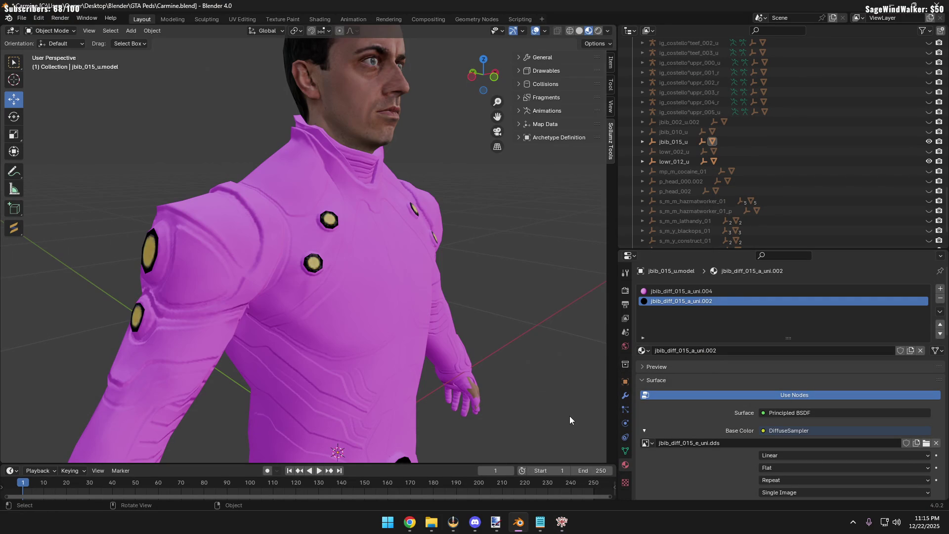
{"action": "left_click", "coordinate": [470, 398]}
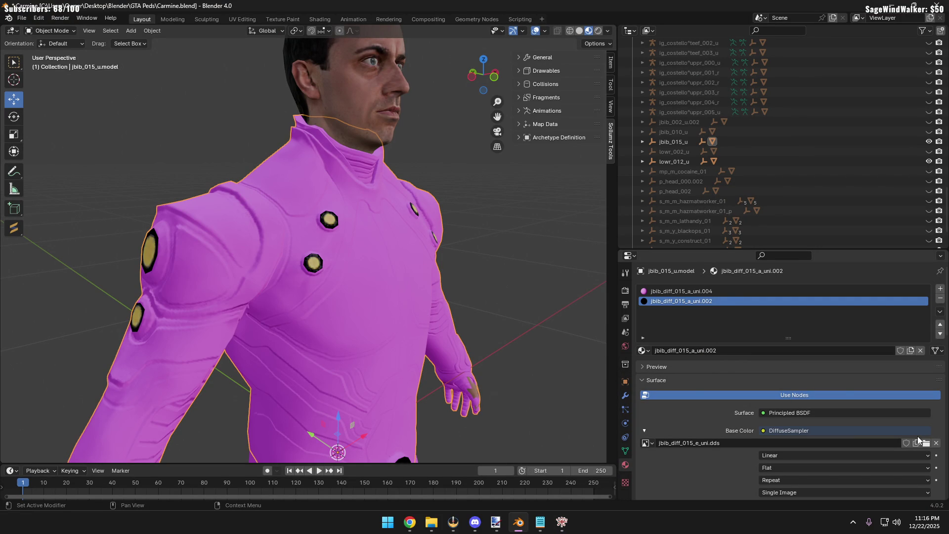
{"action": "left_click", "coordinate": [710, 293]}
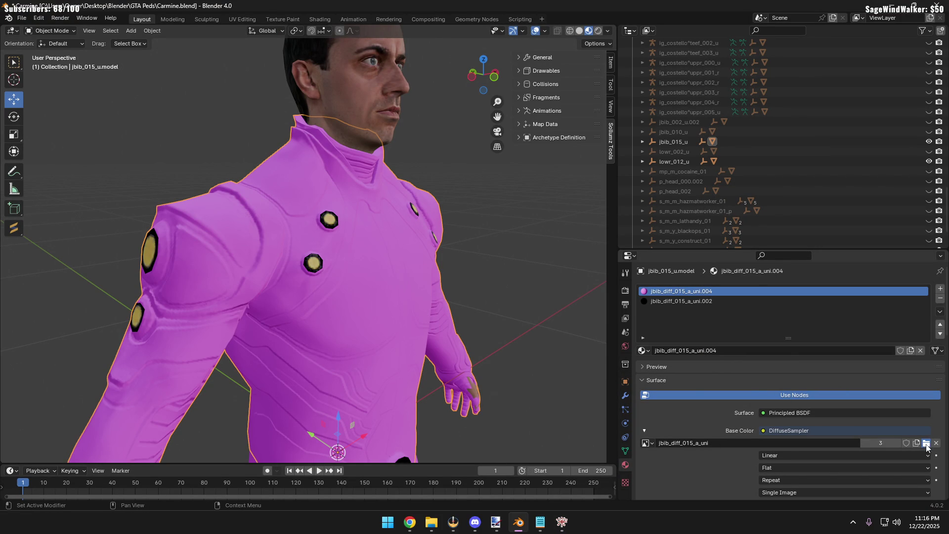
Browse for the .004 material's image in list view inside the Peds folder, widening the browser
{"action": "left_click", "coordinate": [925, 443]}
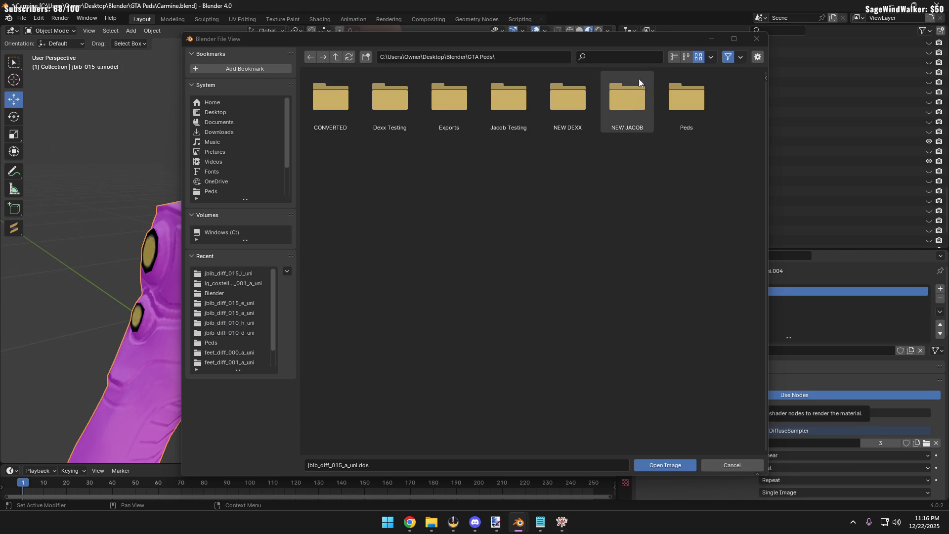
{"action": "left_click", "coordinate": [673, 57]}
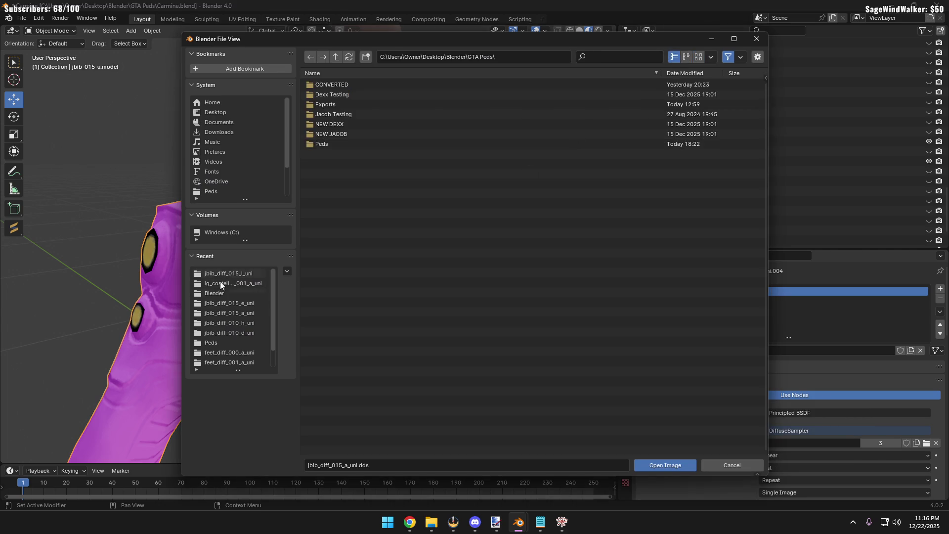
{"action": "left_click", "coordinate": [221, 343]}
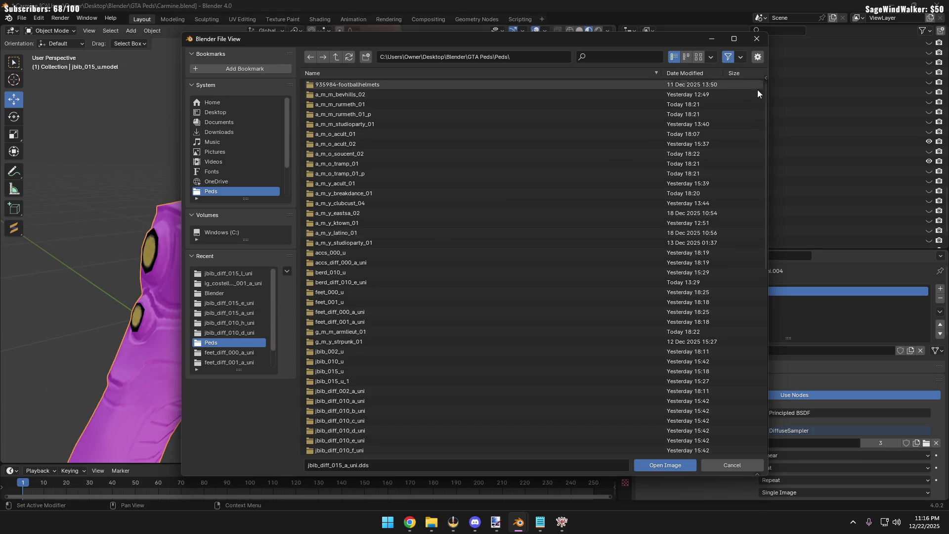
{"action": "left_click_drag", "start_coordinate": [767, 93], "coordinate": [844, 108]}
Check the file-type filters twice, move the browser aside and head toward CodeWalker
{"action": "left_click", "coordinate": [817, 57]}
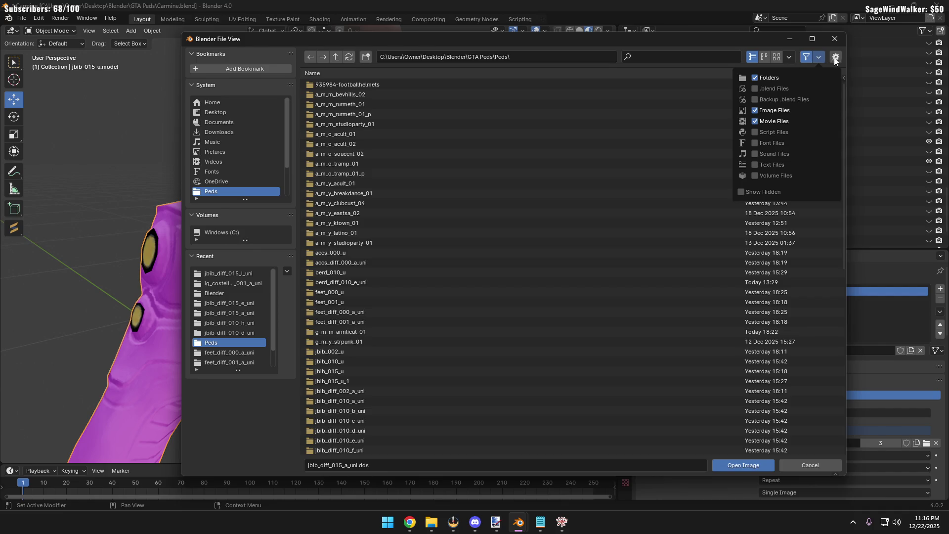
{"action": "left_click", "coordinate": [836, 58]}
{"action": "left_click", "coordinate": [819, 58]}
{"action": "left_click", "coordinate": [821, 56]}
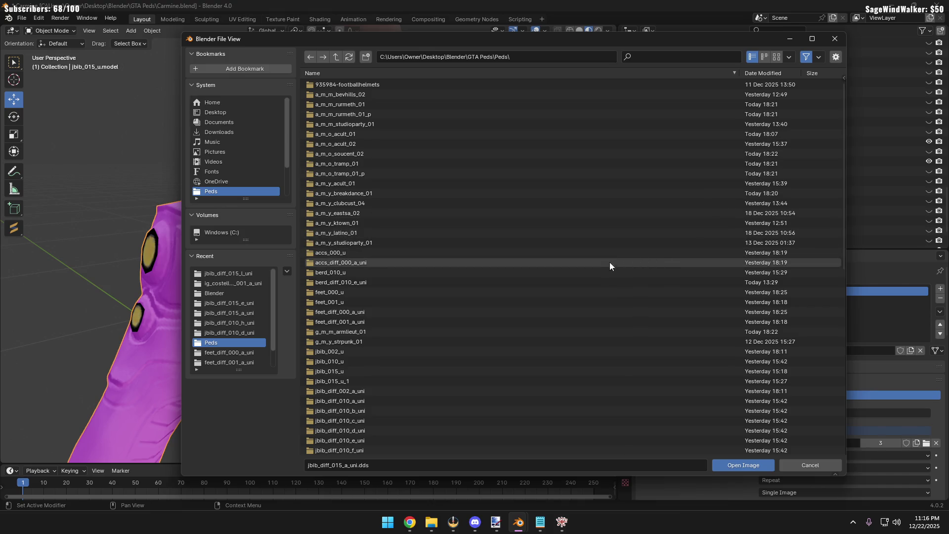
{"action": "mouse_move", "coordinate": [549, 45]}
{"action": "left_mouse_down"}
{"action": "mouse_move", "coordinate": [368, 328]}
{"action": "mouse_move", "coordinate": [529, 37]}
{"action": "left_mouse_up"}
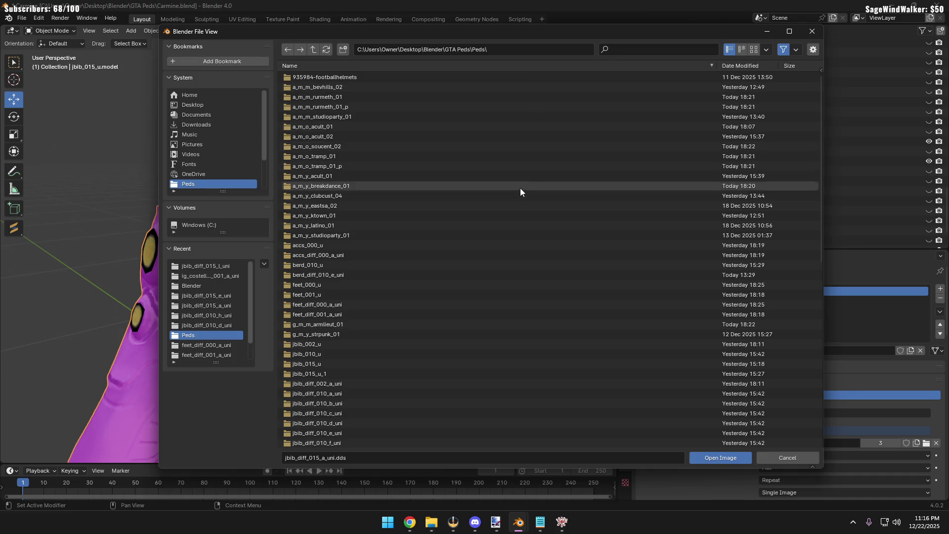
{"action": "left_click", "coordinate": [560, 522]}
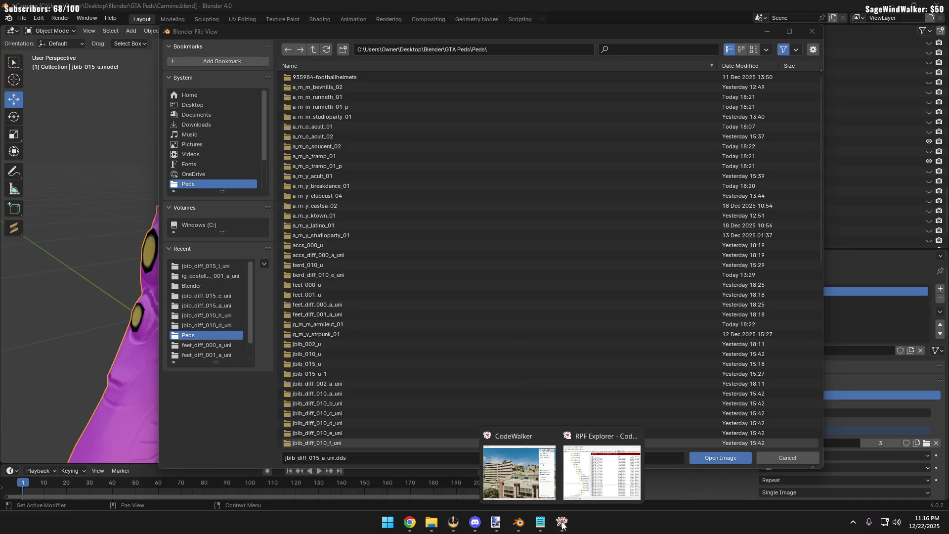
{"action": "left_click", "coordinate": [599, 476]}
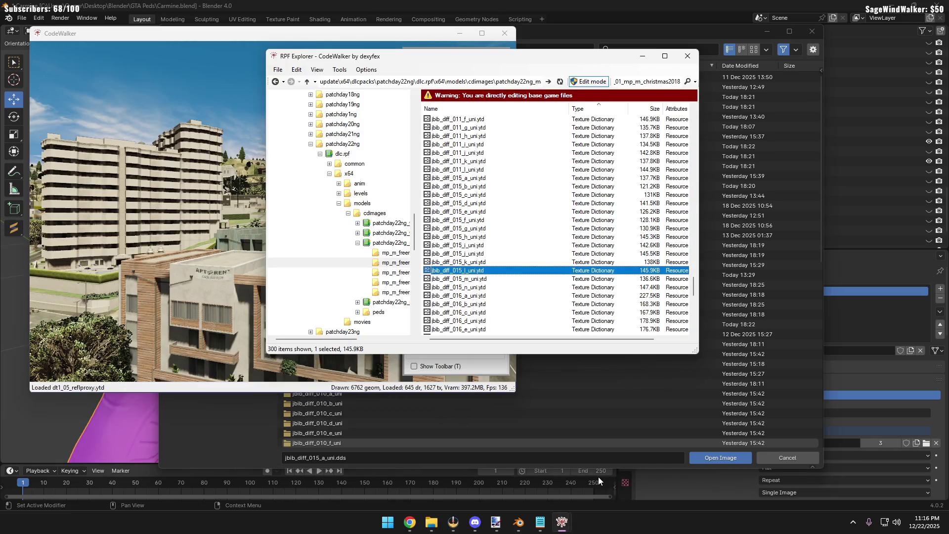
{"action": "left_click", "coordinate": [563, 35]}
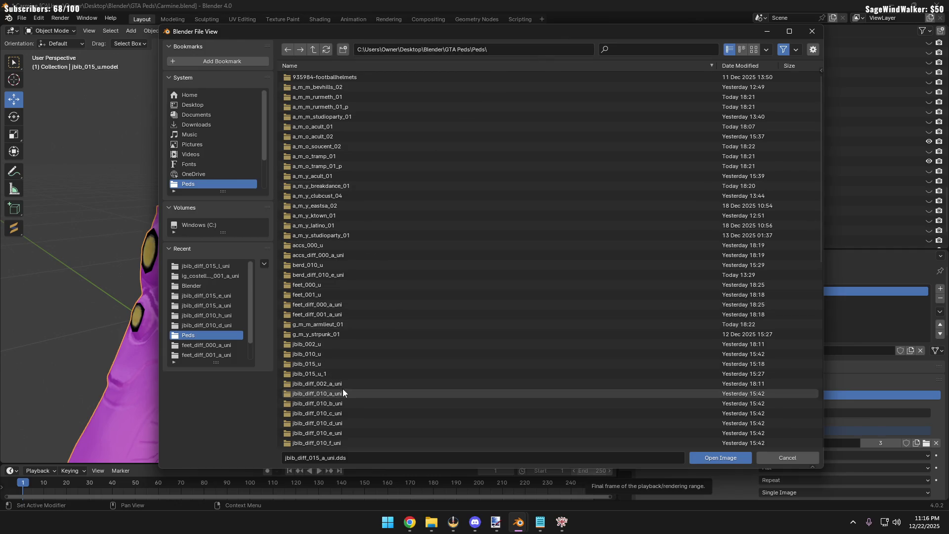
{"action": "left_click", "coordinate": [358, 374]}
{"action": "mouse_move", "coordinate": [561, 522]}
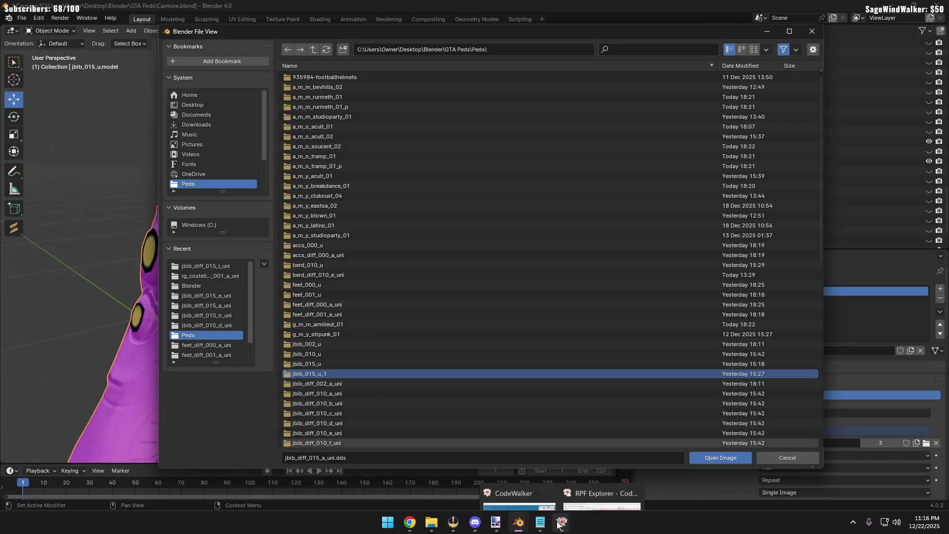
{"action": "left_click", "coordinate": [594, 481]}
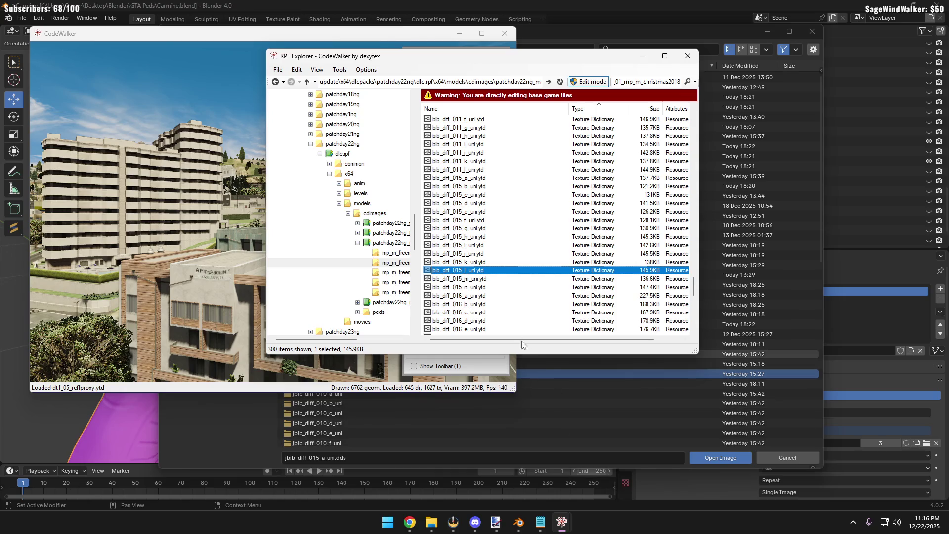
{"action": "scroll", "coordinate": [507, 256], "scroll_direction": "up", "scroll_amount": 15}
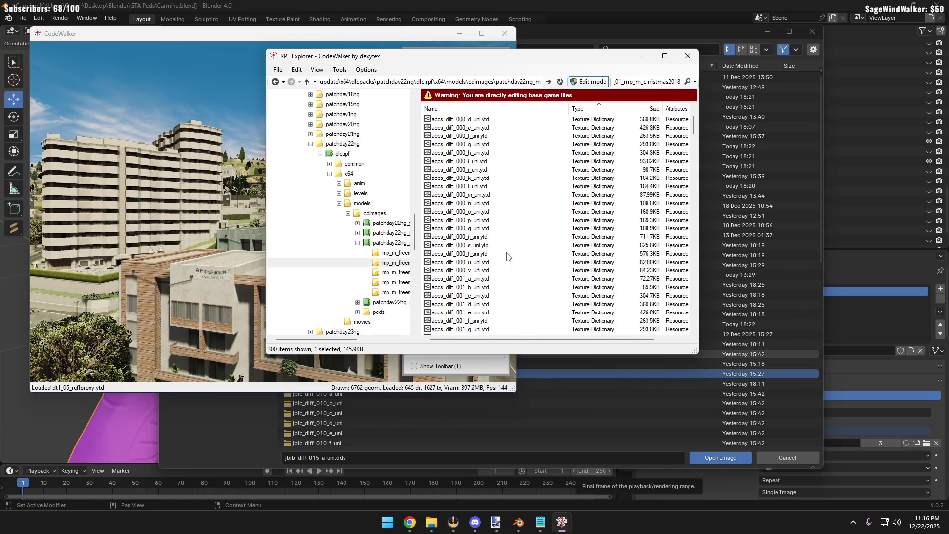
{"action": "scroll", "coordinate": [507, 256], "scroll_direction": "down", "scroll_amount": 15}
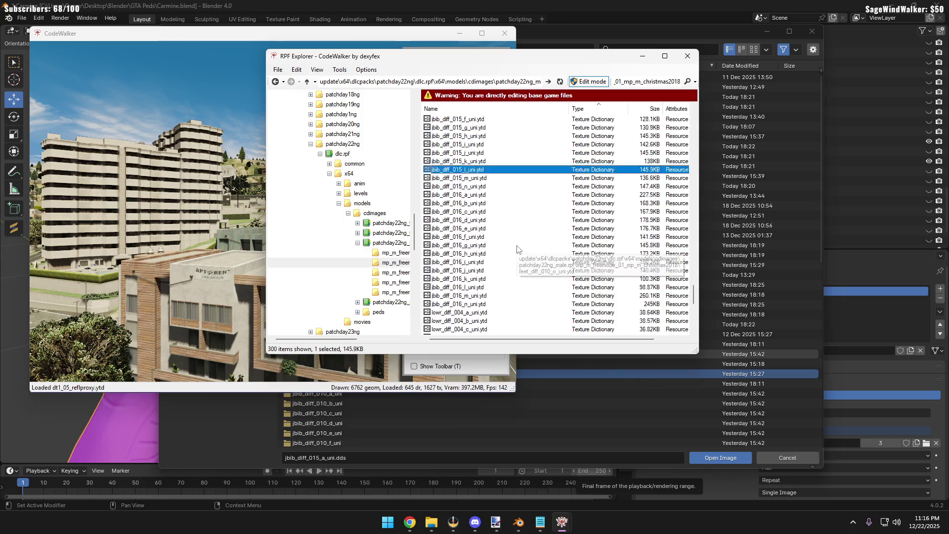
{"action": "scroll", "coordinate": [517, 249], "scroll_direction": "up", "scroll_amount": 5}
{"action": "scroll", "coordinate": [517, 249], "scroll_direction": "down", "scroll_amount": 1}
{"action": "scroll", "coordinate": [518, 249], "scroll_direction": "up", "scroll_amount": 2}
{"action": "scroll", "coordinate": [517, 249], "scroll_direction": "up", "scroll_amount": 1}
{"action": "scroll", "coordinate": [517, 249], "scroll_direction": "up", "scroll_amount": 2}
{"action": "scroll", "coordinate": [517, 250], "scroll_direction": "up", "scroll_amount": 1}
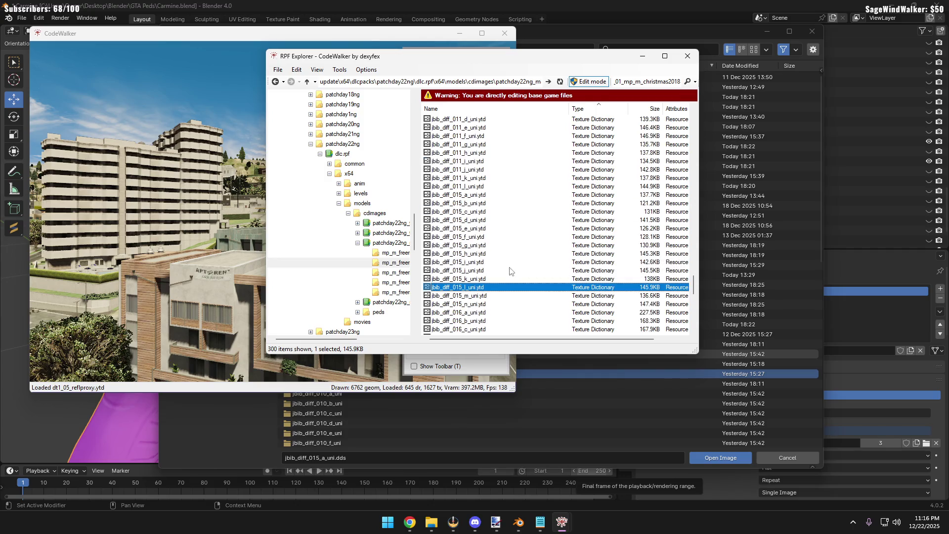
{"action": "left_click", "coordinate": [220, 425]}
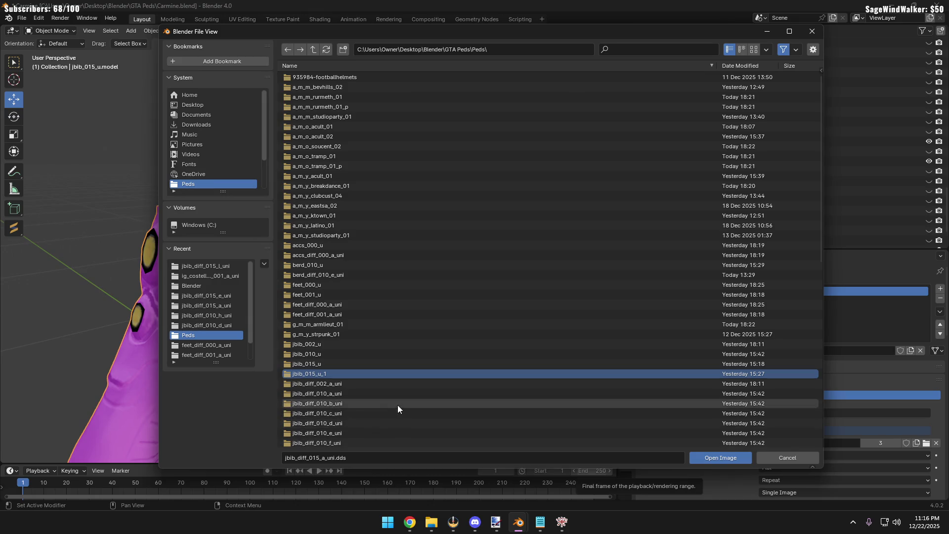
{"action": "scroll", "coordinate": [389, 378], "scroll_direction": "down", "scroll_amount": 2}
{"action": "scroll", "coordinate": [394, 379], "scroll_direction": "down", "scroll_amount": 3}
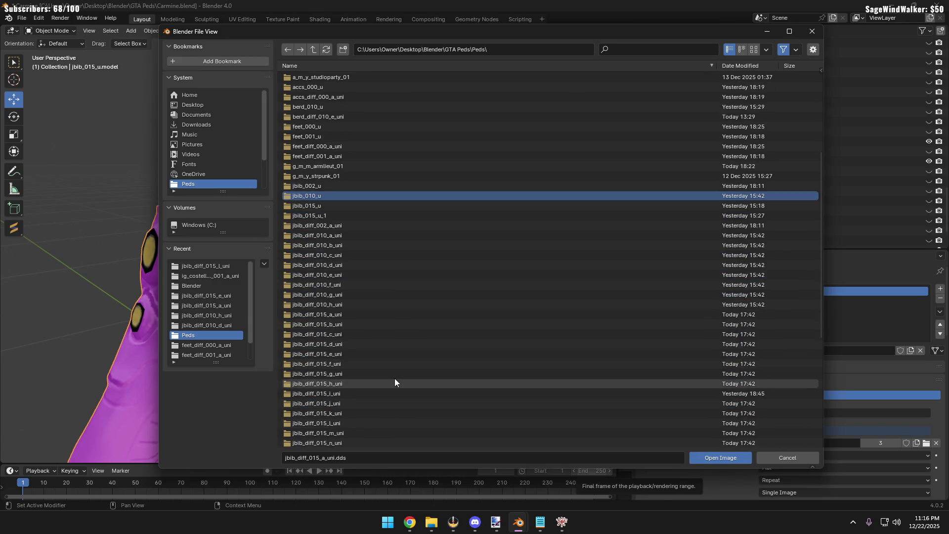
{"action": "scroll", "coordinate": [374, 352], "scroll_direction": "down", "scroll_amount": 1}
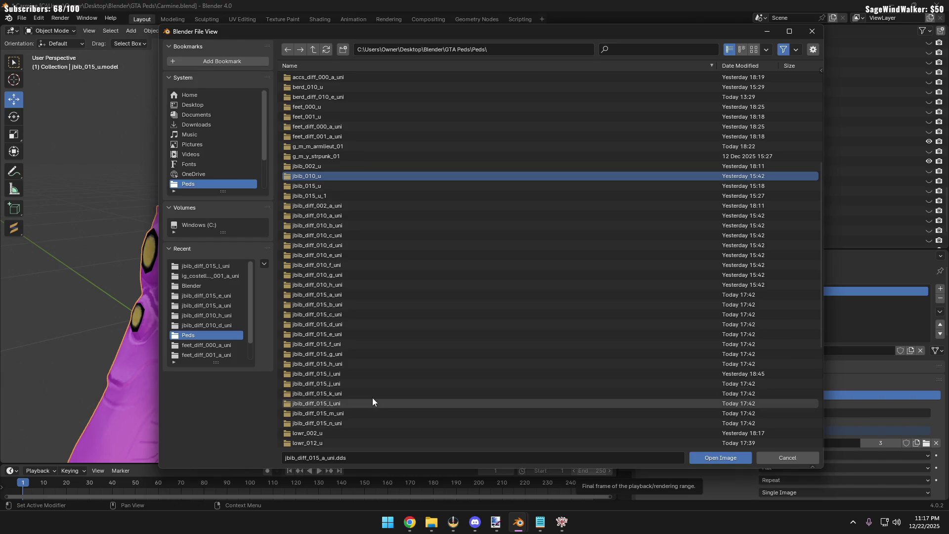
Load jbib_diff_015_l_uni.dds from its folder as the top's texture
{"action": "left_click", "coordinate": [344, 403]}
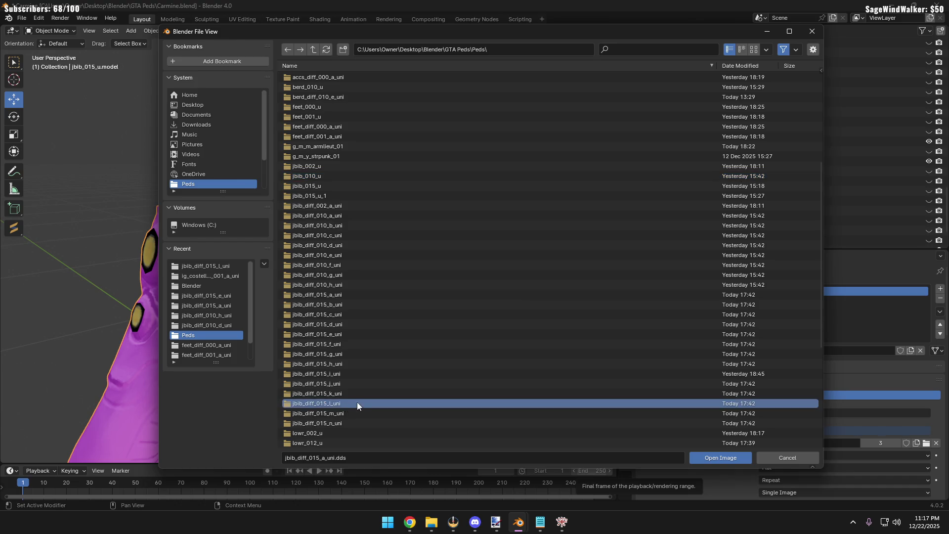
{"action": "double_click", "coordinate": [357, 402]}
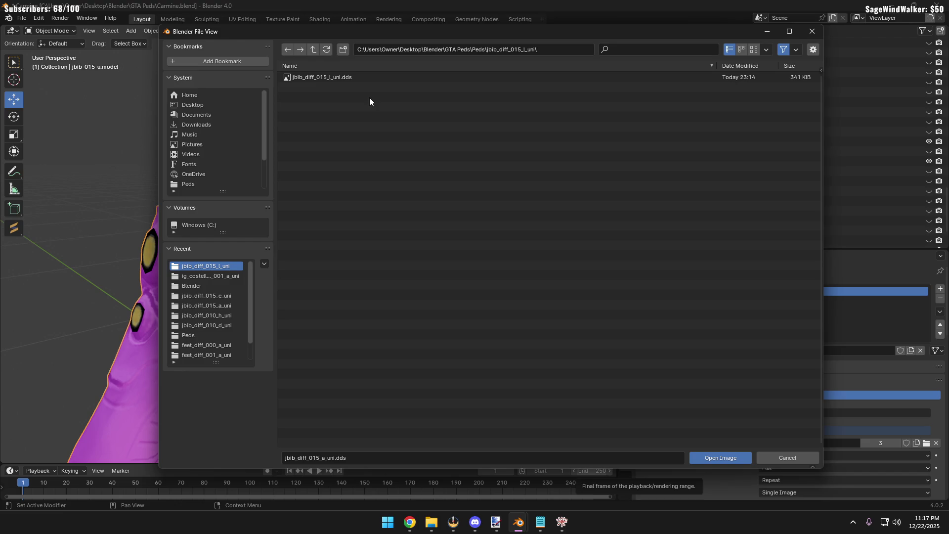
{"action": "double_click", "coordinate": [372, 78]}
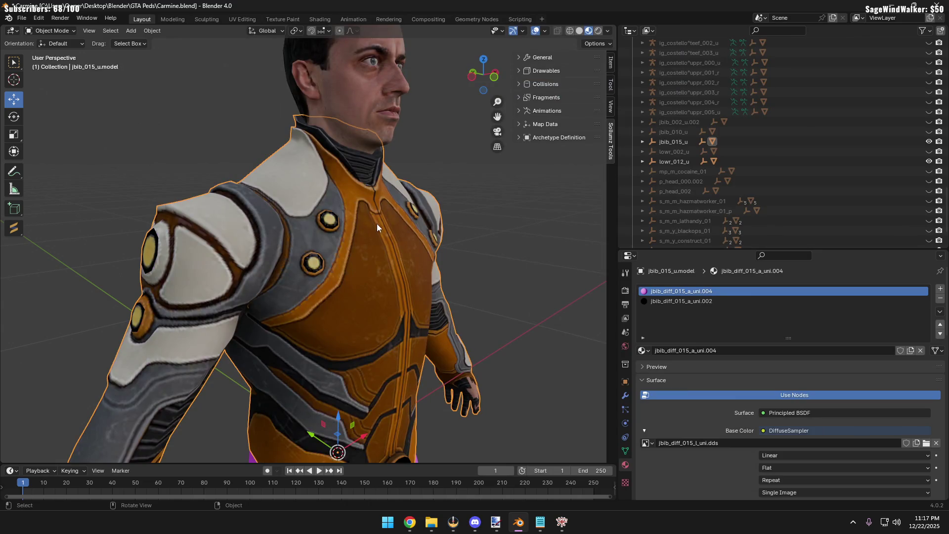
{"action": "left_click", "coordinate": [409, 522]}
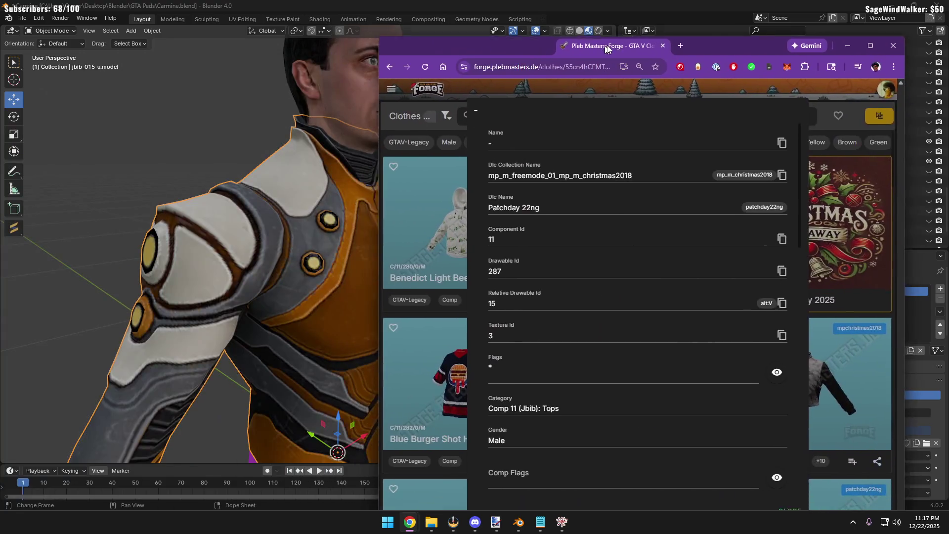
{"action": "scroll", "coordinate": [625, 120], "scroll_direction": "down", "scroll_amount": 1}
{"action": "scroll", "coordinate": [625, 119], "scroll_direction": "down", "scroll_amount": 1}
{"action": "scroll", "coordinate": [669, 364], "scroll_direction": "down", "scroll_amount": 5}
{"action": "scroll", "coordinate": [671, 364], "scroll_direction": "up", "scroll_amount": 2}
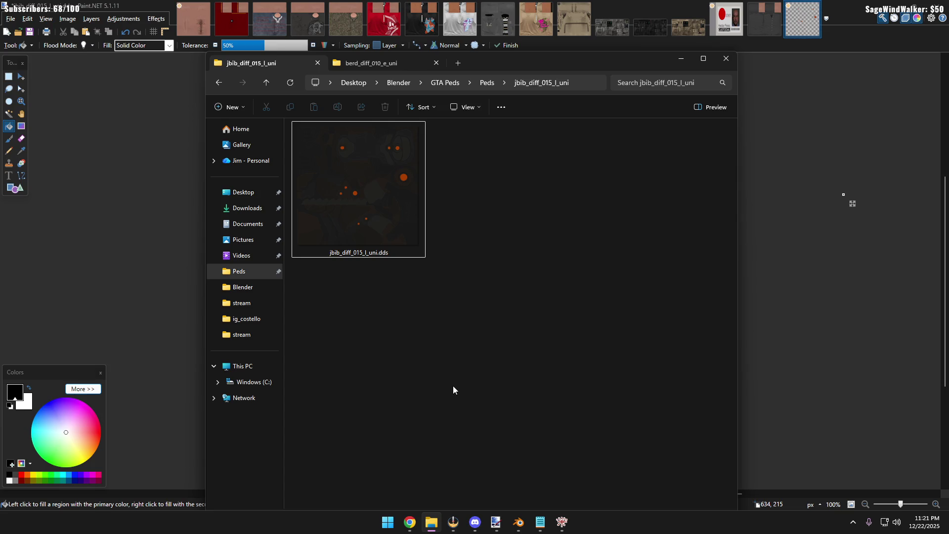
Dismiss File Explorer to view the dotted texture and call up an adjustment with Alt+A, B
{"action": "left_click", "coordinate": [154, 253]}
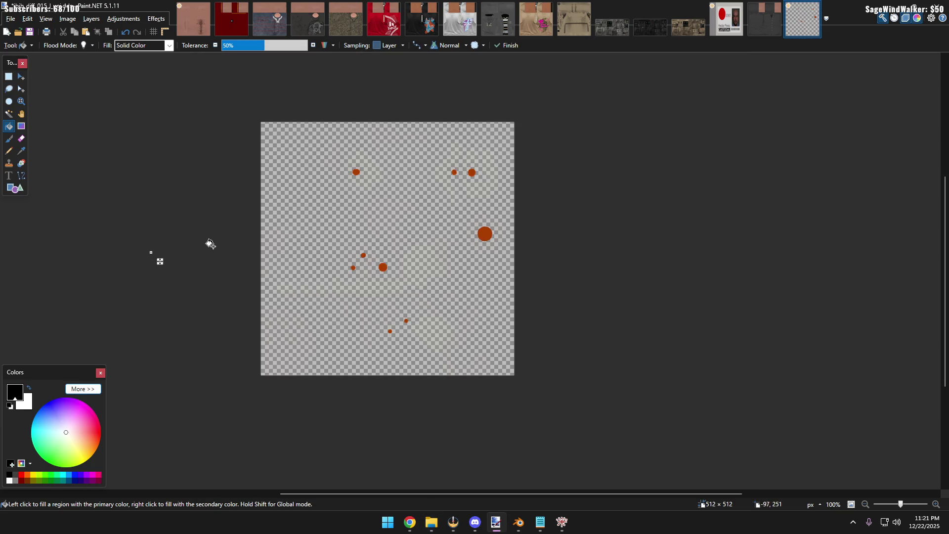
{"action": "scroll", "coordinate": [408, 210], "scroll_direction": "up", "scroll_amount": 2, "text": "ctrl"}
{"action": "scroll", "coordinate": [408, 210], "scroll_direction": "up", "scroll_amount": 2, "text": "ctrl"}
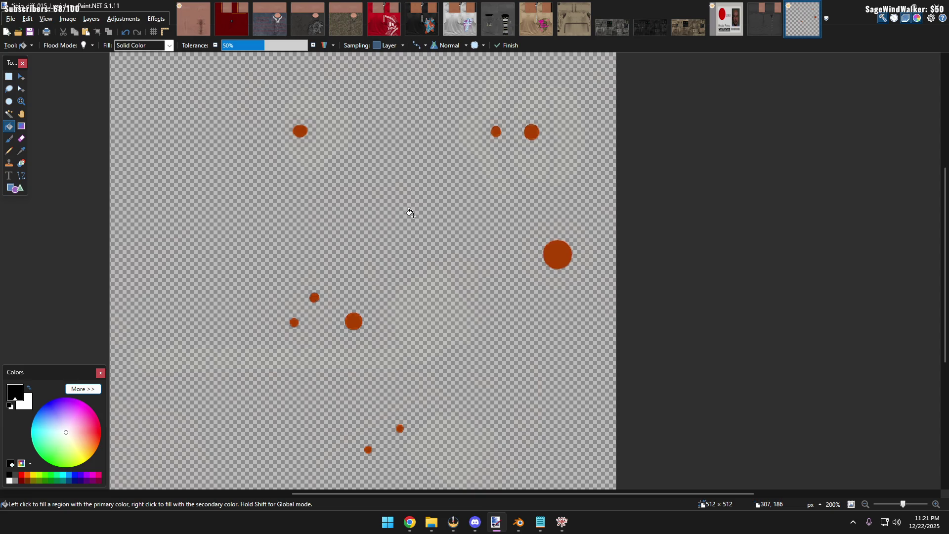
{"action": "scroll", "coordinate": [409, 210], "scroll_direction": "up", "scroll_amount": 1, "text": "ctrl"}
{"action": "scroll", "coordinate": [408, 213], "scroll_direction": "down", "scroll_amount": 1, "text": "ctrl"}
{"action": "scroll", "coordinate": [409, 212], "scroll_direction": "down", "scroll_amount": 2, "text": "ctrl"}
{"action": "scroll", "coordinate": [408, 212], "scroll_direction": "up", "scroll_amount": 2, "text": "ctrl"}
{"action": "scroll", "coordinate": [409, 212], "scroll_direction": "down", "scroll_amount": 1, "text": "ctrl"}
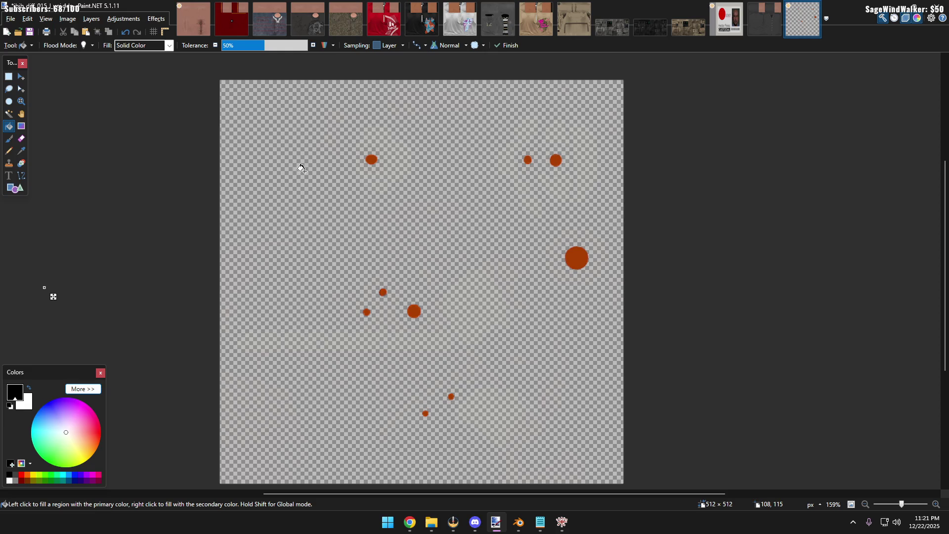
{"action": "key", "text": "alt+a"}
{"action": "key", "text": "b"}
Apply Hue / Saturation (Hue 31, Saturation 108) to turn the dots yellow, then bring up File Explorer
{"action": "left_click", "coordinate": [529, 290]}
{"action": "left_click", "coordinate": [123, 18]}
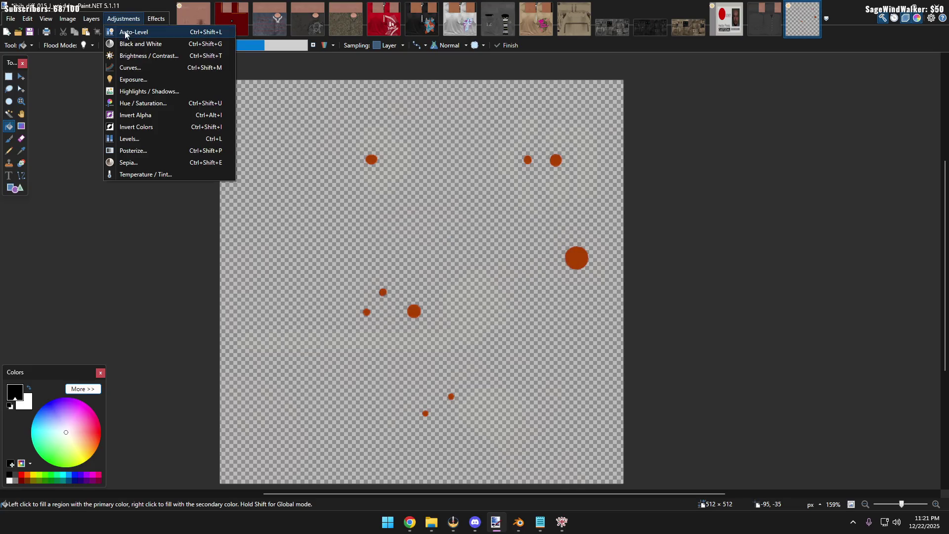
{"action": "left_click", "coordinate": [142, 104]}
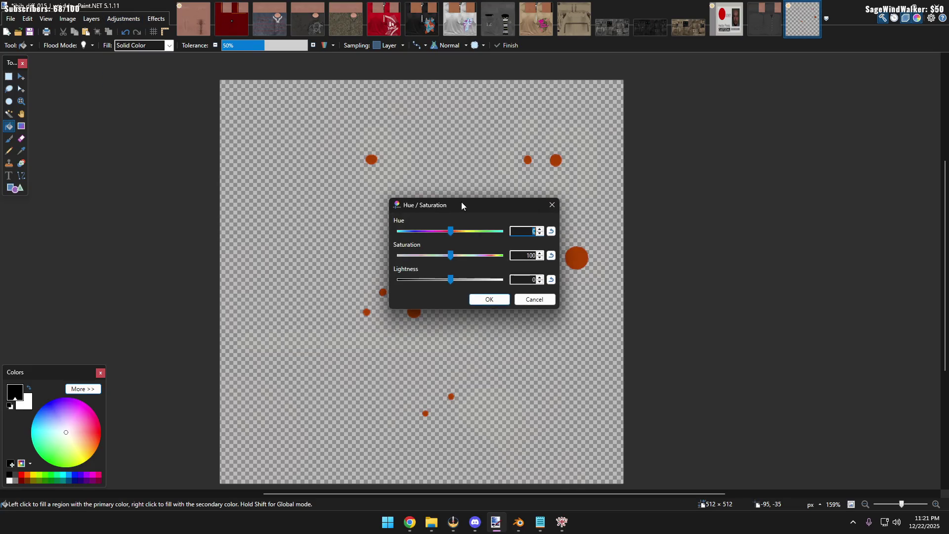
{"action": "left_click_drag", "start_coordinate": [463, 204], "coordinate": [736, 180]}
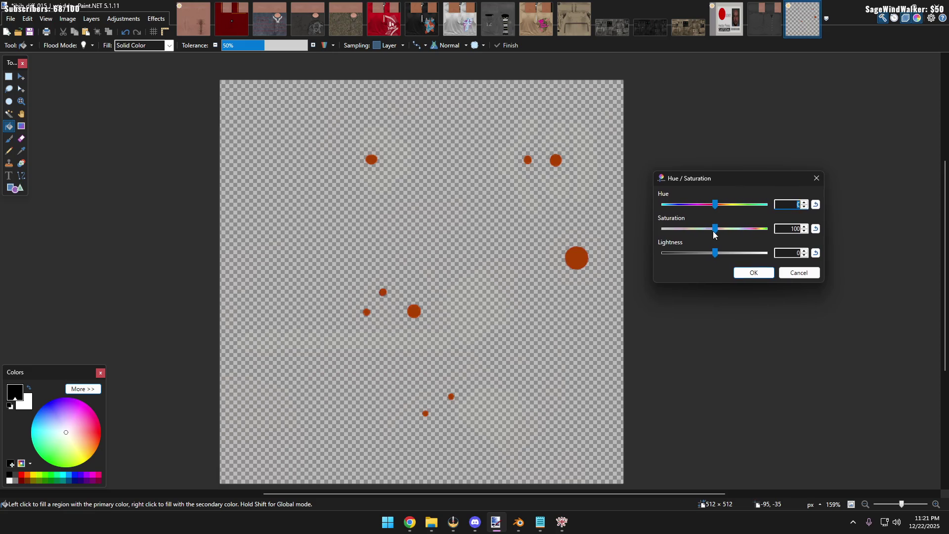
{"action": "mouse_move", "coordinate": [715, 229]}
{"action": "left_mouse_down"}
{"action": "mouse_move", "coordinate": [718, 207]}
{"action": "mouse_move", "coordinate": [719, 231]}
{"action": "left_mouse_up"}
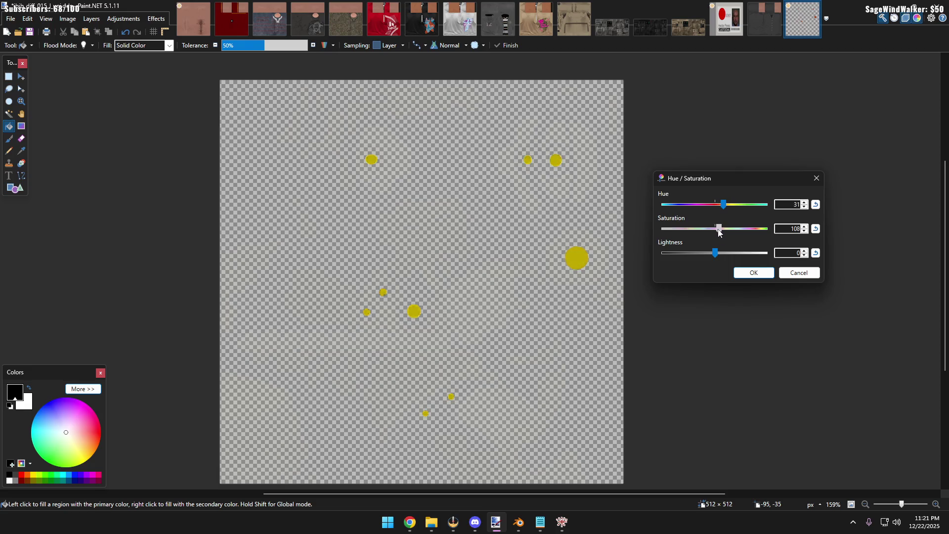
{"action": "left_click", "coordinate": [752, 272]}
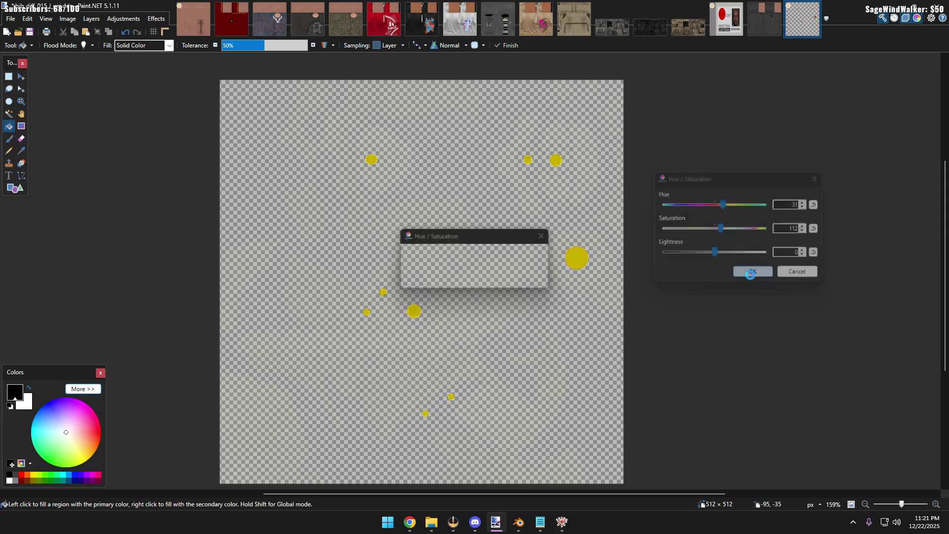
{"action": "left_click", "coordinate": [432, 522]}
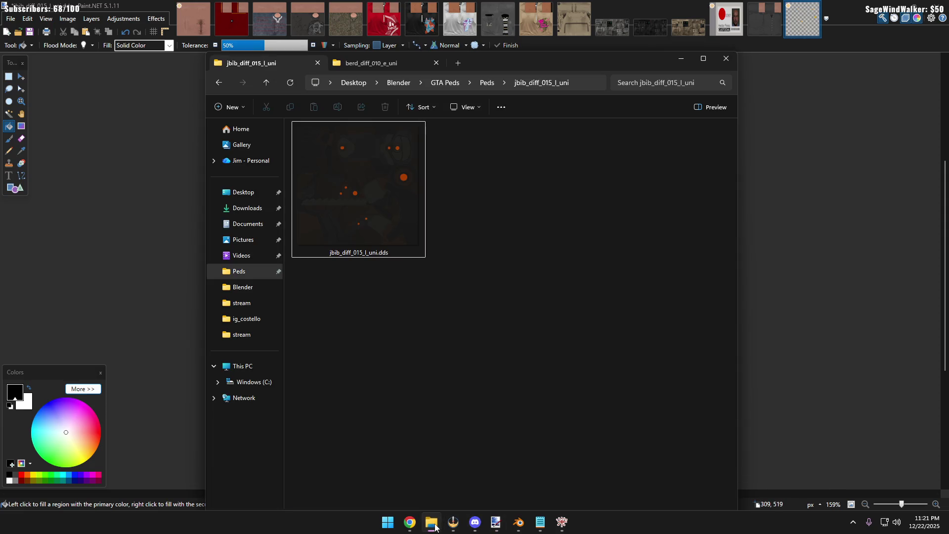
Refresh the texture folder in File Explorer and reopen jbib_diff_015_l_uni from Peds
{"action": "left_click", "coordinate": [289, 84]}
{"action": "left_click", "coordinate": [266, 83]}
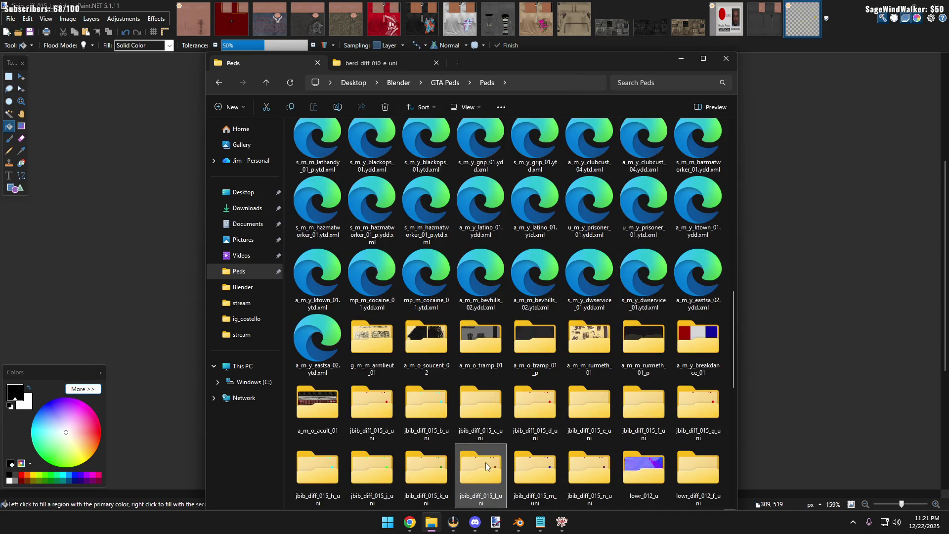
{"action": "double_click", "coordinate": [486, 462]}
Return through Paint.NET to Blender and pick the jbib_diff_015_a_uni.004 material
{"action": "left_click", "coordinate": [67, 248]}
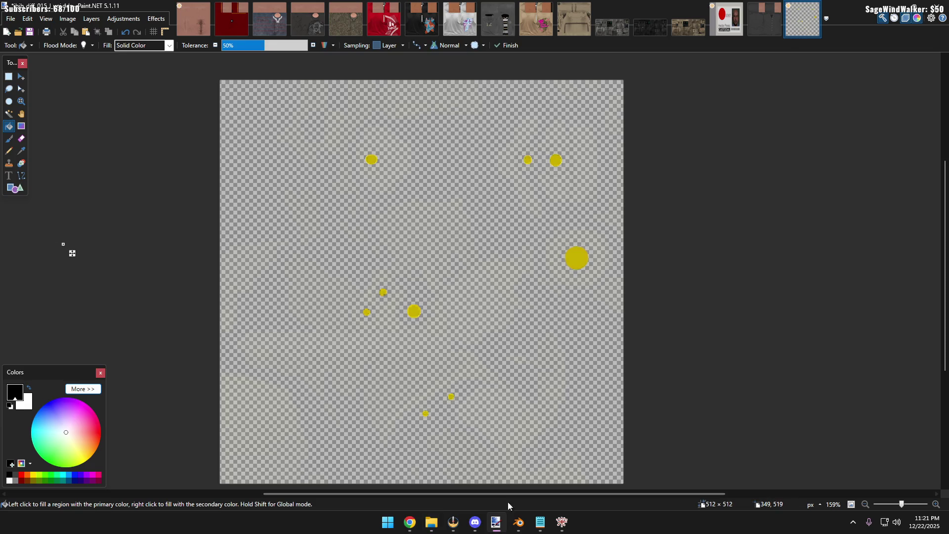
{"action": "left_click", "coordinate": [518, 521]}
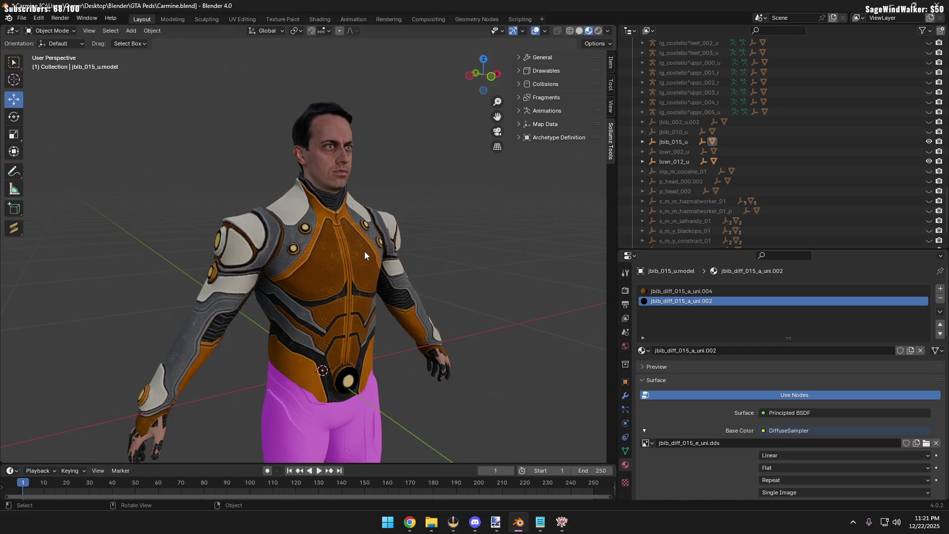
{"action": "left_click", "coordinate": [674, 292]}
Load jbib_diff_015_l_uni.dds as the .004 material's base colour image
{"action": "left_click", "coordinate": [925, 443]}
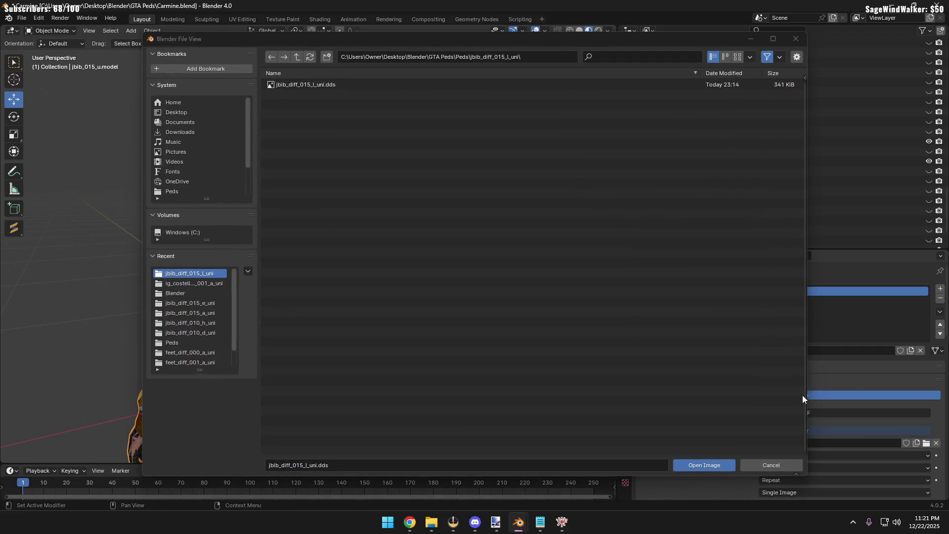
{"action": "left_click", "coordinate": [191, 292]}
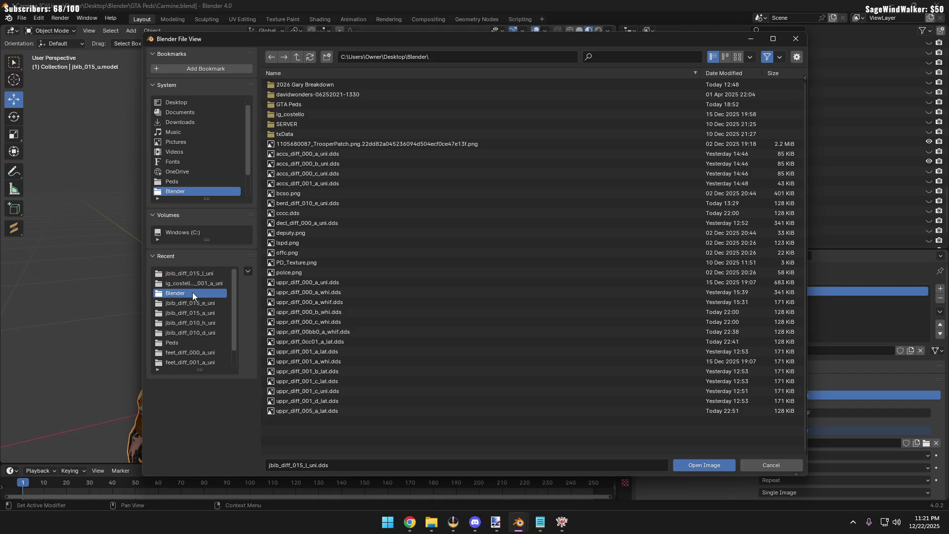
{"action": "left_click", "coordinate": [737, 56]}
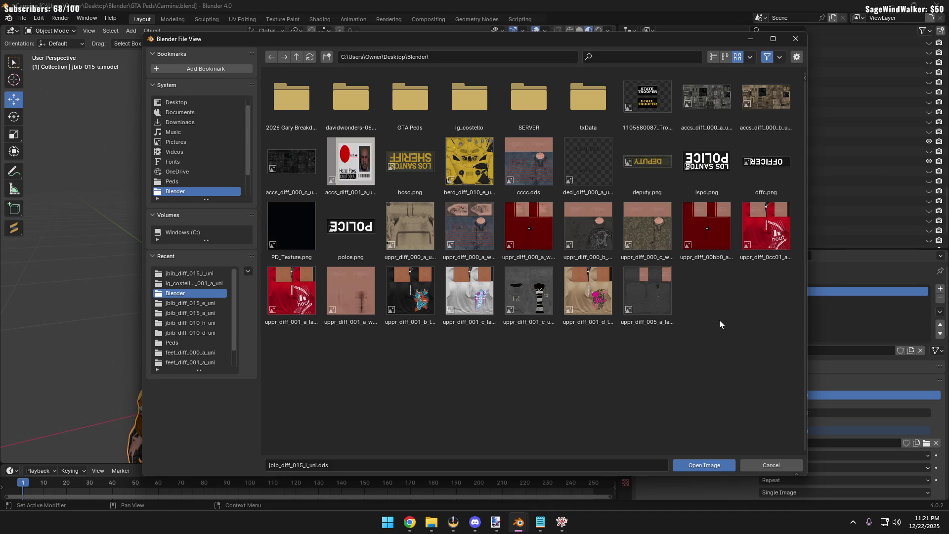
{"action": "left_click", "coordinate": [191, 274]}
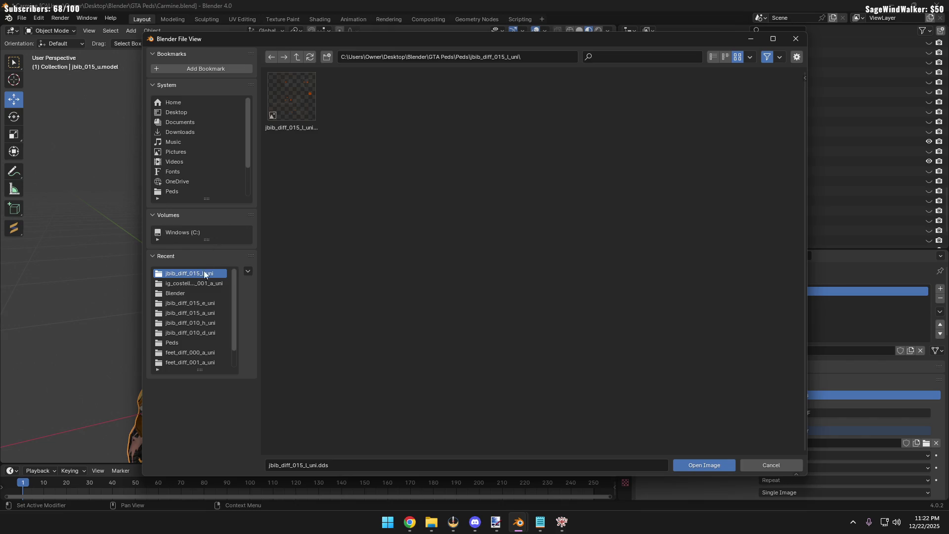
{"action": "double_click", "coordinate": [278, 89]}
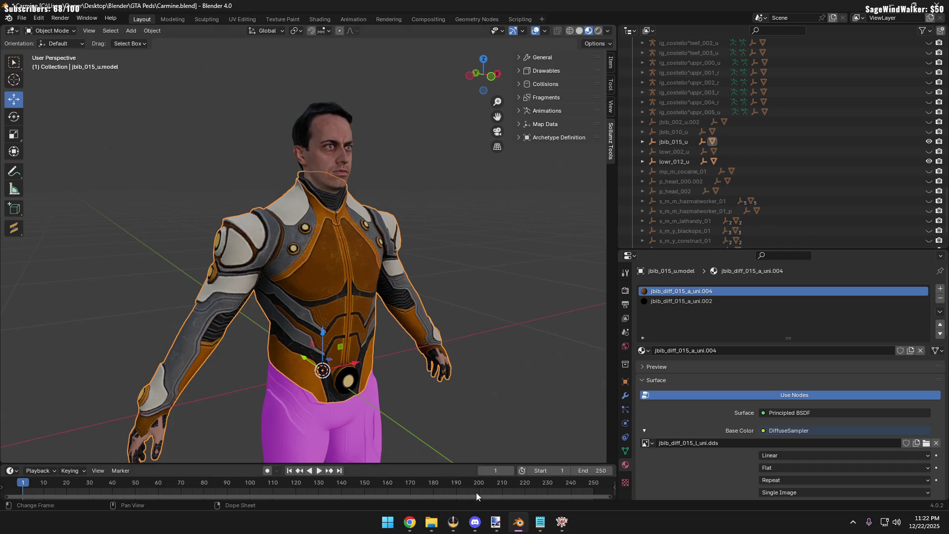
Save the recoloured yellow-dot texture from Paint.NET with the DDS settings confirmed
{"action": "left_click", "coordinate": [495, 523]}
{"action": "left_click", "coordinate": [30, 31]}
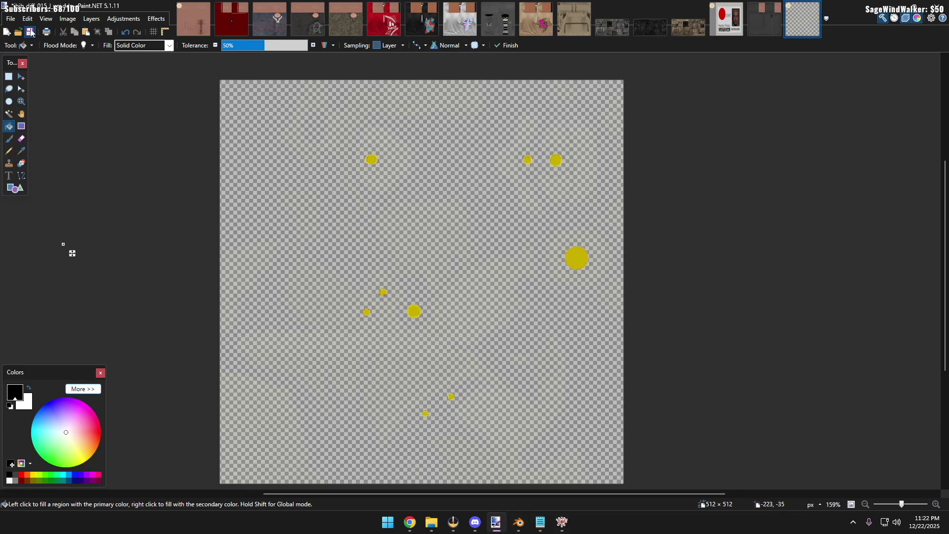
{"action": "left_click", "coordinate": [459, 340]}
{"action": "mouse_move", "coordinate": [495, 523]}
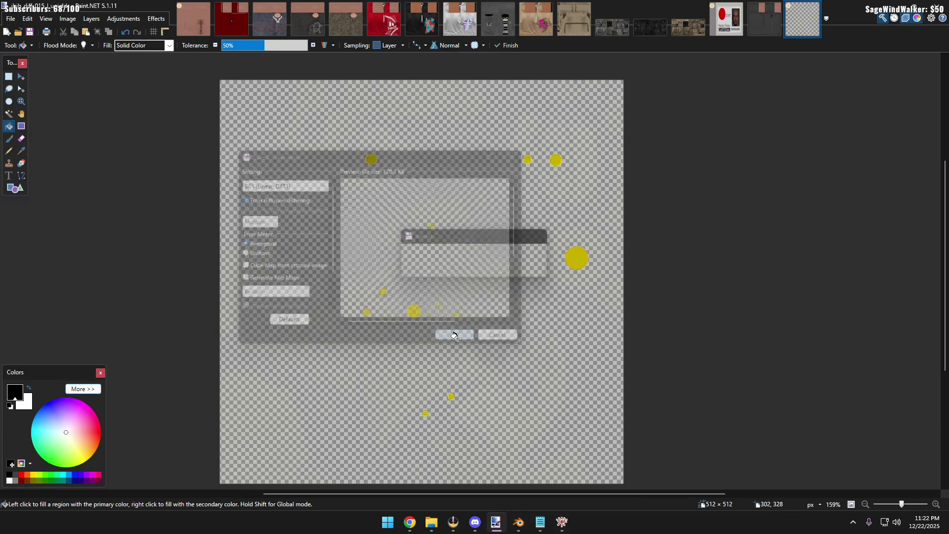
{"action": "left_click", "coordinate": [496, 522]}
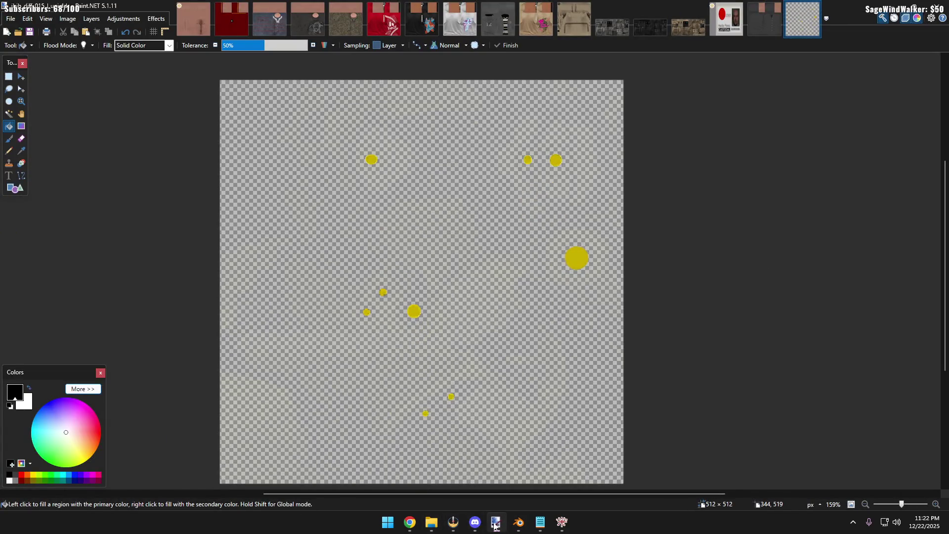
{"action": "left_click", "coordinate": [496, 521]}
Check the texture folder in File Explorer, return to Blender and select the jacket
{"action": "left_click", "coordinate": [430, 523]}
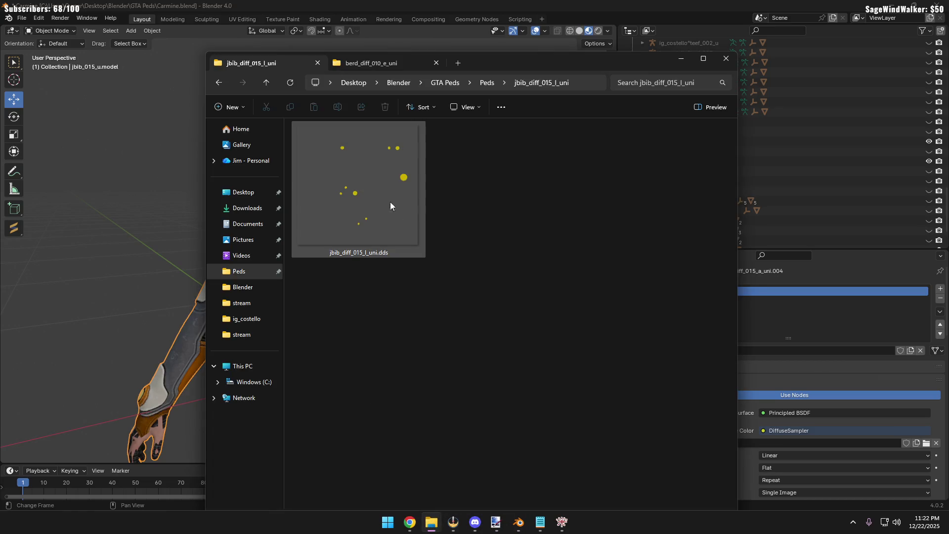
{"action": "left_click", "coordinate": [144, 220]}
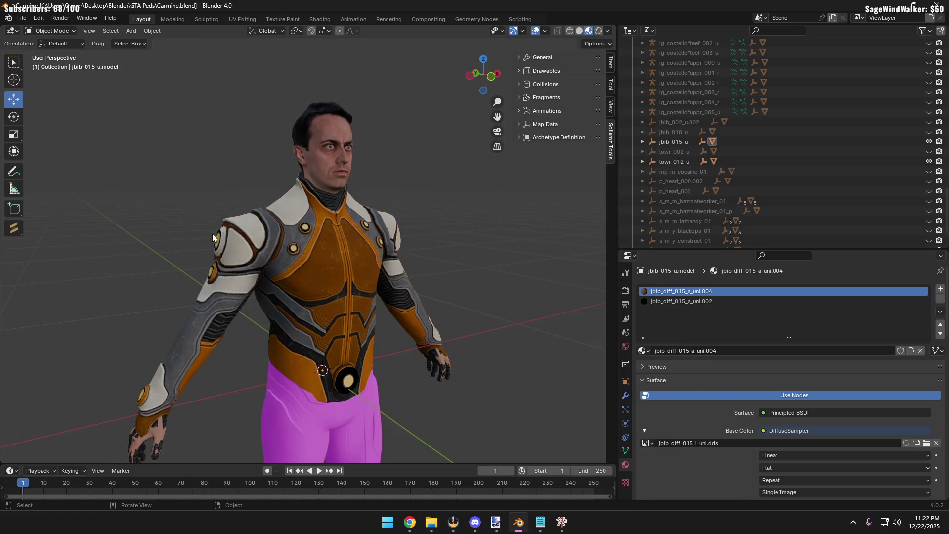
{"action": "left_click", "coordinate": [268, 242]}
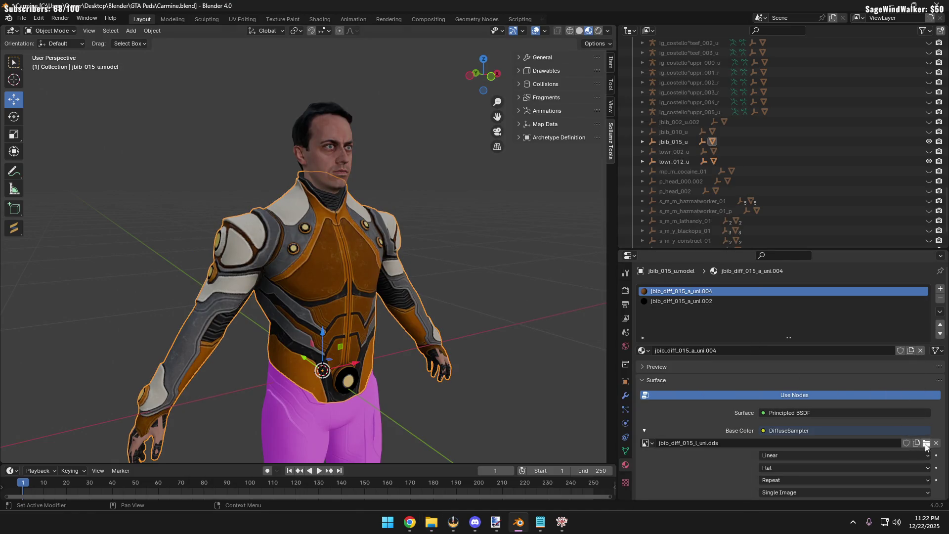
Load a replacement base colour texture, undoing back to the jbib_diff_015_a_uni.002 material
{"action": "left_click", "coordinate": [926, 443]}
{"action": "double_click", "coordinate": [311, 99]}
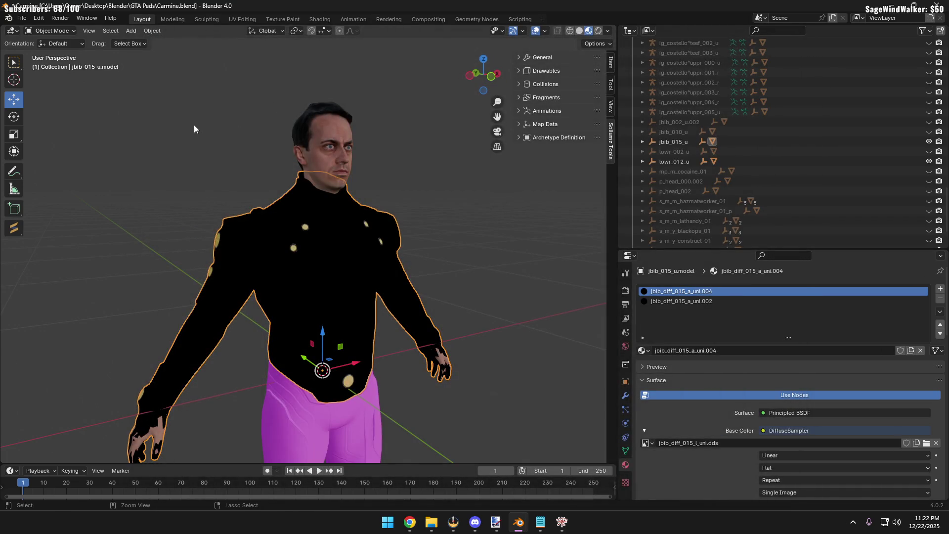
{"action": "key", "text": "ctrl+z"}
{"action": "key", "text": "ctrl+shift+z"}
{"action": "key", "text": "ctrl+z"}
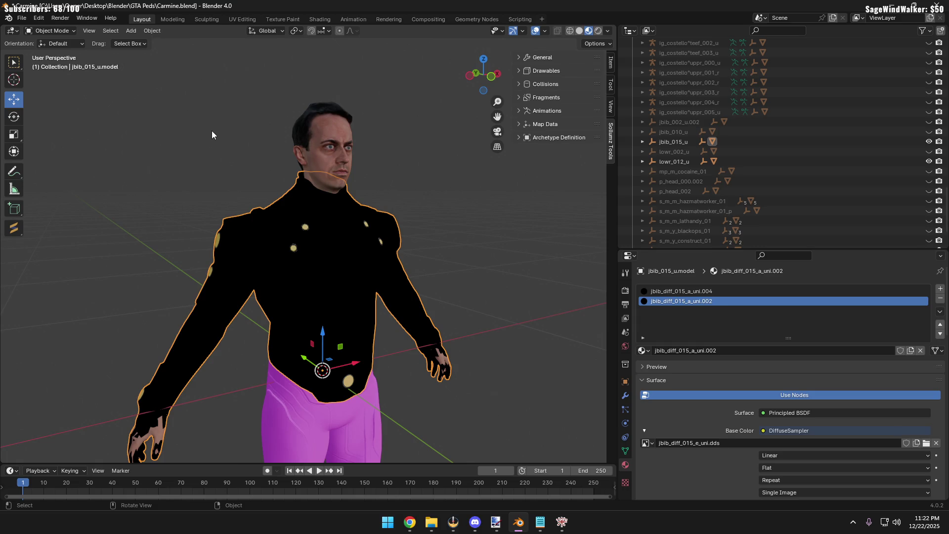
View the jacket deselected, toggle undo/redo between materials .002 and .004, and start browsing for a base colour image
{"action": "left_click", "coordinate": [223, 145]}
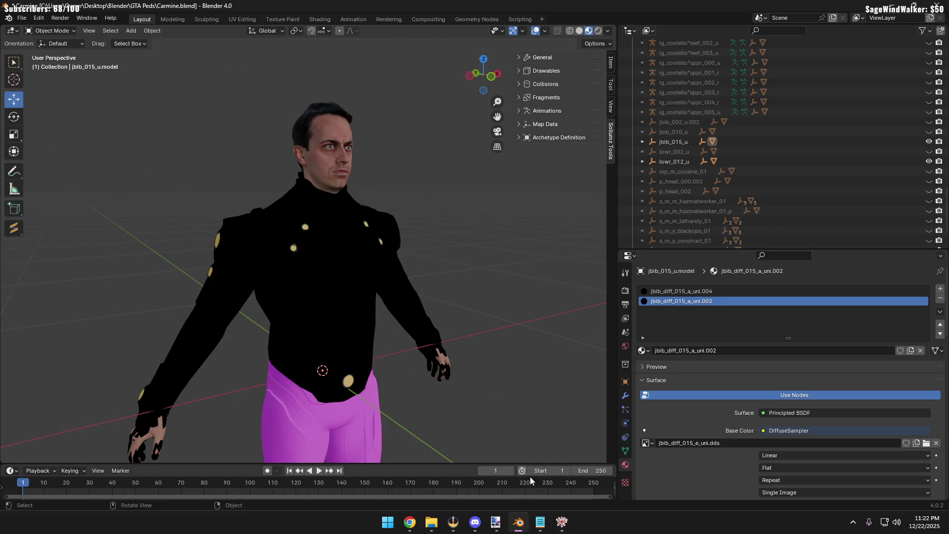
{"action": "key", "text": "ctrl+z"}
{"action": "key", "text": "ctrl+shift+z"}
{"action": "key", "text": "ctrl+z"}
{"action": "key", "text": "ctrl+shift+z"}
{"action": "key", "text": "ctrl+z"}
{"action": "key", "text": "ctrl+z"}
{"action": "key", "text": "ctrl+z"}
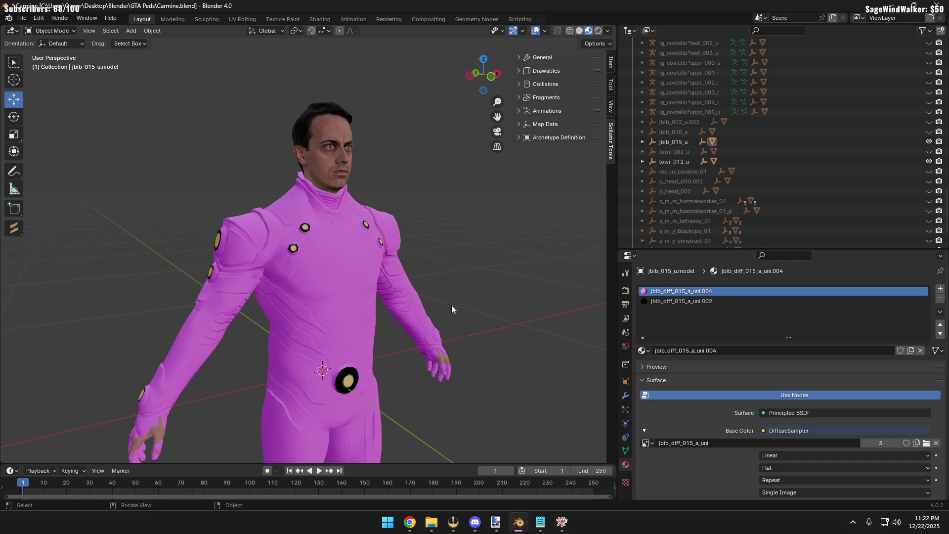
{"action": "left_click", "coordinate": [927, 443]}
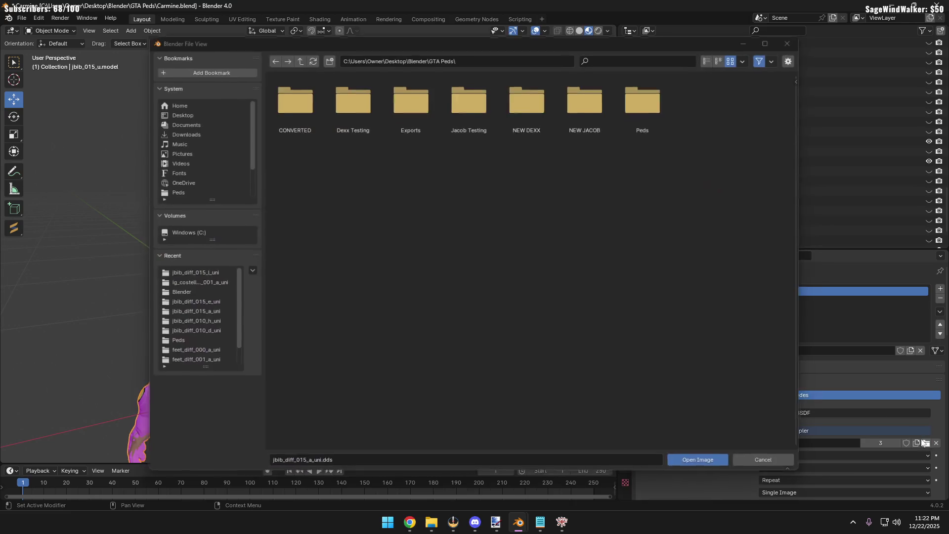
Undo the yellow dot recolour in Paint.NET and save the texture with orange dots
{"action": "left_click", "coordinate": [181, 274]}
{"action": "mouse_move", "coordinate": [519, 522]}
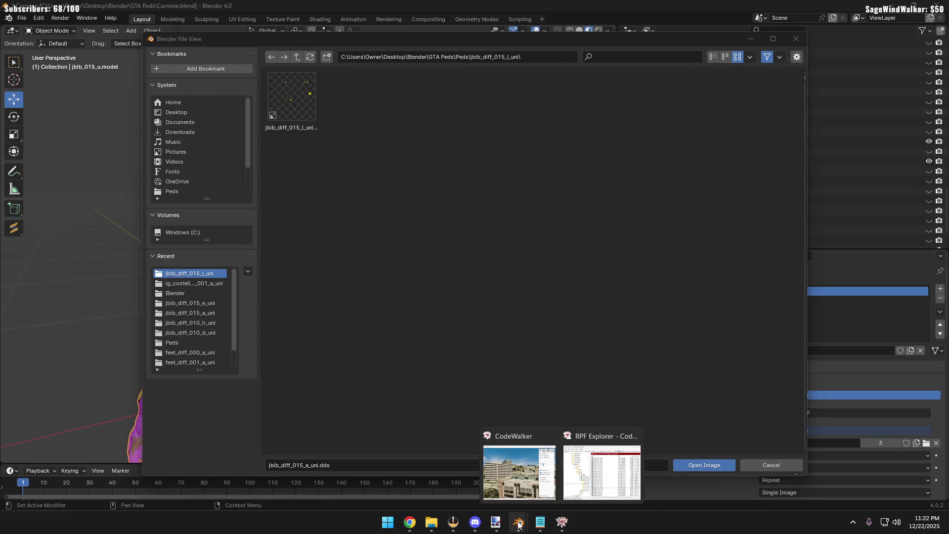
{"action": "left_click", "coordinate": [495, 522]}
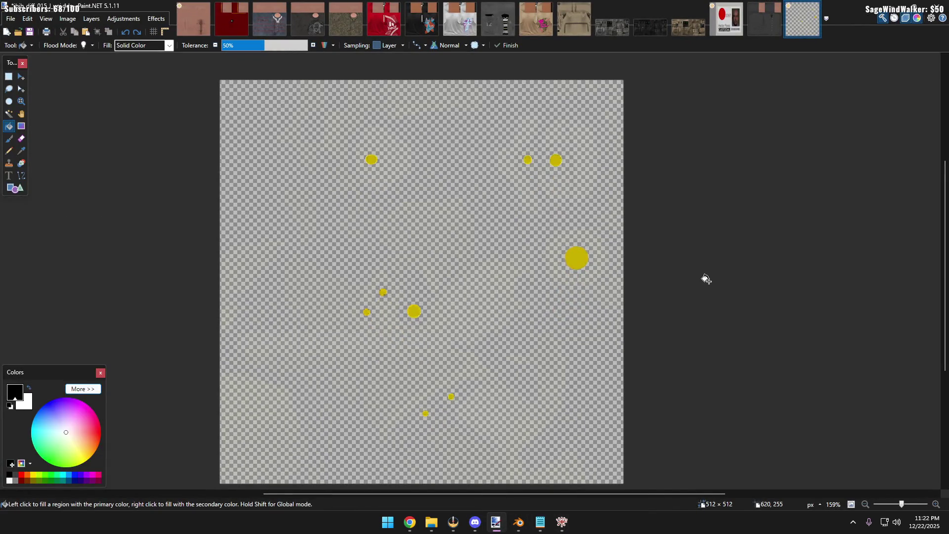
{"action": "key", "text": "ctrl+z"}
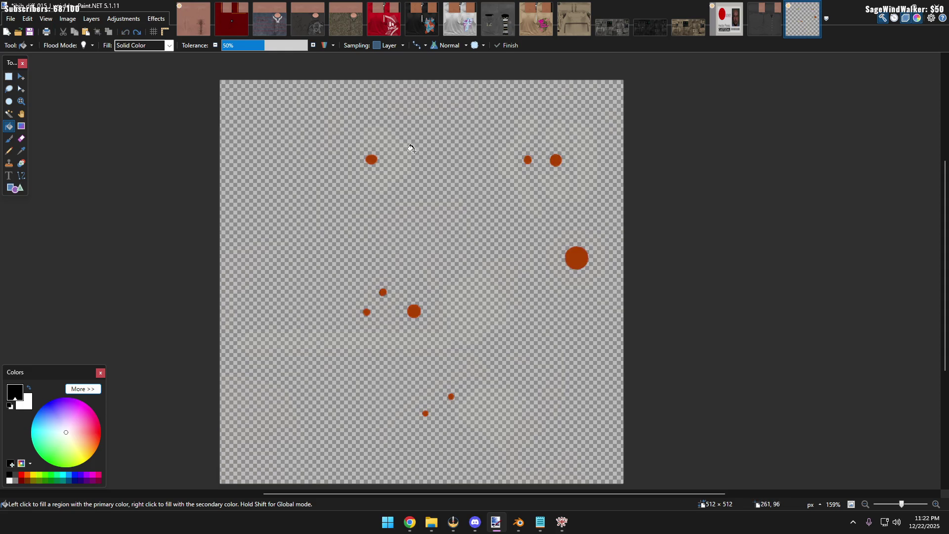
{"action": "left_click", "coordinate": [31, 32]}
{"action": "mouse_move", "coordinate": [519, 522]}
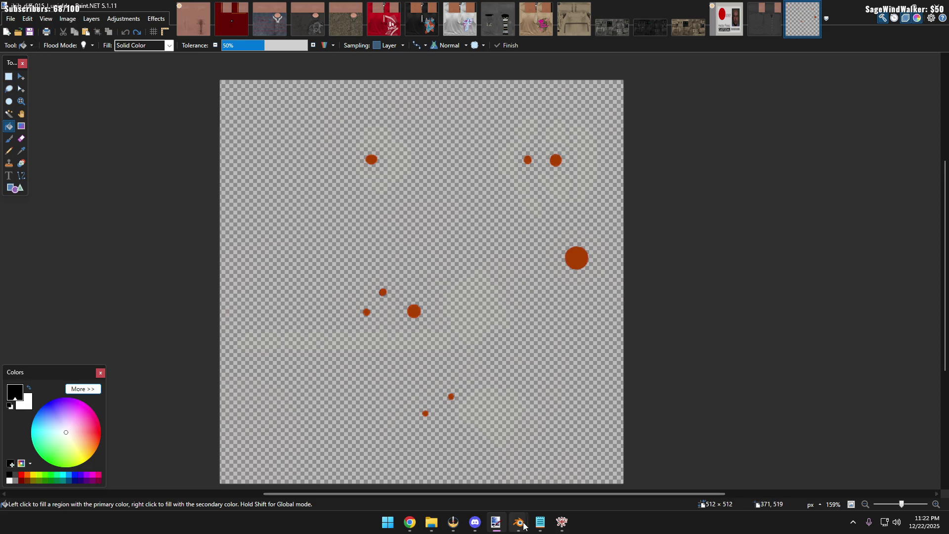
Load jbib_diff_015_l_uni.dds from the Peds folder as the base colour texture
{"action": "left_click", "coordinate": [472, 478]}
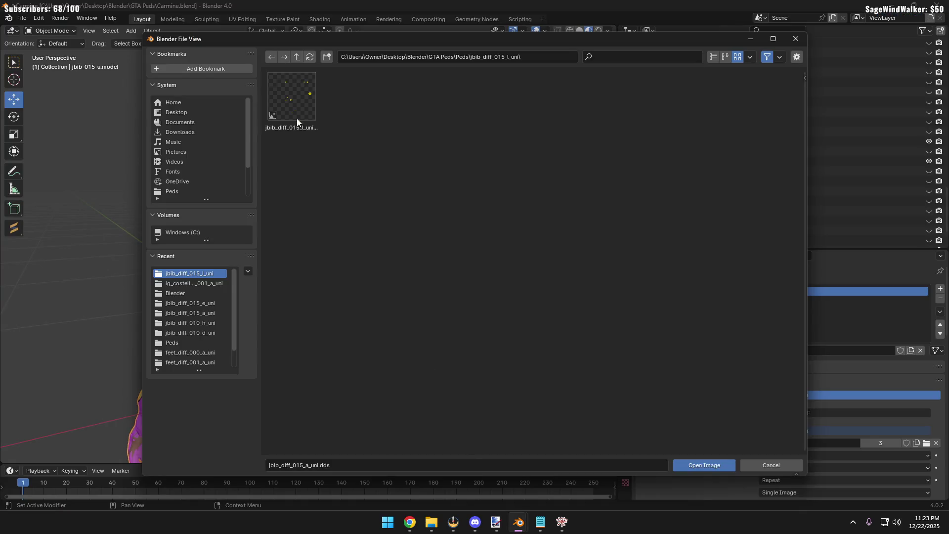
{"action": "left_click", "coordinate": [296, 57]}
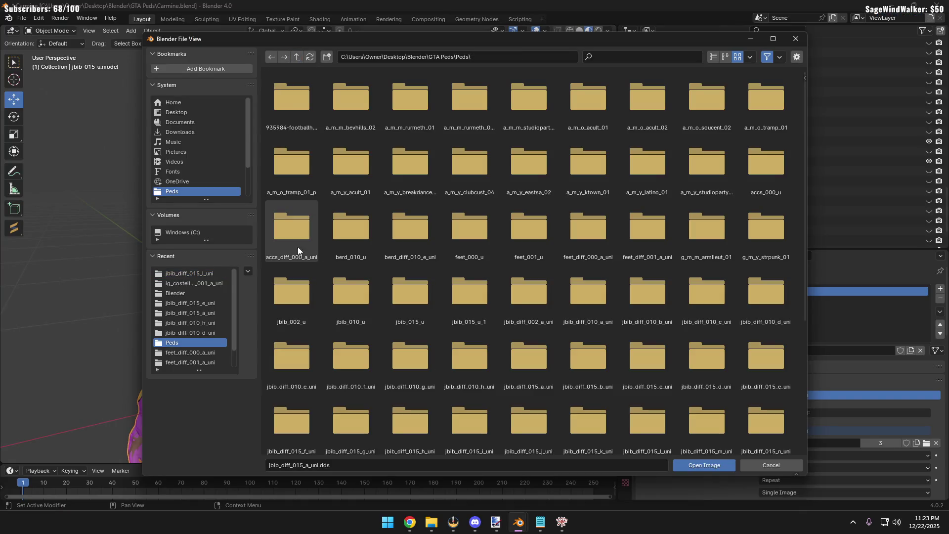
{"action": "left_click", "coordinate": [203, 274]}
{"action": "double_click", "coordinate": [279, 106]}
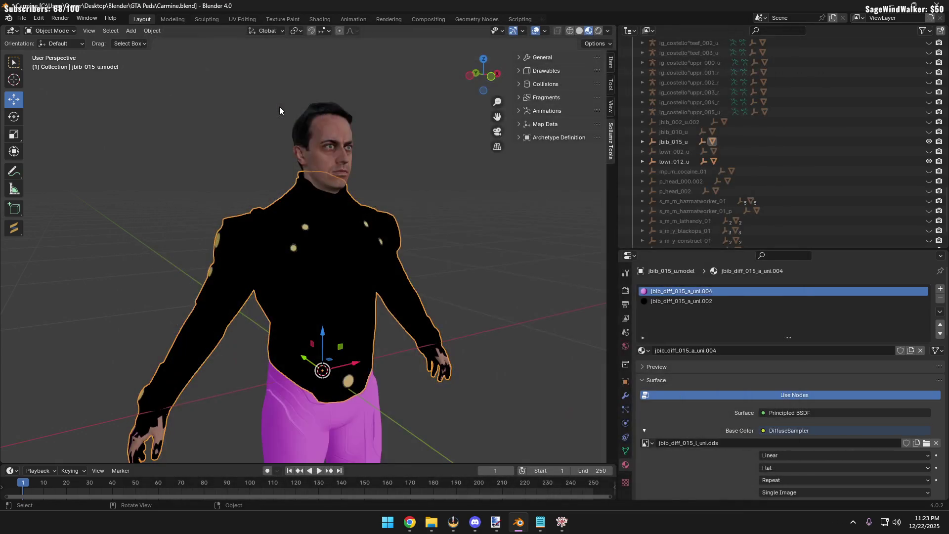
Inspect the character's top, then delete the jbib_015_u object from the outliner
{"action": "key", "text": "KP_1"}
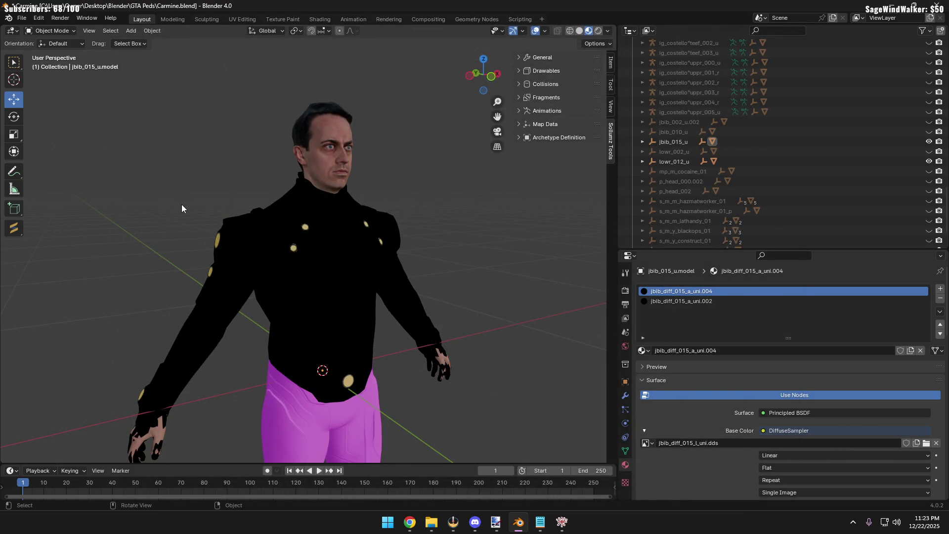
{"action": "left_click", "coordinate": [383, 270]}
{"action": "middle_click_drag", "start_coordinate": [384, 271], "coordinate": [513, 272]}
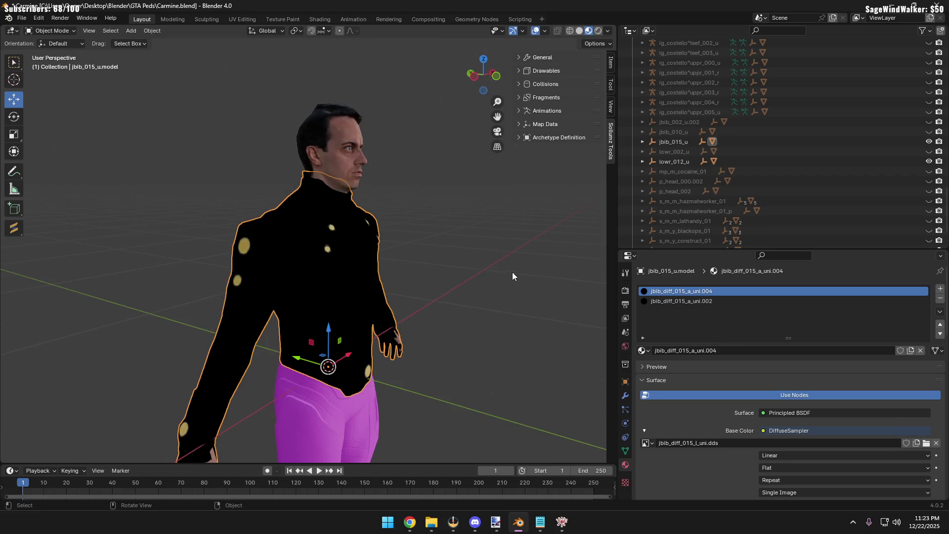
{"action": "left_click", "coordinate": [783, 141]}
{"action": "right_click", "coordinate": [783, 142]}
{"action": "left_click", "coordinate": [782, 139]}
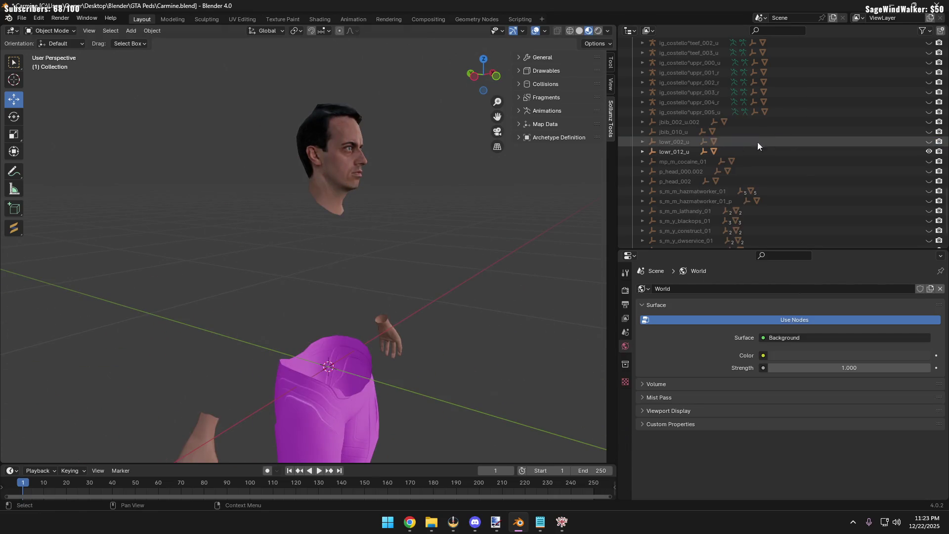
Import jbib_015_u_1.ydd.xml from the Peds folder via Sollumz Import Codewalker and select the torso
{"action": "left_click", "coordinate": [593, 44]}
{"action": "left_click", "coordinate": [547, 71]}
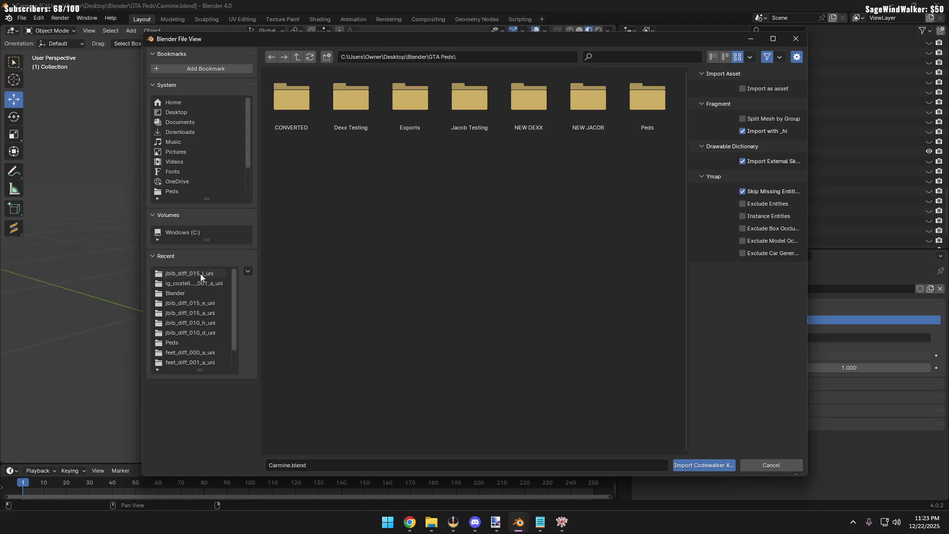
{"action": "left_click", "coordinate": [200, 274]}
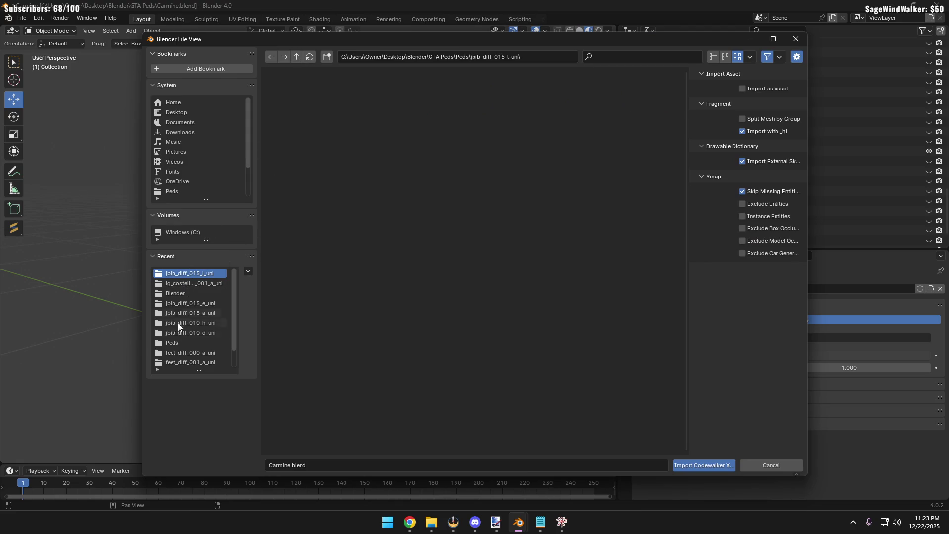
{"action": "left_click", "coordinate": [182, 342]}
{"action": "scroll", "coordinate": [486, 242], "scroll_direction": "down", "scroll_amount": 5}
{"action": "scroll", "coordinate": [505, 291], "scroll_direction": "down", "scroll_amount": 5}
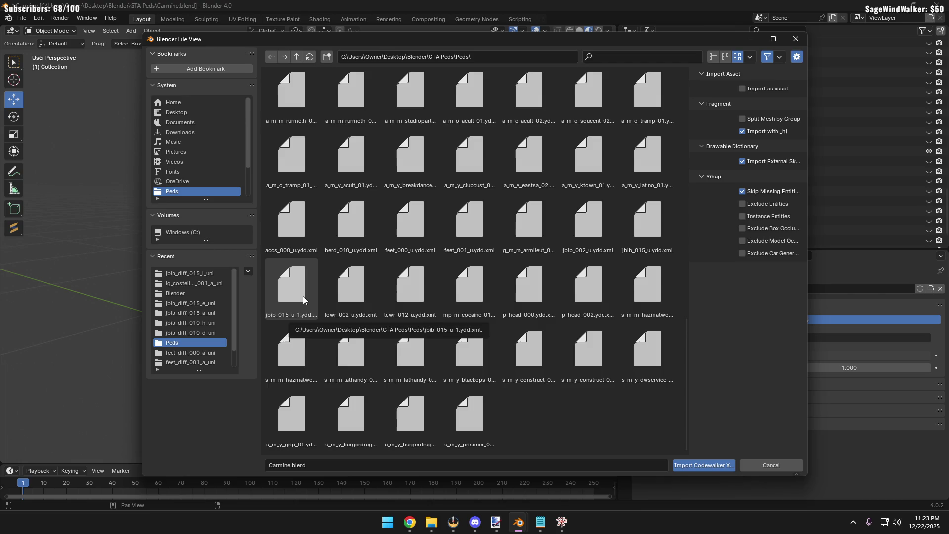
{"action": "double_click", "coordinate": [304, 296]}
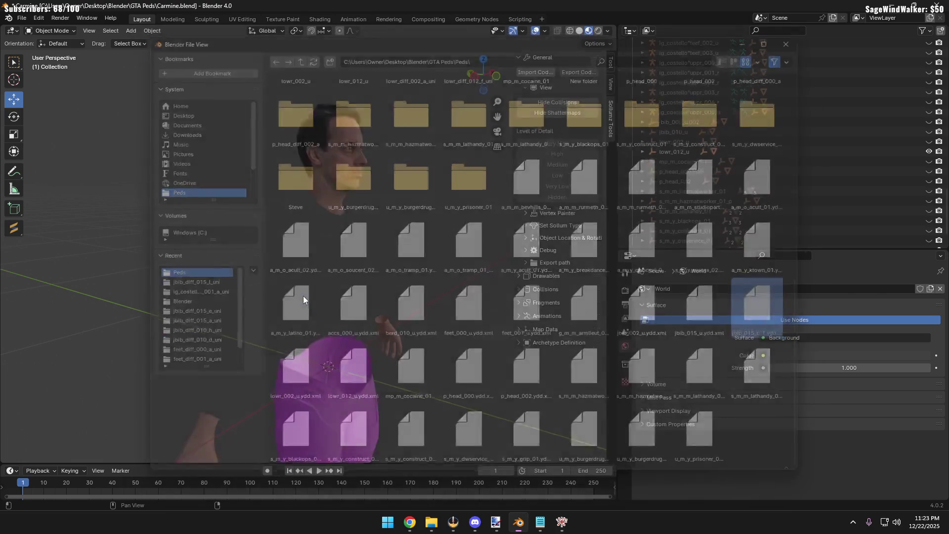
{"action": "mouse_move", "coordinate": [314, 265]}
{"action": "middle_mouse_down"}
{"action": "mouse_move", "coordinate": [272, 268]}
{"action": "mouse_move", "coordinate": [358, 267]}
{"action": "mouse_move", "coordinate": [318, 262]}
{"action": "middle_mouse_up"}
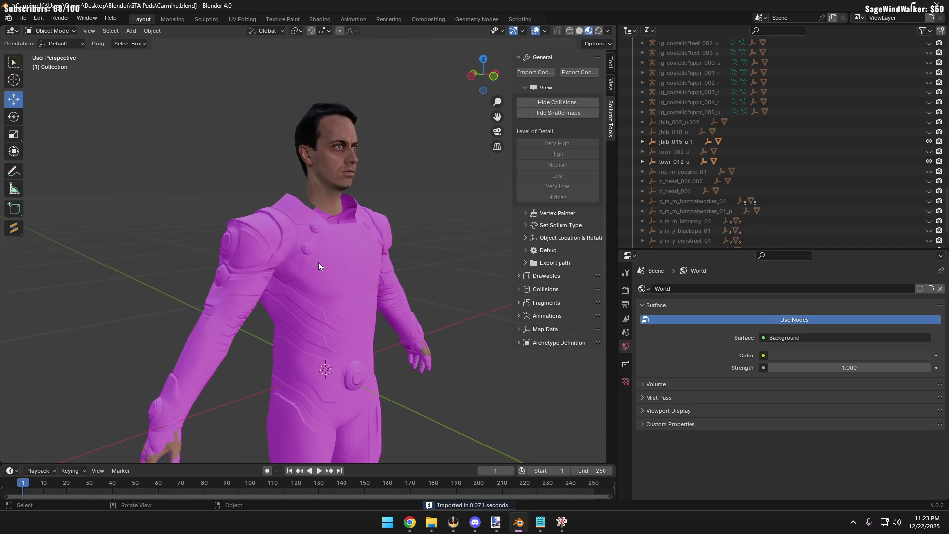
{"action": "left_click", "coordinate": [318, 262]}
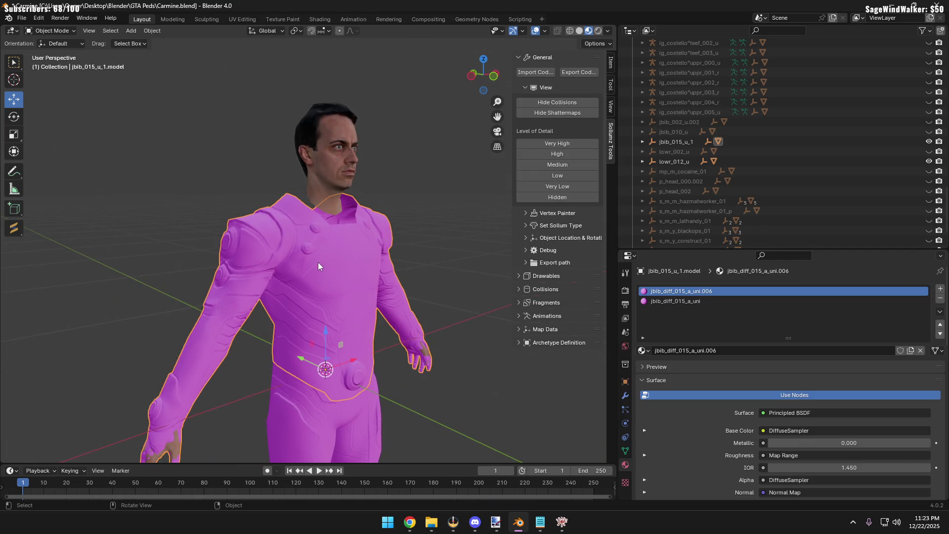
Delete jbib_015_u_1 and import jbib_015_u.ydd.xml in its place, checking it on the character
{"action": "key", "text": "Delete"}
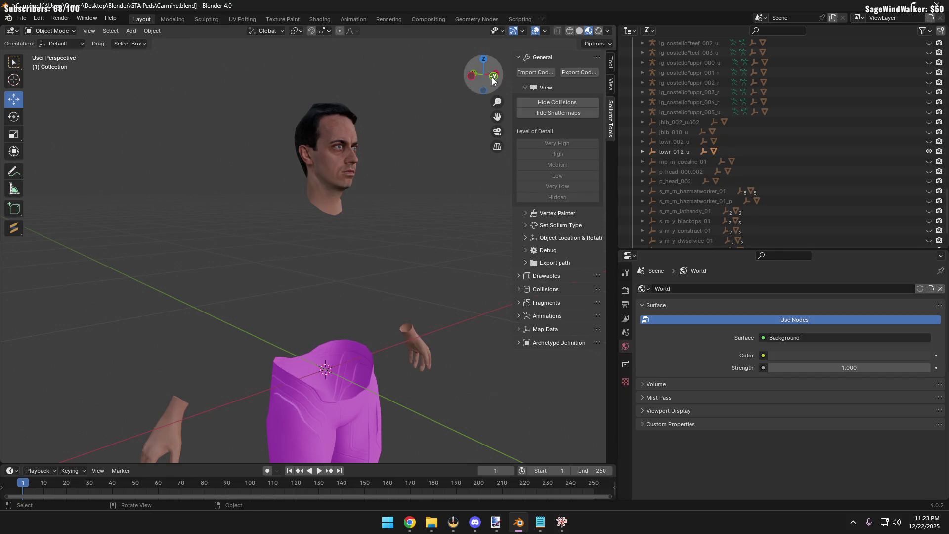
{"action": "left_click", "coordinate": [528, 72]}
{"action": "scroll", "coordinate": [466, 280], "scroll_direction": "down", "scroll_amount": 5}
{"action": "scroll", "coordinate": [465, 270], "scroll_direction": "down", "scroll_amount": 5}
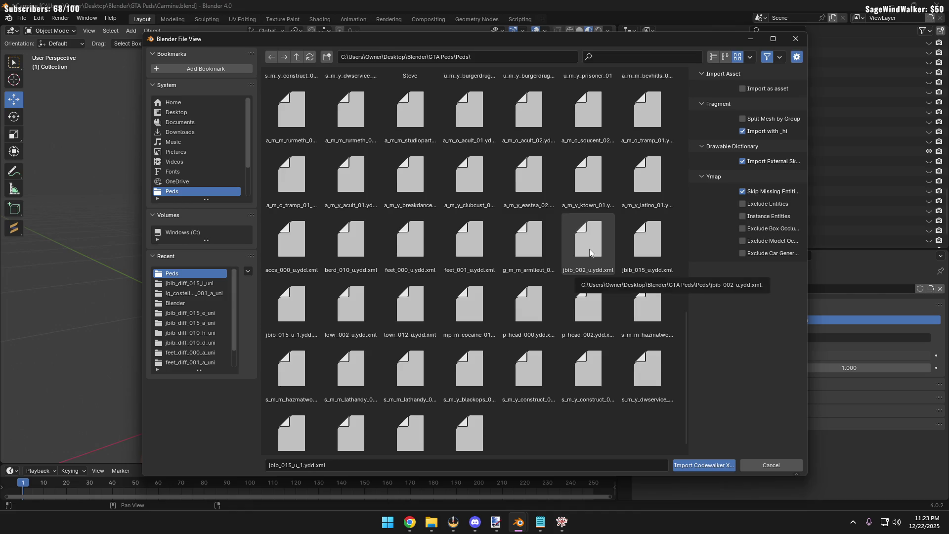
{"action": "double_click", "coordinate": [653, 248]}
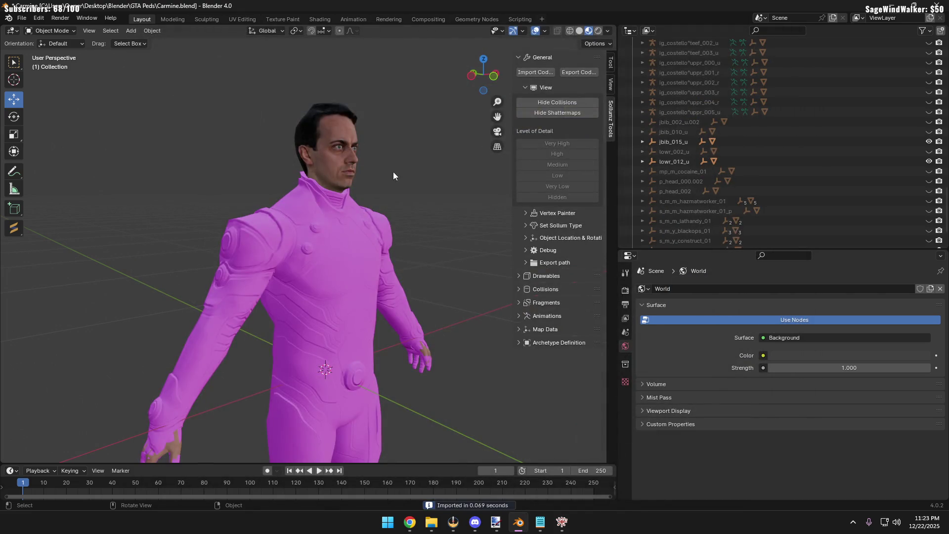
{"action": "left_click", "coordinate": [365, 250]}
{"action": "mouse_move", "coordinate": [403, 246]}
{"action": "middle_mouse_down"}
{"action": "mouse_move", "coordinate": [157, 212]}
{"action": "mouse_move", "coordinate": [226, 216]}
{"action": "middle_mouse_up"}
{"action": "left_click", "coordinate": [157, 209]}
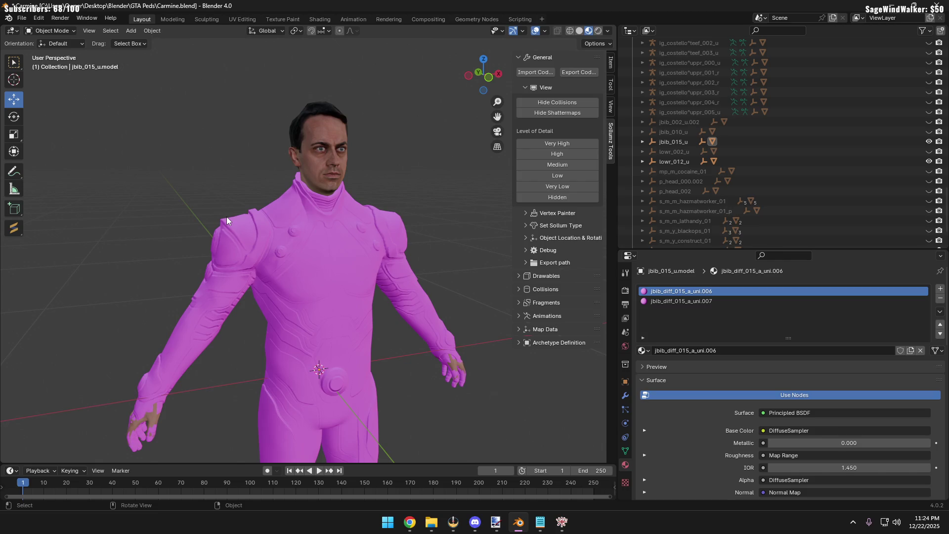
{"action": "scroll", "coordinate": [679, 400], "scroll_direction": "down", "scroll_amount": 5}
{"action": "scroll", "coordinate": [686, 399], "scroll_direction": "down", "scroll_amount": 5}
{"action": "scroll", "coordinate": [688, 399], "scroll_direction": "down", "scroll_amount": 5}
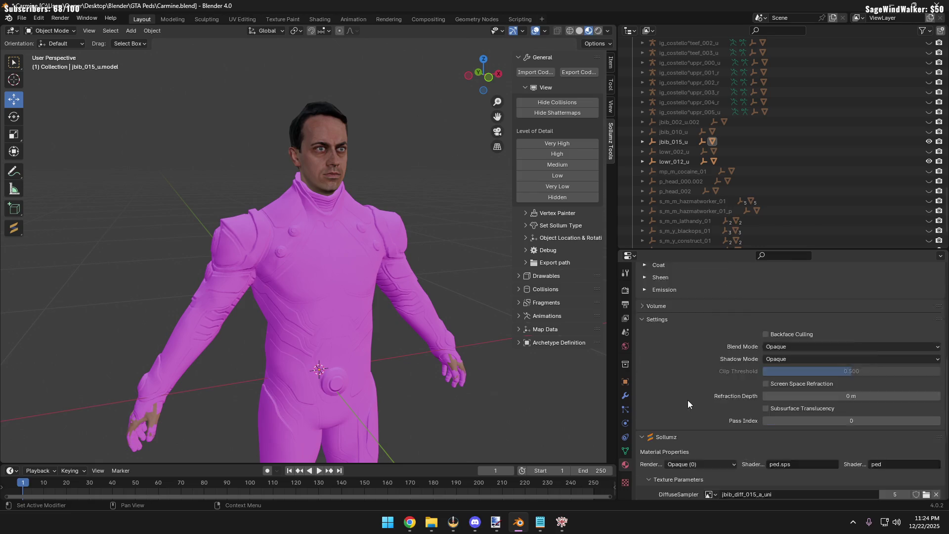
{"action": "scroll", "coordinate": [688, 400], "scroll_direction": "down", "scroll_amount": 5}
{"action": "scroll", "coordinate": [688, 395], "scroll_direction": "down", "scroll_amount": 2}
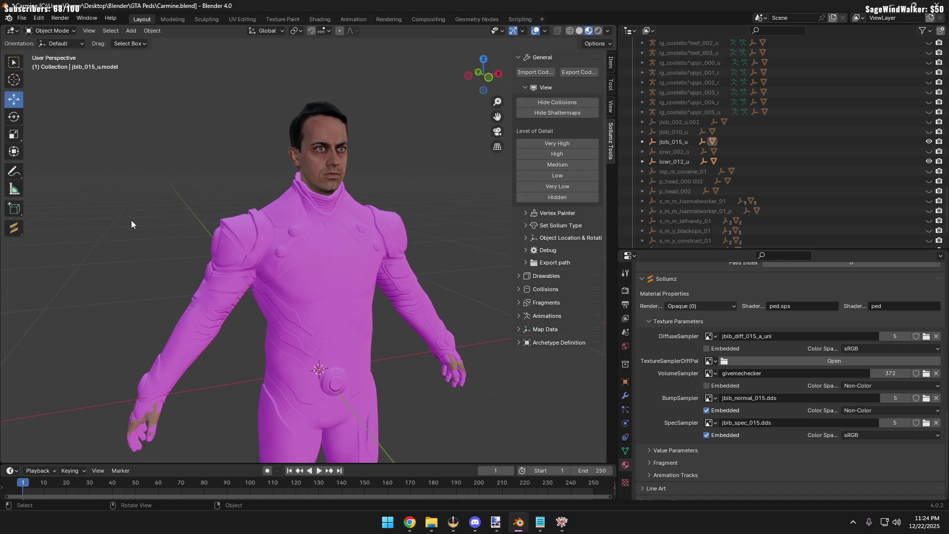
Toggle the jbib_015_u bodysuit's visibility and inspect the pink bodysuit from several angles
{"action": "middle_click_drag", "start_coordinate": [192, 190], "coordinate": [250, 184]}
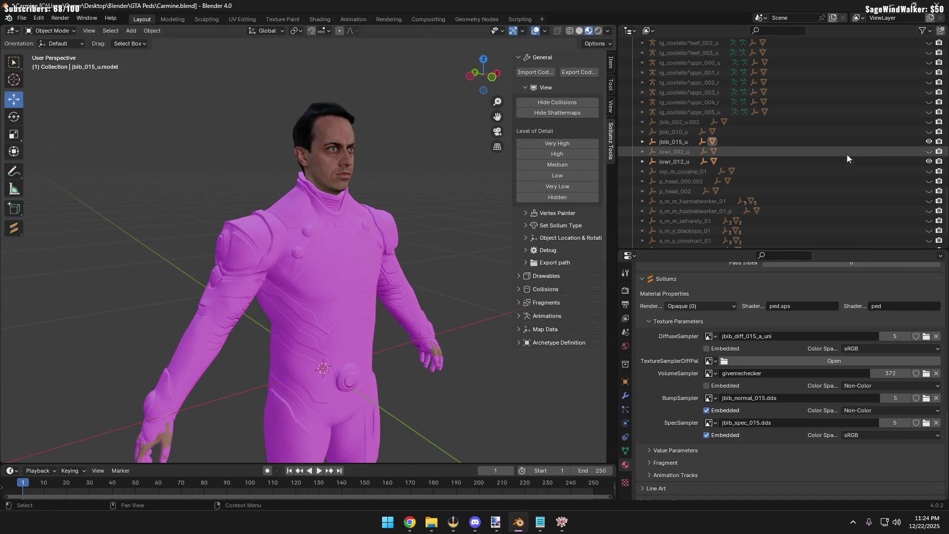
{"action": "left_click", "coordinate": [929, 141]}
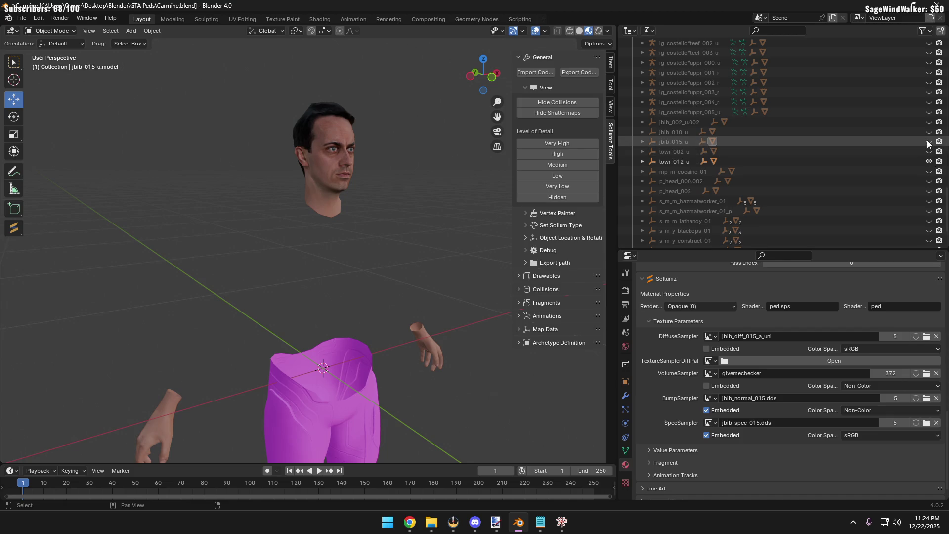
{"action": "left_click", "coordinate": [929, 141]}
{"action": "mouse_move", "coordinate": [240, 200]}
{"action": "middle_mouse_down"}
{"action": "mouse_move", "coordinate": [303, 216]}
{"action": "mouse_move", "coordinate": [218, 194]}
{"action": "middle_mouse_up"}
{"action": "scroll", "coordinate": [250, 195], "scroll_direction": "up", "scroll_amount": 3}
{"action": "scroll", "coordinate": [251, 195], "scroll_direction": "up", "scroll_amount": 3}
{"action": "middle_click_drag", "start_coordinate": [318, 209], "coordinate": [343, 211]}
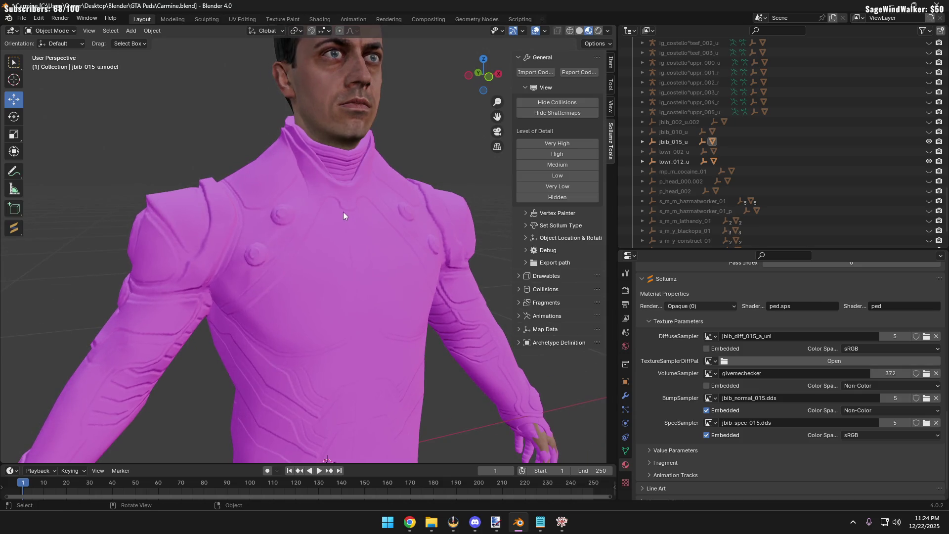
{"action": "scroll", "coordinate": [694, 415], "scroll_direction": "down", "scroll_amount": 1}
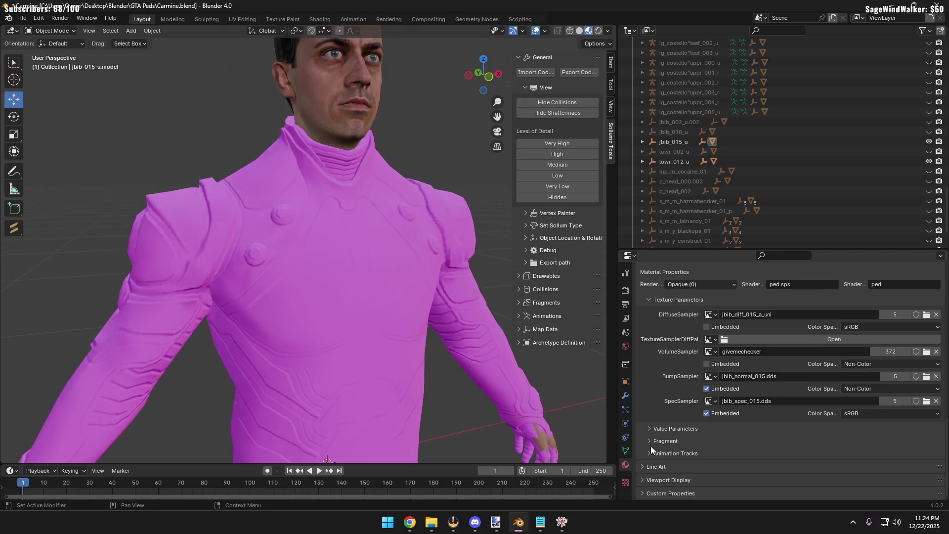
{"action": "left_click", "coordinate": [486, 347]}
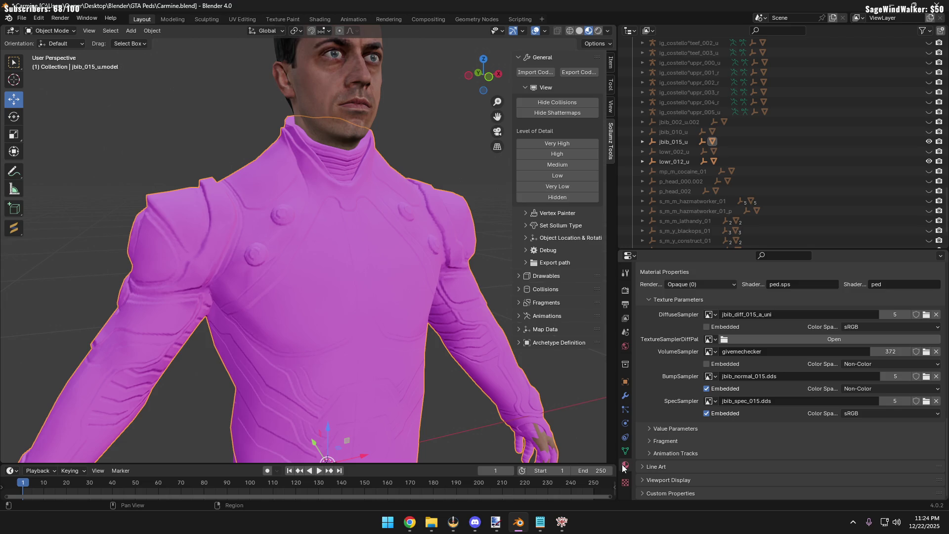
{"action": "scroll", "coordinate": [683, 365], "scroll_direction": "up", "scroll_amount": 5}
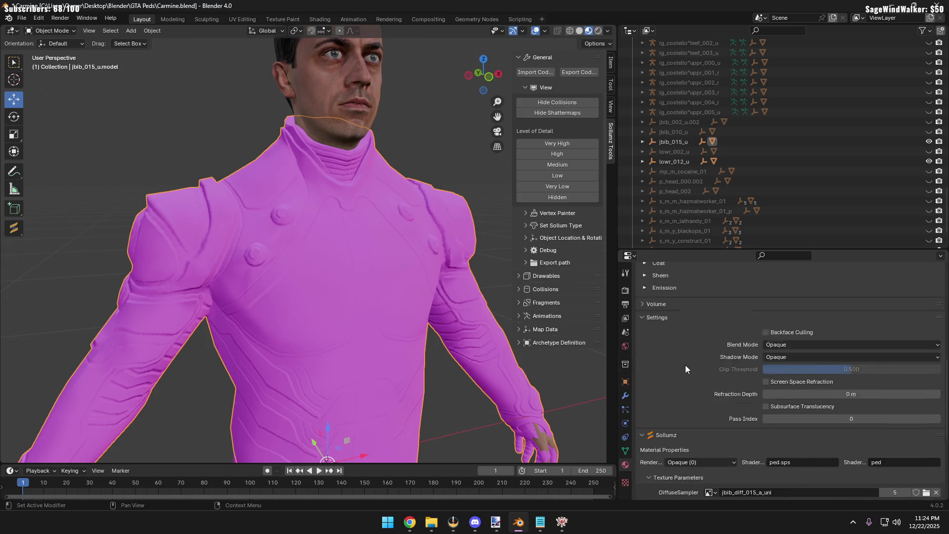
{"action": "scroll", "coordinate": [686, 364], "scroll_direction": "up", "scroll_amount": 5}
{"action": "scroll", "coordinate": [689, 362], "scroll_direction": "up", "scroll_amount": 5}
{"action": "scroll", "coordinate": [688, 363], "scroll_direction": "up", "scroll_amount": 1}
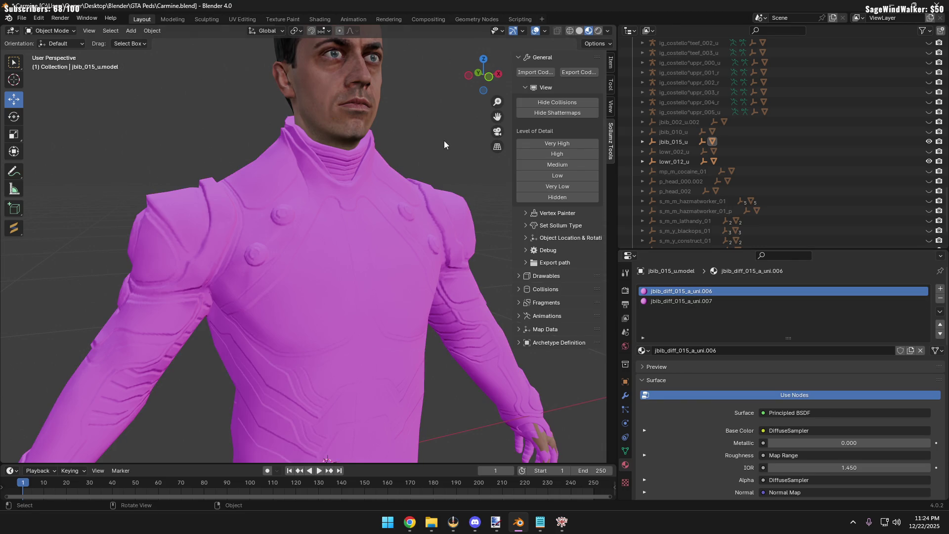
{"action": "scroll", "coordinate": [394, 195], "scroll_direction": "down", "scroll_amount": 3}
{"action": "key", "text": "alt+a"}
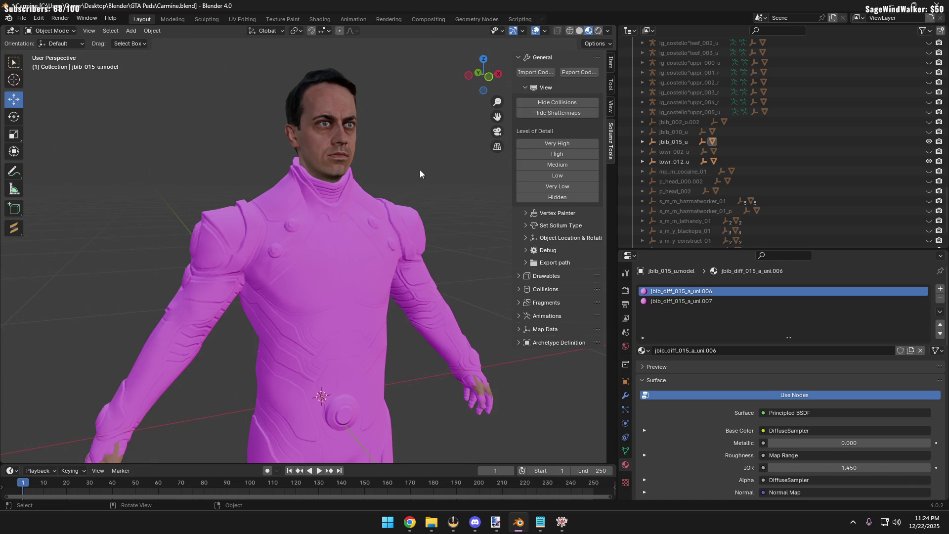
{"action": "left_click", "coordinate": [367, 210]}
{"action": "left_click", "coordinate": [419, 163]}
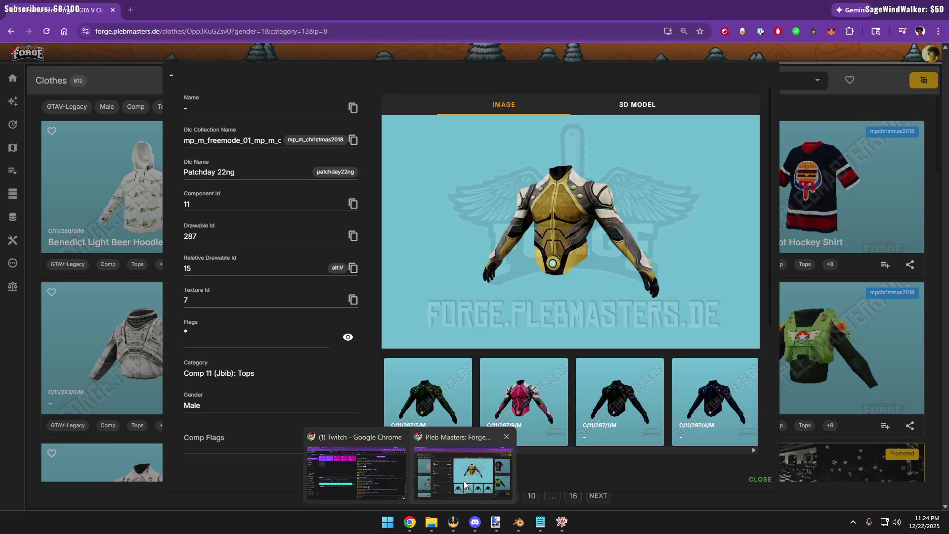
View top 287's Texture 3 variant on Pleb Masters Forge, then return to the Blender ped
{"action": "mouse_move", "coordinate": [409, 522]}
{"action": "left_click", "coordinate": [463, 464]}
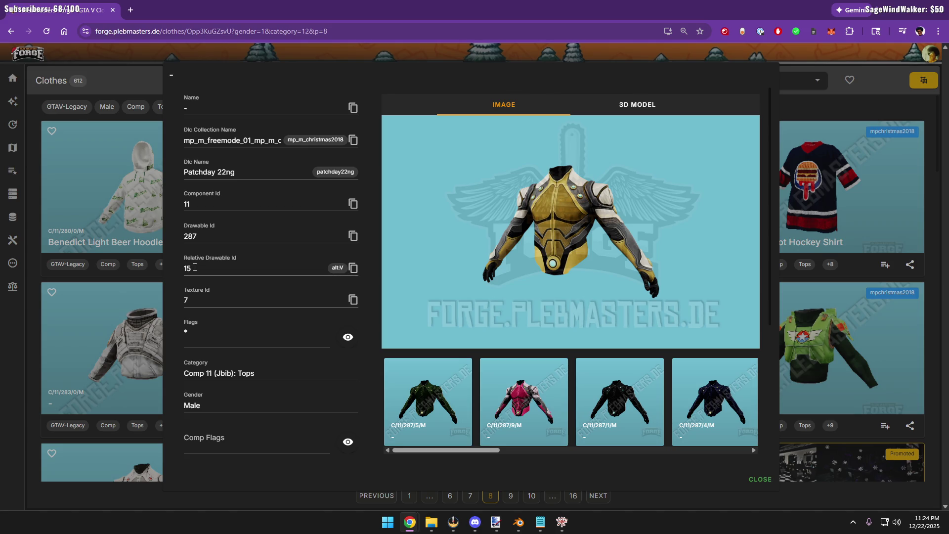
{"action": "left_click_drag", "start_coordinate": [447, 450], "coordinate": [640, 451]}
{"action": "left_click", "coordinate": [631, 408]}
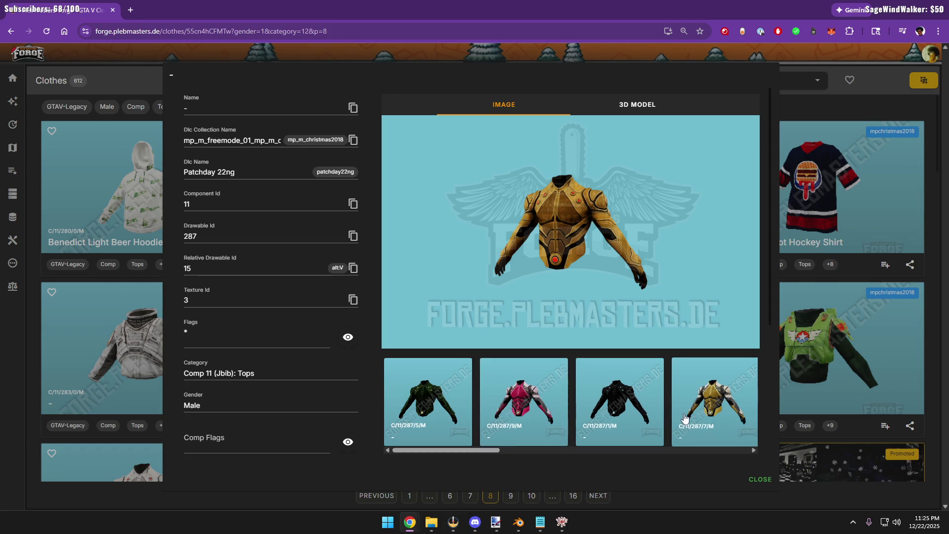
{"action": "left_click", "coordinate": [891, 9]}
{"action": "middle_click_drag", "start_coordinate": [577, 253], "coordinate": [334, 282]}
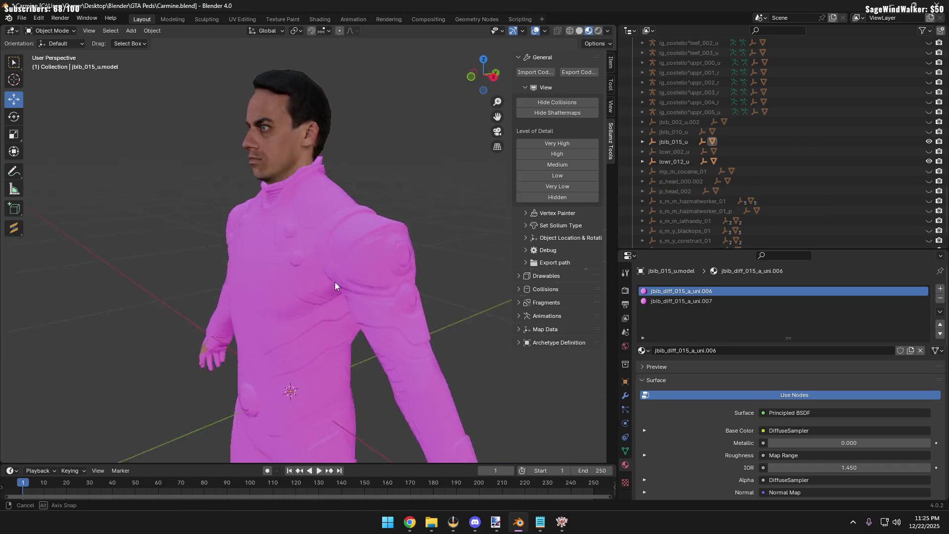
{"action": "scroll", "coordinate": [452, 272], "scroll_direction": "down", "scroll_amount": 3}
{"action": "scroll", "coordinate": [424, 277], "scroll_direction": "down", "scroll_amount": 2}
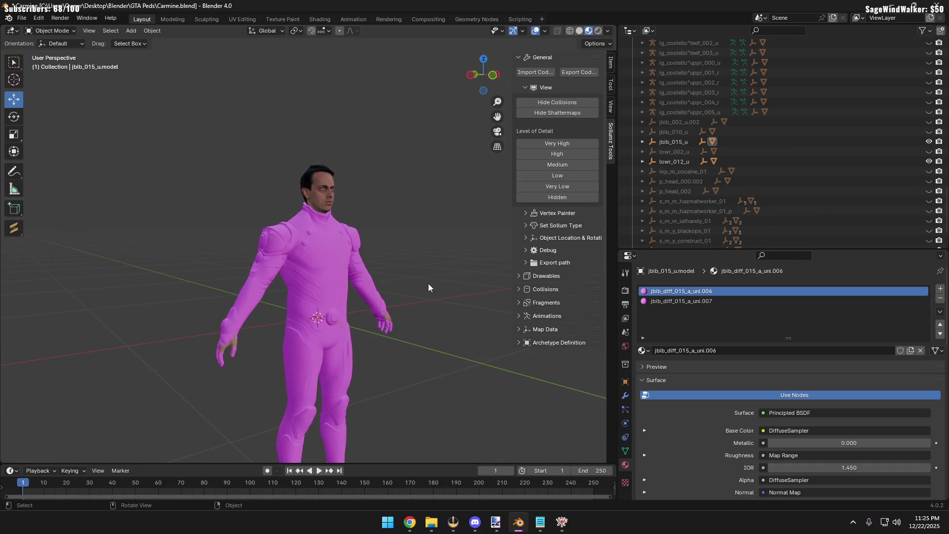
{"action": "middle_click_drag", "start_coordinate": [438, 313], "coordinate": [406, 311]}
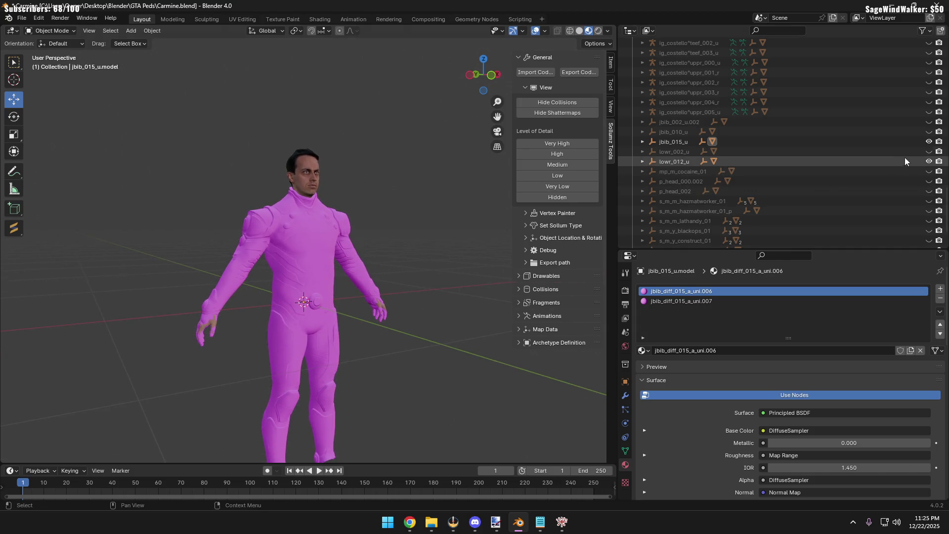
{"action": "scroll", "coordinate": [924, 154], "scroll_direction": "down", "scroll_amount": 2}
{"action": "scroll", "coordinate": [919, 159], "scroll_direction": "up", "scroll_amount": 5}
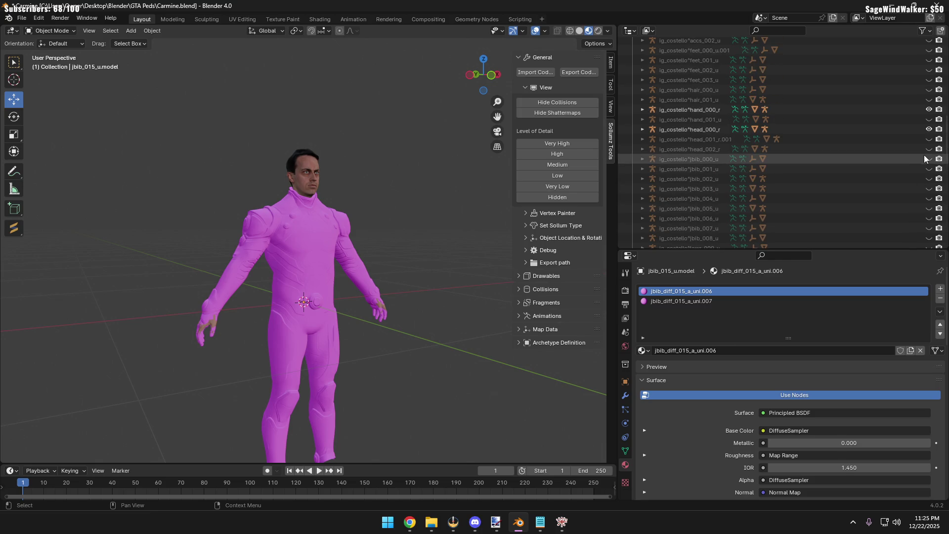
{"action": "scroll", "coordinate": [922, 155], "scroll_direction": "down", "scroll_amount": 1}
{"action": "scroll", "coordinate": [927, 133], "scroll_direction": "down", "scroll_amount": 10}
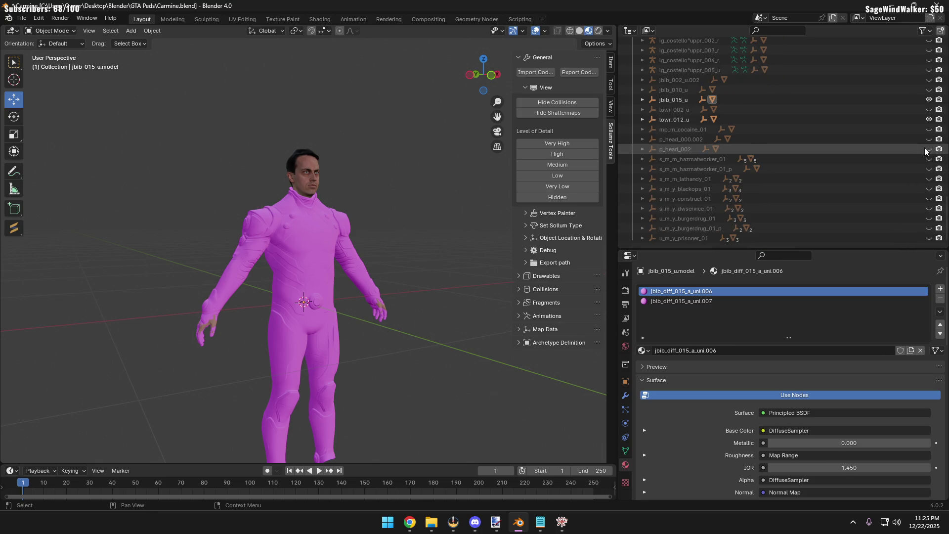
{"action": "left_click", "coordinate": [928, 99]}
Hide the lowr_012_u legs and briefly toggle the jbib_002_u.002 coat and mp_m_cocaine_01 mask
{"action": "left_click", "coordinate": [928, 119]}
{"action": "left_click", "coordinate": [930, 79]}
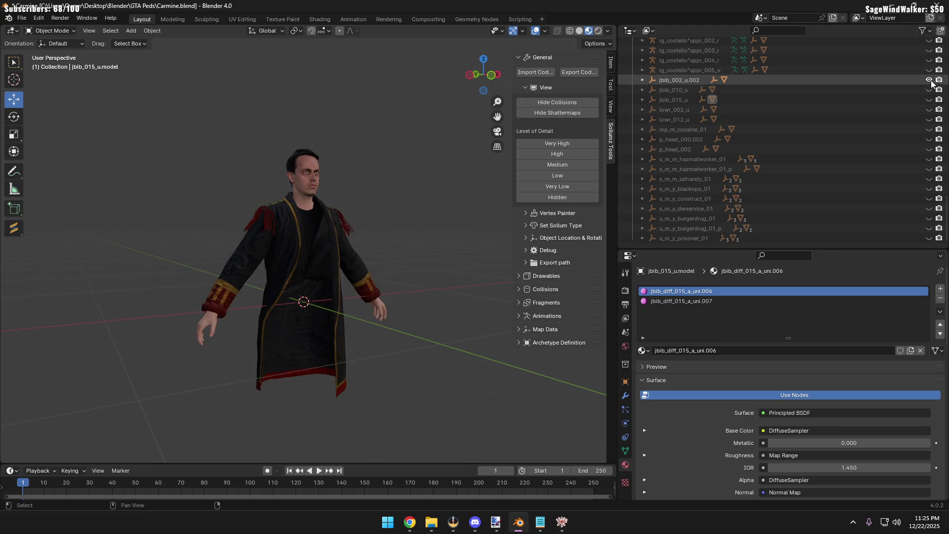
{"action": "left_click", "coordinate": [929, 80]}
{"action": "left_click", "coordinate": [930, 129]}
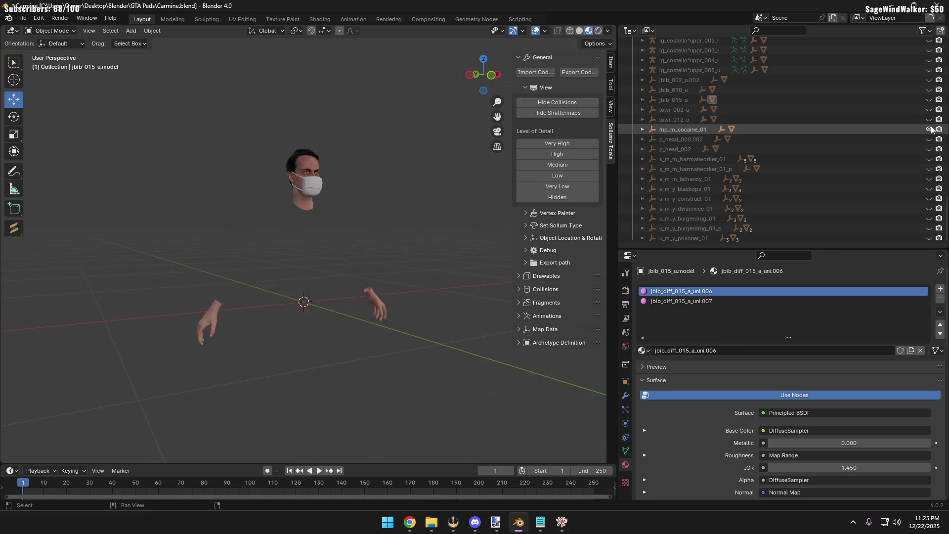
{"action": "left_click", "coordinate": [930, 129]}
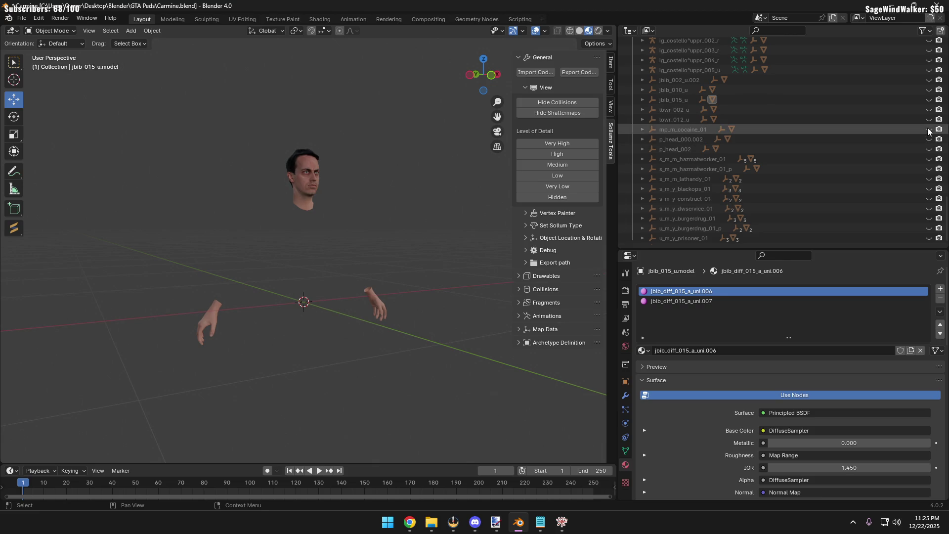
{"action": "scroll", "coordinate": [928, 131], "scroll_direction": "up", "scroll_amount": 5}
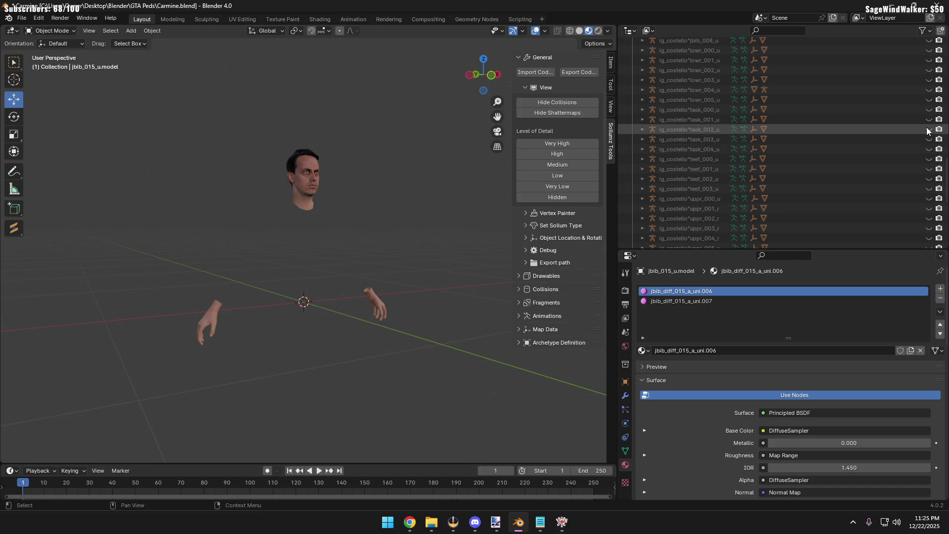
{"action": "scroll", "coordinate": [927, 131], "scroll_direction": "up", "scroll_amount": 8}
{"action": "scroll", "coordinate": [920, 141], "scroll_direction": "down", "scroll_amount": 2}
{"action": "scroll", "coordinate": [887, 158], "scroll_direction": "down", "scroll_amount": 3}
{"action": "scroll", "coordinate": [886, 157], "scroll_direction": "down", "scroll_amount": 3}
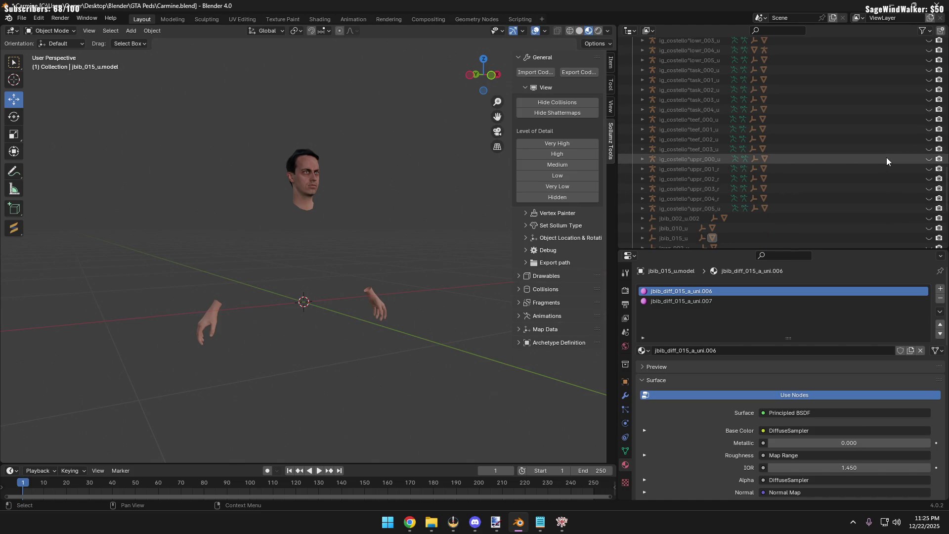
{"action": "scroll", "coordinate": [887, 156], "scroll_direction": "up", "scroll_amount": 2}
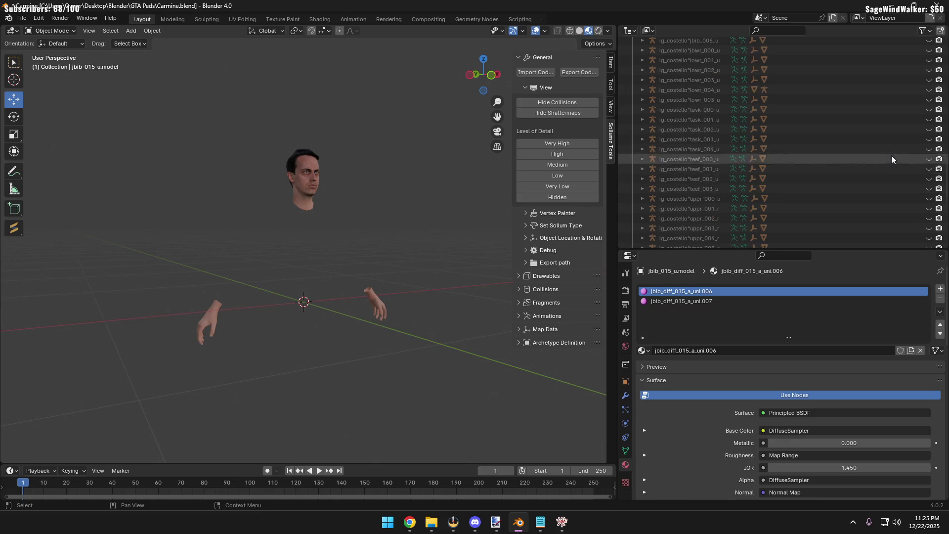
{"action": "scroll", "coordinate": [894, 155], "scroll_direction": "up", "scroll_amount": 5}
{"action": "scroll", "coordinate": [895, 155], "scroll_direction": "up", "scroll_amount": 1}
{"action": "scroll", "coordinate": [893, 155], "scroll_direction": "up", "scroll_amount": 2}
{"action": "scroll", "coordinate": [894, 155], "scroll_direction": "up", "scroll_amount": 2}
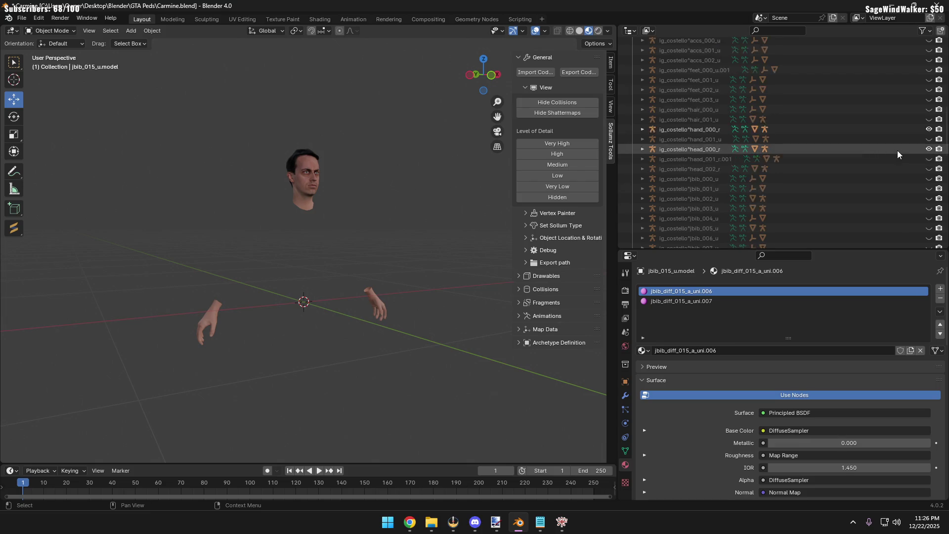
{"action": "scroll", "coordinate": [898, 150], "scroll_direction": "down", "scroll_amount": 10}
{"action": "scroll", "coordinate": [897, 151], "scroll_direction": "down", "scroll_amount": 2}
{"action": "scroll", "coordinate": [897, 151], "scroll_direction": "down", "scroll_amount": 1}
{"action": "scroll", "coordinate": [897, 151], "scroll_direction": "down", "scroll_amount": 1}
{"action": "scroll", "coordinate": [897, 151], "scroll_direction": "down", "scroll_amount": 1}
{"action": "scroll", "coordinate": [898, 151], "scroll_direction": "down", "scroll_amount": 2}
{"action": "scroll", "coordinate": [897, 151], "scroll_direction": "down", "scroll_amount": 1}
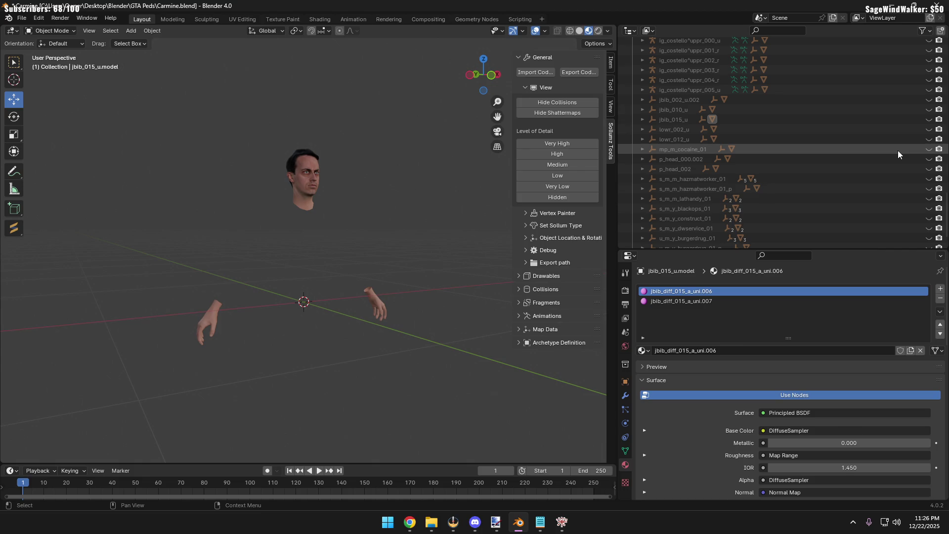
{"action": "scroll", "coordinate": [898, 151], "scroll_direction": "down", "scroll_amount": 1}
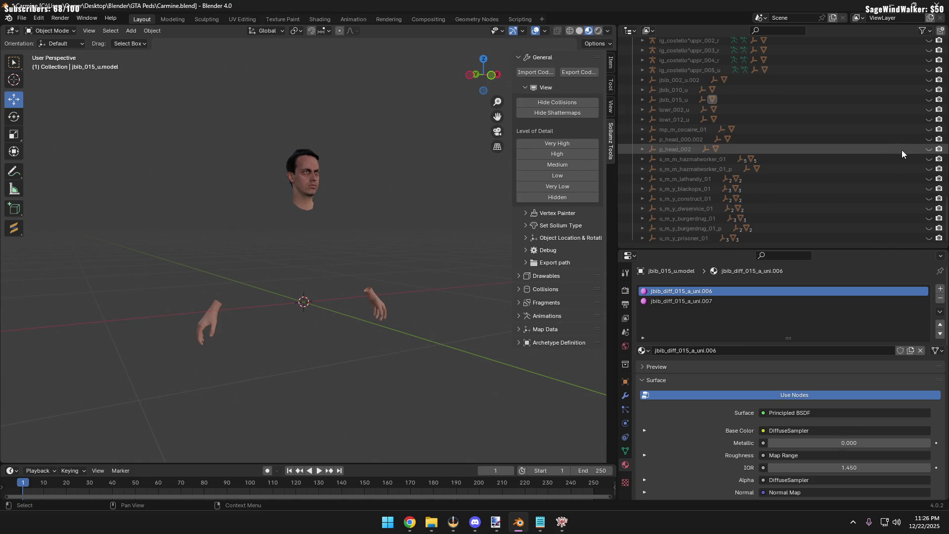
Show the mp_m_cocaine_01 mask on the head, inspect it up close, then hide it again
{"action": "left_click", "coordinate": [928, 129]}
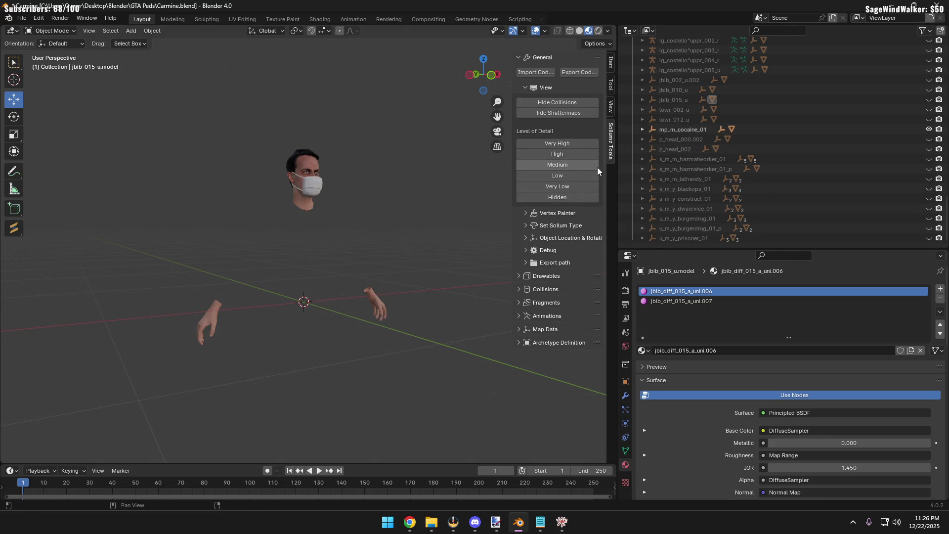
{"action": "scroll", "coordinate": [282, 168], "scroll_direction": "up", "scroll_amount": 3}
{"action": "scroll", "coordinate": [290, 152], "scroll_direction": "up", "scroll_amount": 3}
{"action": "mouse_move", "coordinate": [290, 152]}
{"action": "middle_mouse_down"}
{"action": "mouse_move", "coordinate": [332, 244]}
{"action": "mouse_move", "coordinate": [324, 215]}
{"action": "middle_mouse_up"}
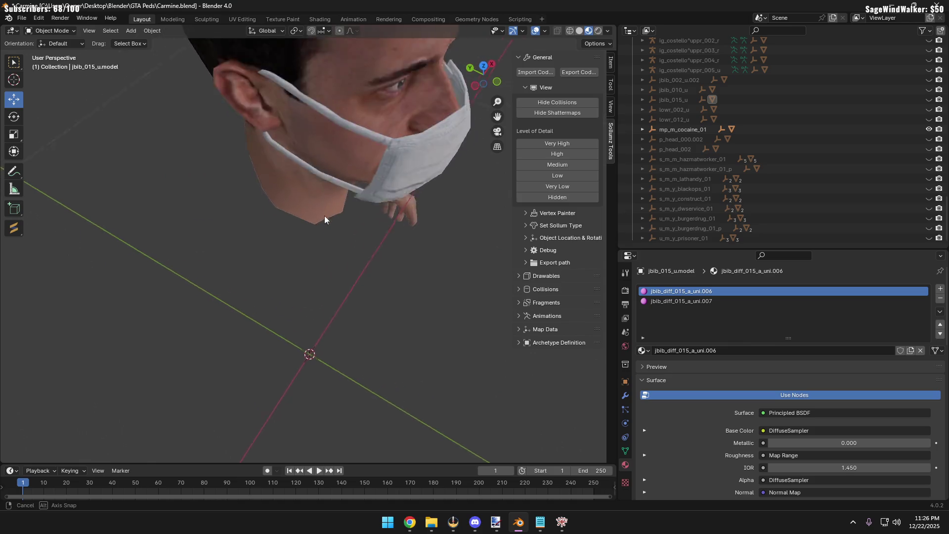
{"action": "scroll", "coordinate": [320, 184], "scroll_direction": "down", "scroll_amount": 2}
{"action": "scroll", "coordinate": [321, 176], "scroll_direction": "down", "scroll_amount": 2}
{"action": "scroll", "coordinate": [309, 161], "scroll_direction": "down", "scroll_amount": 2}
{"action": "scroll", "coordinate": [310, 161], "scroll_direction": "down", "scroll_amount": 2}
{"action": "scroll", "coordinate": [318, 165], "scroll_direction": "down", "scroll_amount": 2}
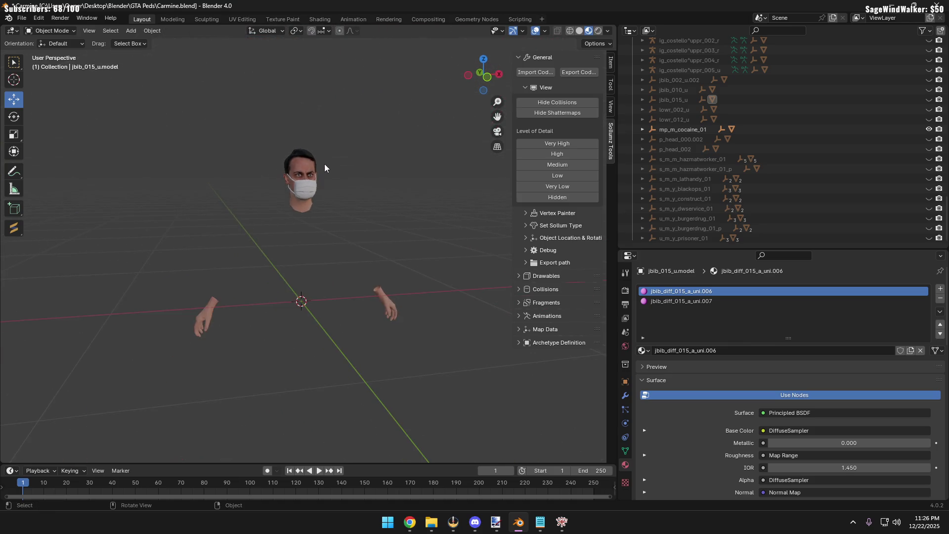
{"action": "left_click", "coordinate": [927, 129]}
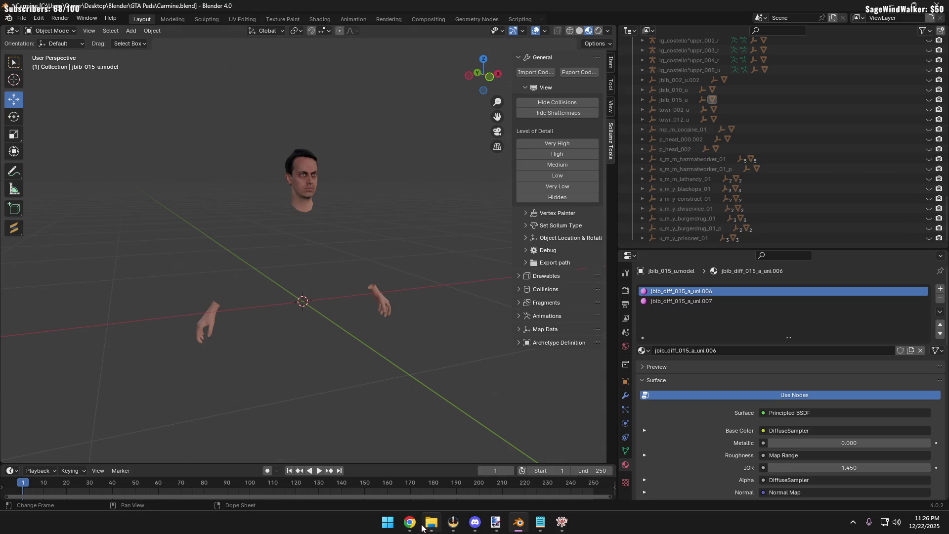
Close the jacket details on Forge and reload the unfiltered Clothes catalogue via Objects
{"action": "left_click", "coordinate": [461, 469]}
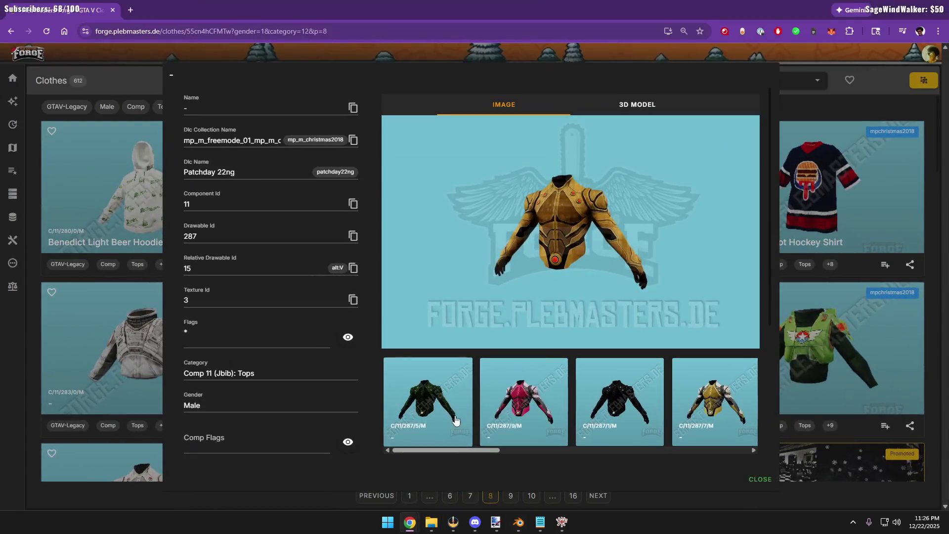
{"action": "left_click", "coordinate": [93, 215]}
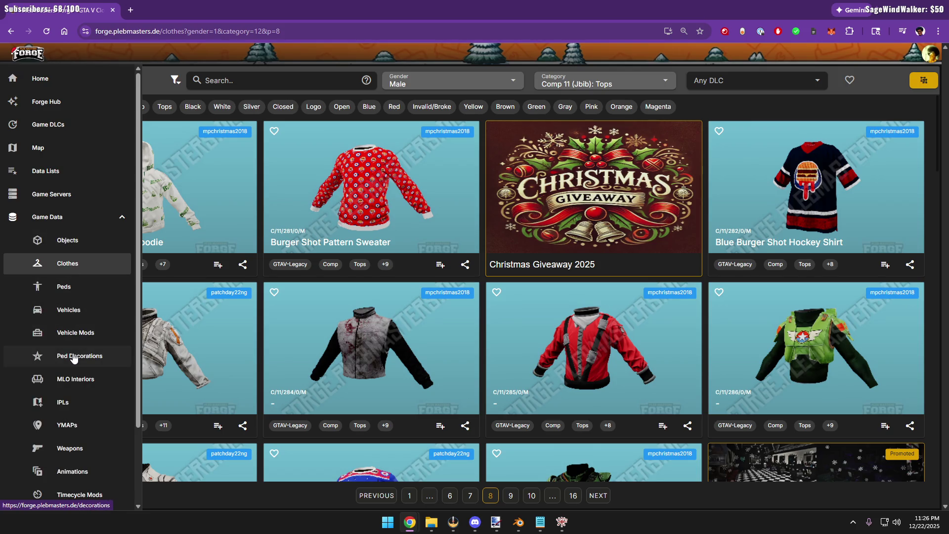
{"action": "left_click", "coordinate": [71, 241]}
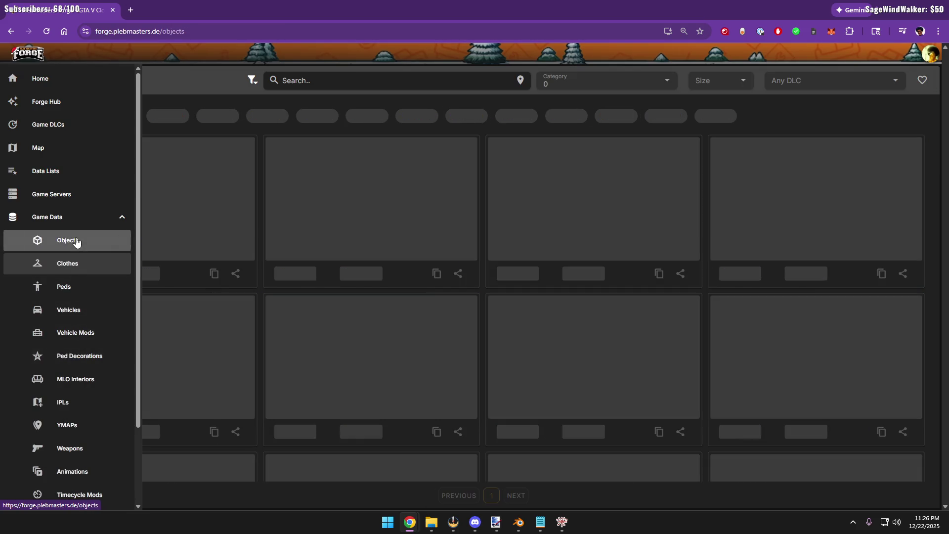
{"action": "left_click", "coordinate": [80, 269]}
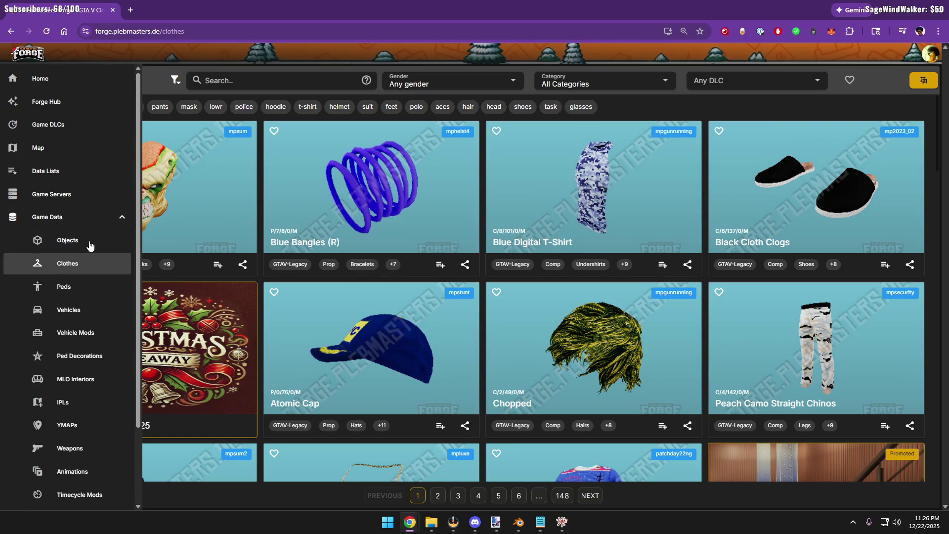
Filter the clothes to Comp 01 (Berd): Masks for Male gender
{"action": "left_click", "coordinate": [612, 77]}
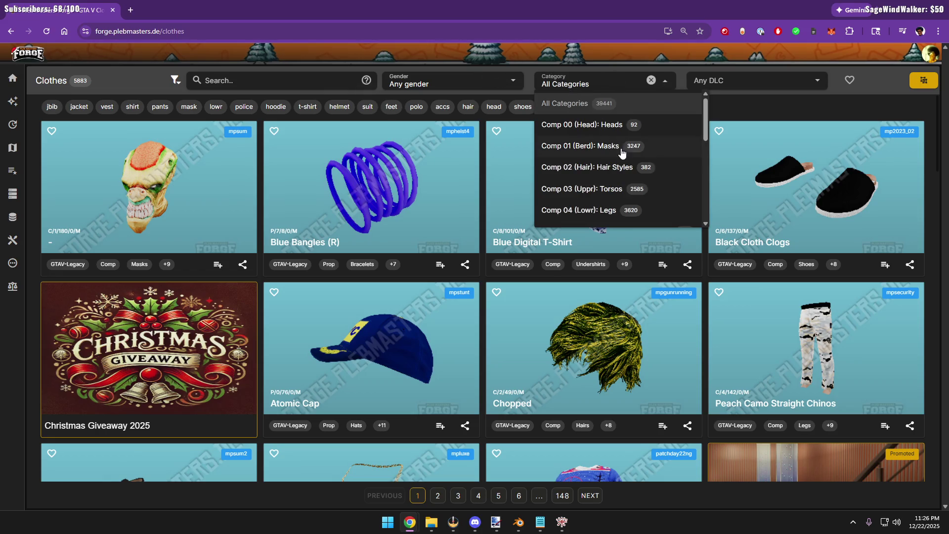
{"action": "left_click", "coordinate": [651, 145]}
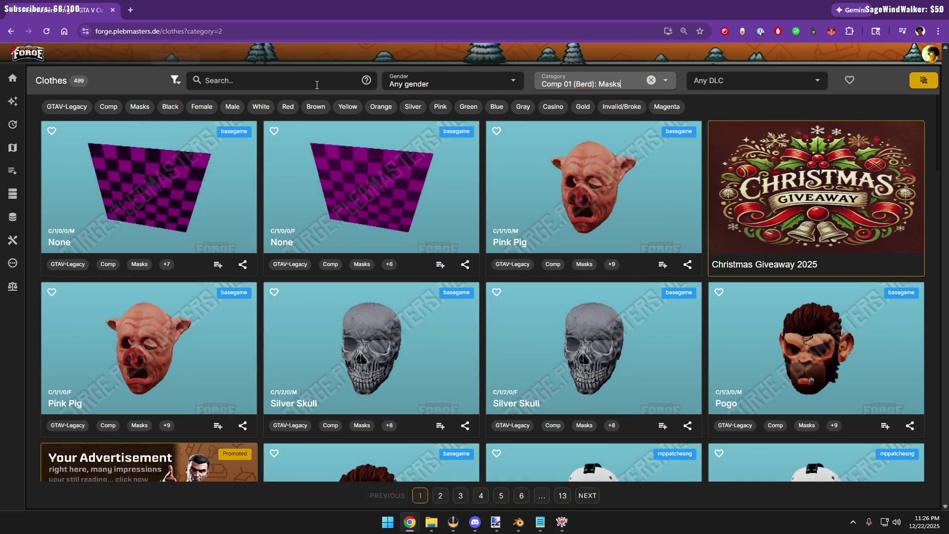
{"action": "left_click", "coordinate": [423, 81]}
{"action": "left_click", "coordinate": [404, 143]}
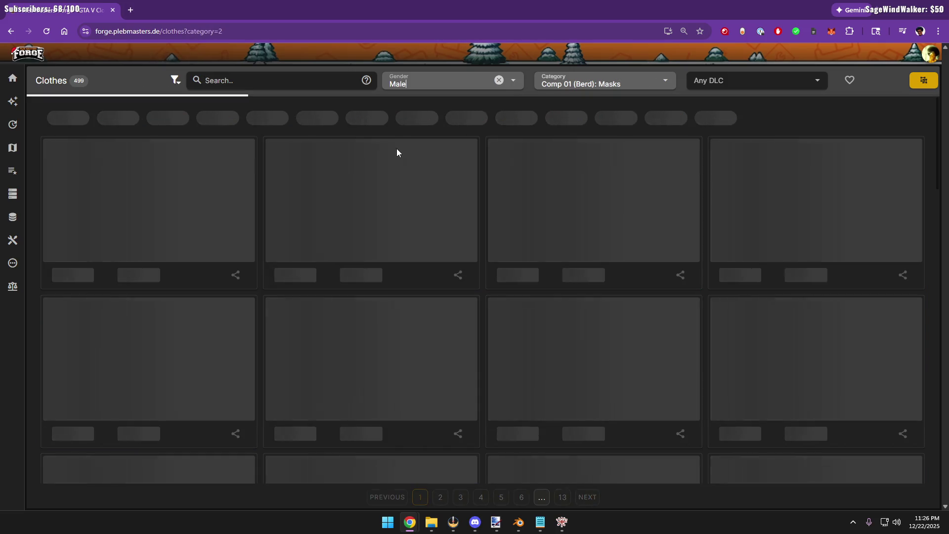
{"action": "scroll", "coordinate": [660, 260], "scroll_direction": "down", "scroll_amount": 5}
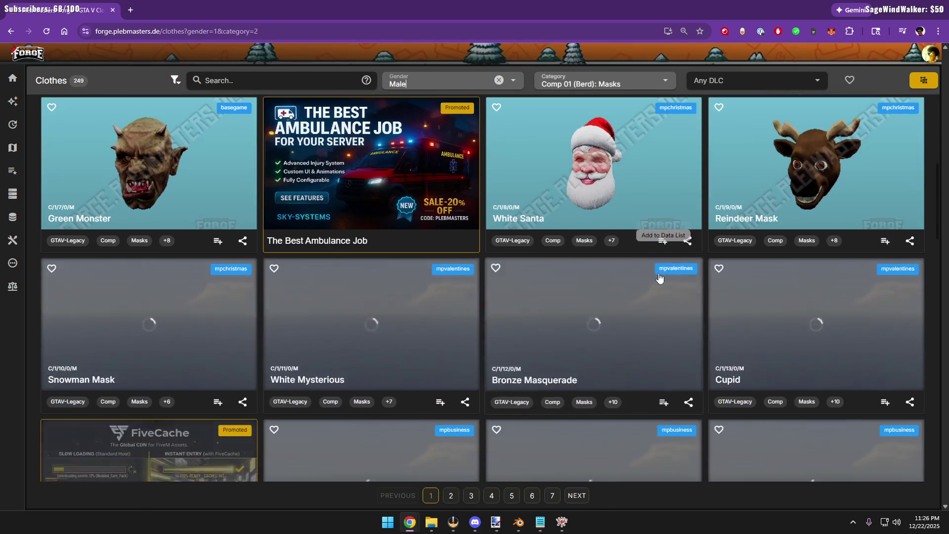
{"action": "scroll", "coordinate": [635, 277], "scroll_direction": "down", "scroll_amount": 5}
{"action": "scroll", "coordinate": [470, 281], "scroll_direction": "down", "scroll_amount": 3}
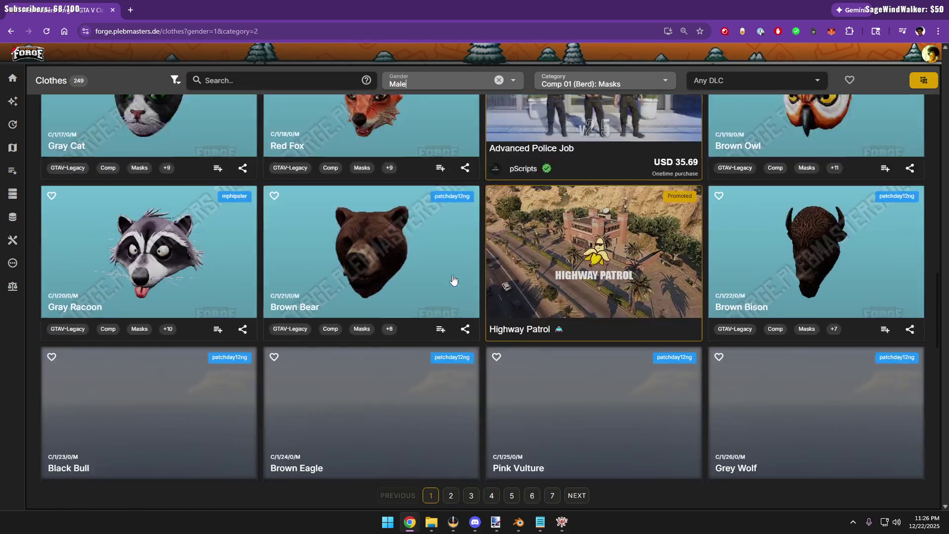
{"action": "scroll", "coordinate": [452, 280], "scroll_direction": "down", "scroll_amount": 3}
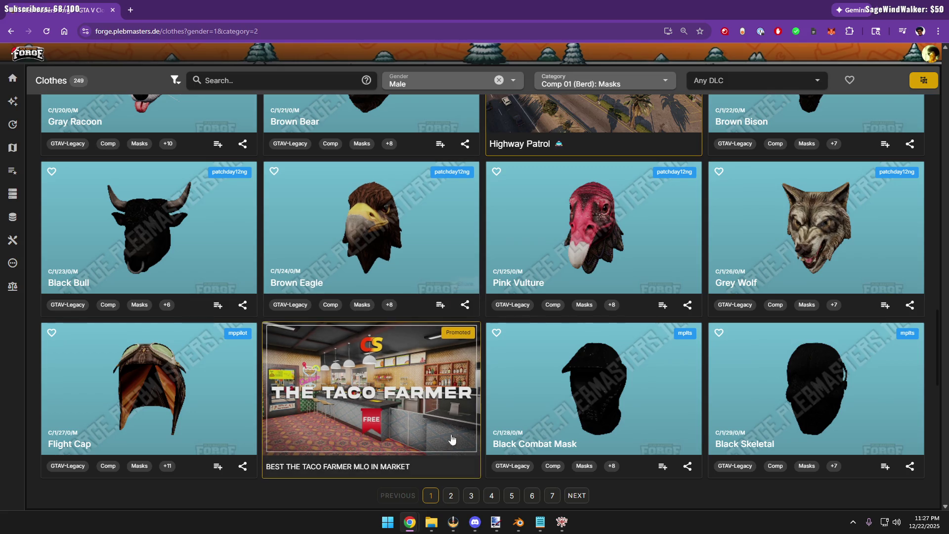
{"action": "left_click", "coordinate": [475, 522]}
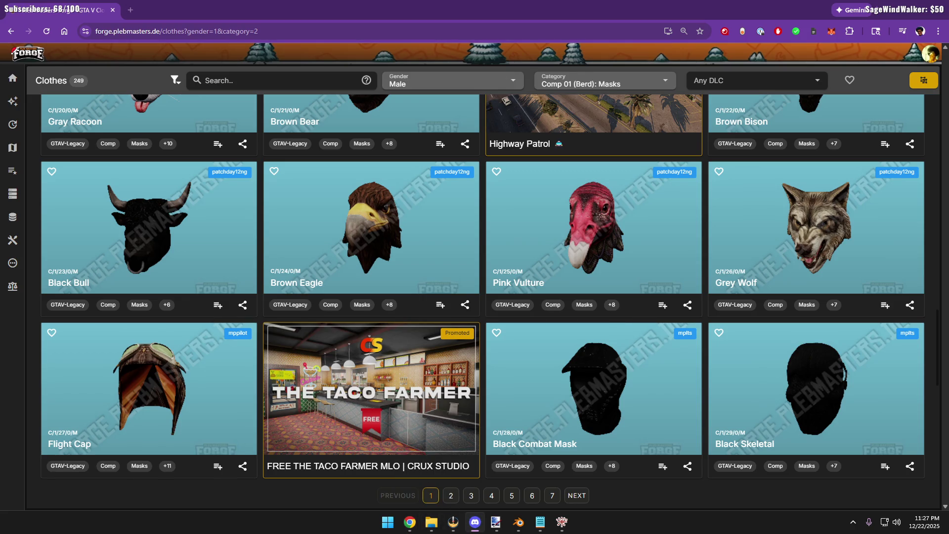
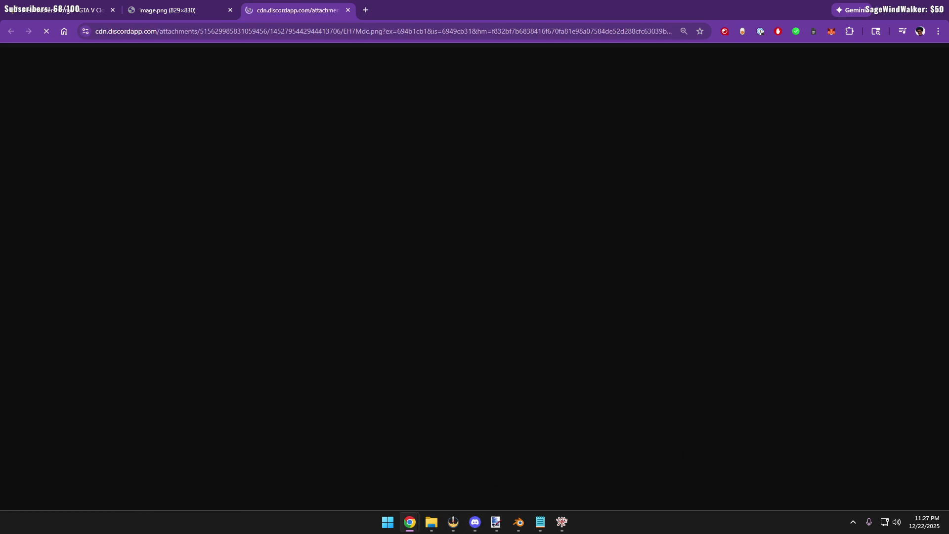
Compare the hooded and masked burger reference photos by flipping between their tabs
{"action": "left_click", "coordinate": [219, 11]}
{"action": "key", "text": "ctrl+Tab"}
{"action": "key", "text": "ctrl+Tab"}
{"action": "left_click", "coordinate": [219, 12]}
{"action": "key", "text": "ctrl+Tab"}
{"action": "left_click", "coordinate": [218, 13]}
{"action": "key", "text": "ctrl+Tab"}
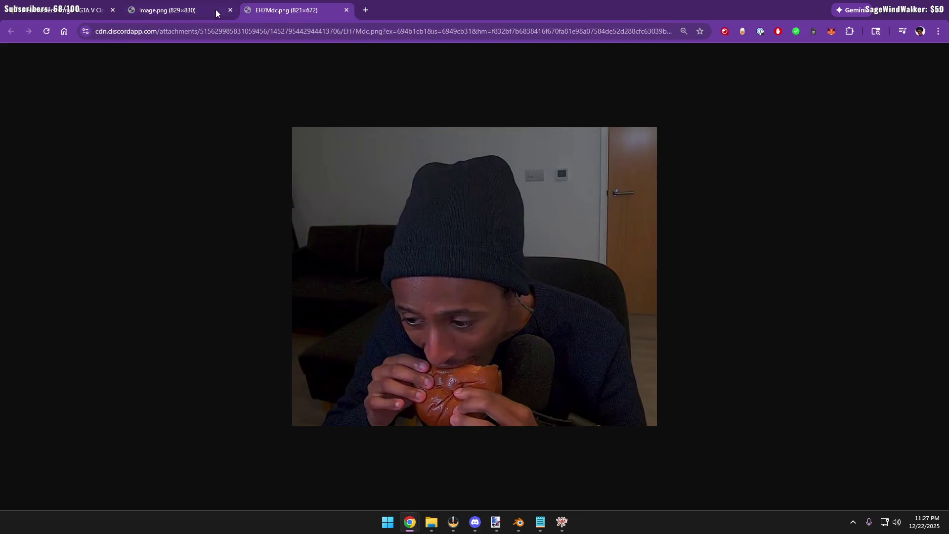
{"action": "key", "text": "ctrl+Tab"}
{"action": "left_click", "coordinate": [194, 12]}
{"action": "key", "text": "ctrl+Tab"}
{"action": "left_click", "coordinate": [193, 11]}
{"action": "key", "text": "ctrl+Tab"}
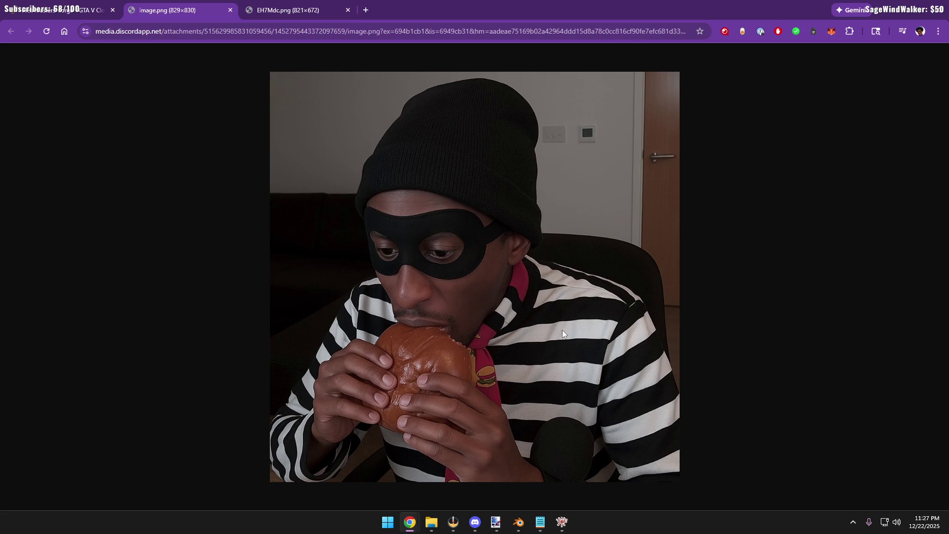
Flip between the two photos a few more times, then land on the Forge male masks listing
{"action": "left_click", "coordinate": [304, 9]}
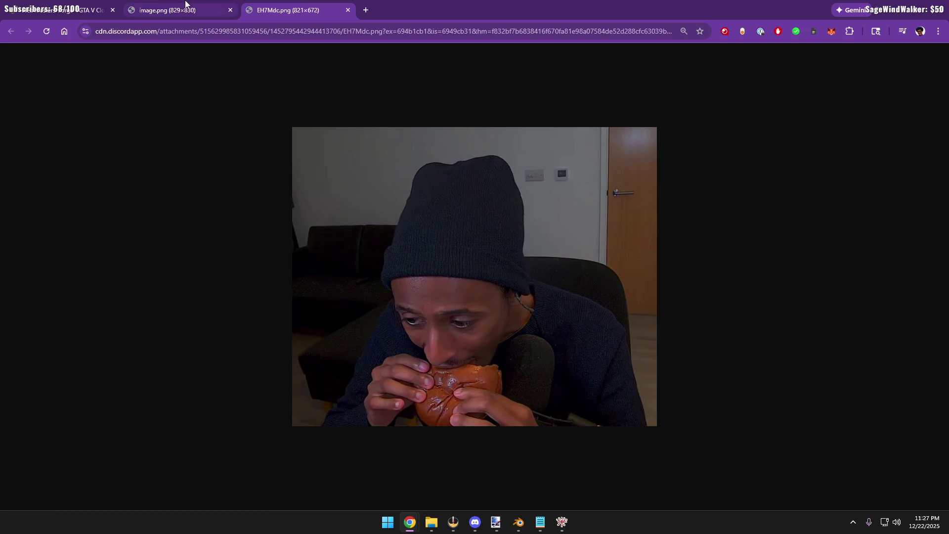
{"action": "left_click", "coordinate": [175, 13]}
{"action": "left_click", "coordinate": [252, 9]}
{"action": "left_click", "coordinate": [96, 14]}
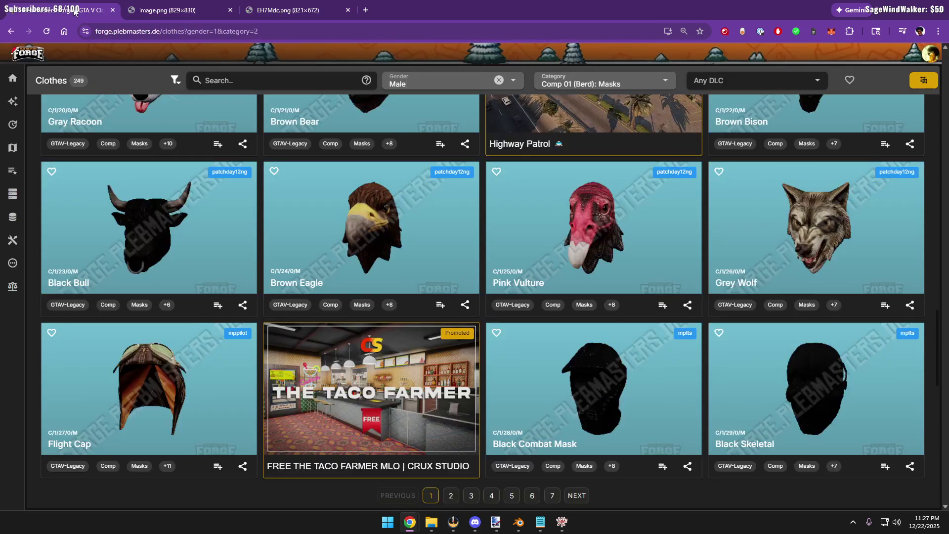
{"action": "left_click", "coordinate": [200, 6]}
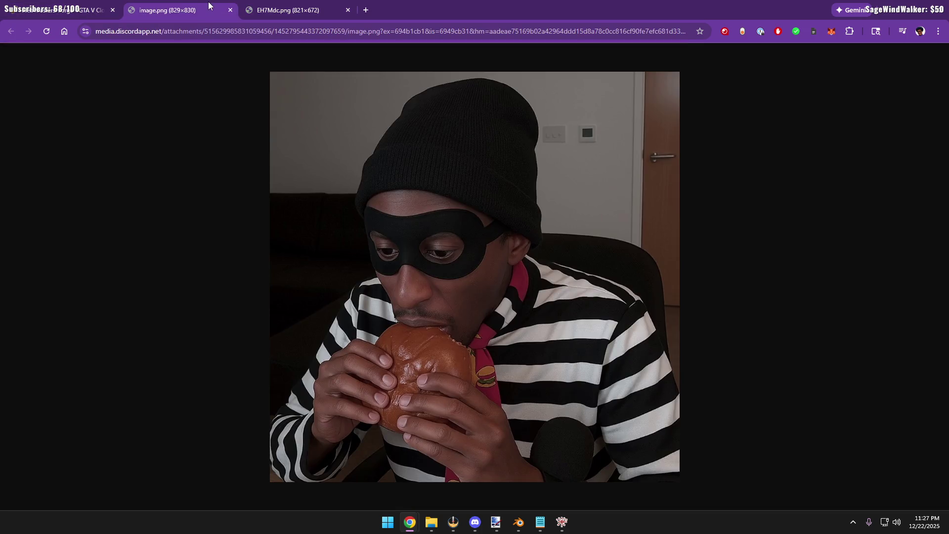
{"action": "left_click", "coordinate": [286, 10]}
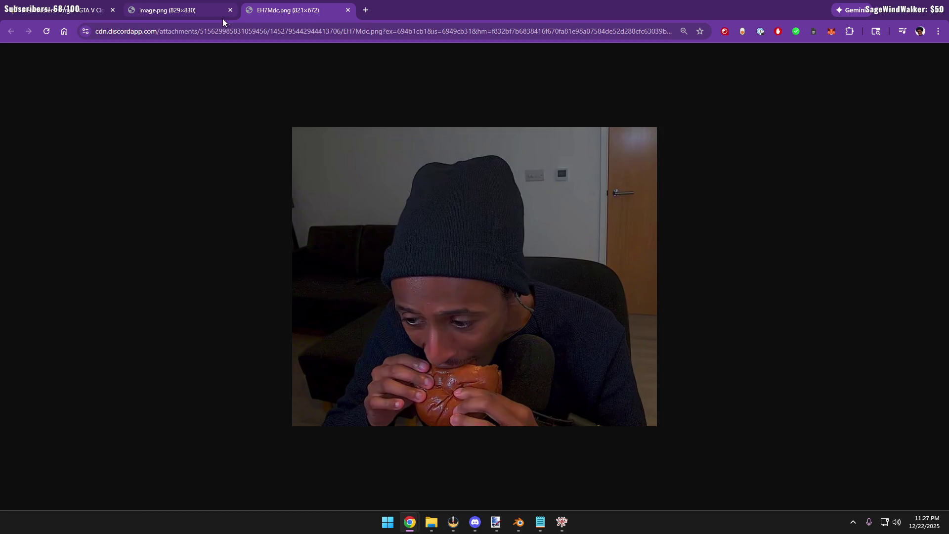
{"action": "left_click", "coordinate": [200, 13]}
{"action": "key", "text": "ctrl+Tab"}
{"action": "key", "text": "ctrl+shift+Tab"}
{"action": "key", "text": "ctrl+Tab"}
{"action": "key", "text": "ctrl+shift+Tab"}
{"action": "key", "text": "ctrl+Tab"}
{"action": "left_click", "coordinate": [203, 18]}
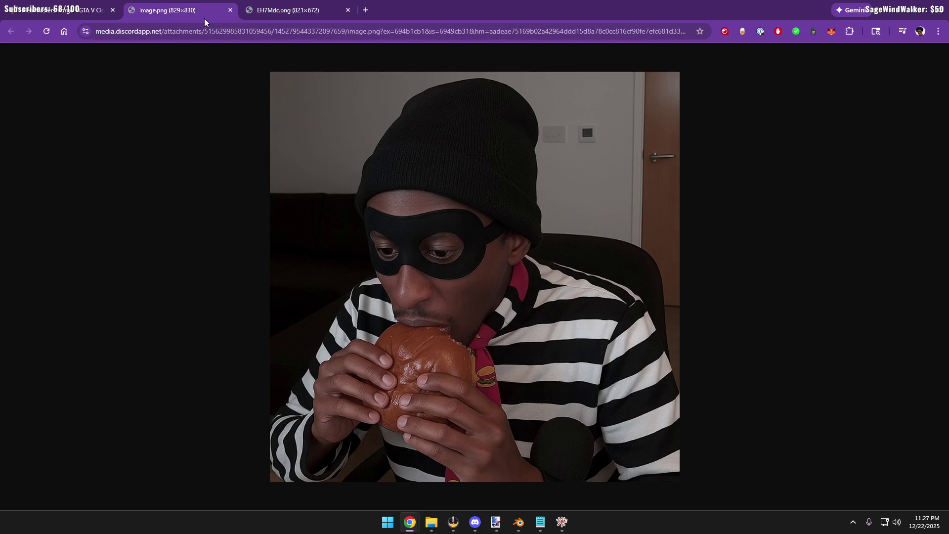
{"action": "left_click", "coordinate": [62, 11]}
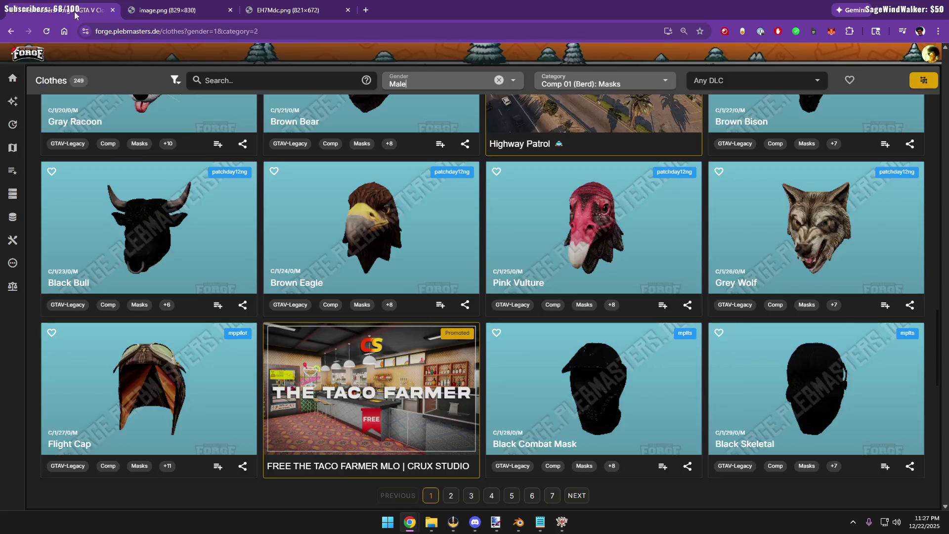
{"action": "scroll", "coordinate": [397, 255], "scroll_direction": "down", "scroll_amount": 1}
{"action": "scroll", "coordinate": [424, 357], "scroll_direction": "down", "scroll_amount": 2}
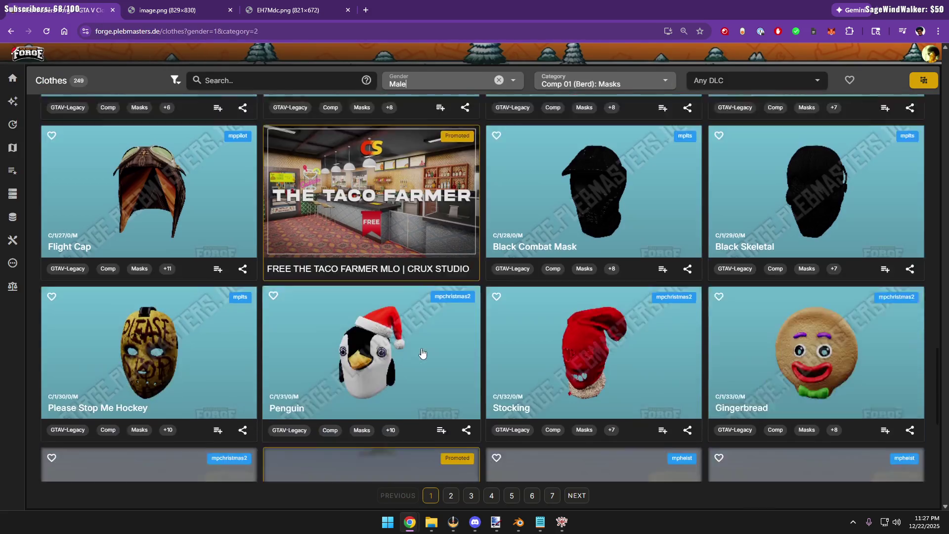
{"action": "scroll", "coordinate": [474, 326], "scroll_direction": "down", "scroll_amount": 1}
{"action": "scroll", "coordinate": [526, 301], "scroll_direction": "down", "scroll_amount": 1}
{"action": "scroll", "coordinate": [552, 284], "scroll_direction": "up", "scroll_amount": 1}
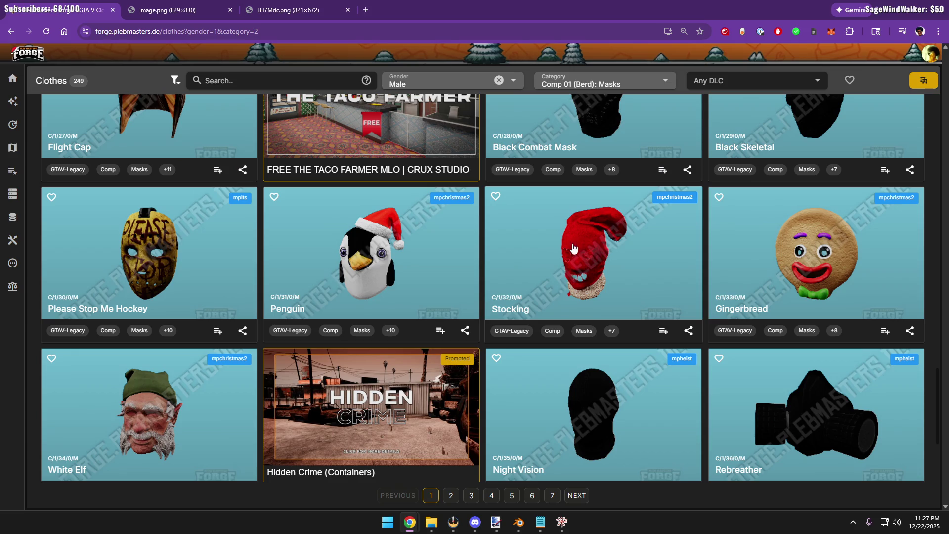
{"action": "scroll", "coordinate": [575, 246], "scroll_direction": "down", "scroll_amount": 1}
{"action": "scroll", "coordinate": [615, 226], "scroll_direction": "down", "scroll_amount": 1}
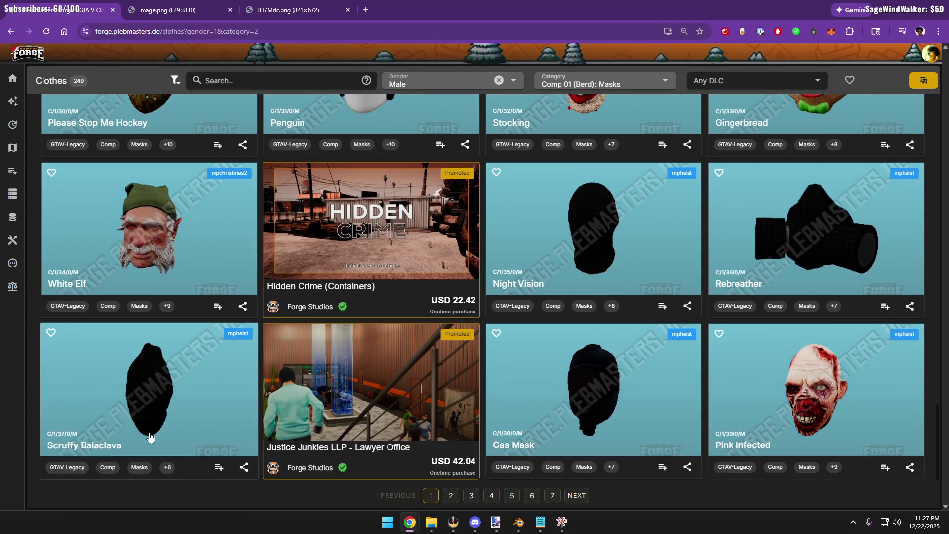
Move to page 2 of the male masks catalogue
{"action": "left_click", "coordinate": [451, 495]}
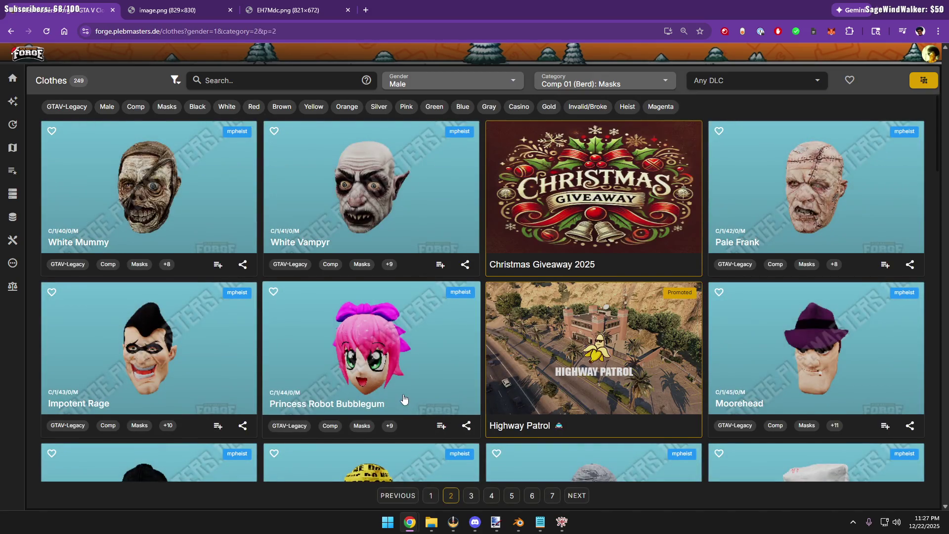
{"action": "scroll", "coordinate": [404, 400], "scroll_direction": "down", "scroll_amount": 3}
{"action": "scroll", "coordinate": [404, 401], "scroll_direction": "down", "scroll_amount": 2}
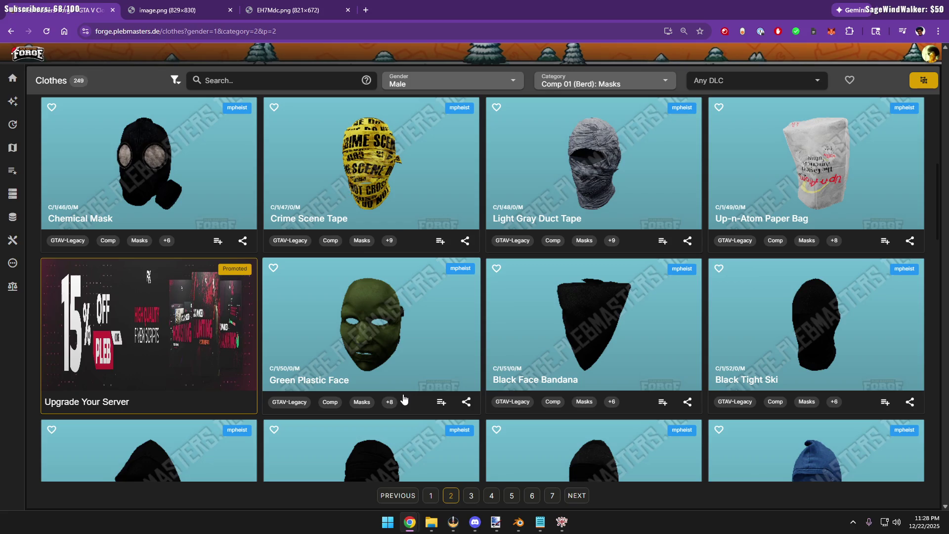
{"action": "scroll", "coordinate": [404, 394], "scroll_direction": "down", "scroll_amount": 2}
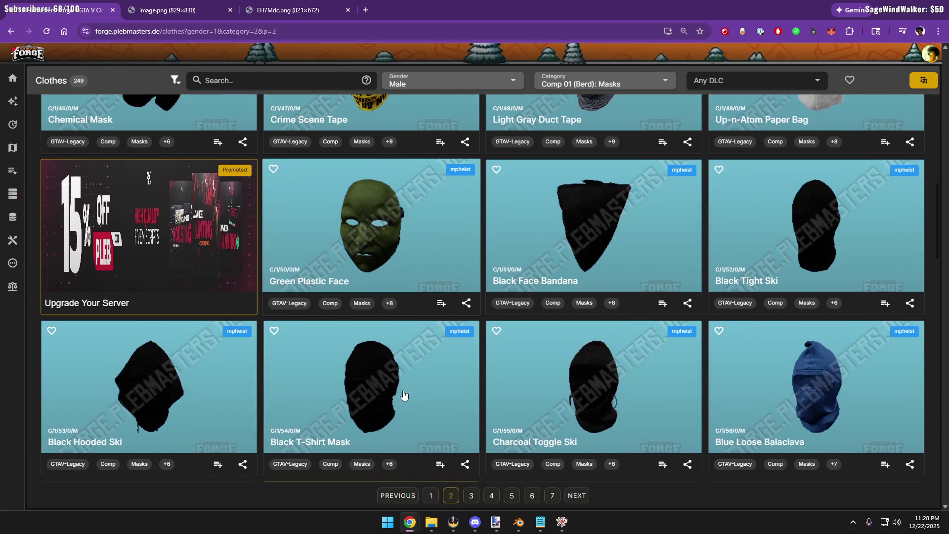
{"action": "scroll", "coordinate": [711, 271], "scroll_direction": "up", "scroll_amount": 3}
{"action": "left_click", "coordinate": [804, 224]}
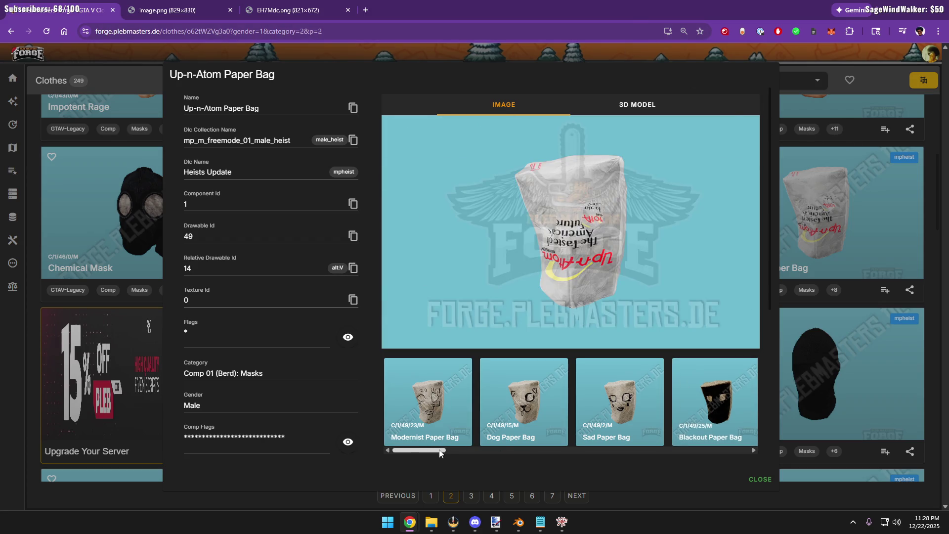
{"action": "left_click_drag", "start_coordinate": [439, 453], "coordinate": [482, 451]}
{"action": "left_click", "coordinate": [509, 401]}
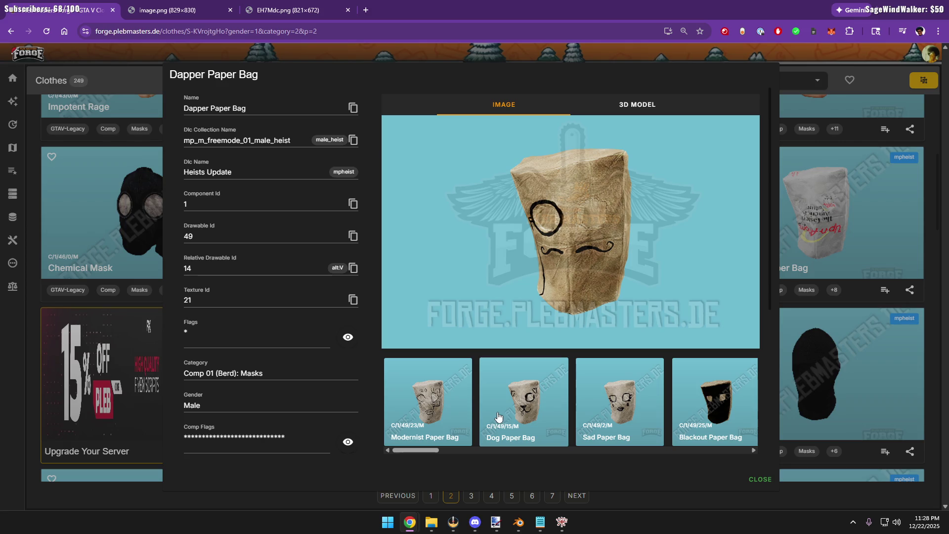
{"action": "left_click_drag", "start_coordinate": [431, 451], "coordinate": [638, 457]}
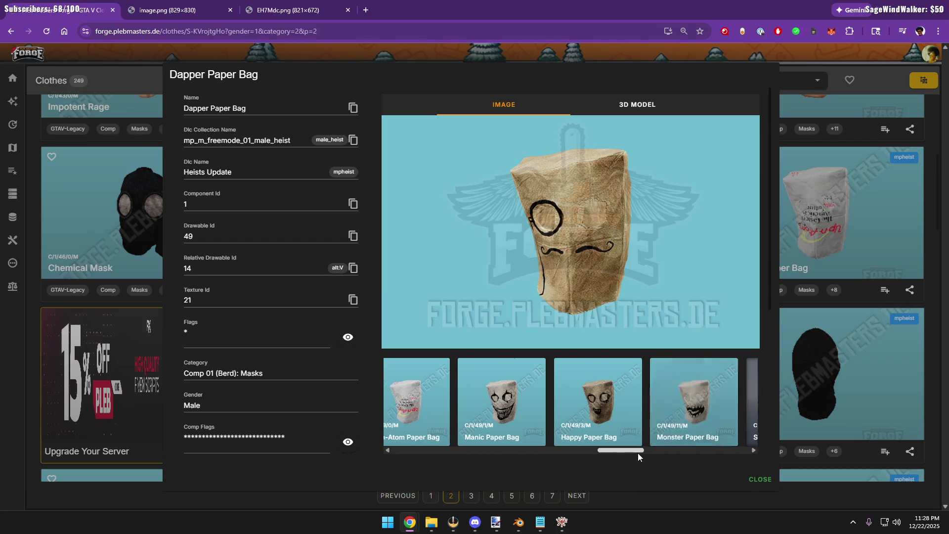
{"action": "left_click_drag", "start_coordinate": [637, 457], "coordinate": [659, 452]}
{"action": "left_click", "coordinate": [652, 412]}
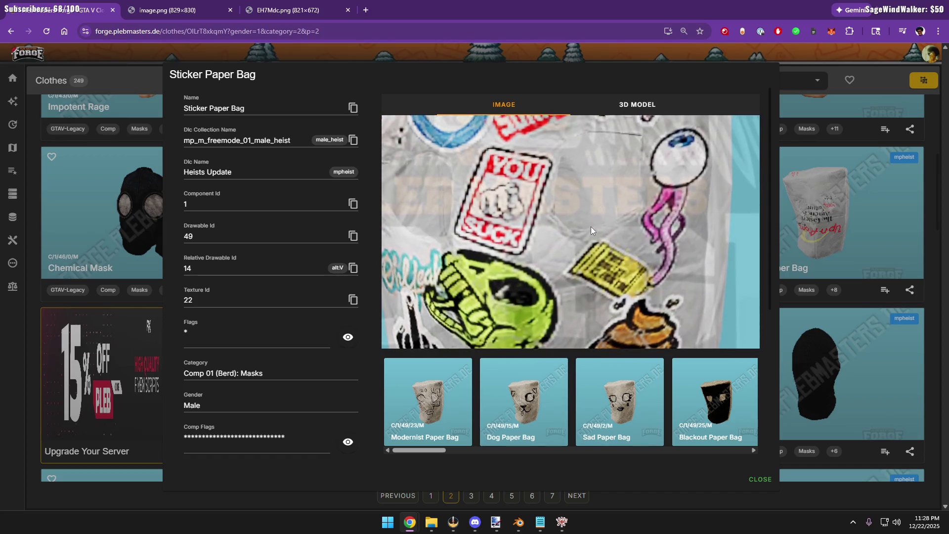
{"action": "left_click_drag", "start_coordinate": [434, 450], "coordinate": [741, 447]}
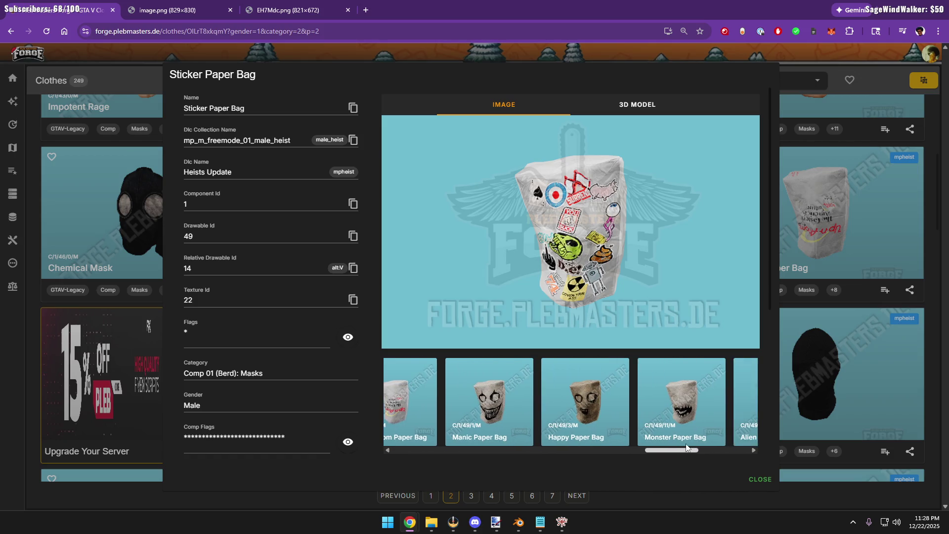
{"action": "left_click", "coordinate": [612, 390]}
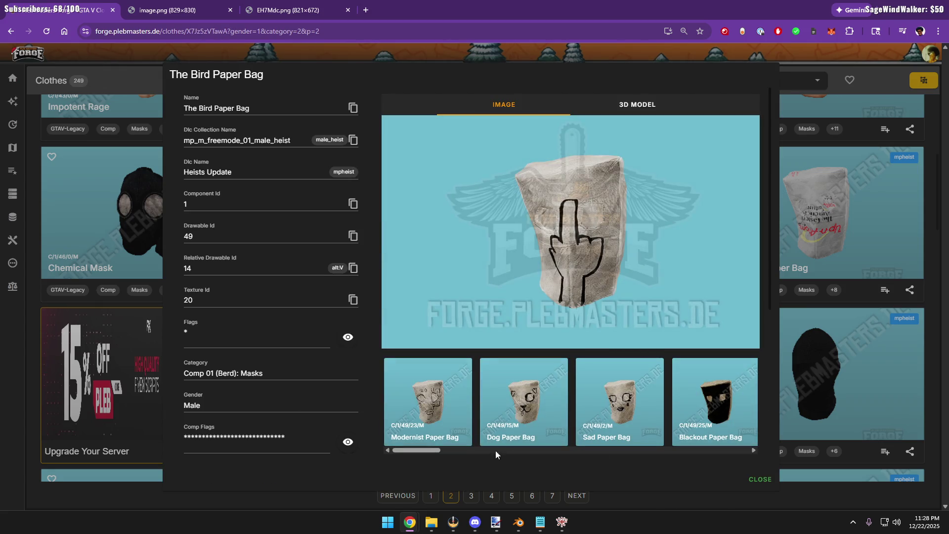
{"action": "mouse_move", "coordinate": [431, 452]}
{"action": "left_mouse_down"}
{"action": "mouse_move", "coordinate": [737, 452]}
{"action": "mouse_move", "coordinate": [393, 449]}
{"action": "left_mouse_up"}
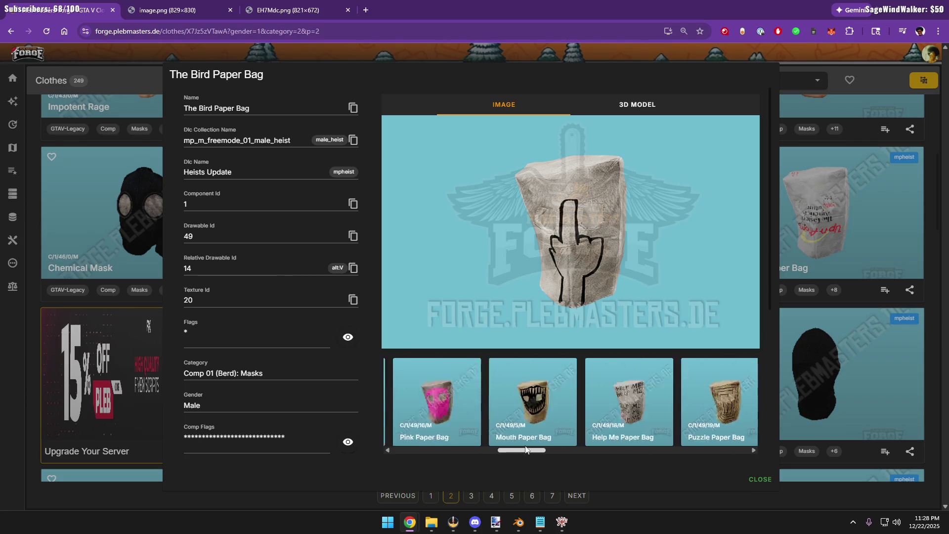
{"action": "left_click", "coordinate": [433, 404]}
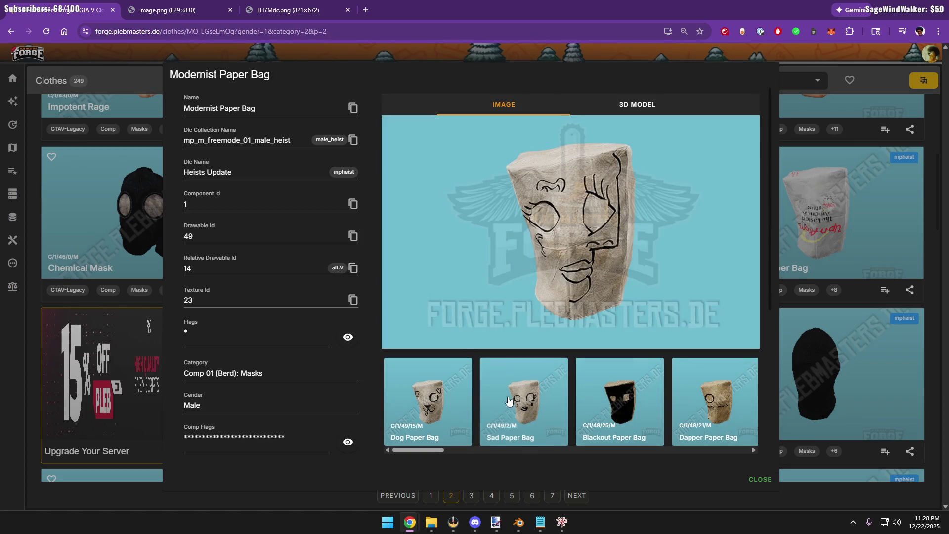
{"action": "left_click", "coordinate": [625, 407]}
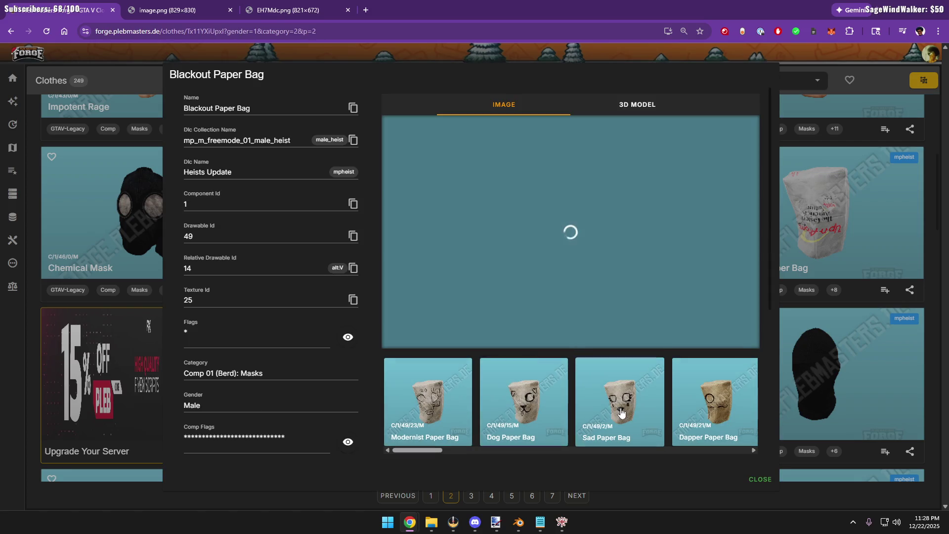
{"action": "left_click", "coordinate": [641, 410]}
{"action": "left_click", "coordinate": [826, 292]}
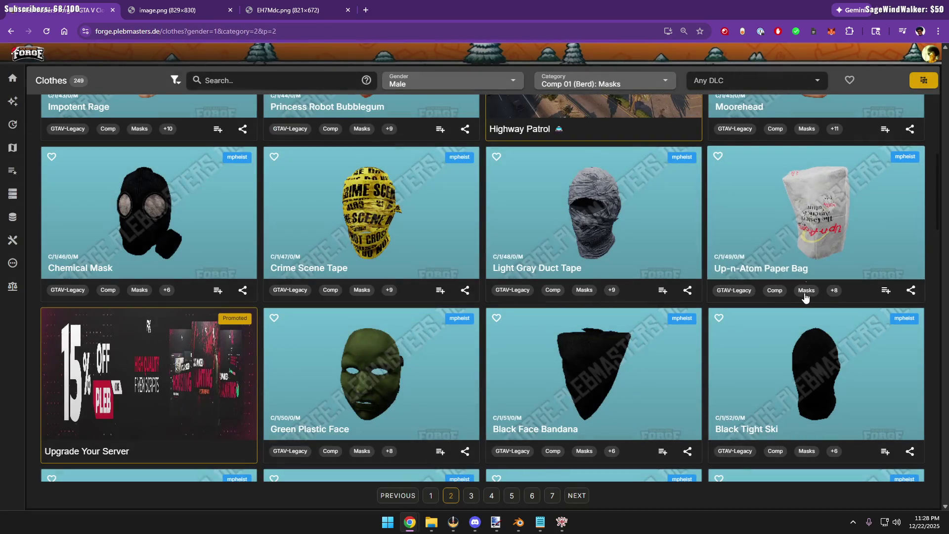
{"action": "scroll", "coordinate": [511, 331], "scroll_direction": "down", "scroll_amount": 3}
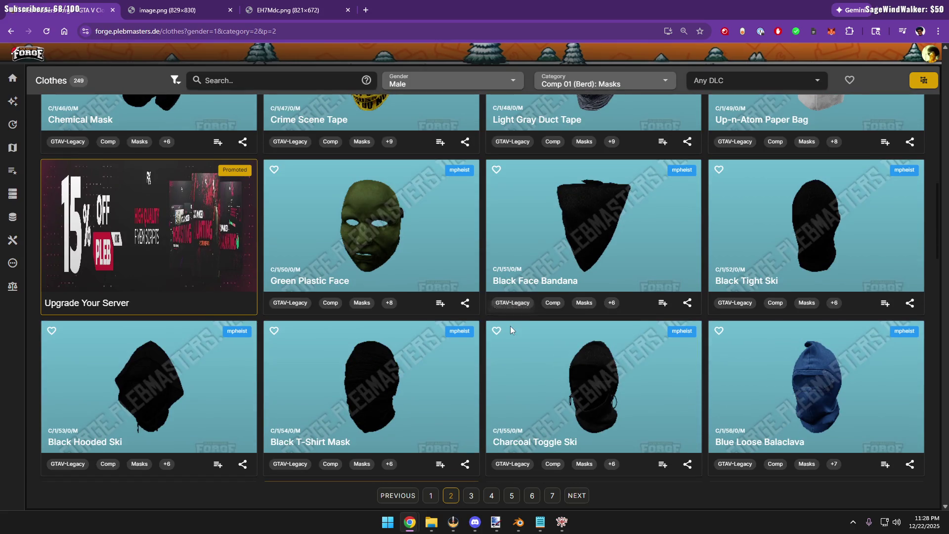
{"action": "scroll", "coordinate": [510, 331], "scroll_direction": "down", "scroll_amount": 2}
{"action": "scroll", "coordinate": [511, 331], "scroll_direction": "down", "scroll_amount": 3}
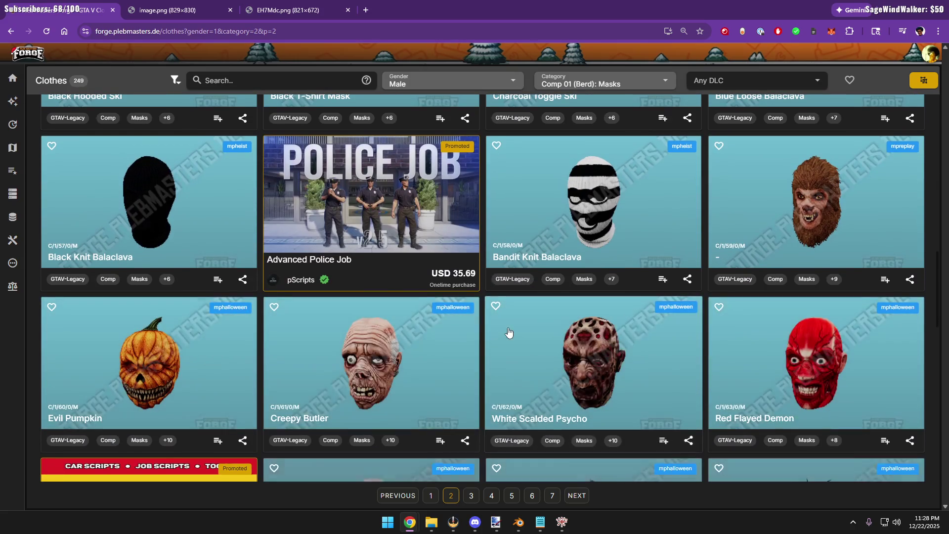
{"action": "scroll", "coordinate": [508, 331], "scroll_direction": "down", "scroll_amount": 1}
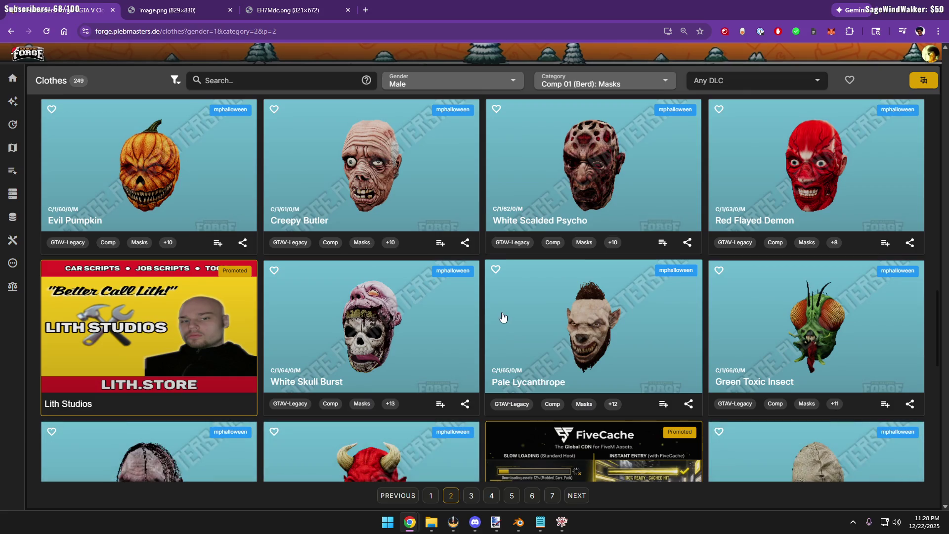
{"action": "scroll", "coordinate": [510, 323], "scroll_direction": "down", "scroll_amount": 3}
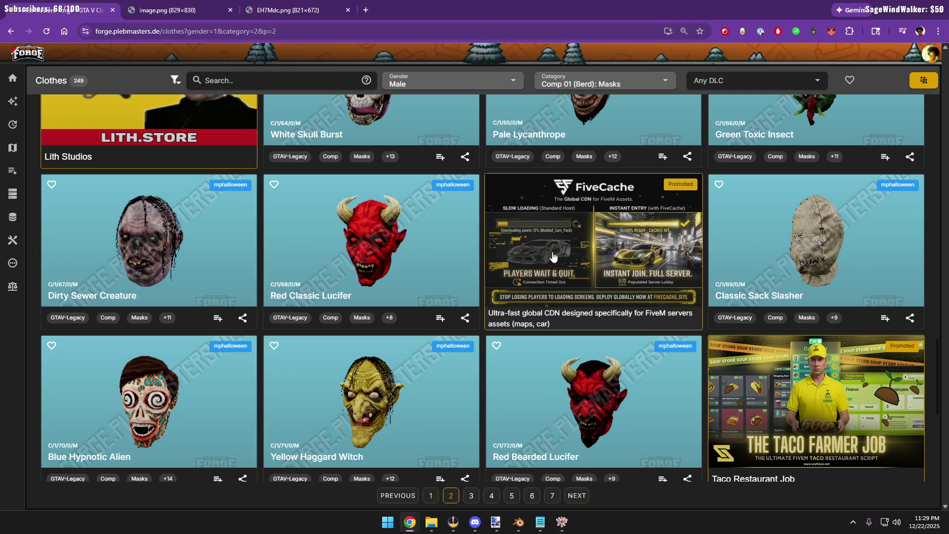
{"action": "scroll", "coordinate": [460, 256], "scroll_direction": "up", "scroll_amount": 2}
{"action": "scroll", "coordinate": [447, 256], "scroll_direction": "up", "scroll_amount": 4}
{"action": "scroll", "coordinate": [447, 256], "scroll_direction": "up", "scroll_amount": 3}
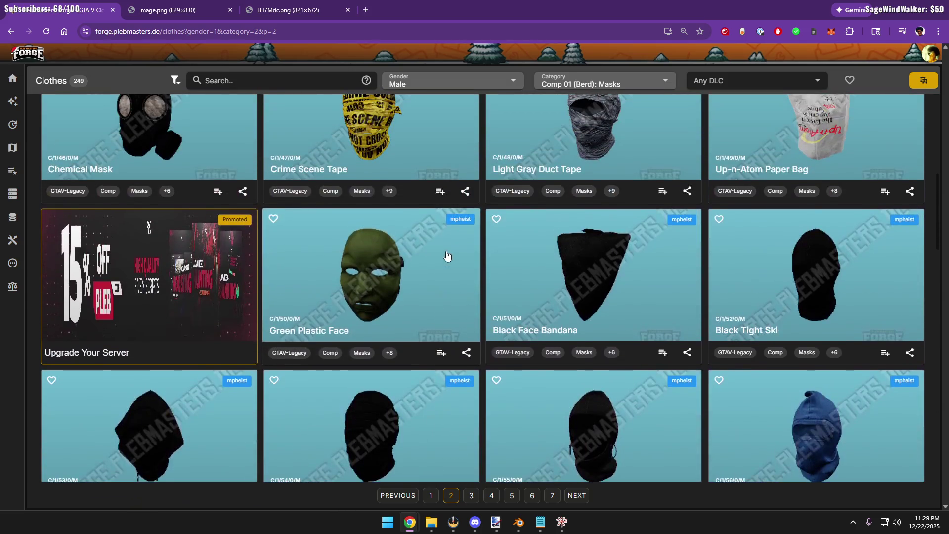
{"action": "scroll", "coordinate": [447, 256], "scroll_direction": "up", "scroll_amount": 2}
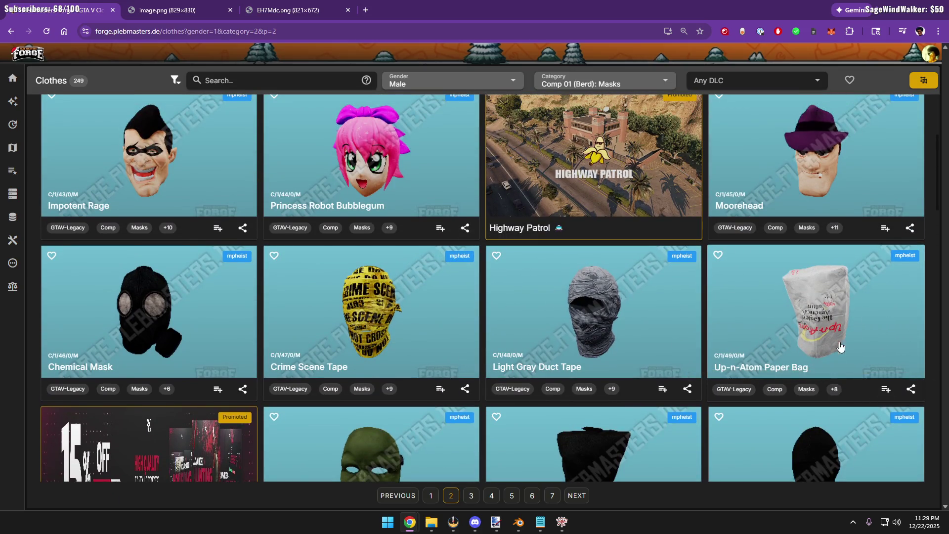
Copy the Up-n-Atom Paper Bag's DLC collection name mp_m_freemode_01_male_heist and bring CodeWalker forward
{"action": "left_click", "coordinate": [845, 327]}
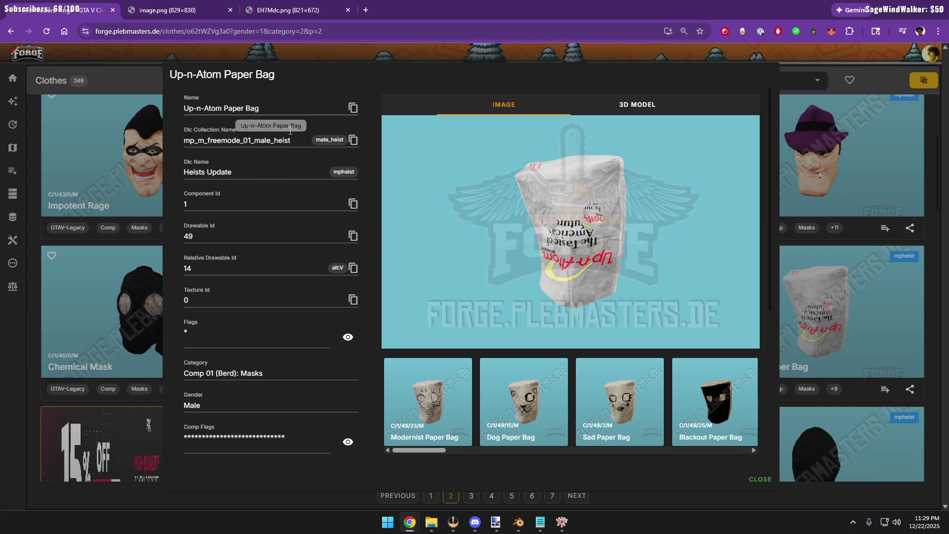
{"action": "left_click", "coordinate": [353, 140]}
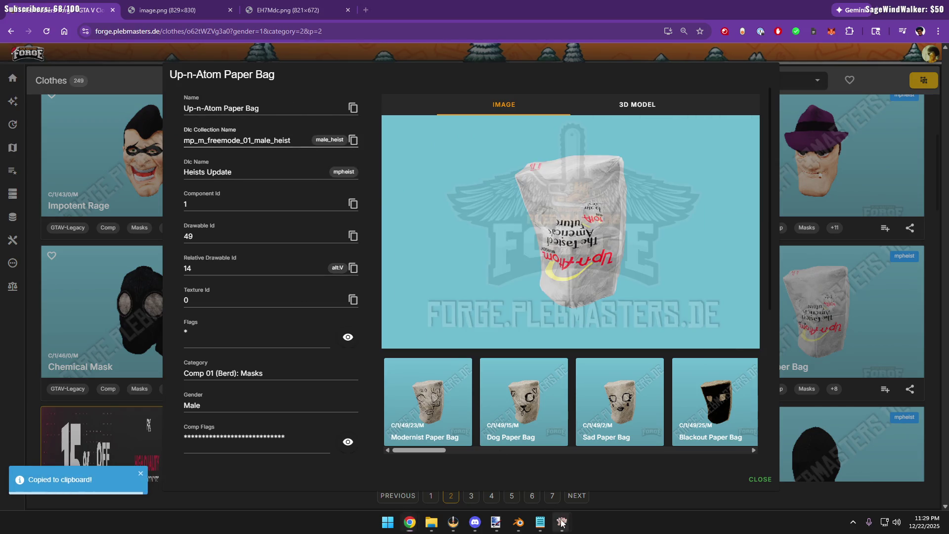
{"action": "left_click", "coordinate": [592, 471]}
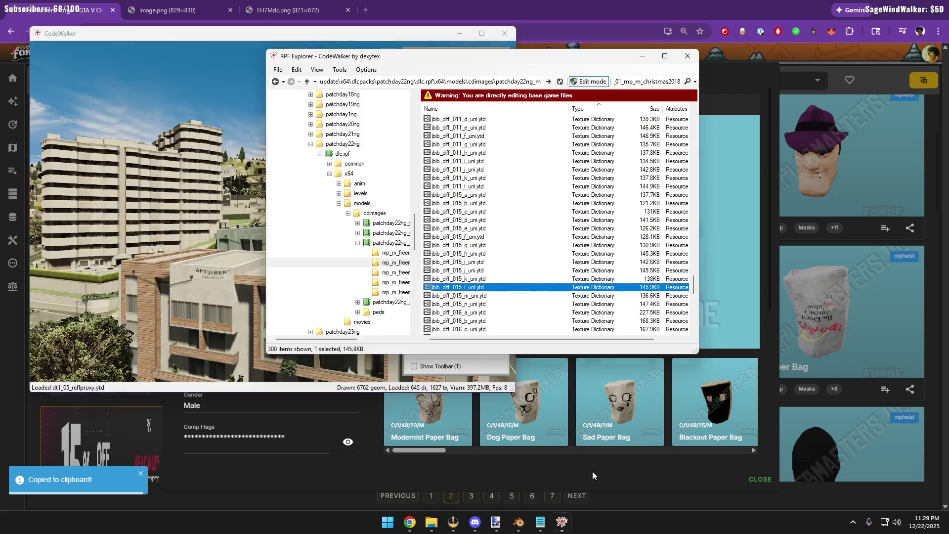
Search CodeWalker archives for mp_m_freemode_01_male_heist, sort results by type, and return to the browser
{"action": "double_click", "coordinate": [668, 82]}
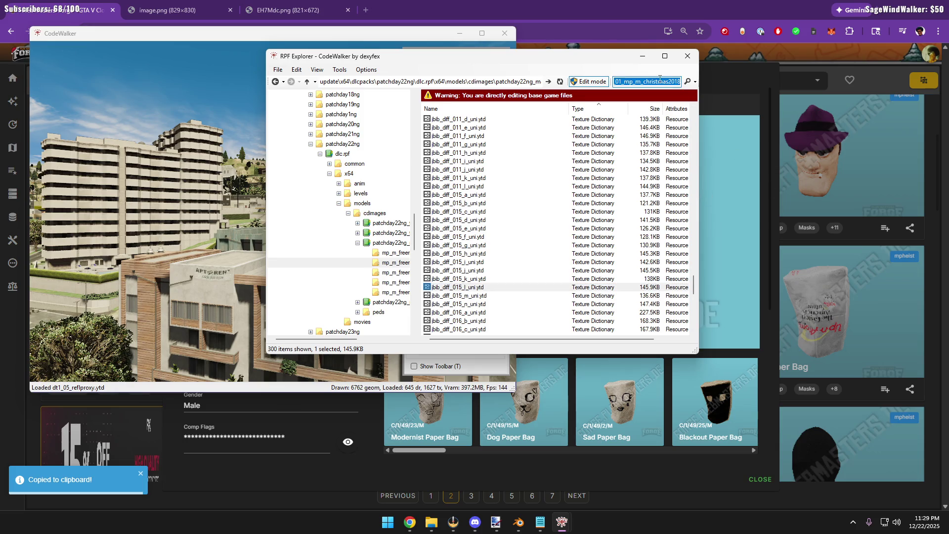
{"action": "key", "text": "Return"}
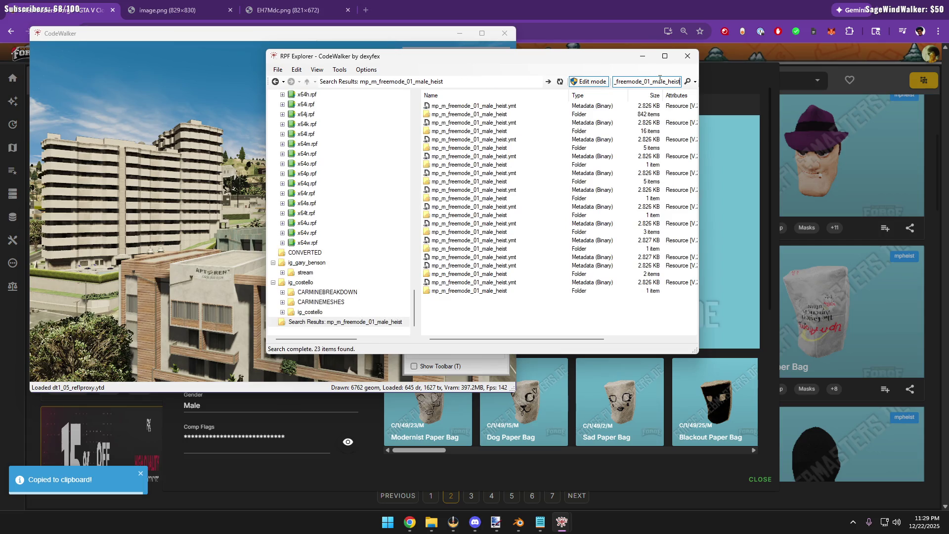
{"action": "left_click", "coordinate": [597, 94]}
{"action": "key", "text": "alt+Tab"}
{"action": "left_click", "coordinate": [829, 138]}
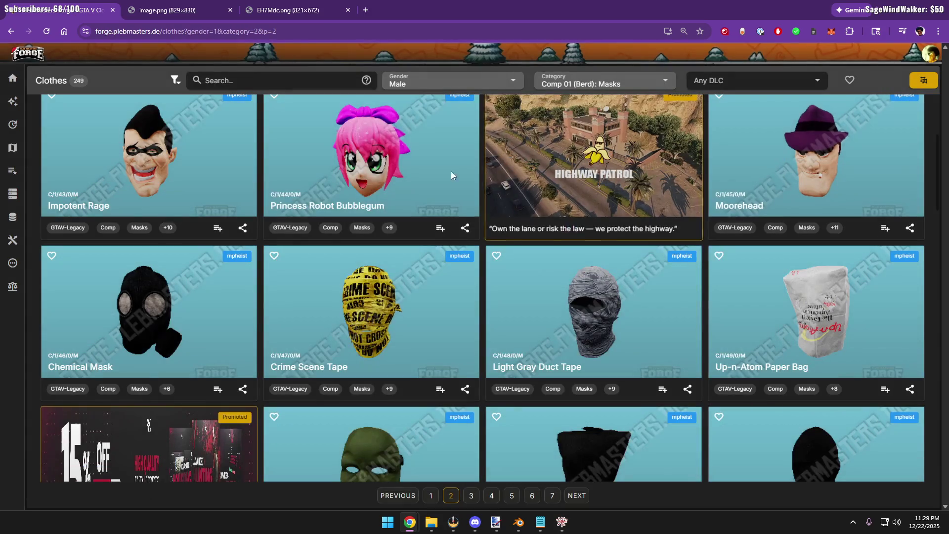
{"action": "scroll", "coordinate": [469, 250], "scroll_direction": "down", "scroll_amount": 1}
{"action": "scroll", "coordinate": [474, 250], "scroll_direction": "down", "scroll_amount": 3}
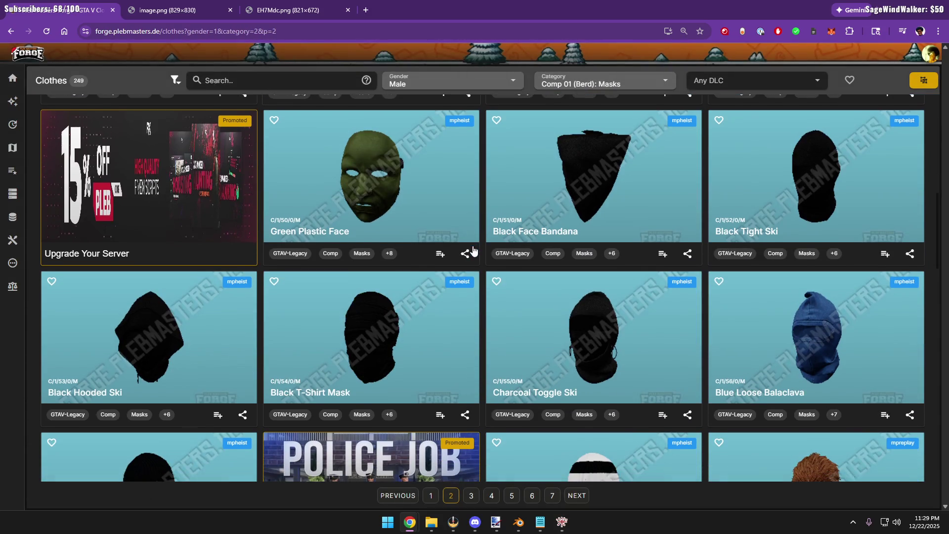
{"action": "scroll", "coordinate": [473, 251], "scroll_direction": "down", "scroll_amount": 2}
{"action": "scroll", "coordinate": [473, 251], "scroll_direction": "down", "scroll_amount": 2}
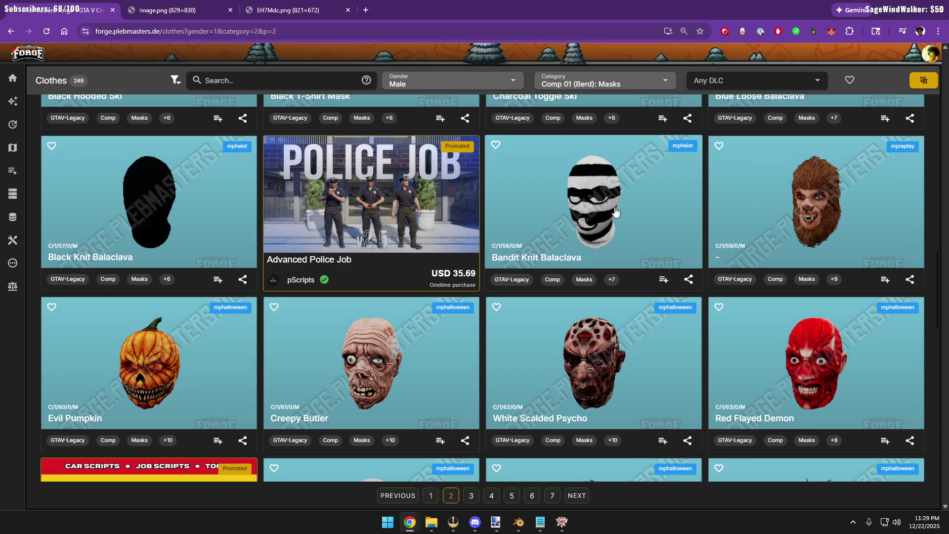
{"action": "scroll", "coordinate": [615, 212], "scroll_direction": "down", "scroll_amount": 3}
{"action": "scroll", "coordinate": [529, 252], "scroll_direction": "down", "scroll_amount": 1}
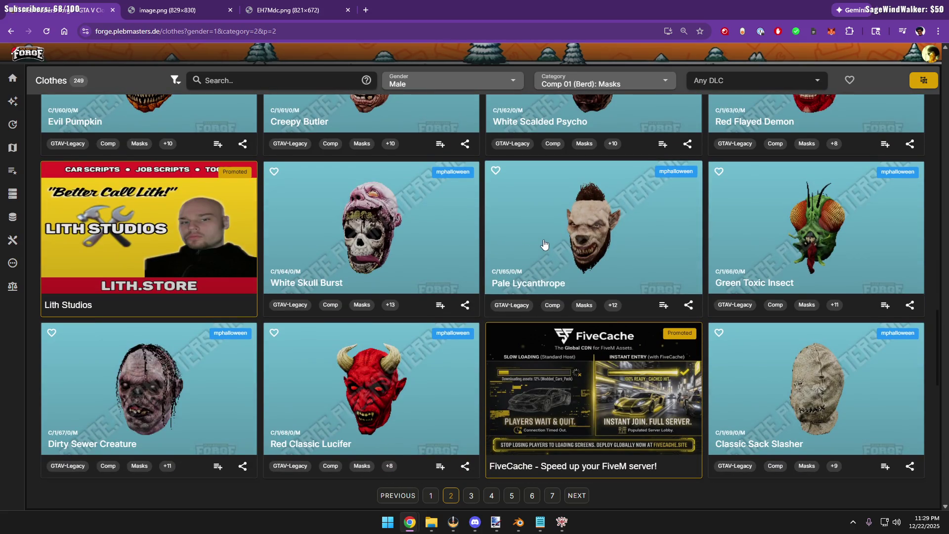
{"action": "scroll", "coordinate": [544, 245], "scroll_direction": "down", "scroll_amount": 5}
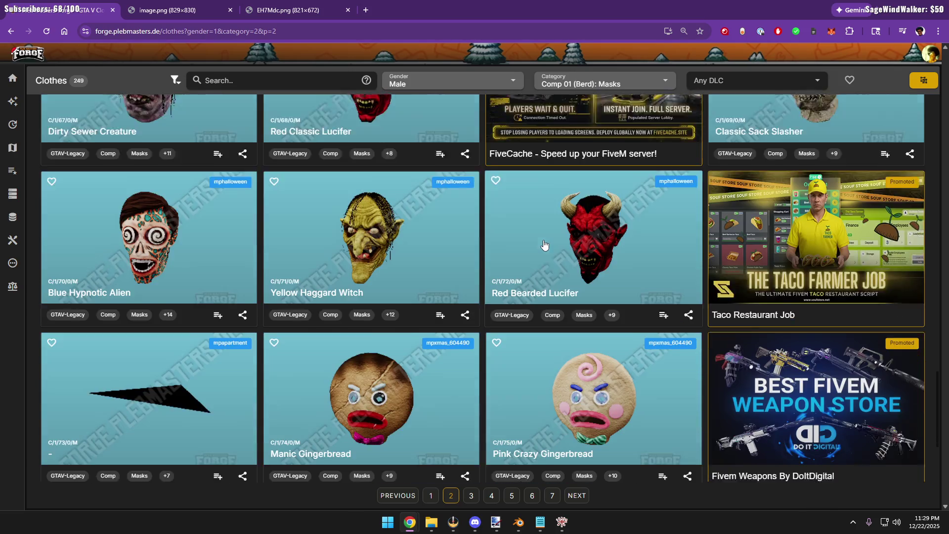
{"action": "scroll", "coordinate": [544, 245], "scroll_direction": "down", "scroll_amount": 1}
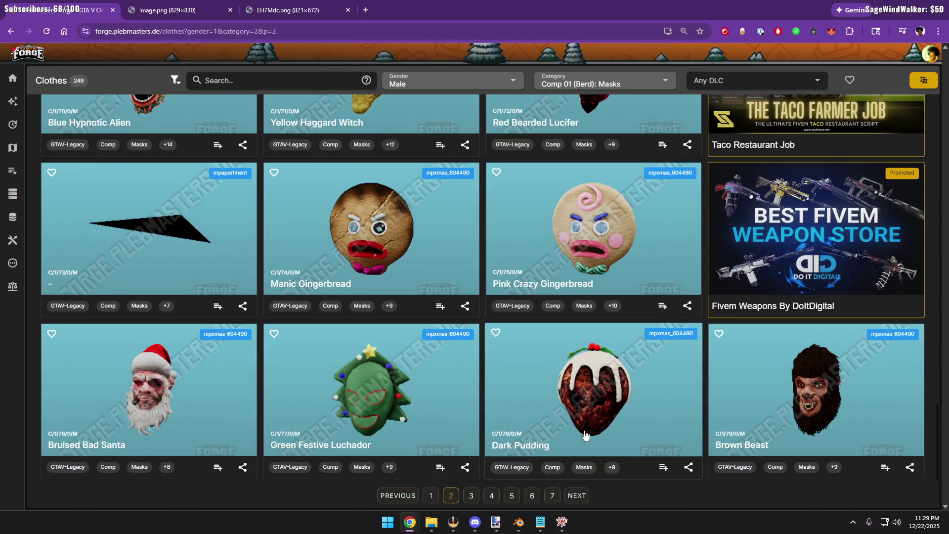
Browse pages 3 and 4 of the masks, then check the masked-man reference photo
{"action": "left_click", "coordinate": [471, 496]}
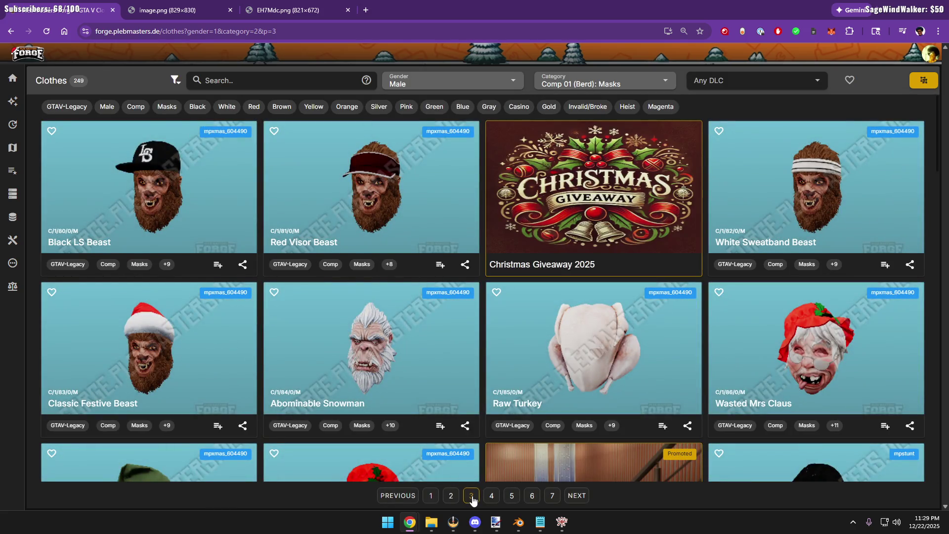
{"action": "scroll", "coordinate": [365, 375], "scroll_direction": "down", "scroll_amount": 3}
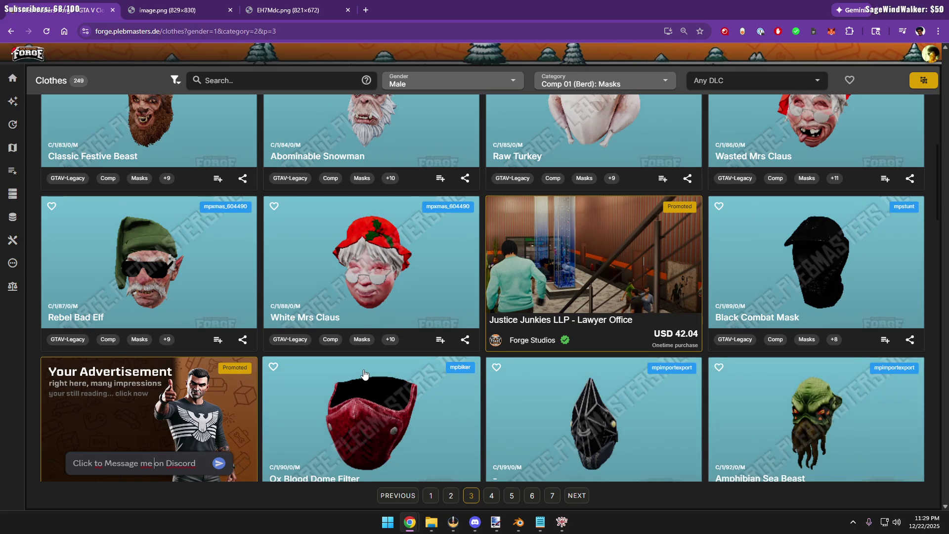
{"action": "scroll", "coordinate": [365, 374], "scroll_direction": "down", "scroll_amount": 2}
{"action": "scroll", "coordinate": [356, 378], "scroll_direction": "down", "scroll_amount": 2}
{"action": "scroll", "coordinate": [349, 360], "scroll_direction": "down", "scroll_amount": 4}
{"action": "scroll", "coordinate": [350, 360], "scroll_direction": "down", "scroll_amount": 2}
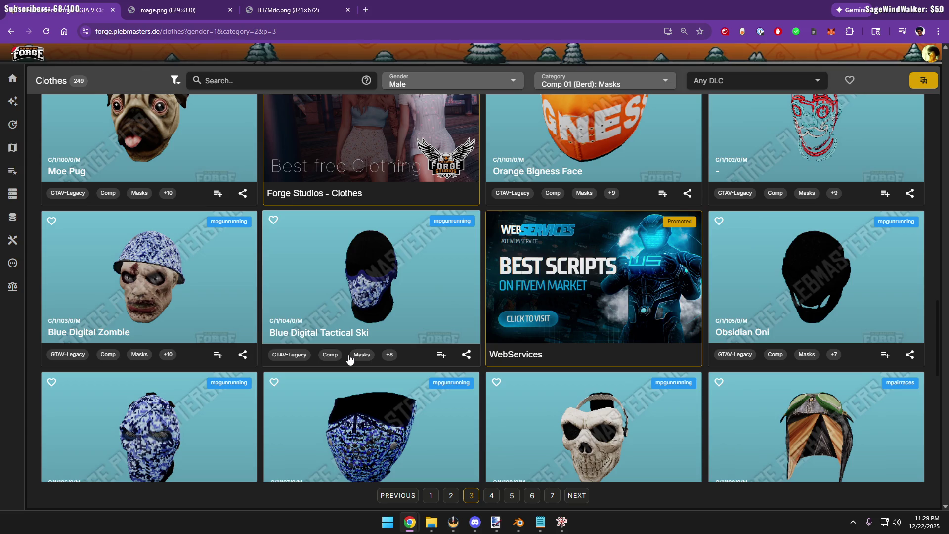
{"action": "scroll", "coordinate": [349, 360], "scroll_direction": "down", "scroll_amount": 1}
{"action": "scroll", "coordinate": [349, 360], "scroll_direction": "down", "scroll_amount": 3}
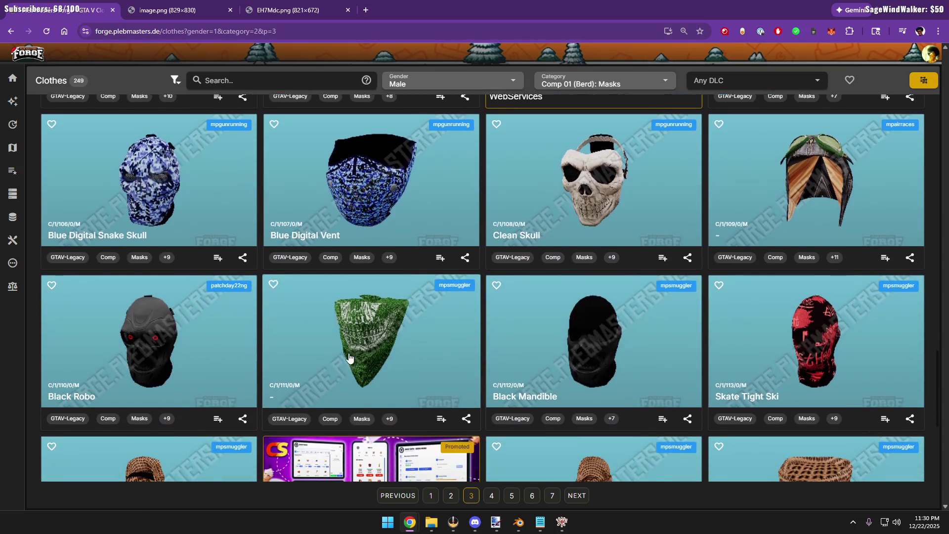
{"action": "scroll", "coordinate": [349, 359], "scroll_direction": "down", "scroll_amount": 1}
{"action": "scroll", "coordinate": [349, 358], "scroll_direction": "down", "scroll_amount": 2}
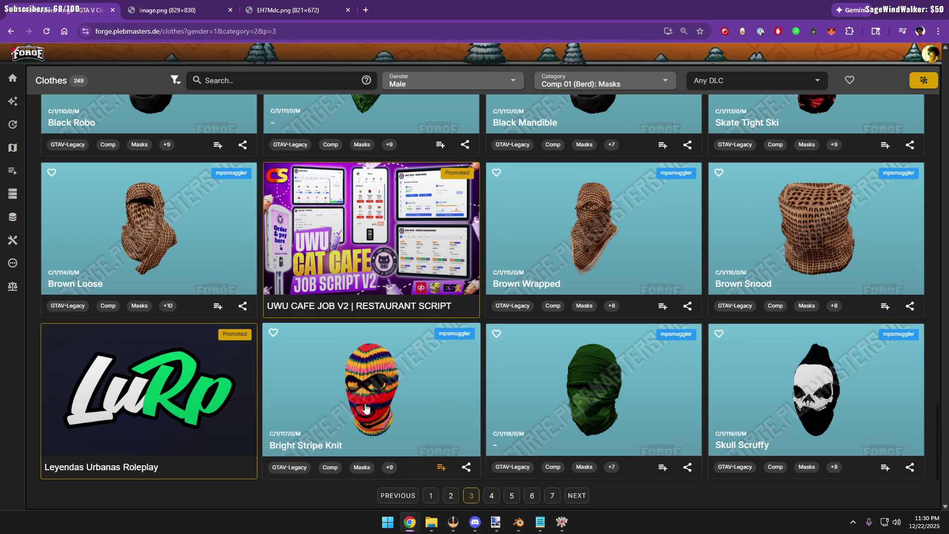
{"action": "left_click", "coordinate": [492, 495]}
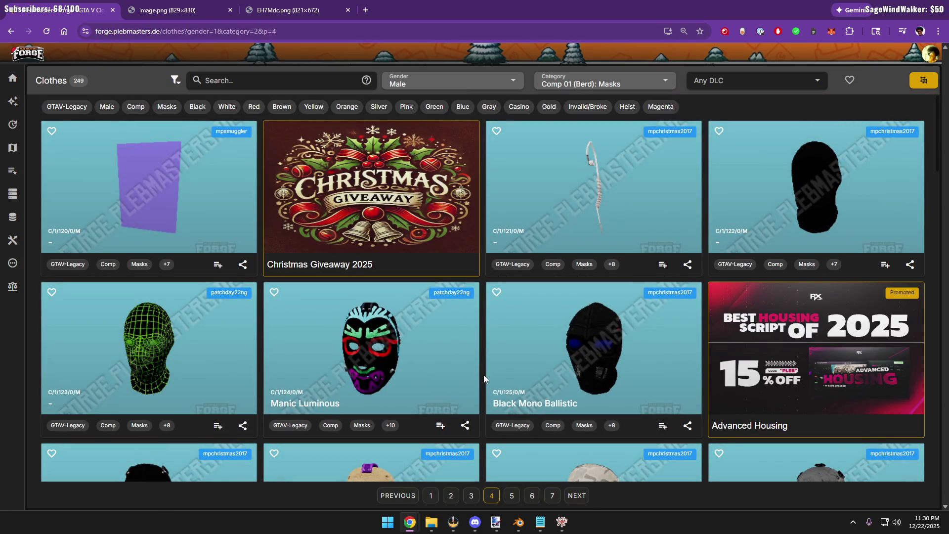
{"action": "scroll", "coordinate": [462, 324], "scroll_direction": "down", "scroll_amount": 2}
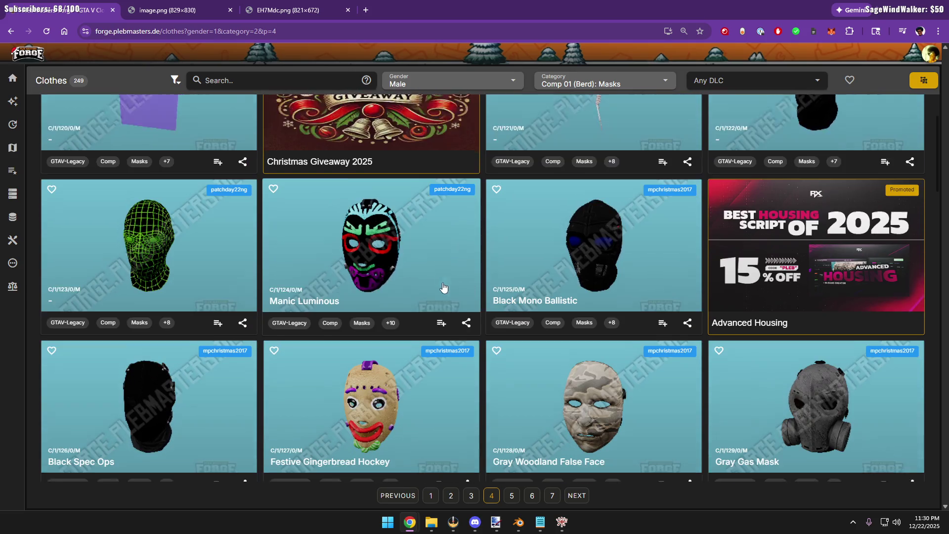
{"action": "scroll", "coordinate": [437, 290], "scroll_direction": "down", "scroll_amount": 3}
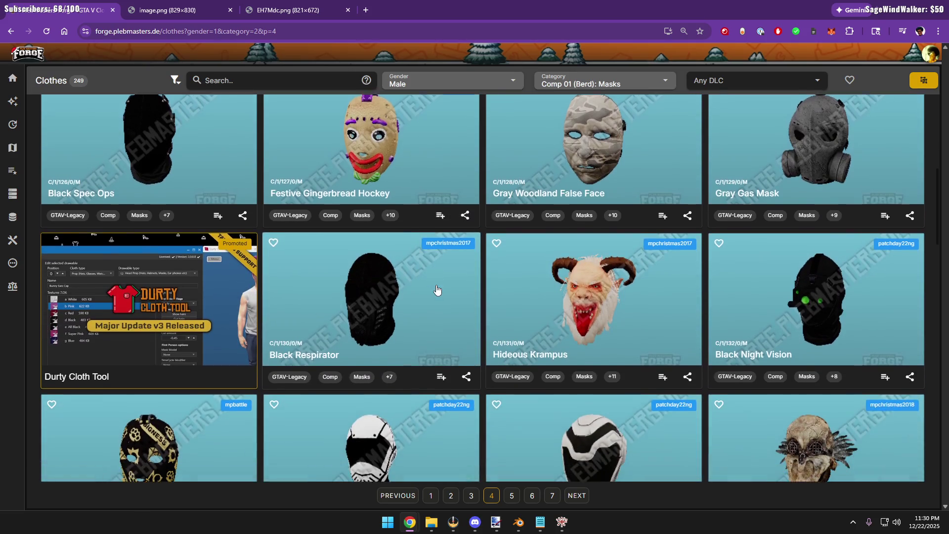
{"action": "scroll", "coordinate": [437, 290], "scroll_direction": "down", "scroll_amount": 2}
{"action": "scroll", "coordinate": [437, 290], "scroll_direction": "down", "scroll_amount": 1}
{"action": "scroll", "coordinate": [437, 289], "scroll_direction": "down", "scroll_amount": 2}
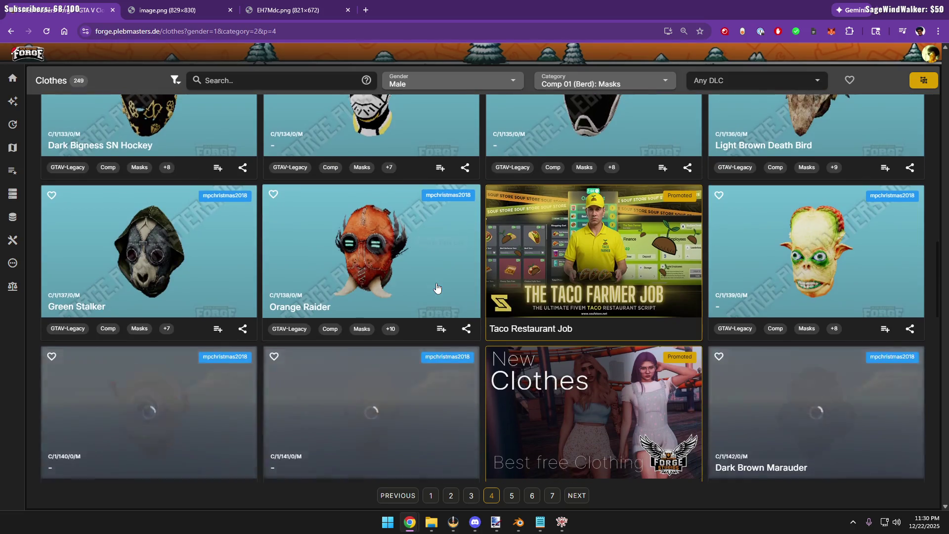
{"action": "scroll", "coordinate": [437, 290], "scroll_direction": "down", "scroll_amount": 1}
{"action": "scroll", "coordinate": [437, 289], "scroll_direction": "down", "scroll_amount": 2}
{"action": "scroll", "coordinate": [437, 288], "scroll_direction": "down", "scroll_amount": 2}
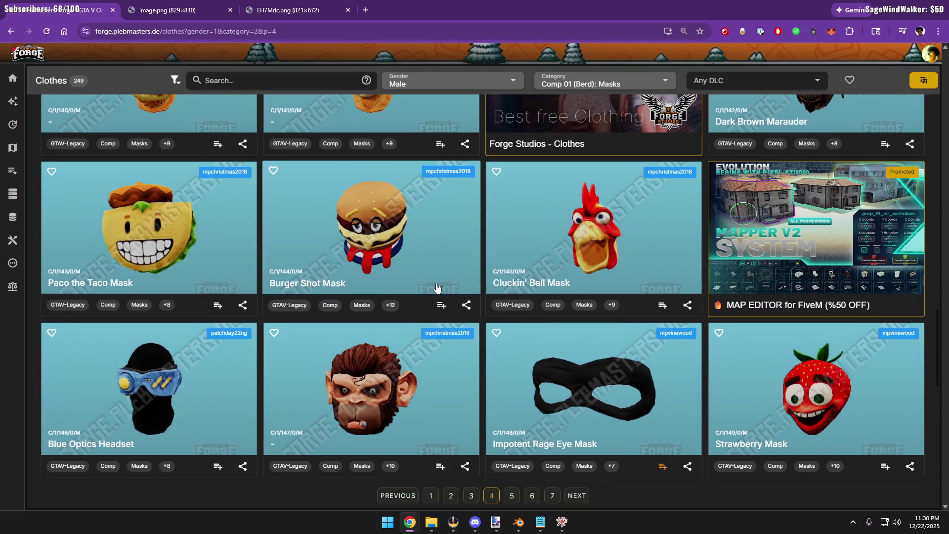
{"action": "scroll", "coordinate": [590, 256], "scroll_direction": "down", "scroll_amount": 1}
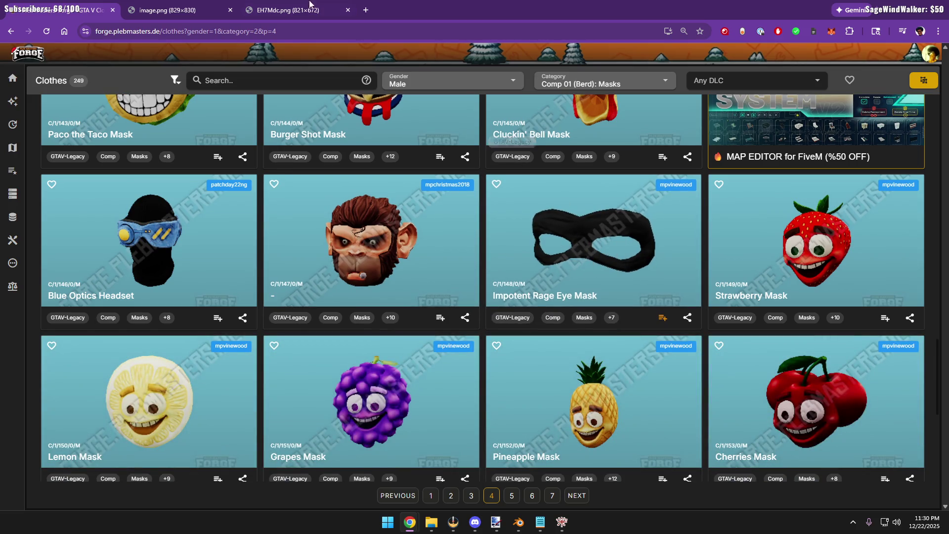
{"action": "left_click", "coordinate": [201, 9]}
Flip between the two reference photos, then return to the mask listing
{"action": "left_click", "coordinate": [283, 9]}
{"action": "left_click", "coordinate": [171, 9]}
{"action": "left_click", "coordinate": [286, 9]}
{"action": "left_click", "coordinate": [171, 9]}
{"action": "left_click", "coordinate": [296, 10]}
{"action": "left_click", "coordinate": [171, 10]}
{"action": "left_click", "coordinate": [302, 6]}
{"action": "left_click", "coordinate": [171, 10]}
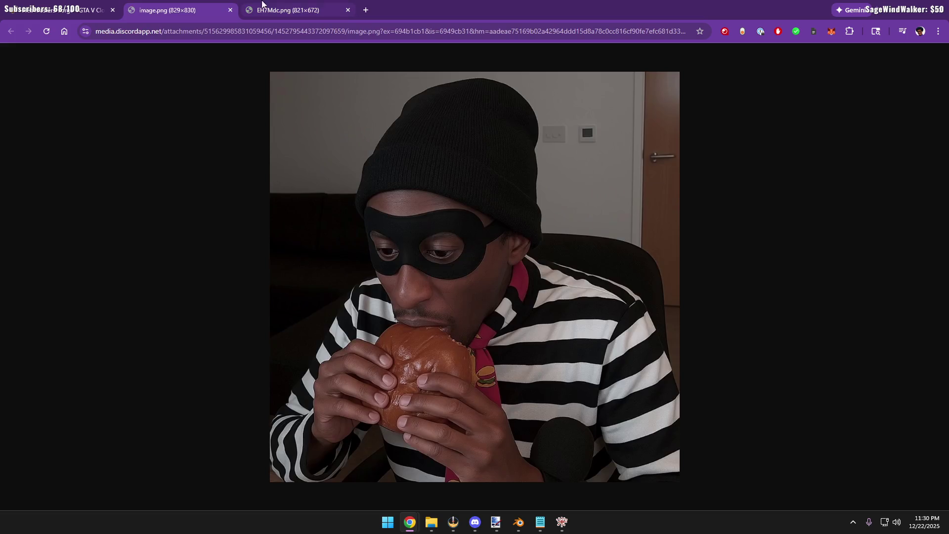
{"action": "left_click", "coordinate": [298, 4]}
{"action": "left_click", "coordinate": [204, 10]}
{"action": "left_click", "coordinate": [297, 9]}
{"action": "left_click", "coordinate": [203, 10]}
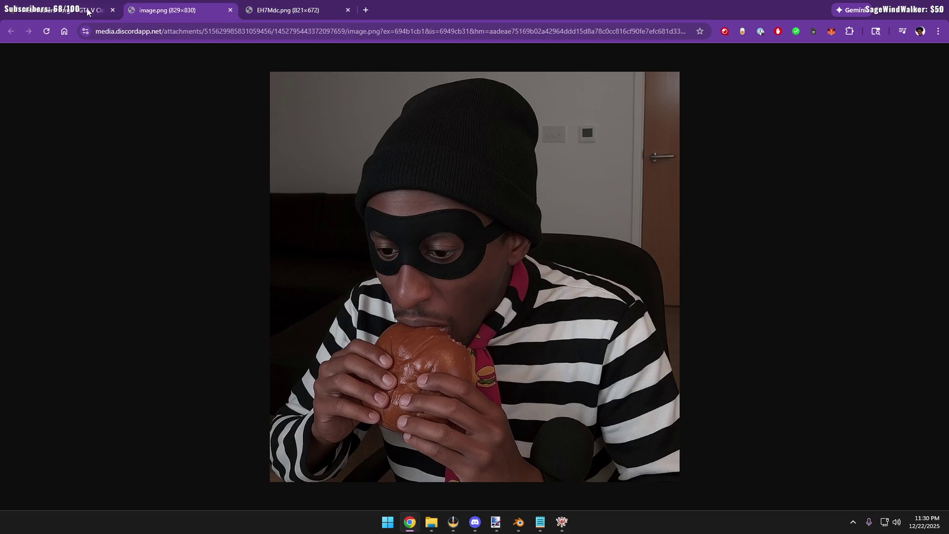
{"action": "left_click", "coordinate": [84, 11]}
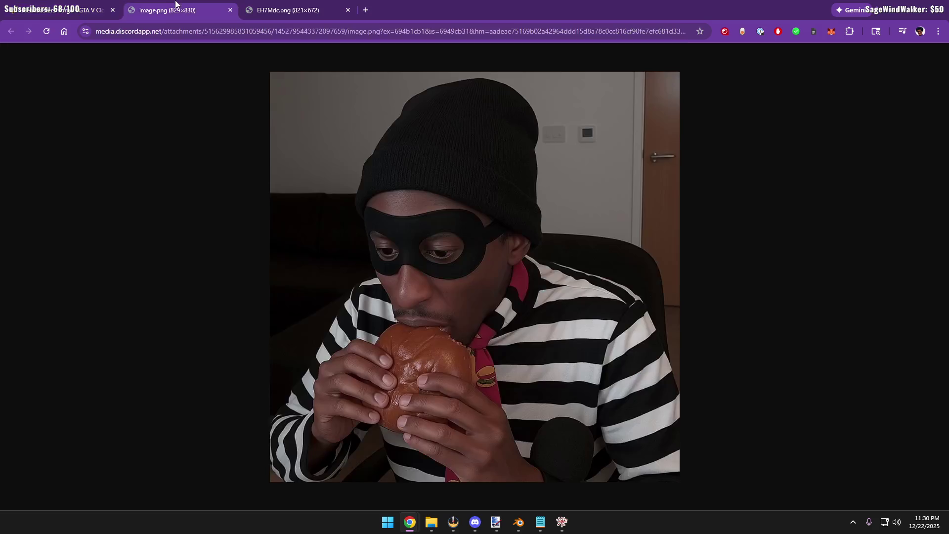
{"action": "left_click", "coordinate": [170, 10]}
{"action": "left_click", "coordinate": [84, 11]}
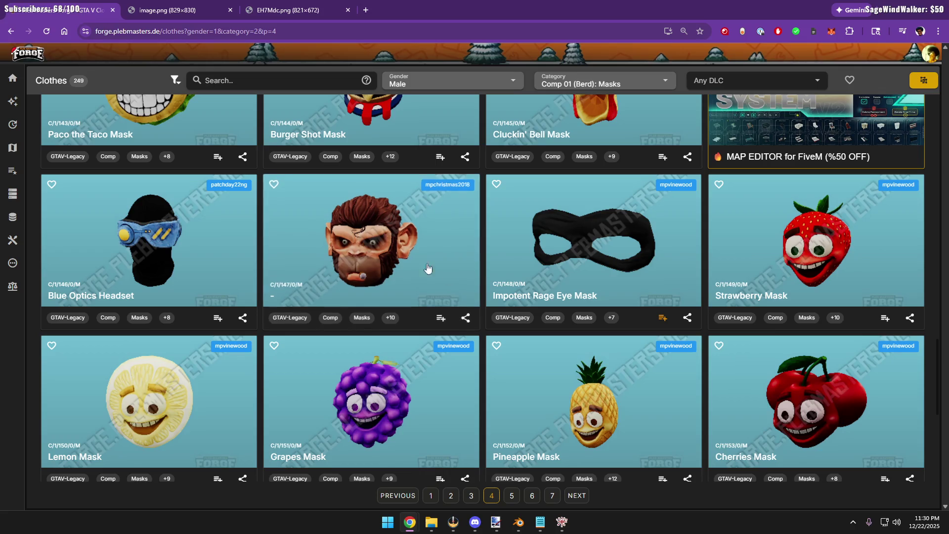
{"action": "scroll", "coordinate": [408, 348], "scroll_direction": "down", "scroll_amount": 1}
{"action": "scroll", "coordinate": [409, 347], "scroll_direction": "down", "scroll_amount": 2}
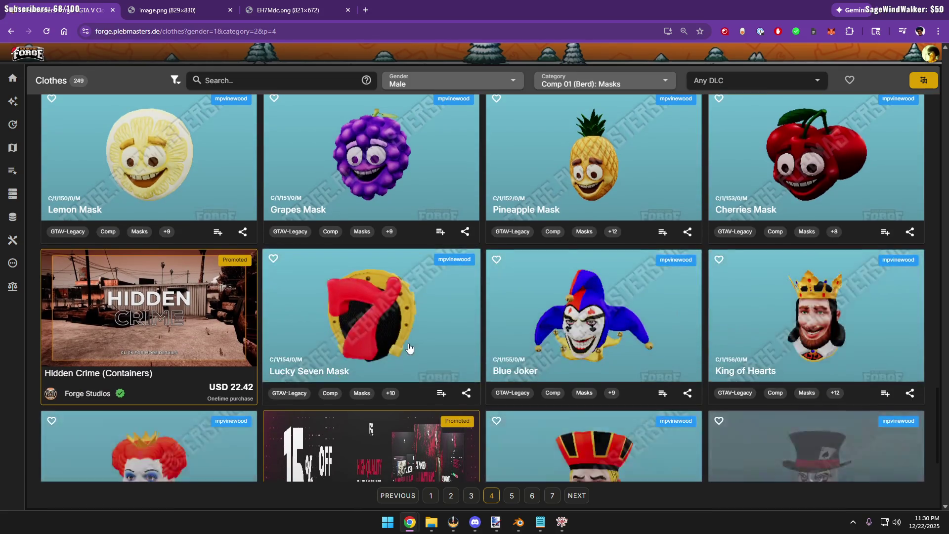
{"action": "scroll", "coordinate": [409, 348], "scroll_direction": "down", "scroll_amount": 1}
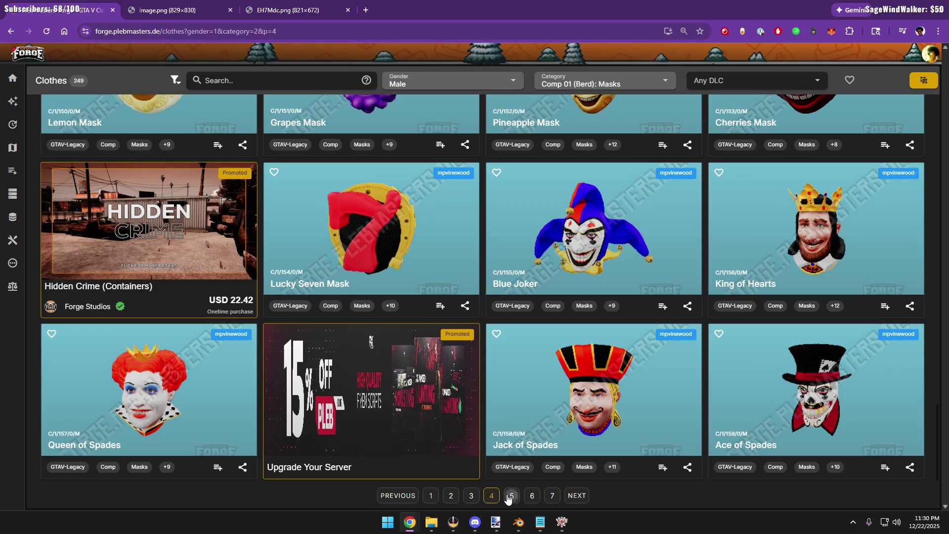
Browse pages 5 and 6 of the masks and bring up the Turkey Mask details
{"action": "left_click", "coordinate": [511, 495]}
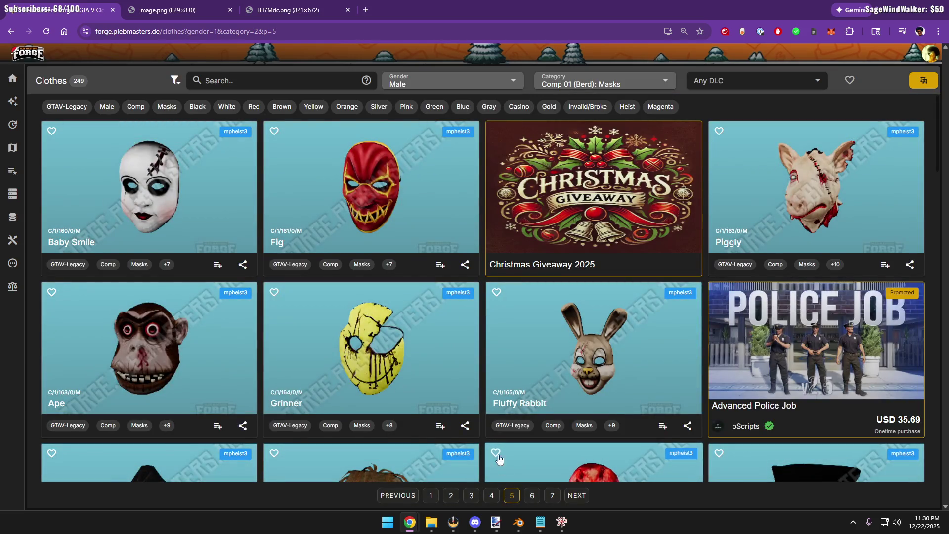
{"action": "scroll", "coordinate": [497, 452], "scroll_direction": "down", "scroll_amount": 1}
{"action": "scroll", "coordinate": [493, 440], "scroll_direction": "down", "scroll_amount": 2}
{"action": "scroll", "coordinate": [489, 426], "scroll_direction": "down", "scroll_amount": 2}
{"action": "scroll", "coordinate": [485, 410], "scroll_direction": "up", "scroll_amount": 1}
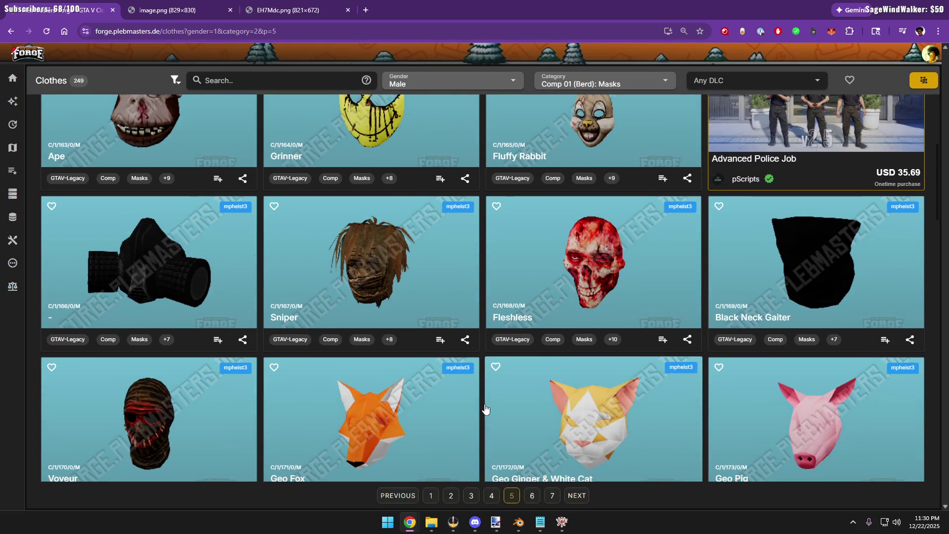
{"action": "scroll", "coordinate": [484, 407], "scroll_direction": "down", "scroll_amount": 2}
{"action": "scroll", "coordinate": [484, 404], "scroll_direction": "up", "scroll_amount": 1}
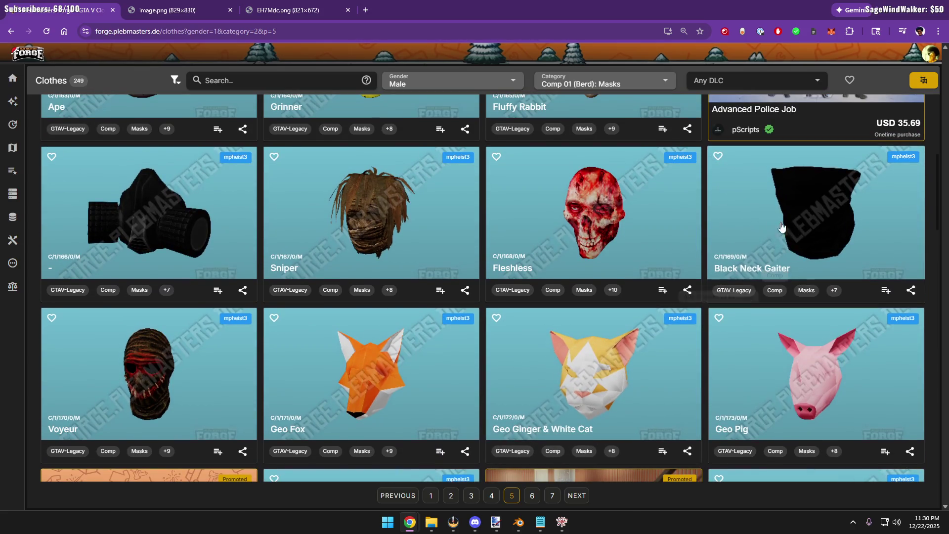
{"action": "scroll", "coordinate": [806, 220], "scroll_direction": "up", "scroll_amount": 2}
{"action": "scroll", "coordinate": [806, 266], "scroll_direction": "down", "scroll_amount": 2}
{"action": "scroll", "coordinate": [805, 314], "scroll_direction": "down", "scroll_amount": 2}
{"action": "scroll", "coordinate": [804, 315], "scroll_direction": "down", "scroll_amount": 3}
{"action": "scroll", "coordinate": [805, 315], "scroll_direction": "down", "scroll_amount": 1}
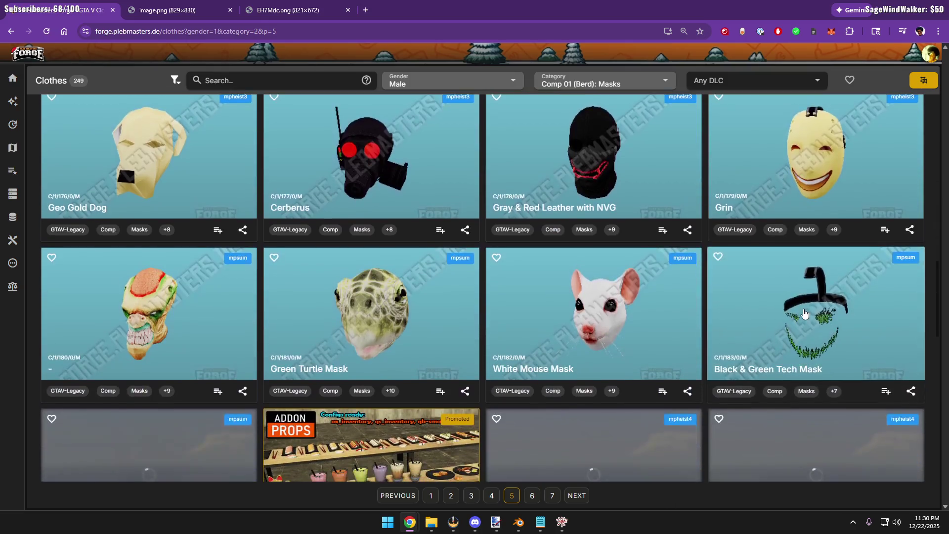
{"action": "scroll", "coordinate": [805, 313], "scroll_direction": "down", "scroll_amount": 1}
{"action": "scroll", "coordinate": [805, 312], "scroll_direction": "down", "scroll_amount": 2}
{"action": "scroll", "coordinate": [803, 311], "scroll_direction": "down", "scroll_amount": 2}
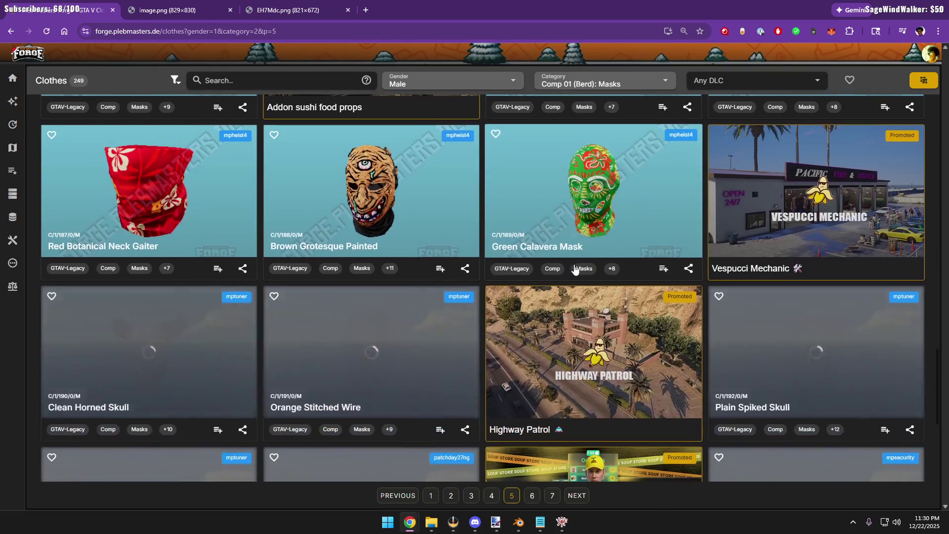
{"action": "scroll", "coordinate": [655, 261], "scroll_direction": "down", "scroll_amount": 2}
{"action": "scroll", "coordinate": [656, 261], "scroll_direction": "down", "scroll_amount": 2}
{"action": "scroll", "coordinate": [655, 261], "scroll_direction": "down", "scroll_amount": 1}
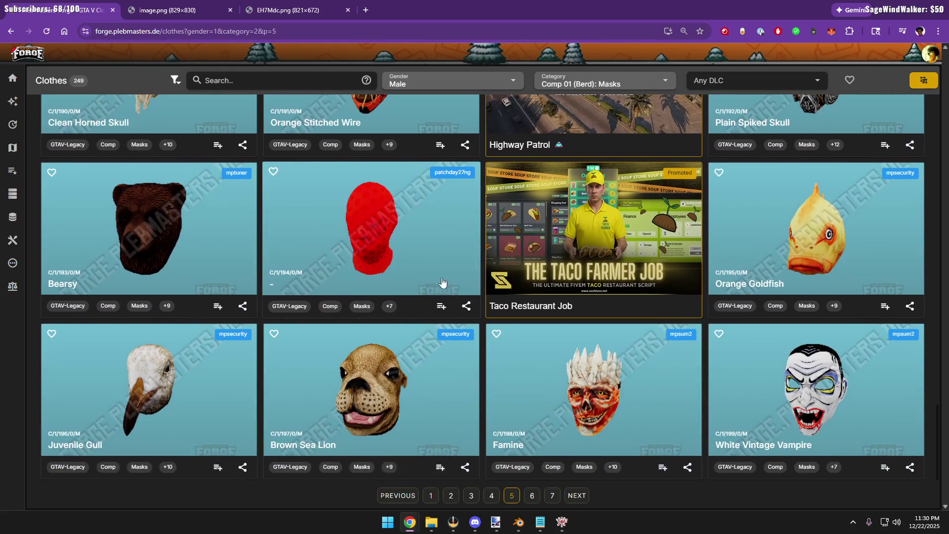
{"action": "left_click", "coordinate": [531, 495]}
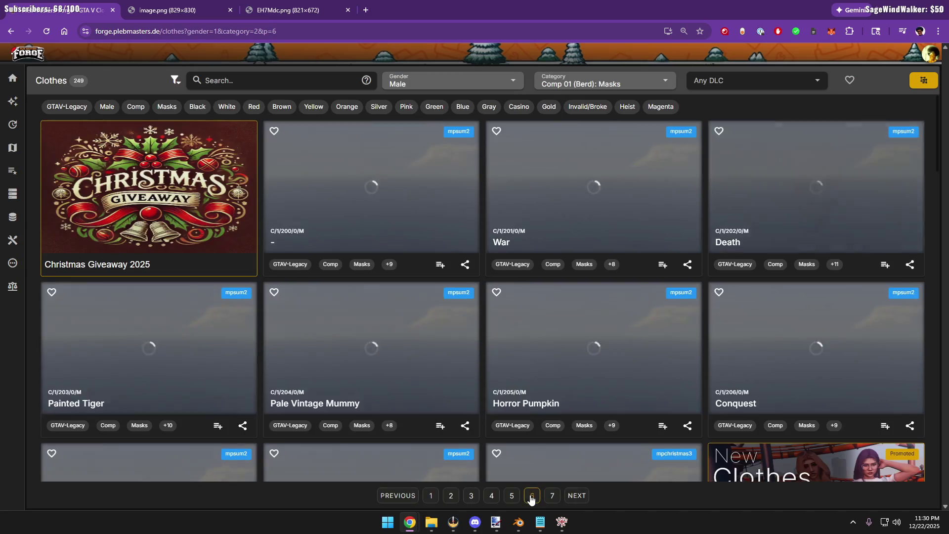
{"action": "scroll", "coordinate": [433, 404], "scroll_direction": "down", "scroll_amount": 1}
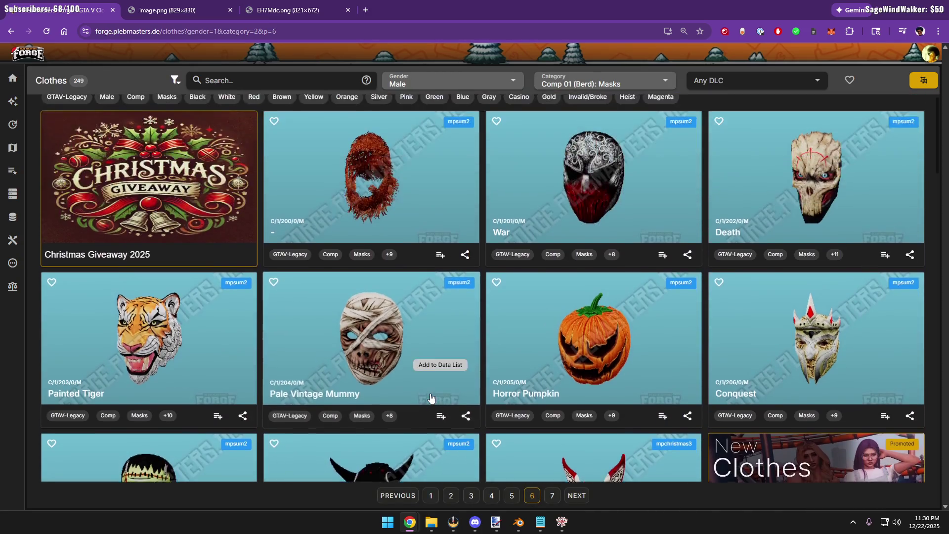
{"action": "scroll", "coordinate": [433, 404], "scroll_direction": "down", "scroll_amount": 3}
{"action": "scroll", "coordinate": [432, 398], "scroll_direction": "down", "scroll_amount": 1}
{"action": "scroll", "coordinate": [431, 399], "scroll_direction": "down", "scroll_amount": 2}
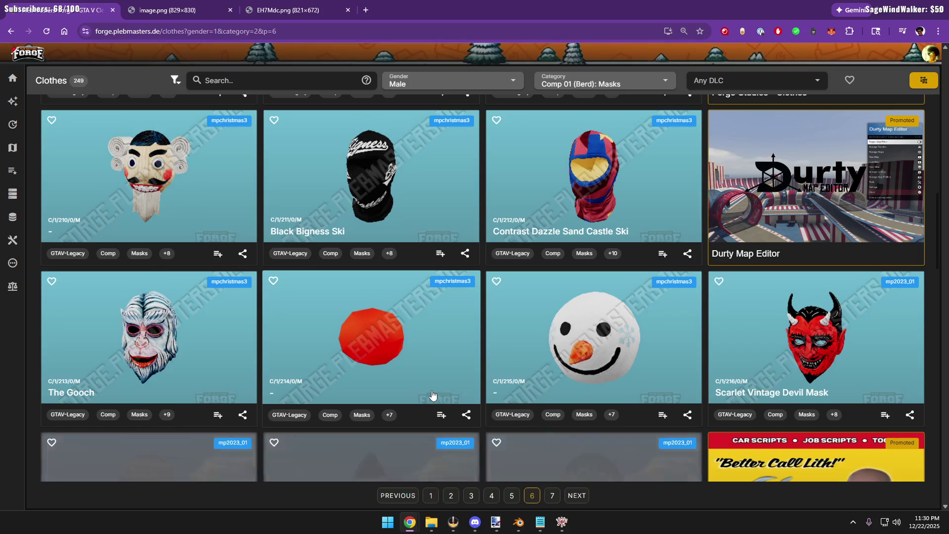
{"action": "scroll", "coordinate": [445, 393], "scroll_direction": "up", "scroll_amount": 2}
{"action": "scroll", "coordinate": [489, 377], "scroll_direction": "down", "scroll_amount": 3}
{"action": "scroll", "coordinate": [489, 377], "scroll_direction": "down", "scroll_amount": 1}
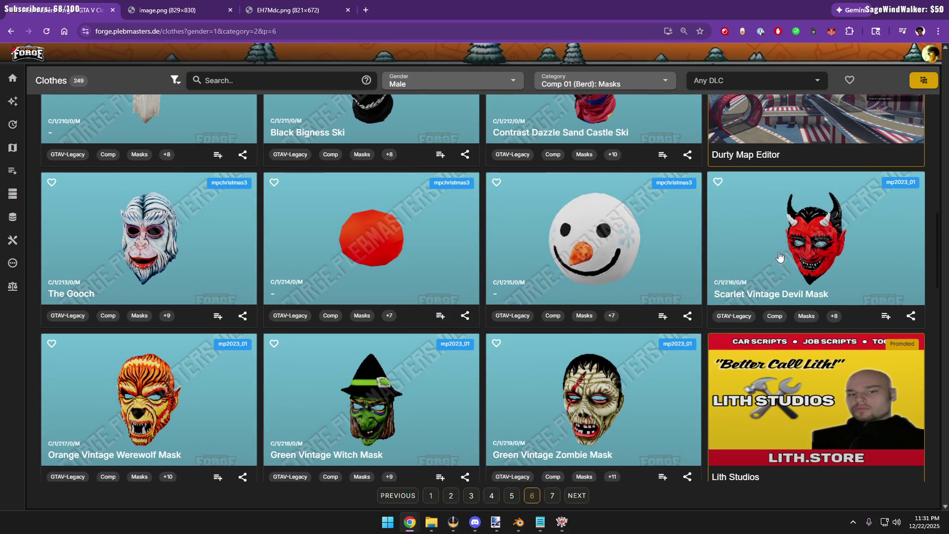
{"action": "scroll", "coordinate": [483, 268], "scroll_direction": "down", "scroll_amount": 1}
{"action": "scroll", "coordinate": [483, 268], "scroll_direction": "down", "scroll_amount": 2}
{"action": "scroll", "coordinate": [480, 280], "scroll_direction": "down", "scroll_amount": 4}
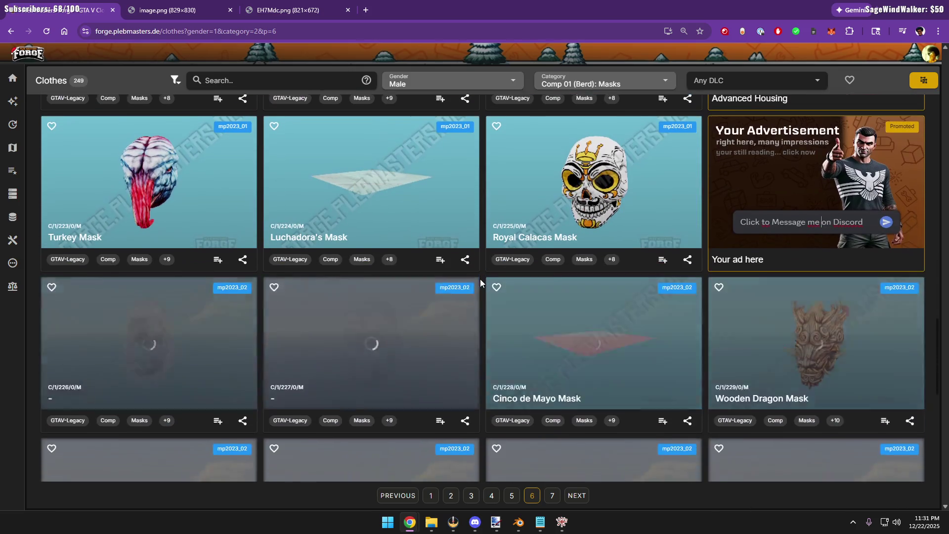
{"action": "scroll", "coordinate": [479, 279], "scroll_direction": "down", "scroll_amount": 1}
{"action": "scroll", "coordinate": [480, 279], "scroll_direction": "down", "scroll_amount": 2}
{"action": "scroll", "coordinate": [482, 281], "scroll_direction": "up", "scroll_amount": 3}
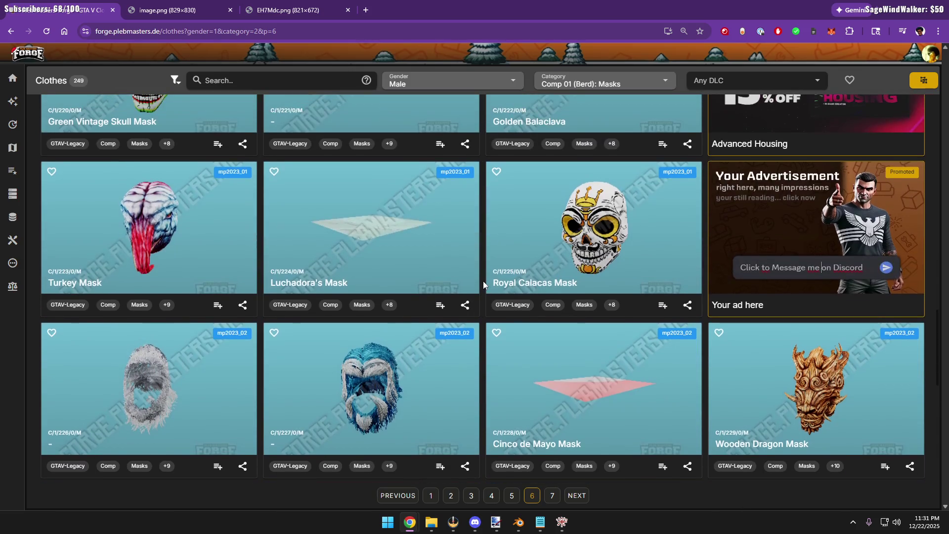
{"action": "left_click", "coordinate": [141, 232]}
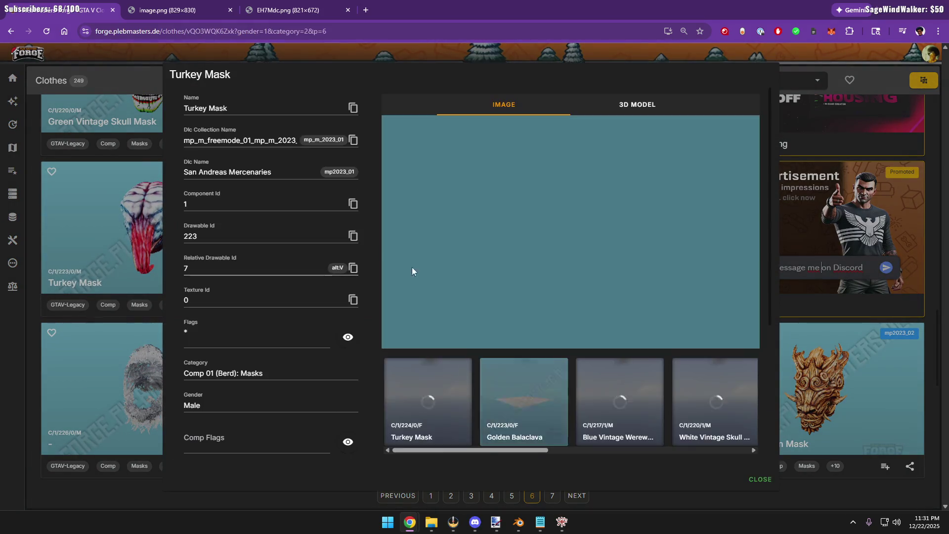
Inspect the Turkey Mask's 3D model by rotating it, then dismiss the details
{"action": "left_click", "coordinate": [636, 106]}
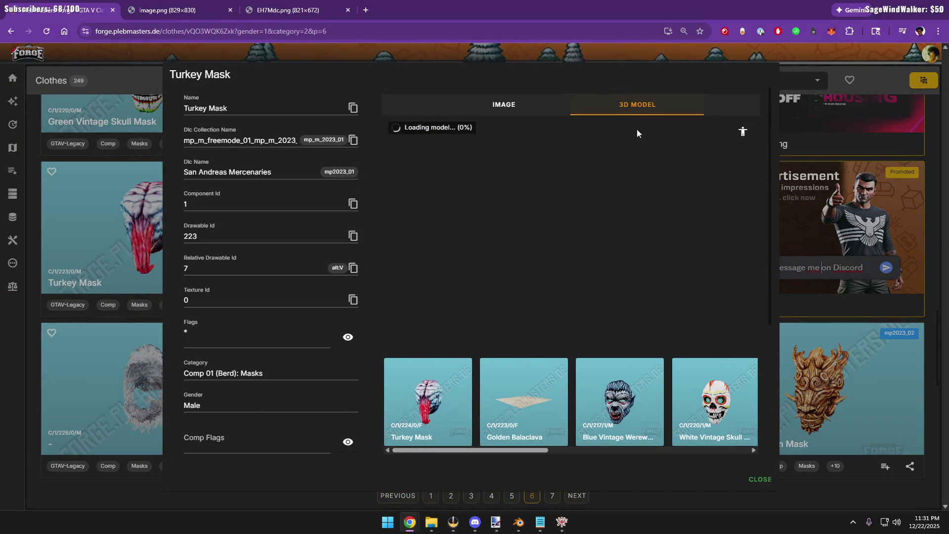
{"action": "left_click_drag", "start_coordinate": [580, 261], "coordinate": [622, 255]}
{"action": "key", "text": "Escape"}
{"action": "scroll", "coordinate": [624, 282], "scroll_direction": "down", "scroll_amount": 2}
{"action": "scroll", "coordinate": [624, 281], "scroll_direction": "down", "scroll_amount": 2}
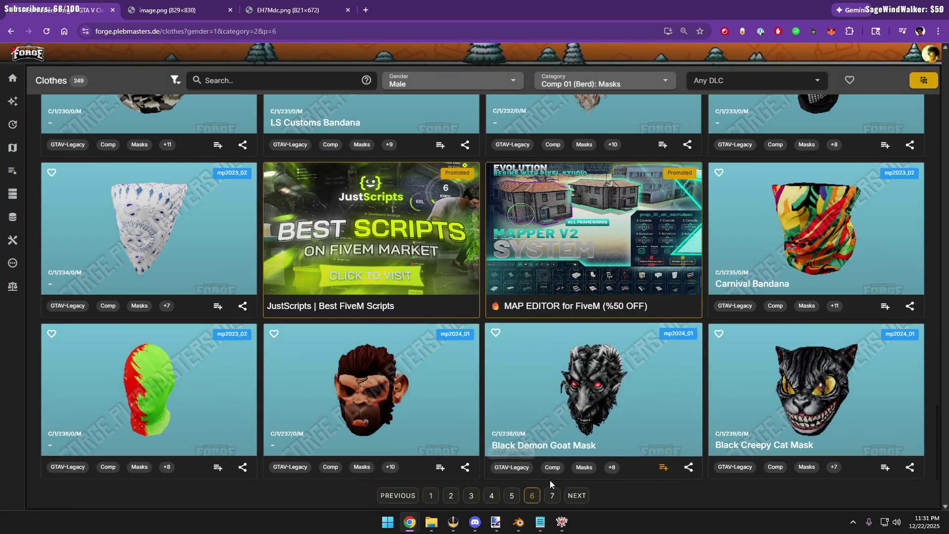
On page 7, inspect the red drawable-242 mask's 3D model, then return to page 1
{"action": "left_click", "coordinate": [552, 495]}
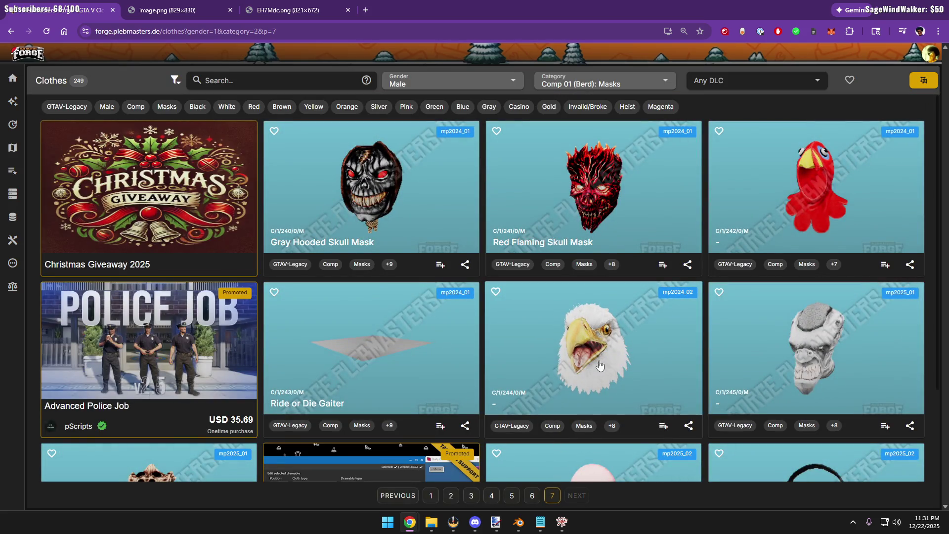
{"action": "left_click", "coordinate": [805, 191]}
{"action": "left_click", "coordinate": [626, 117]}
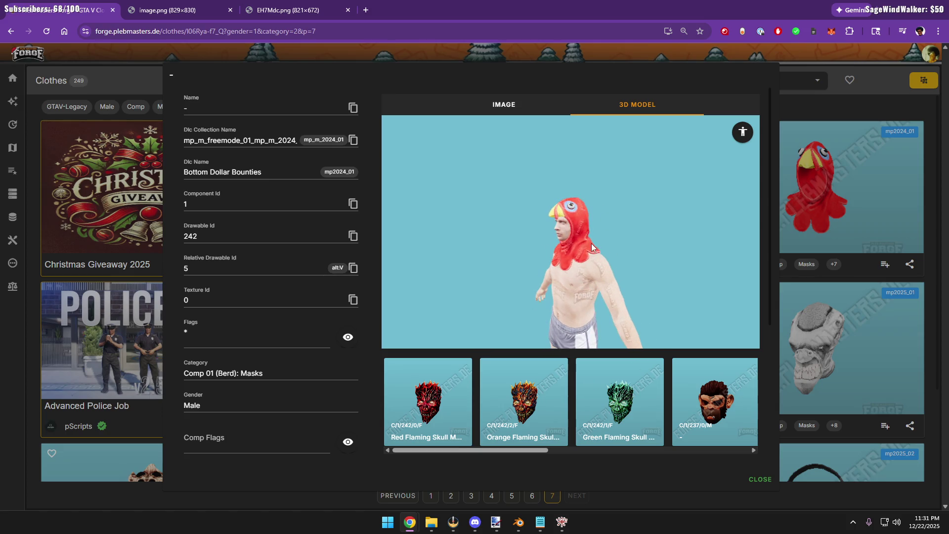
{"action": "scroll", "coordinate": [597, 240], "scroll_direction": "up", "scroll_amount": 3}
{"action": "left_click_drag", "start_coordinate": [554, 269], "coordinate": [580, 269]}
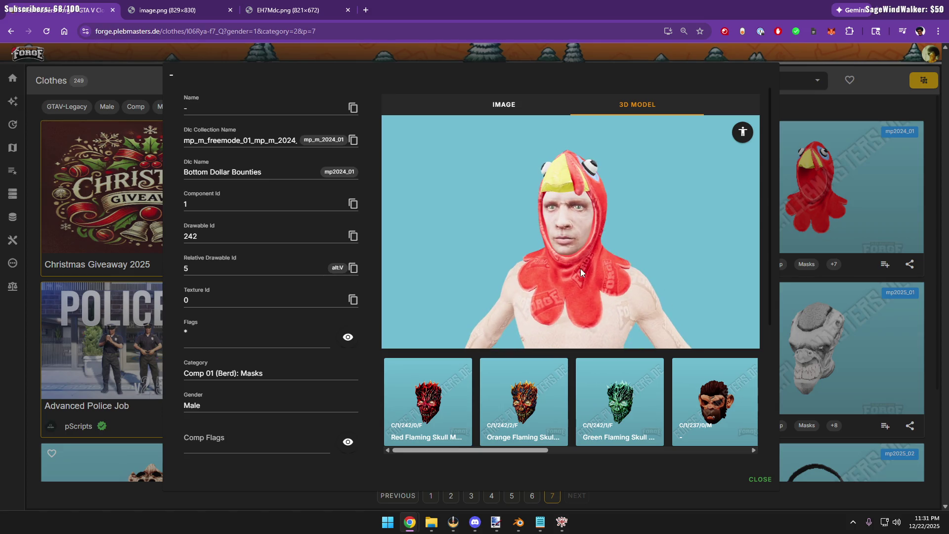
{"action": "left_click", "coordinate": [827, 208]}
{"action": "scroll", "coordinate": [614, 298], "scroll_direction": "down", "scroll_amount": 3}
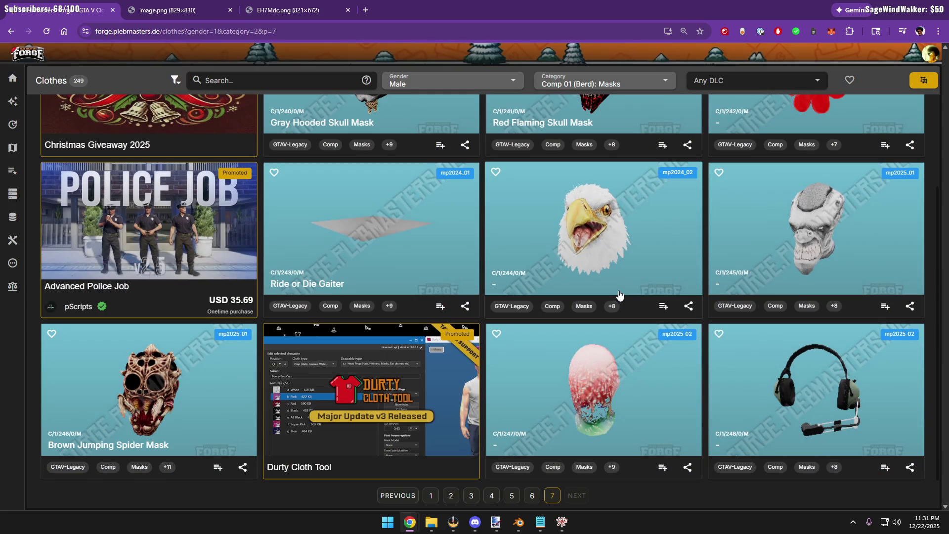
{"action": "scroll", "coordinate": [600, 307], "scroll_direction": "up", "scroll_amount": 3}
{"action": "scroll", "coordinate": [573, 296], "scroll_direction": "down", "scroll_amount": 3}
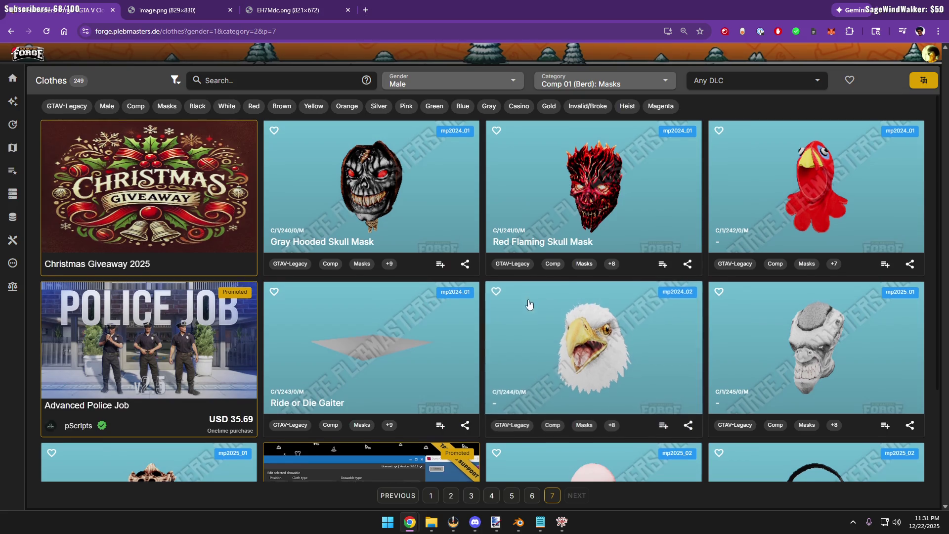
{"action": "left_click", "coordinate": [432, 496]}
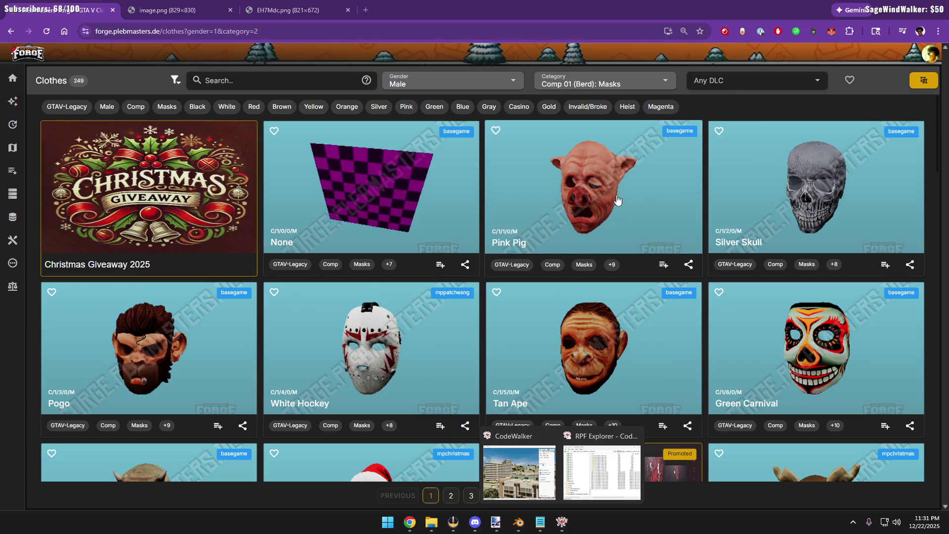
{"action": "scroll", "coordinate": [619, 207], "scroll_direction": "down", "scroll_amount": 4}
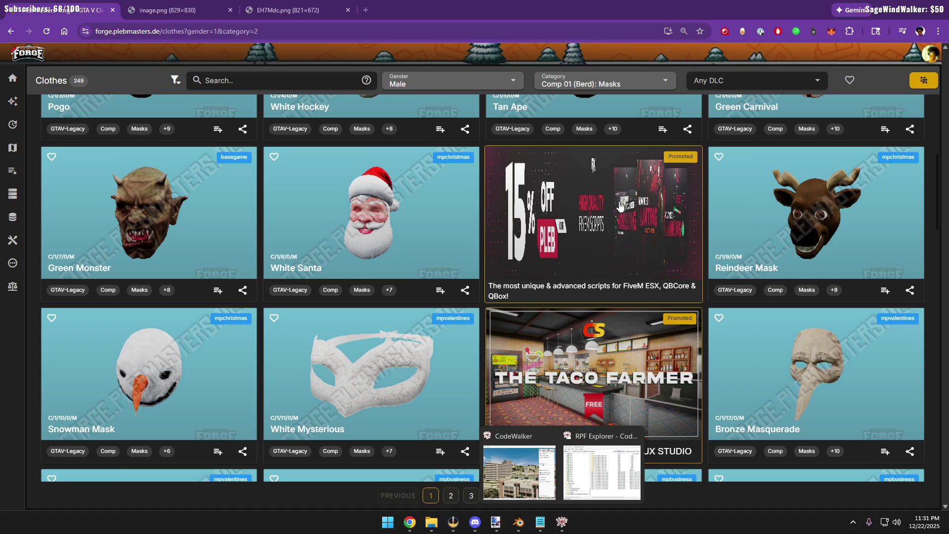
{"action": "scroll", "coordinate": [619, 207], "scroll_direction": "down", "scroll_amount": 3}
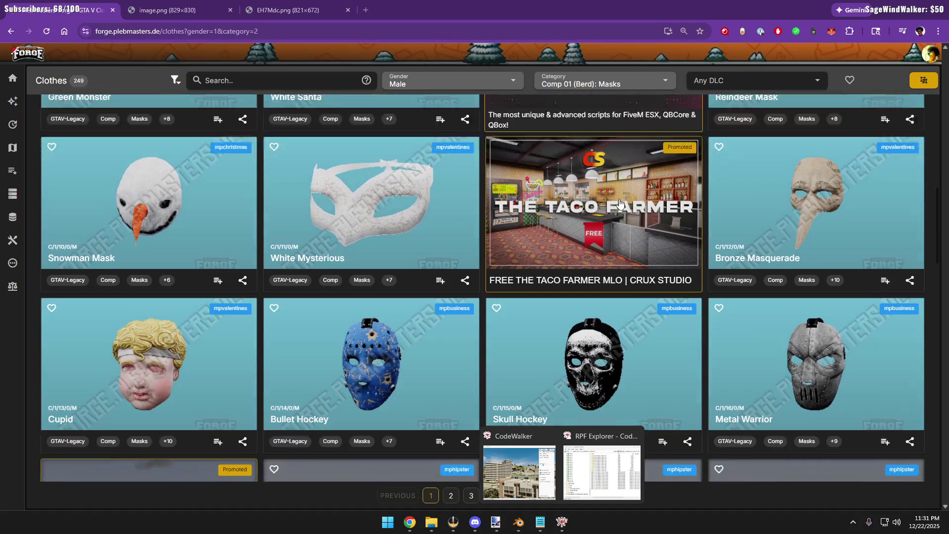
{"action": "scroll", "coordinate": [620, 207], "scroll_direction": "down", "scroll_amount": 2}
{"action": "scroll", "coordinate": [619, 207], "scroll_direction": "down", "scroll_amount": 2}
{"action": "scroll", "coordinate": [619, 205], "scroll_direction": "down", "scroll_amount": 4}
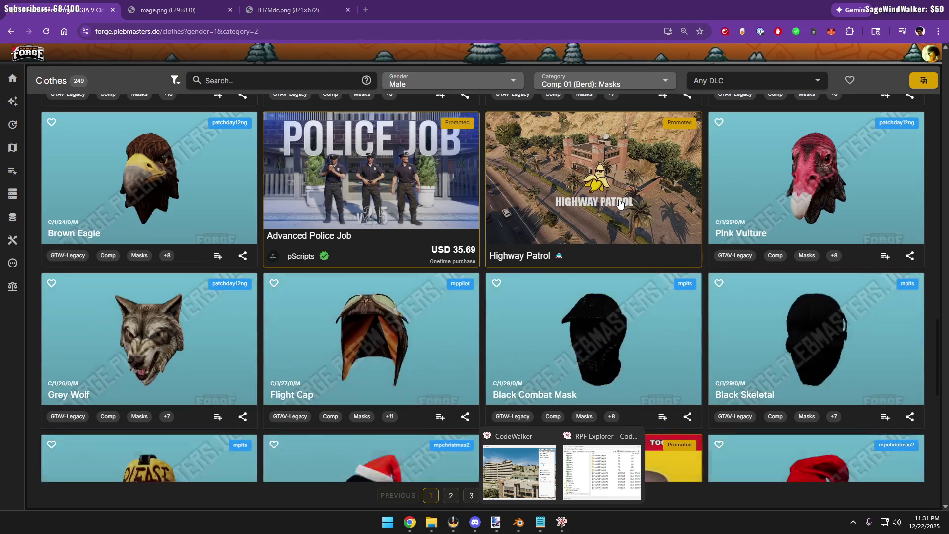
{"action": "scroll", "coordinate": [619, 205], "scroll_direction": "down", "scroll_amount": 2}
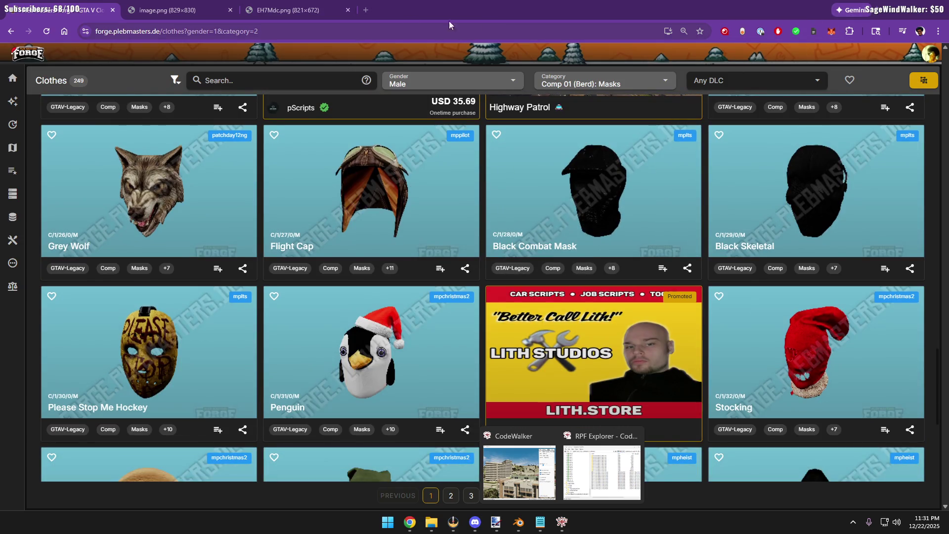
Switch to the image.png photo tab and bring up the image's context menu
{"action": "key", "text": "ctrl+Tab"}
{"action": "key", "text": "ctrl+Tab"}
{"action": "key", "text": "ctrl+shift+Tab"}
{"action": "key", "text": "ctrl+Tab"}
{"action": "key", "text": "ctrl+shift+Tab"}
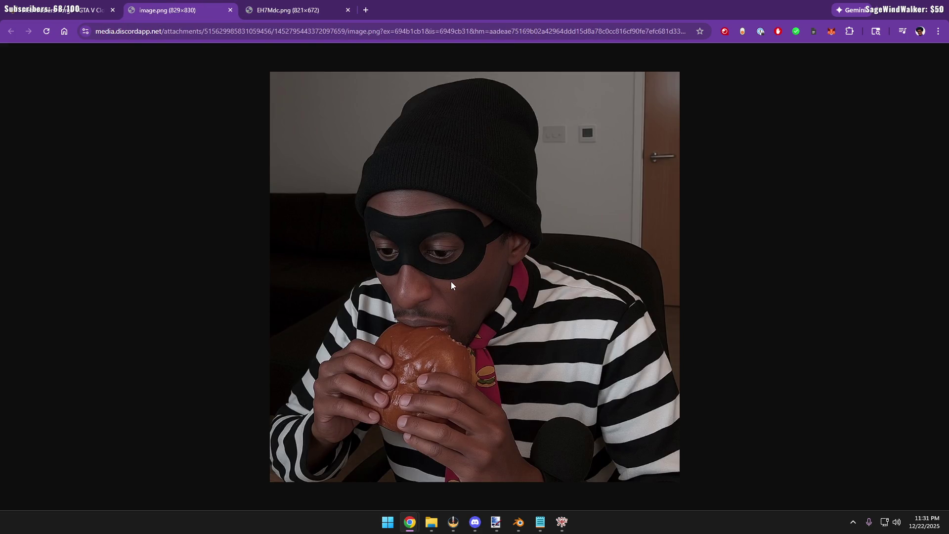
{"action": "right_click", "coordinate": [451, 281]}
Start saving the photo to the Blender folder, check the file types, then cancel
{"action": "left_click", "coordinate": [486, 306]}
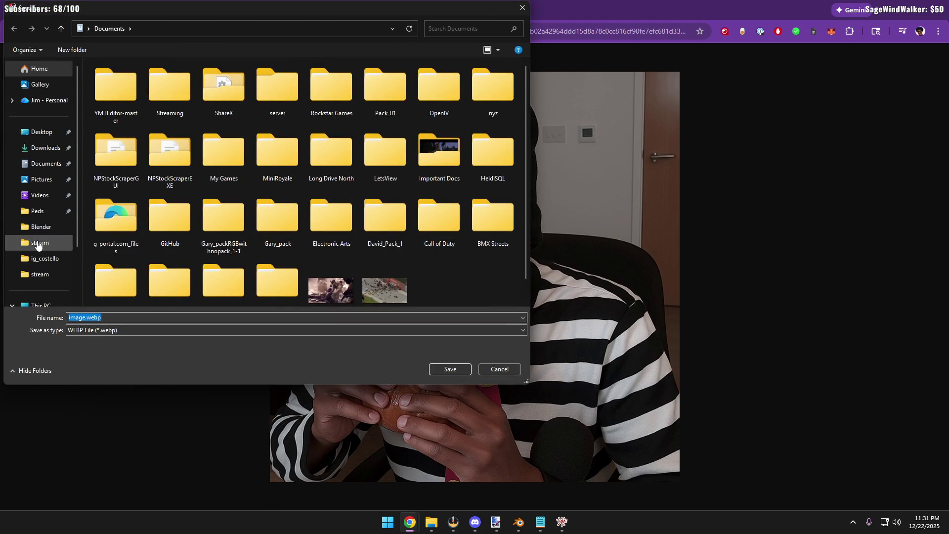
{"action": "left_click", "coordinate": [37, 225]}
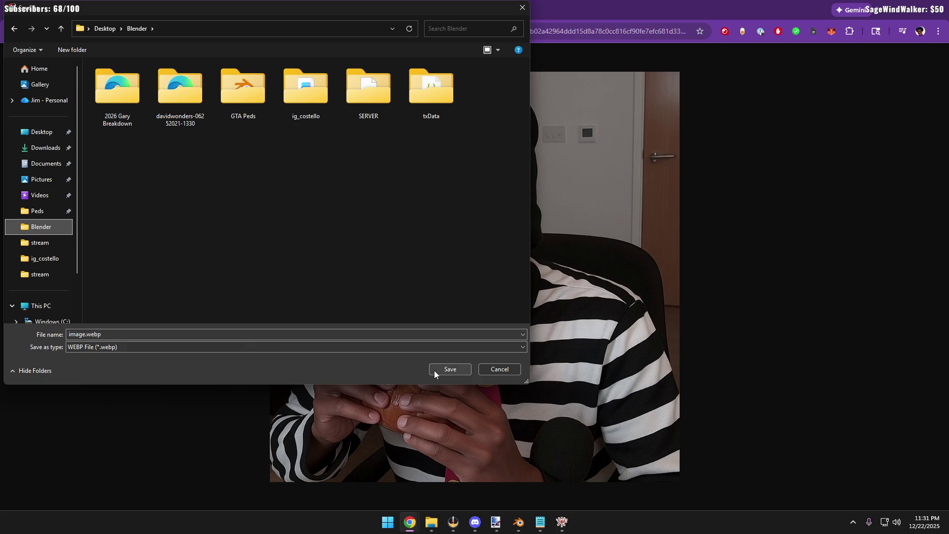
{"action": "left_click", "coordinate": [121, 346]}
{"action": "left_click", "coordinate": [492, 370]}
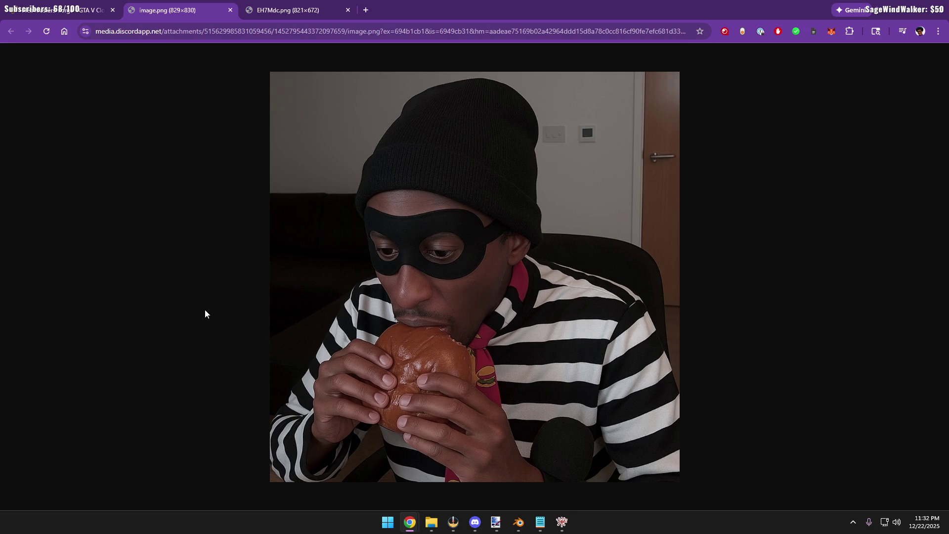
Screen-capture the photo area and save the uploaded image into the Desktop Blender folder
{"action": "key", "text": "Print"}
{"action": "mouse_move", "coordinate": [276, 77]}
{"action": "left_mouse_down"}
{"action": "mouse_move", "coordinate": [567, 421]}
{"action": "mouse_move", "coordinate": [679, 482]}
{"action": "left_mouse_up"}
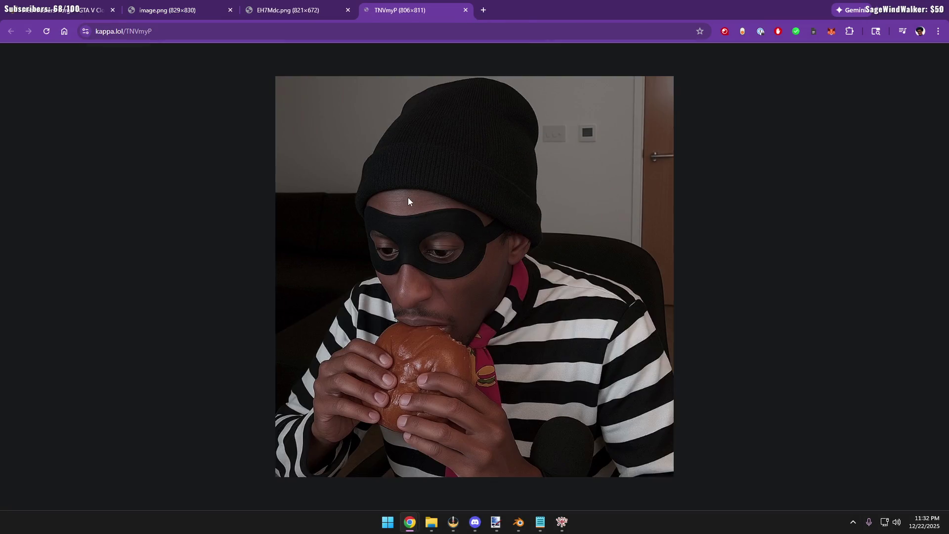
{"action": "right_click", "coordinate": [407, 198]}
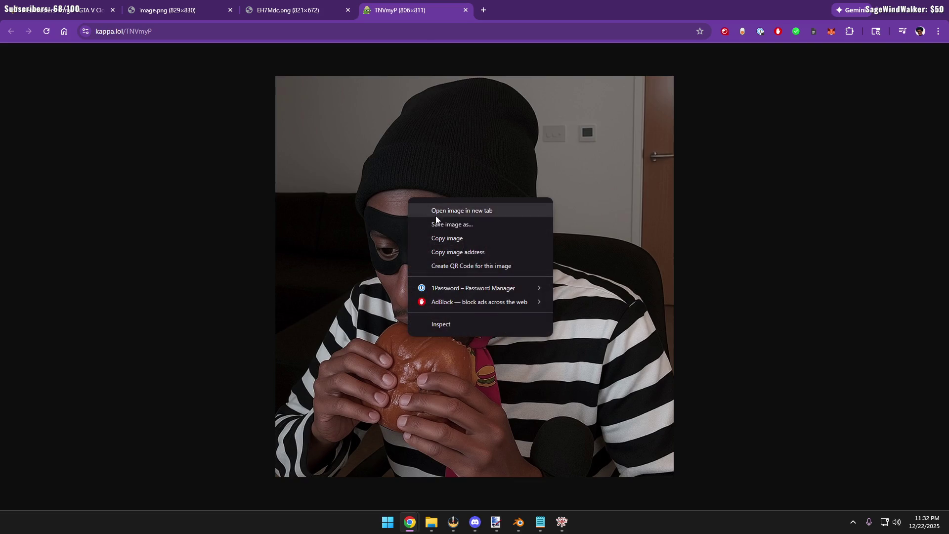
{"action": "left_click", "coordinate": [437, 227]}
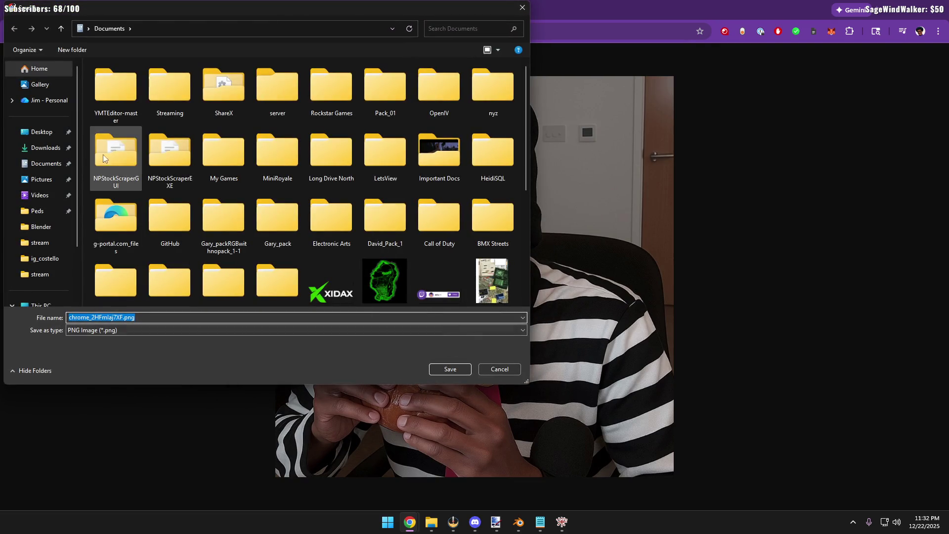
{"action": "left_click", "coordinate": [41, 226]}
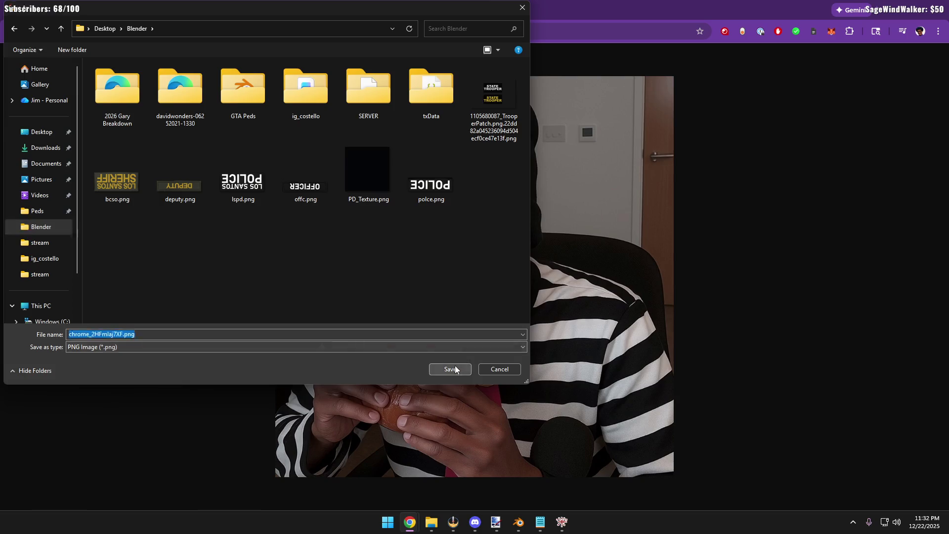
{"action": "left_click", "coordinate": [453, 367]}
{"action": "left_click", "coordinate": [292, 13]}
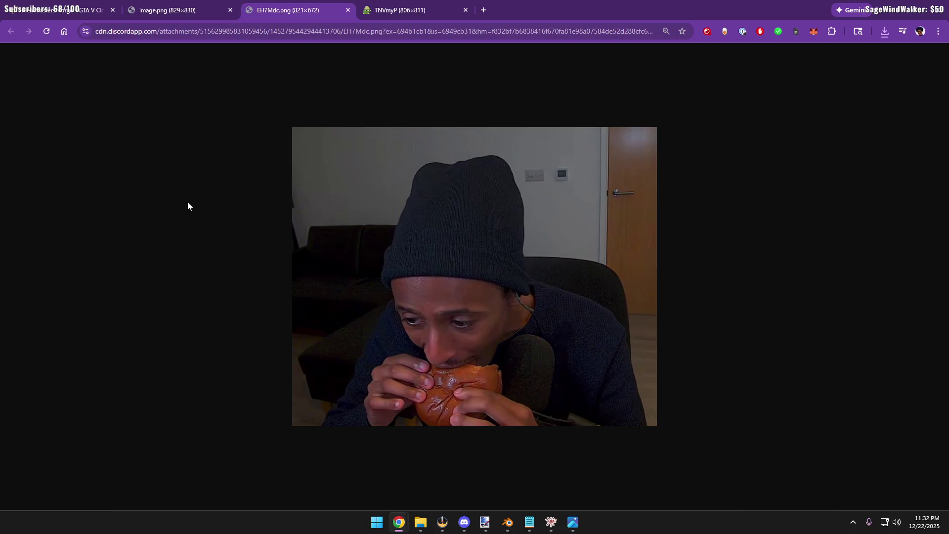
Capture the webcam image area and save the uploaded screenshot to disk
{"action": "key", "text": "Print"}
{"action": "left_click_drag", "start_coordinate": [299, 131], "coordinate": [656, 424]}
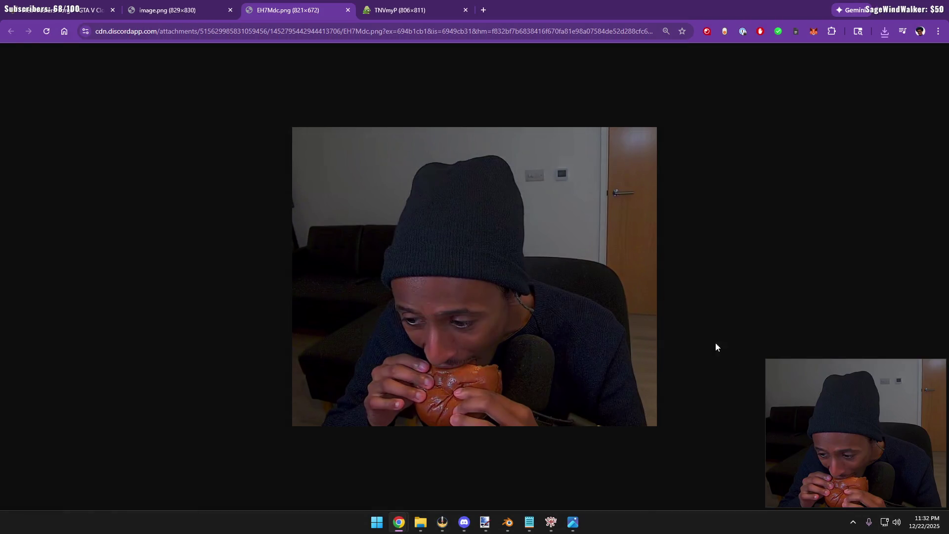
{"action": "left_click", "coordinate": [800, 371]}
{"action": "right_click", "coordinate": [456, 219]}
{"action": "left_click", "coordinate": [490, 243]}
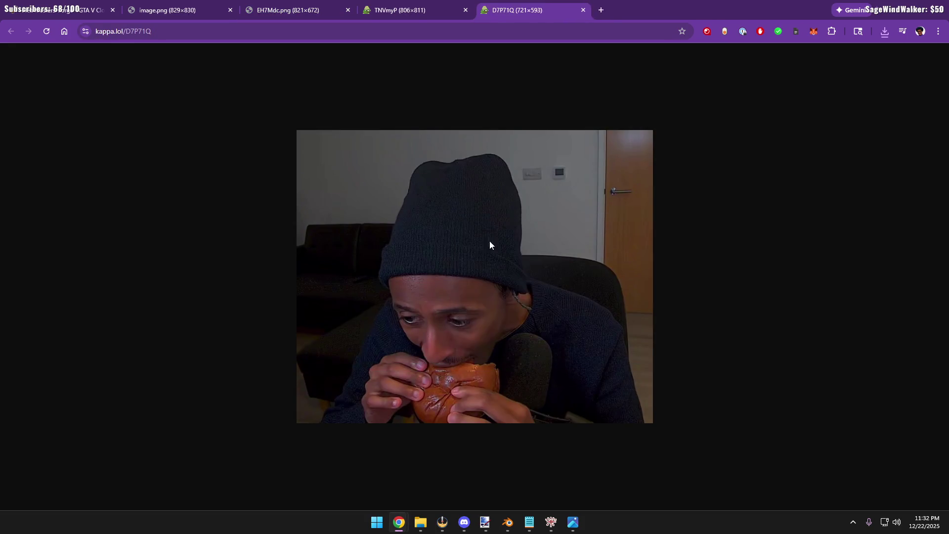
{"action": "left_click", "coordinate": [451, 368]}
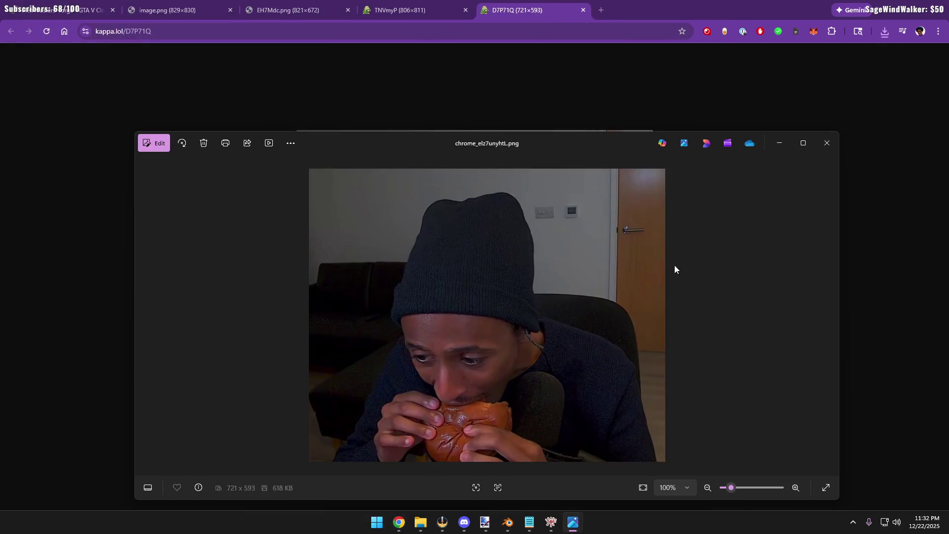
Close the photo viewer and check the ID card image in Paint.NET against the browser
{"action": "key", "text": "alt+F4"}
{"action": "key", "text": "alt+Tab"}
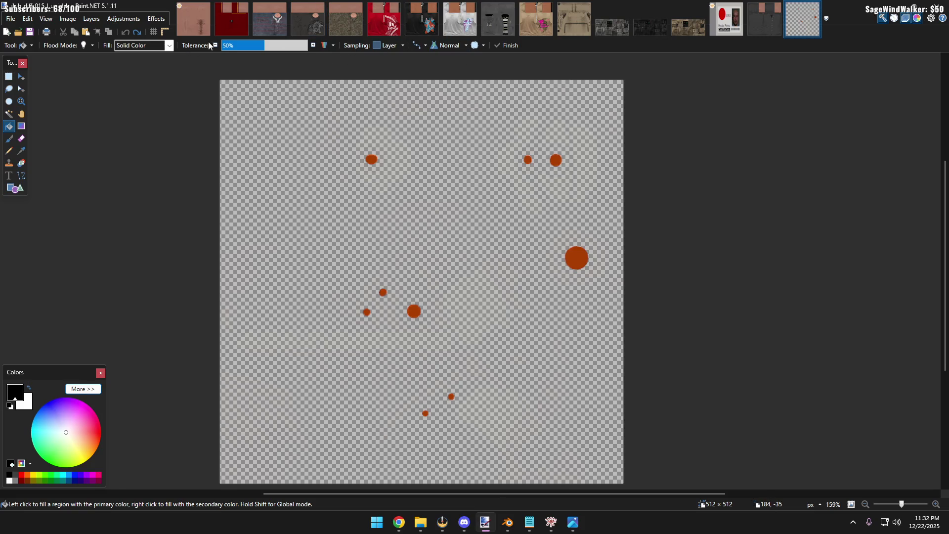
{"action": "left_click", "coordinate": [726, 19]}
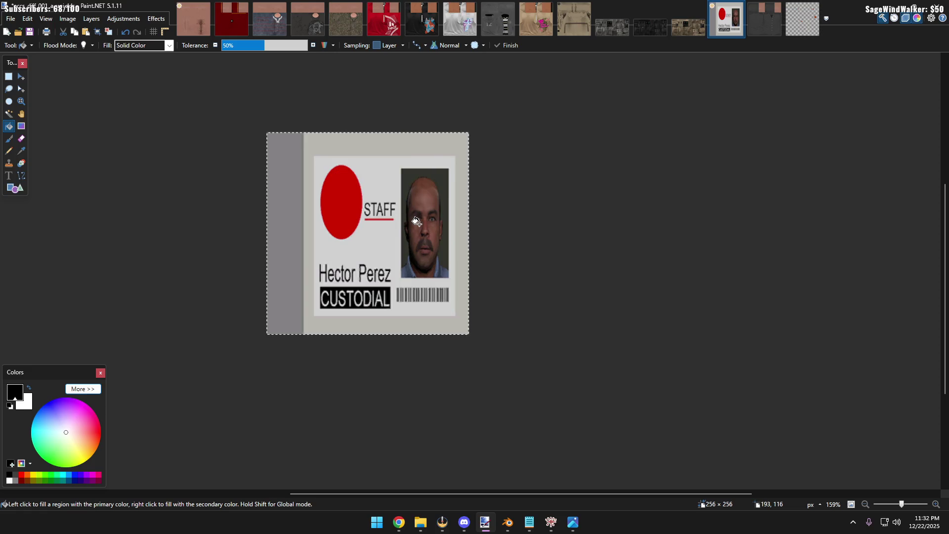
{"action": "scroll", "coordinate": [498, 227], "scroll_direction": "up", "scroll_amount": 3, "text": "ctrl"}
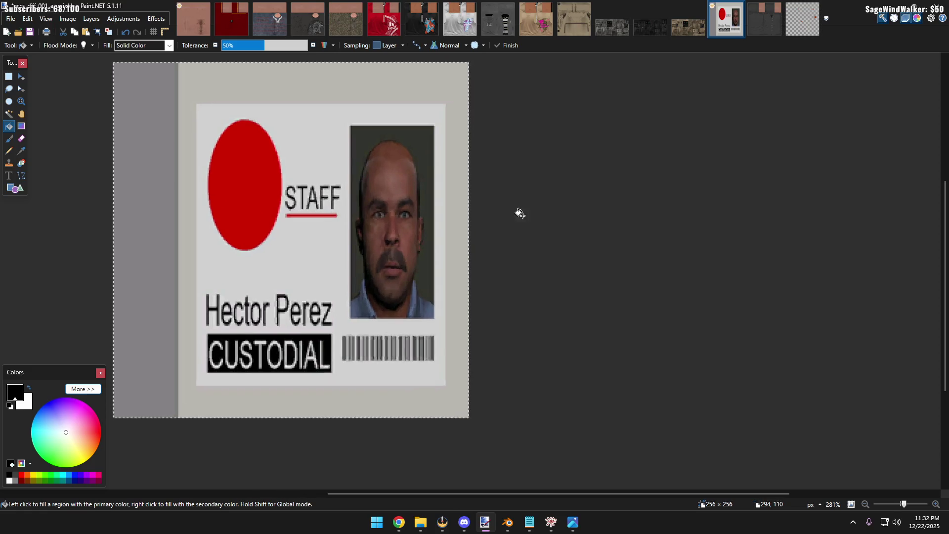
{"action": "scroll", "coordinate": [461, 263], "scroll_direction": "down", "scroll_amount": 2, "text": "ctrl"}
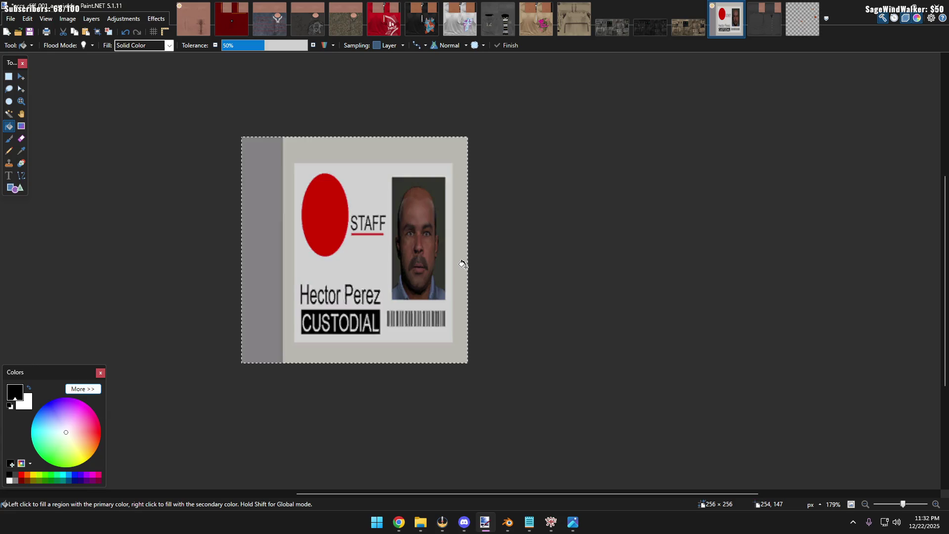
{"action": "key", "text": "alt+Tab"}
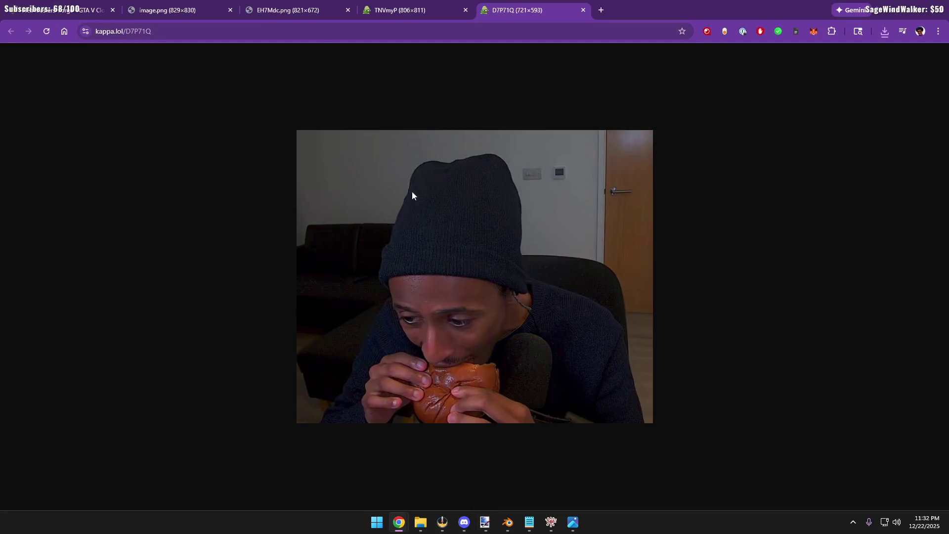
{"action": "key", "text": "alt+Tab"}
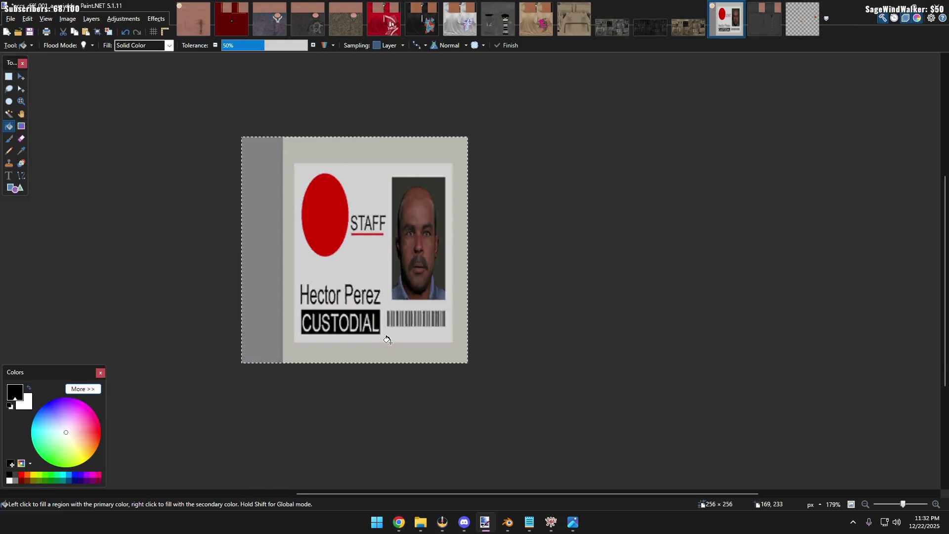
{"action": "key", "text": "alt+Tab"}
Close the extra image tabs, leaving the Forge page, and bring CodeWalker's heist results forward
{"action": "left_click", "coordinate": [407, 12]}
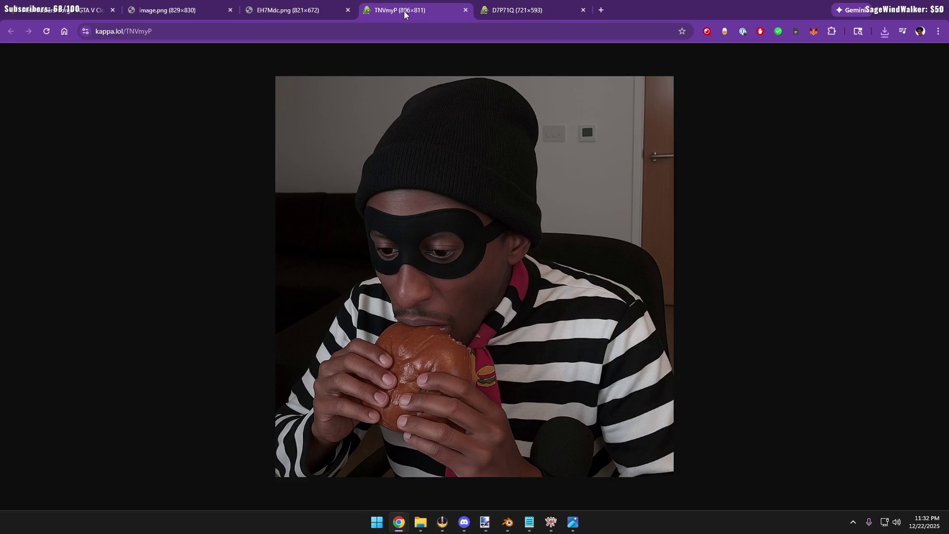
{"action": "left_click", "coordinate": [305, 10]}
{"action": "left_click", "coordinate": [171, 9]}
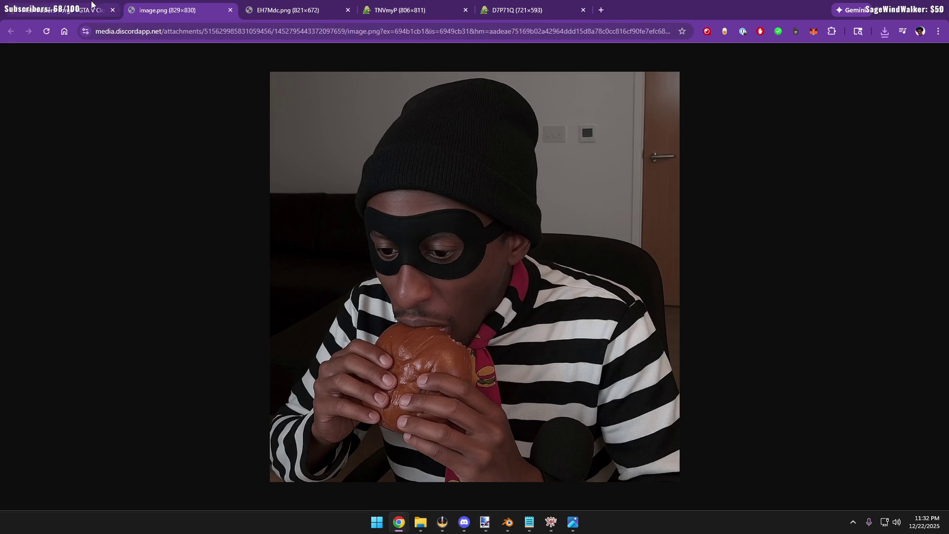
{"action": "left_click", "coordinate": [230, 9]}
{"action": "left_click", "coordinate": [230, 10]}
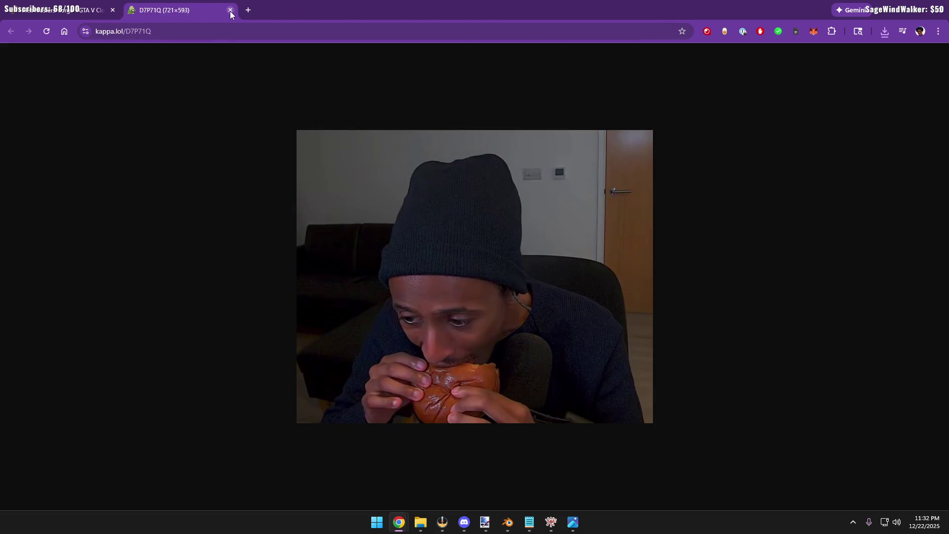
{"action": "scroll", "coordinate": [259, 233], "scroll_direction": "down", "scroll_amount": 2}
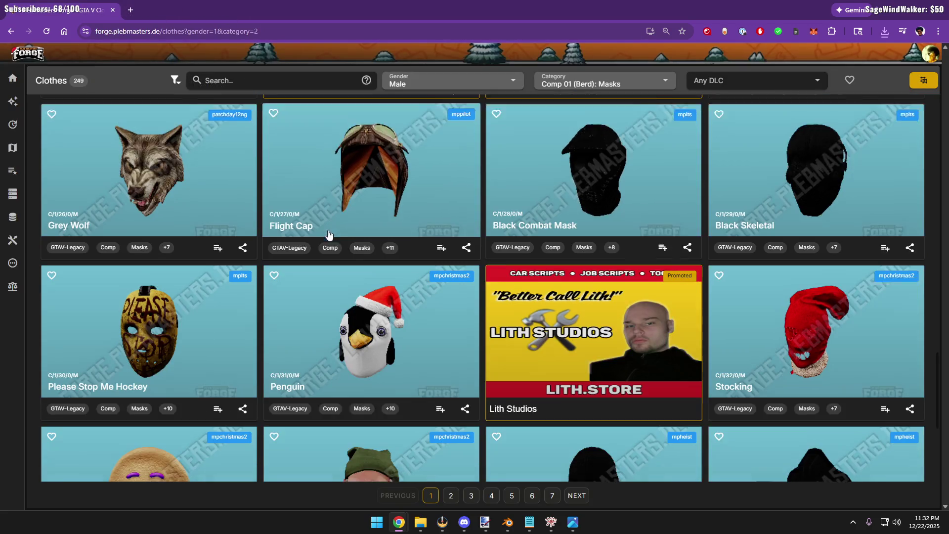
{"action": "key", "text": "alt+Tab"}
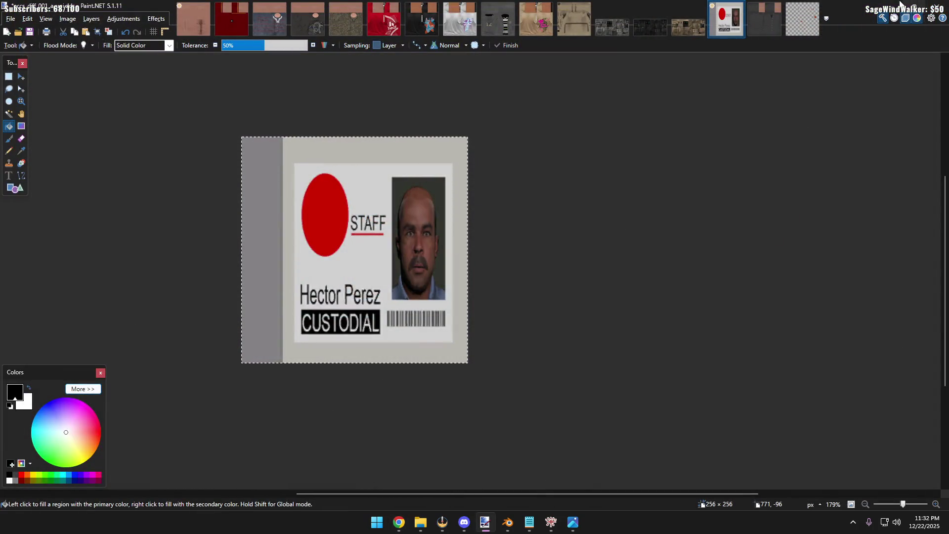
{"action": "key", "text": "alt+Tab"}
{"action": "left_click", "coordinate": [809, 125]}
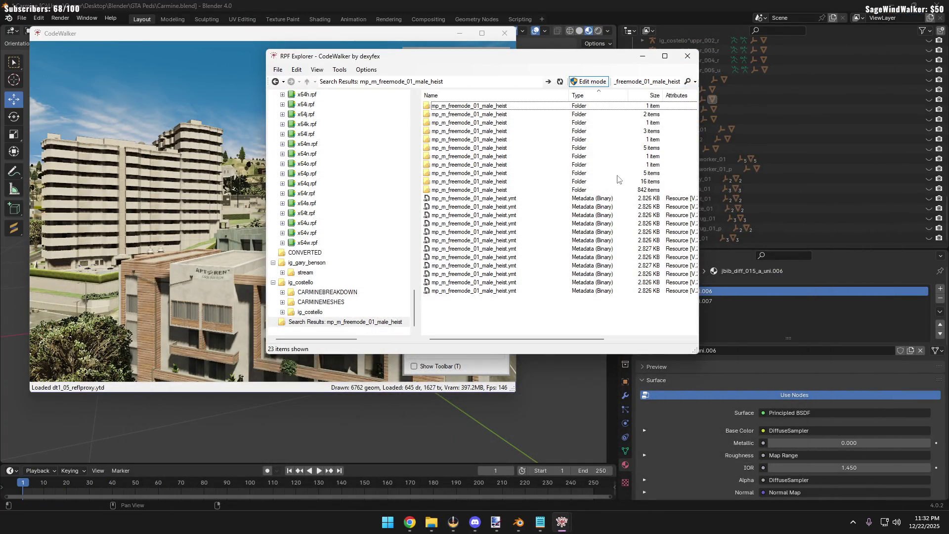
Open the 842-item male heist folder in RPF Explorer and bring the browser back up
{"action": "double_click", "coordinate": [509, 192]}
{"action": "mouse_move", "coordinate": [578, 62]}
{"action": "left_mouse_down"}
{"action": "mouse_move", "coordinate": [488, 95]}
{"action": "mouse_move", "coordinate": [496, 84]}
{"action": "left_mouse_up"}
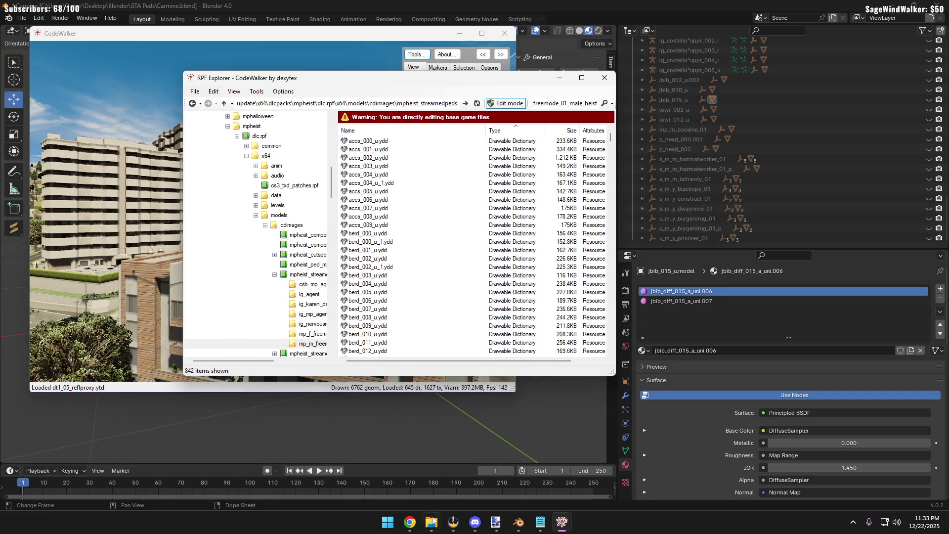
{"action": "left_click", "coordinate": [415, 529]}
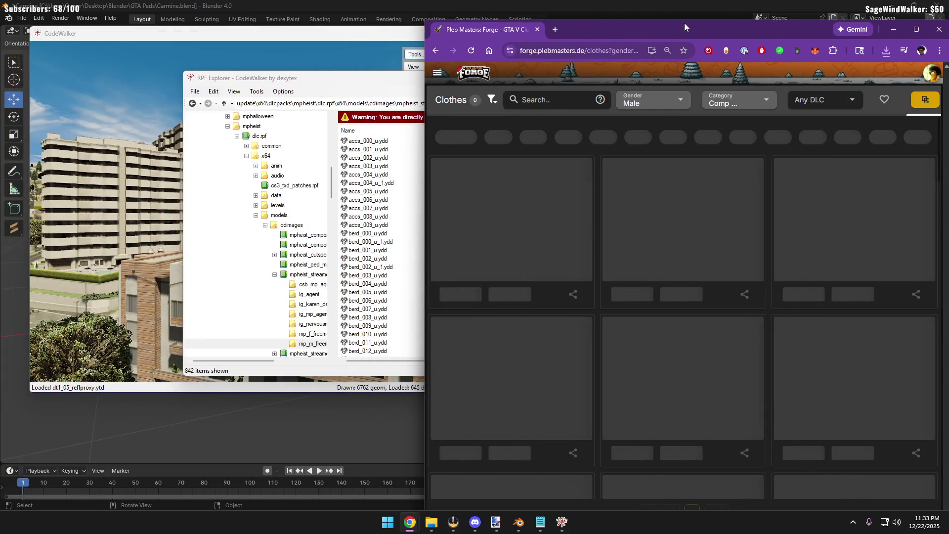
Look up the Up-n-Atom Paper Bag mask on page 2 of the Forge masks, then minimize the browser
{"action": "double_click", "coordinate": [684, 24]}
{"action": "scroll", "coordinate": [566, 308], "scroll_direction": "down", "scroll_amount": 3}
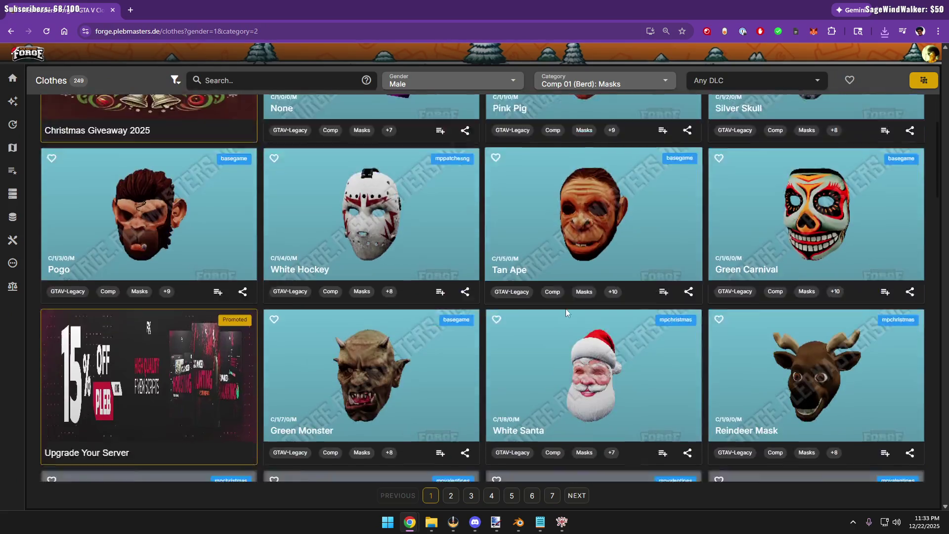
{"action": "scroll", "coordinate": [593, 334], "scroll_direction": "down", "scroll_amount": 3}
{"action": "scroll", "coordinate": [614, 350], "scroll_direction": "down", "scroll_amount": 3}
{"action": "scroll", "coordinate": [614, 350], "scroll_direction": "down", "scroll_amount": 3}
{"action": "scroll", "coordinate": [614, 349], "scroll_direction": "down", "scroll_amount": 5}
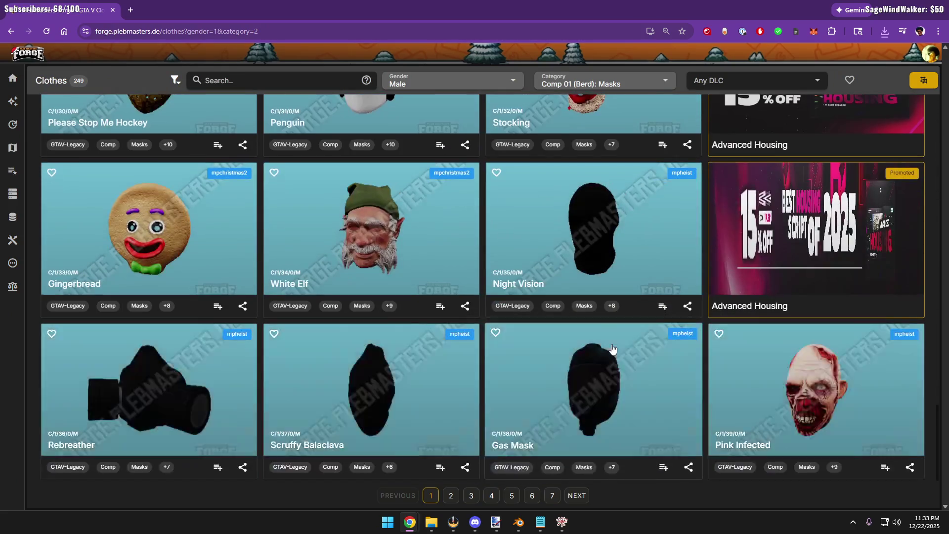
{"action": "left_click", "coordinate": [451, 494]}
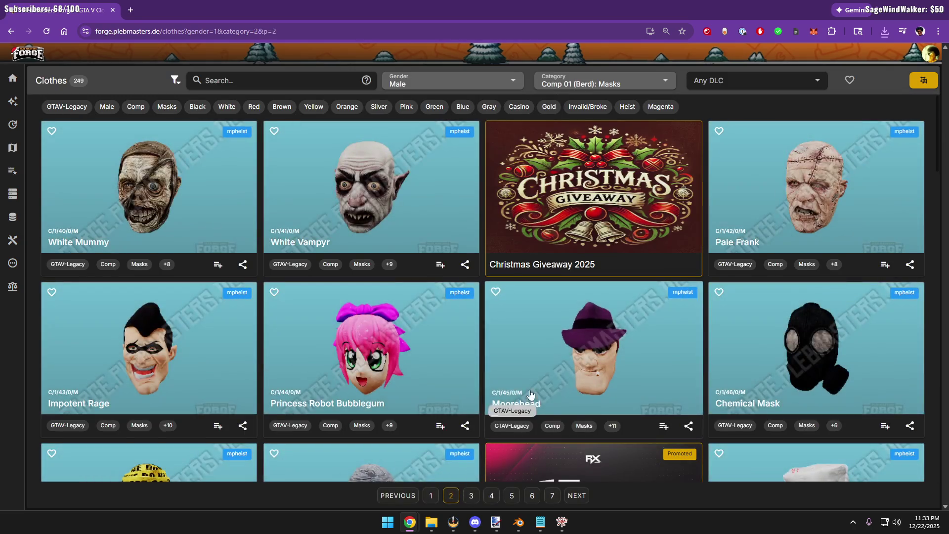
{"action": "scroll", "coordinate": [827, 343], "scroll_direction": "down", "scroll_amount": 3}
{"action": "left_click", "coordinate": [827, 342]}
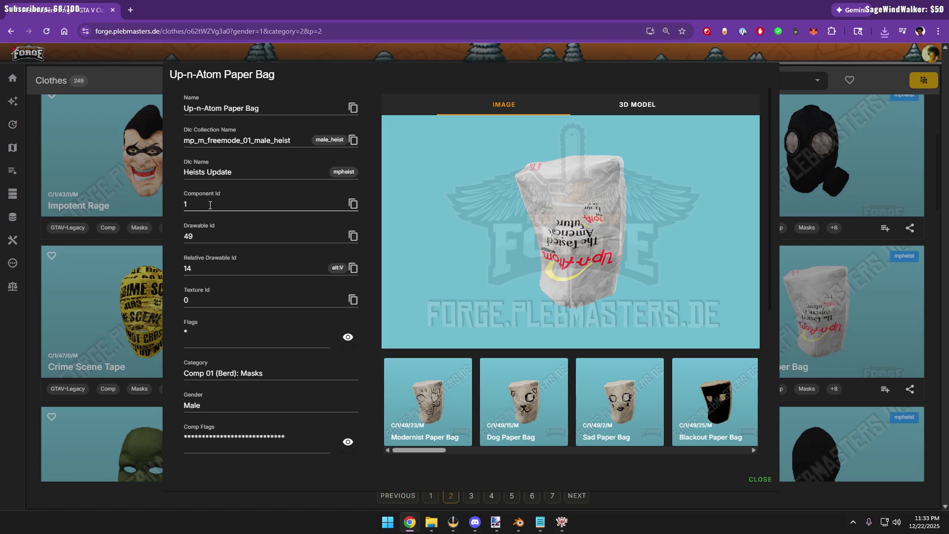
{"action": "left_click", "coordinate": [887, 5]}
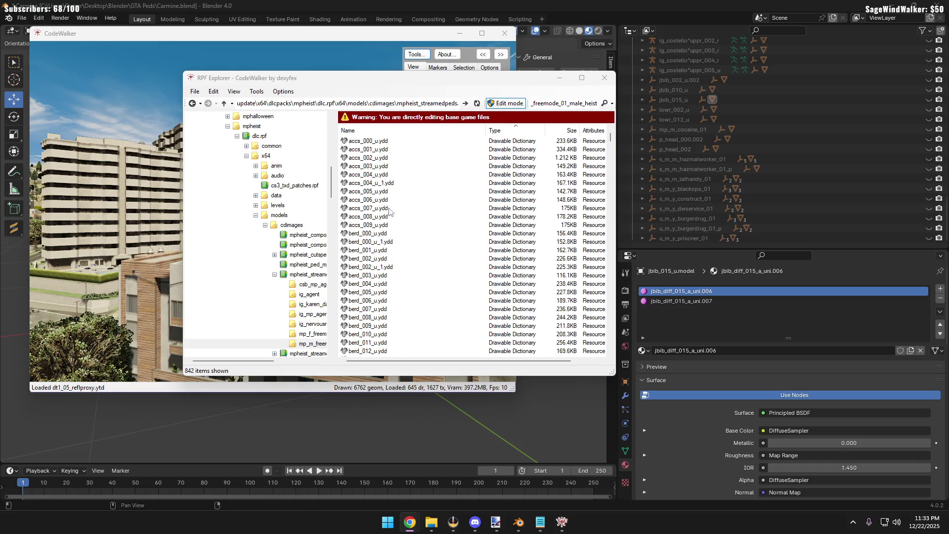
Preview the berd_001_u, berd_000_u_1 and berd_000_u head models in CodeWalker, closing each
{"action": "double_click", "coordinate": [367, 250]}
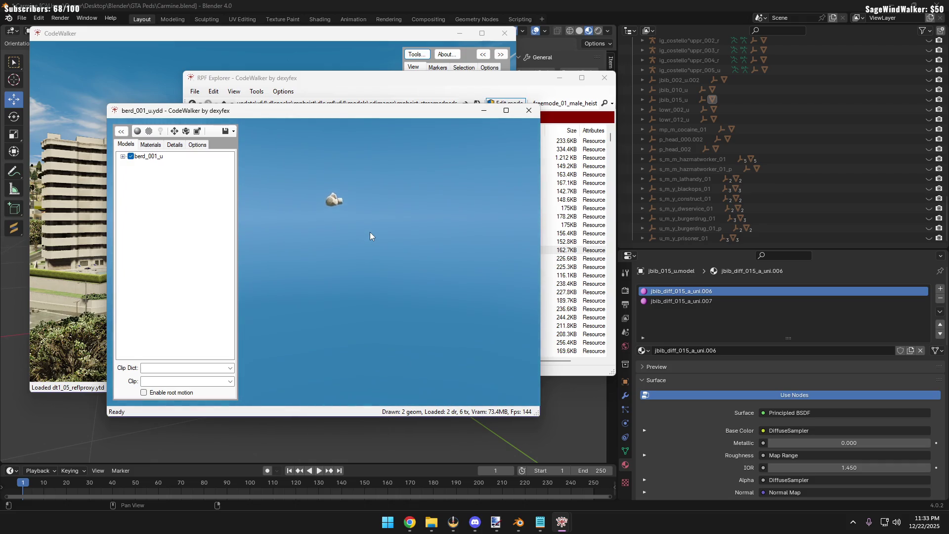
{"action": "left_click", "coordinate": [530, 113]}
{"action": "double_click", "coordinate": [415, 242]}
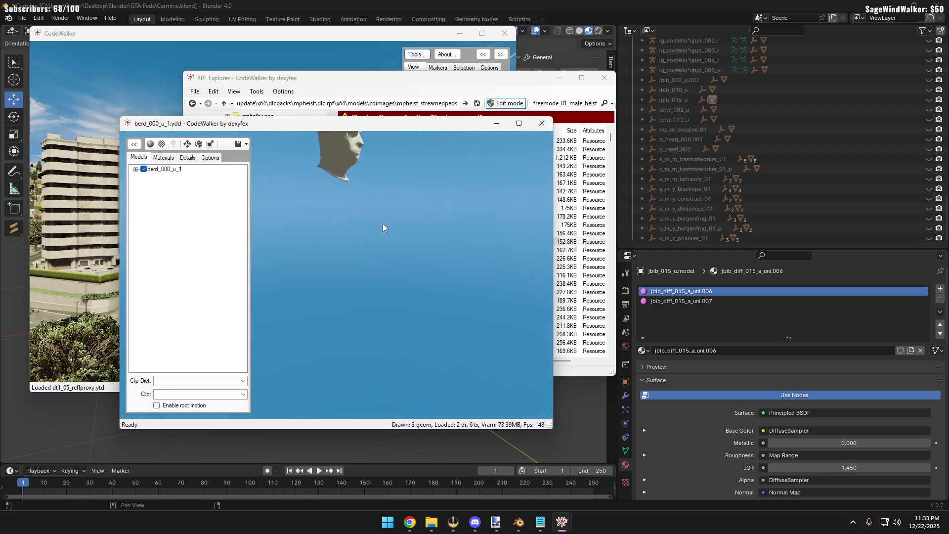
{"action": "left_click", "coordinate": [540, 125]}
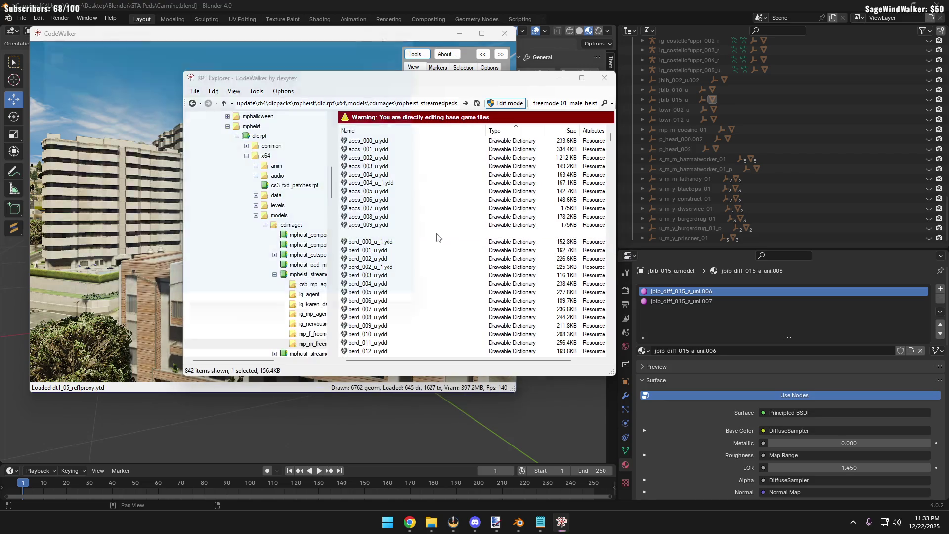
{"action": "double_click", "coordinate": [437, 235]}
{"action": "mouse_move", "coordinate": [276, 157]}
{"action": "left_mouse_down"}
{"action": "mouse_move", "coordinate": [359, 107]}
{"action": "mouse_move", "coordinate": [257, 97]}
{"action": "mouse_move", "coordinate": [282, 78]}
{"action": "mouse_move", "coordinate": [198, 101]}
{"action": "mouse_move", "coordinate": [274, 91]}
{"action": "left_mouse_up"}
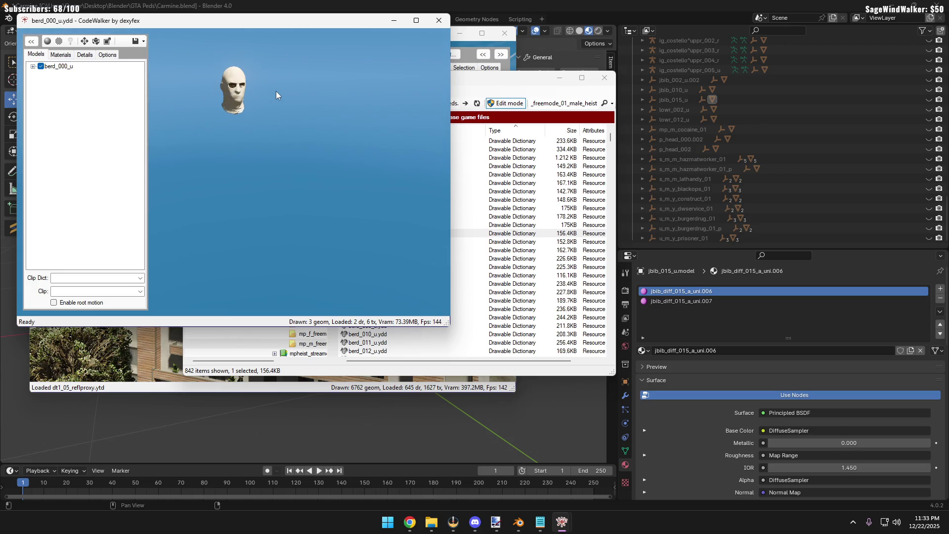
{"action": "left_click", "coordinate": [439, 21]}
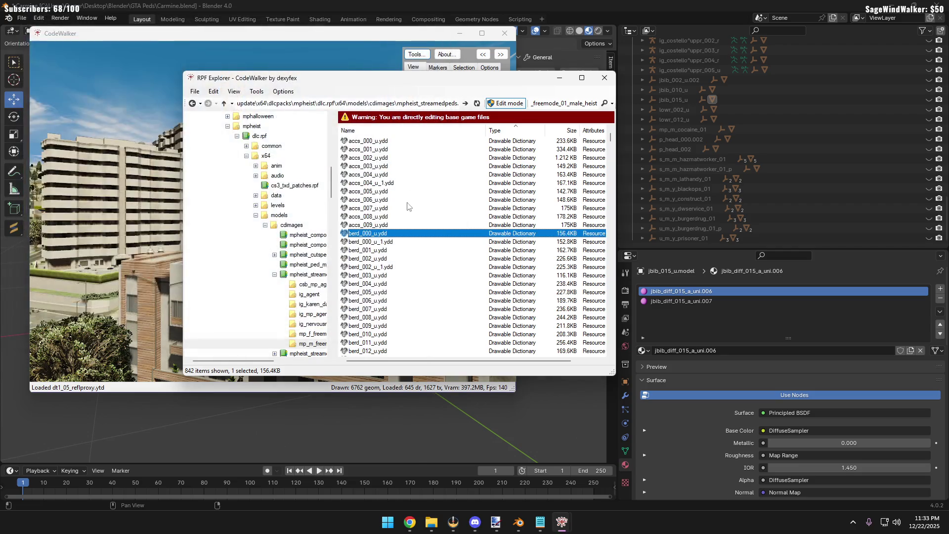
Preview berd_002_u, berd_002_u_1 and berd_003_u masks, then move the RPF Explorer window to the right
{"action": "double_click", "coordinate": [390, 258]}
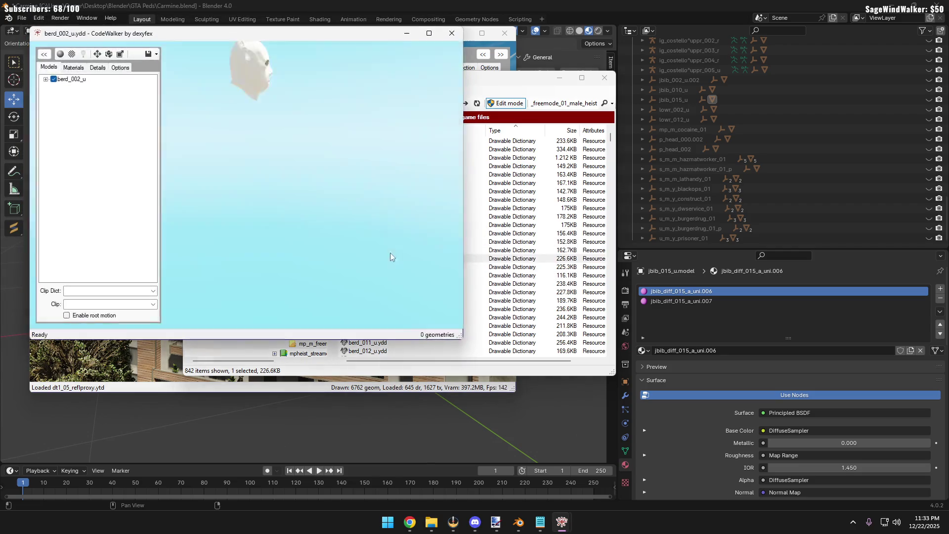
{"action": "key", "text": "alt+F4"}
{"action": "left_click", "coordinate": [393, 250]}
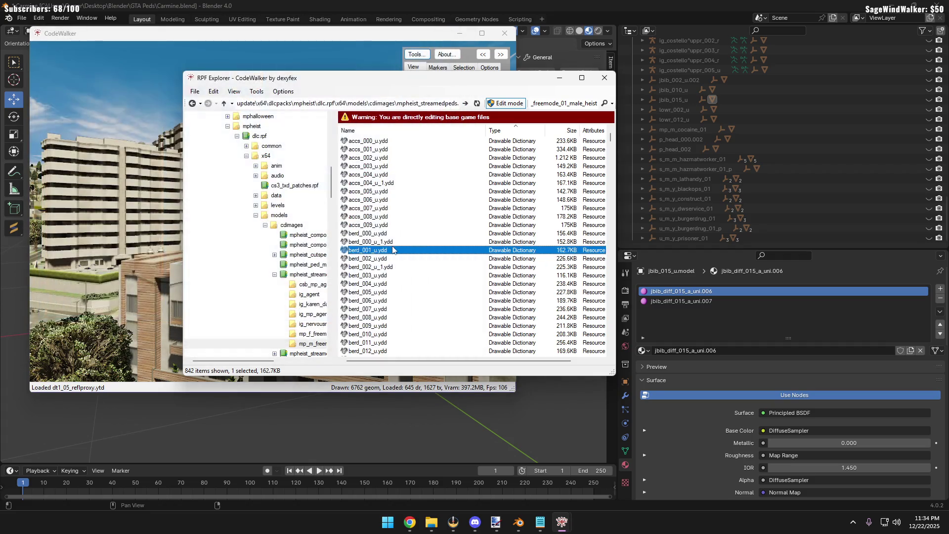
{"action": "key", "text": "Down"}
{"action": "key", "text": "Down"}
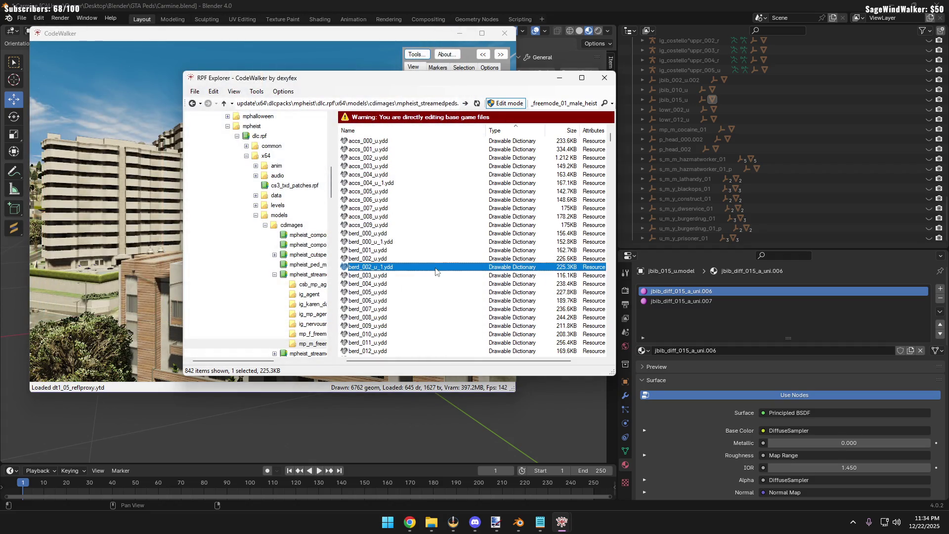
{"action": "key", "text": "Return"}
{"action": "left_click", "coordinate": [462, 48]}
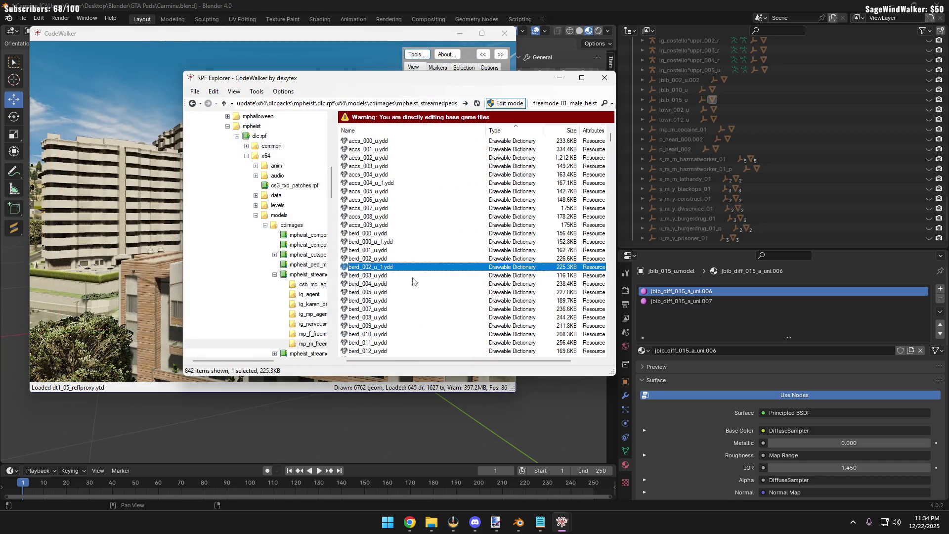
{"action": "key", "text": "Down"}
{"action": "key", "text": "Return"}
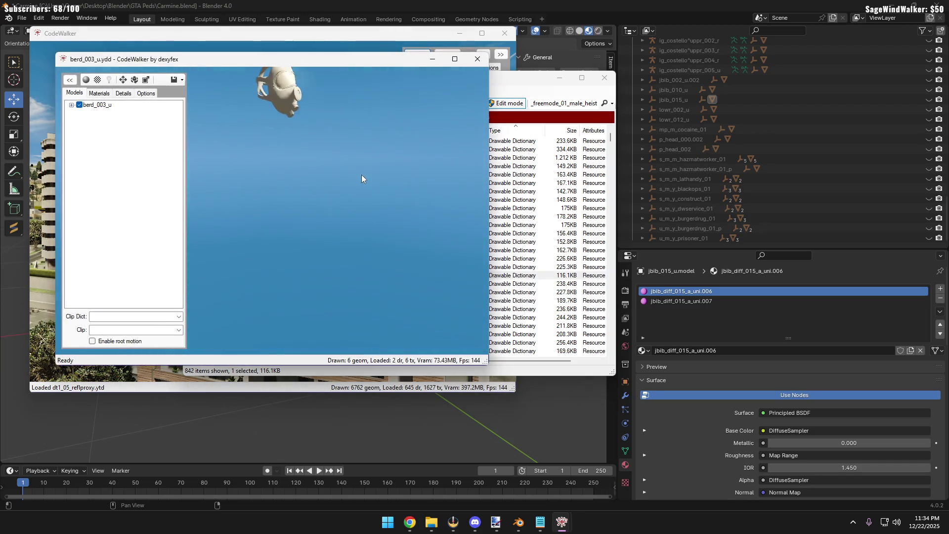
{"action": "left_click", "coordinate": [478, 61]}
{"action": "left_click_drag", "start_coordinate": [519, 77], "coordinate": [757, 84]}
{"action": "left_click_drag", "start_coordinate": [201, 222], "coordinate": [422, 223]}
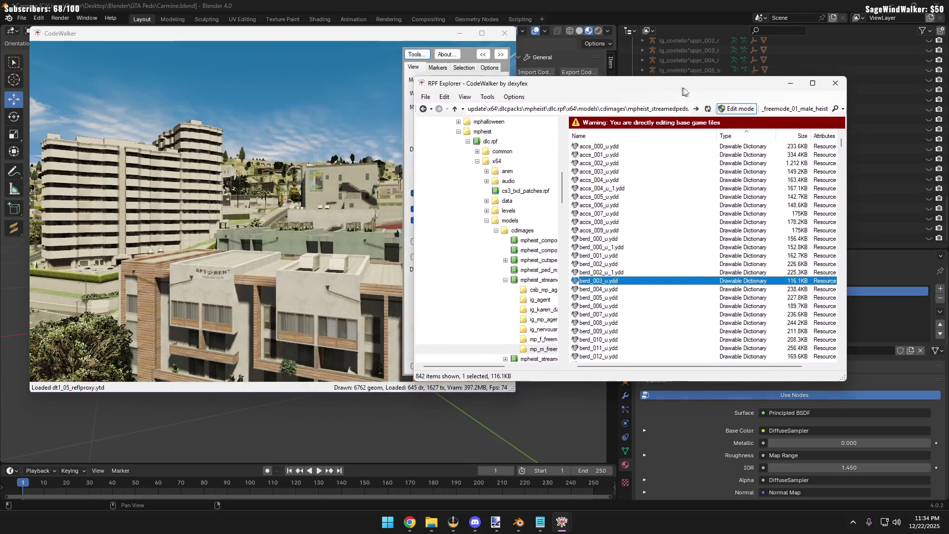
Step through the berd models from berd_004_u and close the stack of opened previews up to berd_017_u_1
{"action": "left_click", "coordinate": [669, 289]}
{"action": "key", "text": "Return"}
{"action": "key", "text": "Down"}
{"action": "key", "text": "Down"}
{"action": "key", "text": "Down"}
{"action": "key", "text": "Down"}
{"action": "key", "text": "Down"}
{"action": "key", "text": "Down"}
{"action": "key", "text": "Down"}
{"action": "key", "text": "Down"}
{"action": "key", "text": "Down"}
{"action": "key", "text": "Down"}
{"action": "key", "text": "Down"}
{"action": "key", "text": "Down"}
{"action": "key", "text": "Down"}
{"action": "key", "text": "Down"}
{"action": "scroll", "coordinate": [656, 340], "scroll_direction": "down", "scroll_amount": 4}
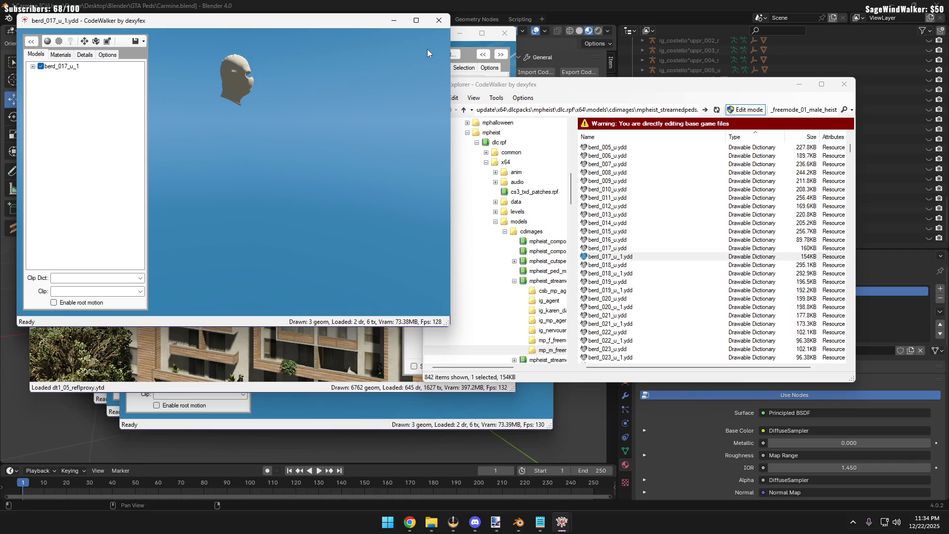
{"action": "key", "text": "alt+F4"}
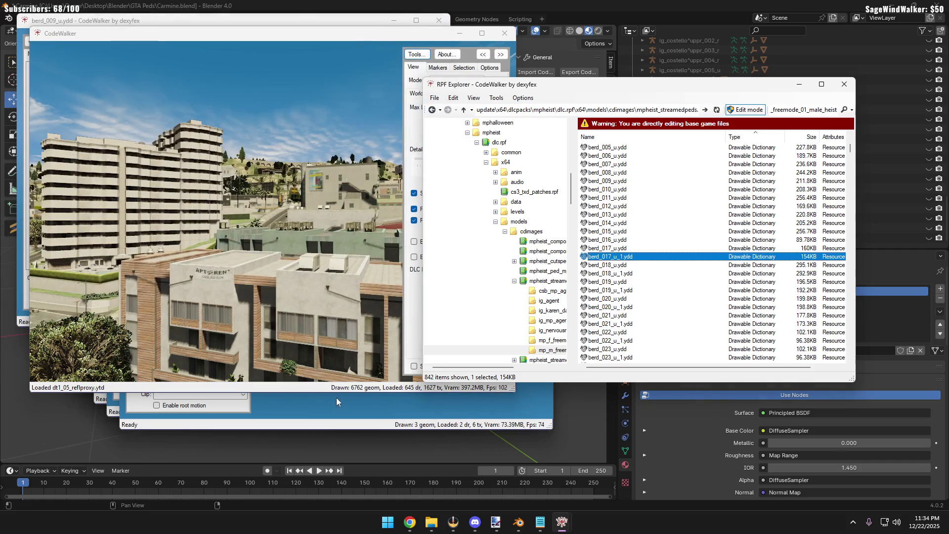
{"action": "left_click", "coordinate": [336, 397]}
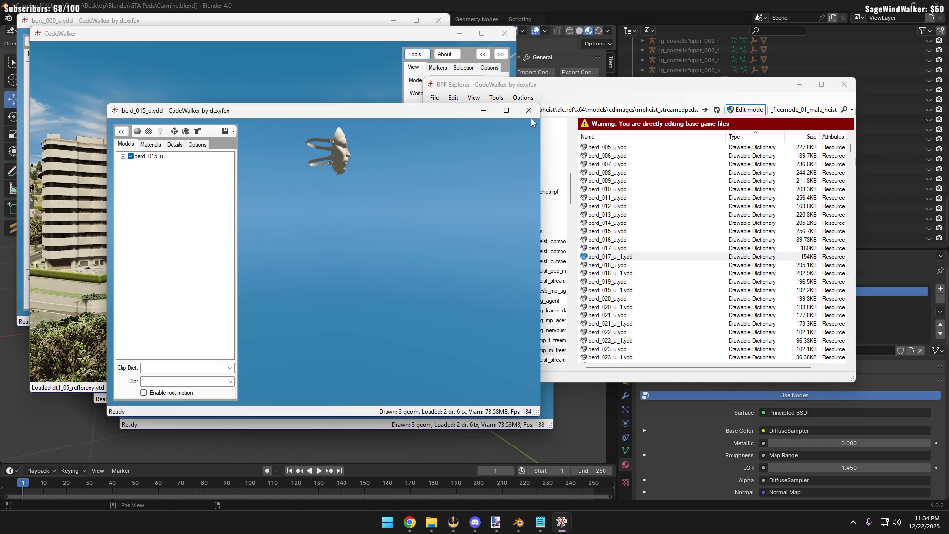
{"action": "left_click", "coordinate": [529, 111]}
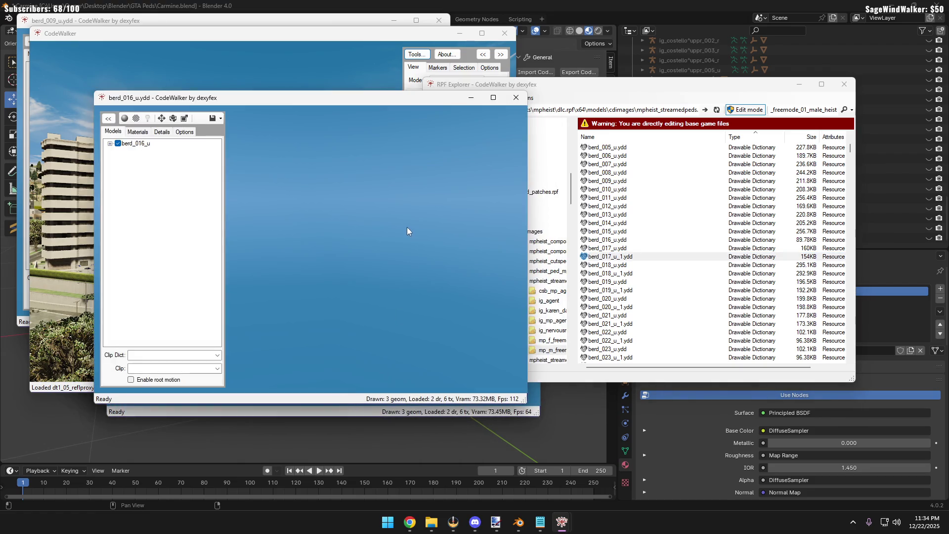
{"action": "left_click", "coordinate": [516, 98]}
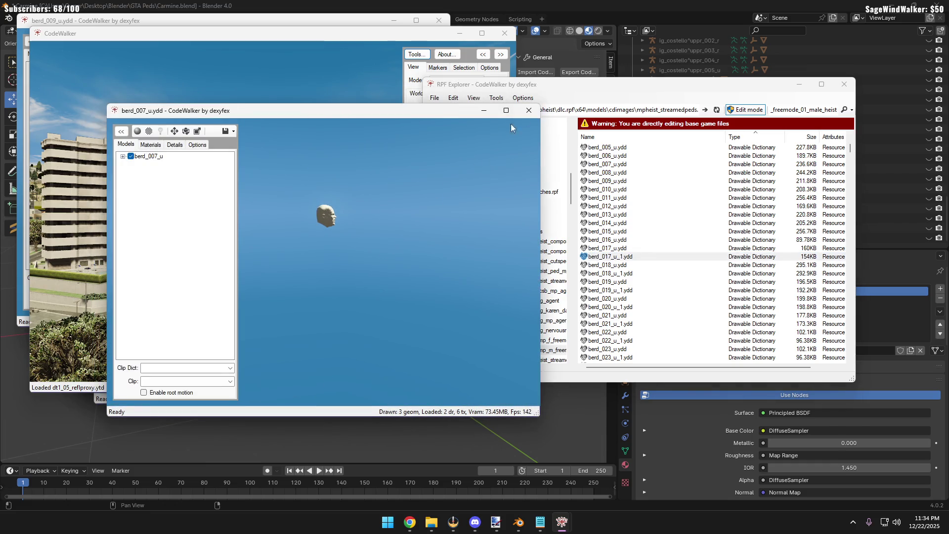
{"action": "left_click", "coordinate": [528, 109]}
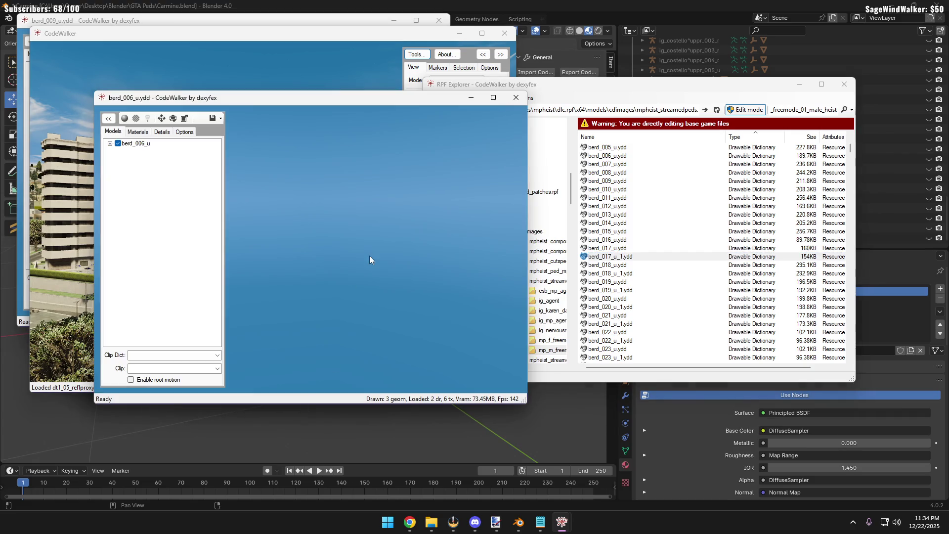
{"action": "left_click", "coordinate": [515, 98]}
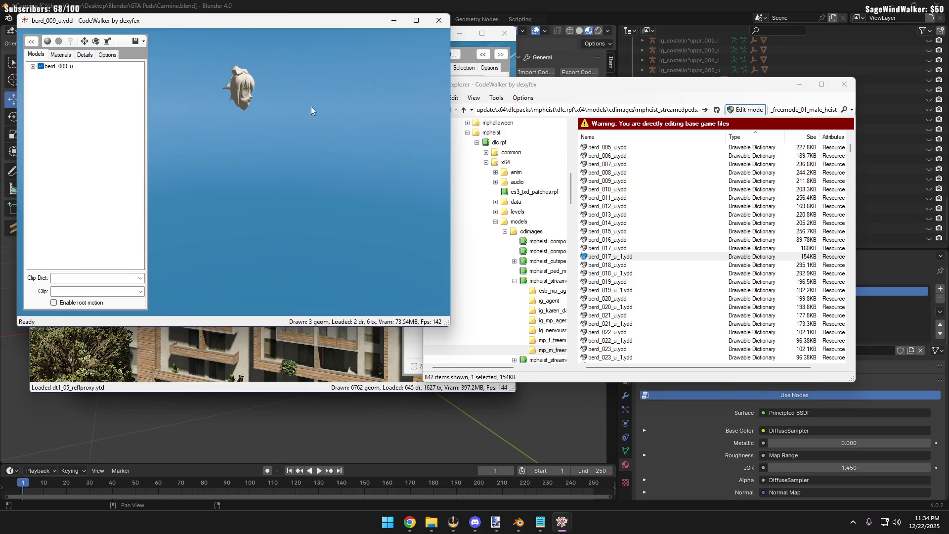
{"action": "left_click", "coordinate": [438, 20]}
Preview the berd_017 to berd_020 mask variants one by one, closing each viewer
{"action": "double_click", "coordinate": [606, 298]}
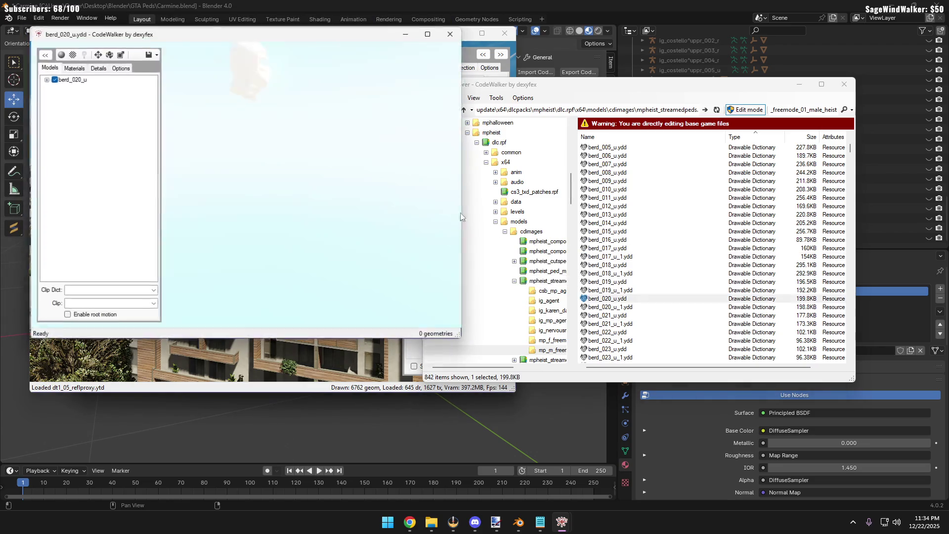
{"action": "left_click", "coordinate": [449, 34]}
{"action": "double_click", "coordinate": [593, 282]}
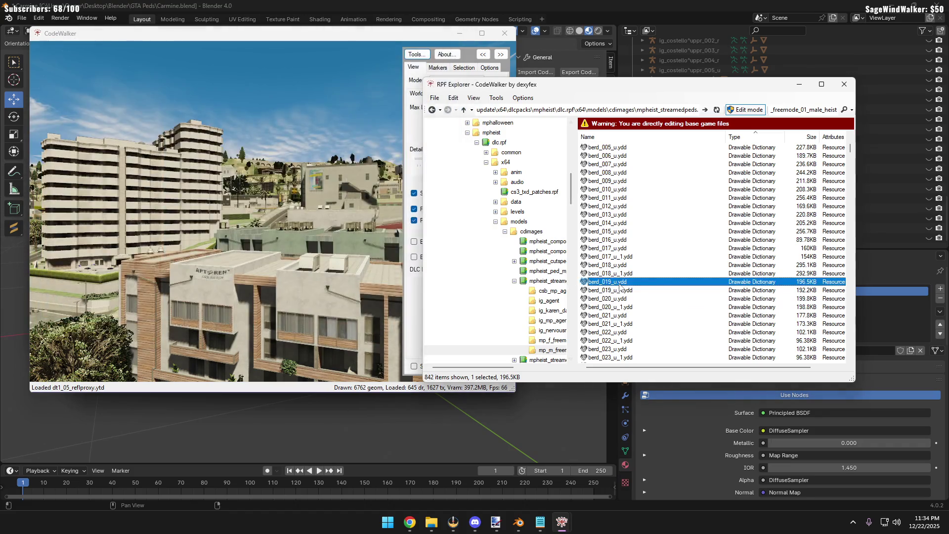
{"action": "left_click", "coordinate": [461, 34]}
{"action": "double_click", "coordinate": [612, 290]}
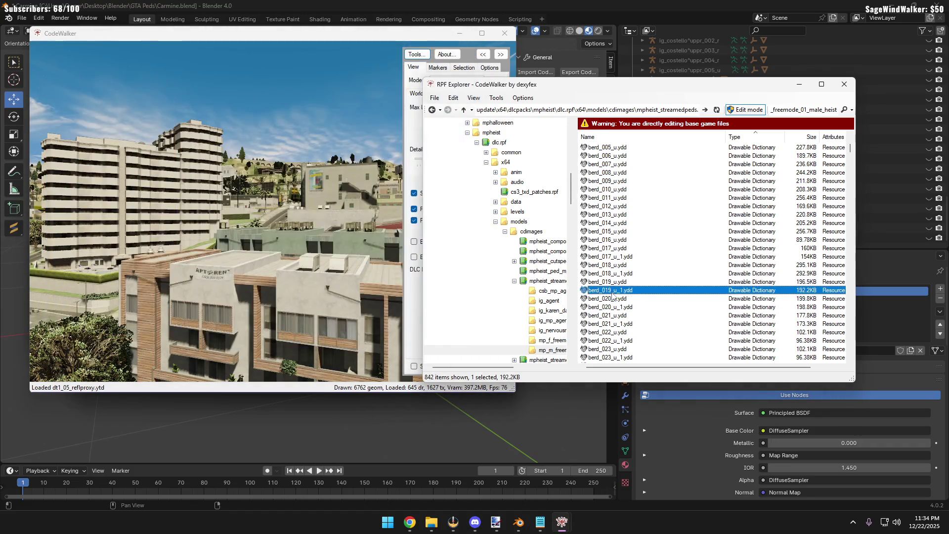
{"action": "left_click", "coordinate": [500, 54]}
{"action": "double_click", "coordinate": [609, 273]}
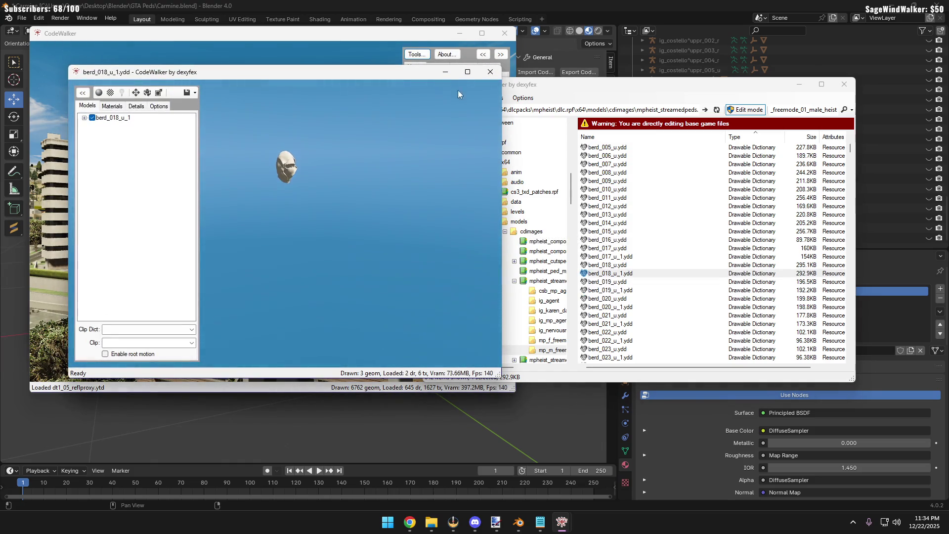
{"action": "left_click", "coordinate": [490, 71]}
{"action": "double_click", "coordinate": [610, 265]}
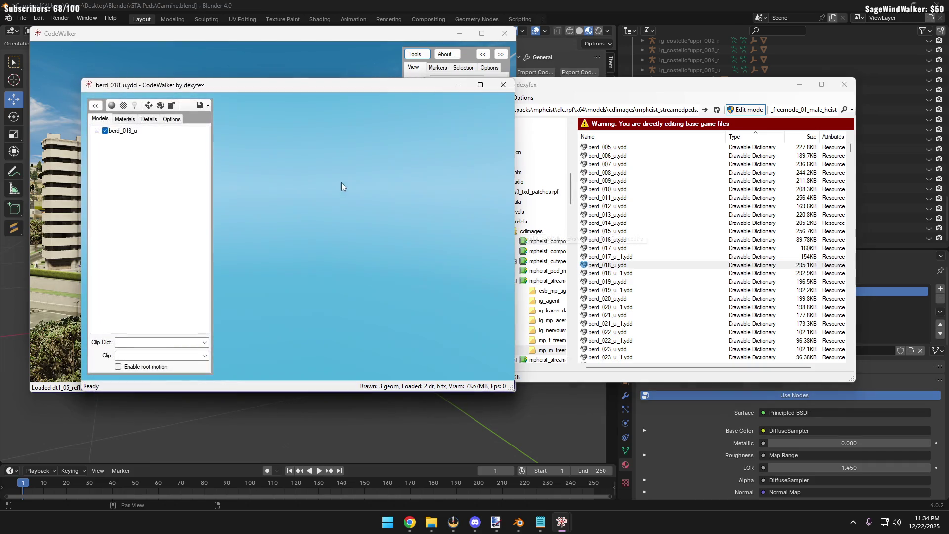
{"action": "left_click", "coordinate": [502, 84]}
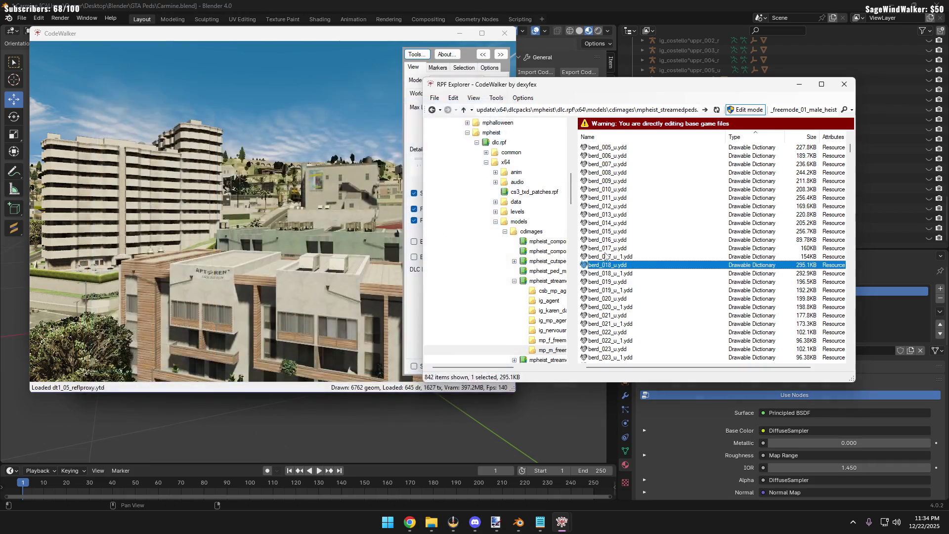
{"action": "double_click", "coordinate": [606, 256]}
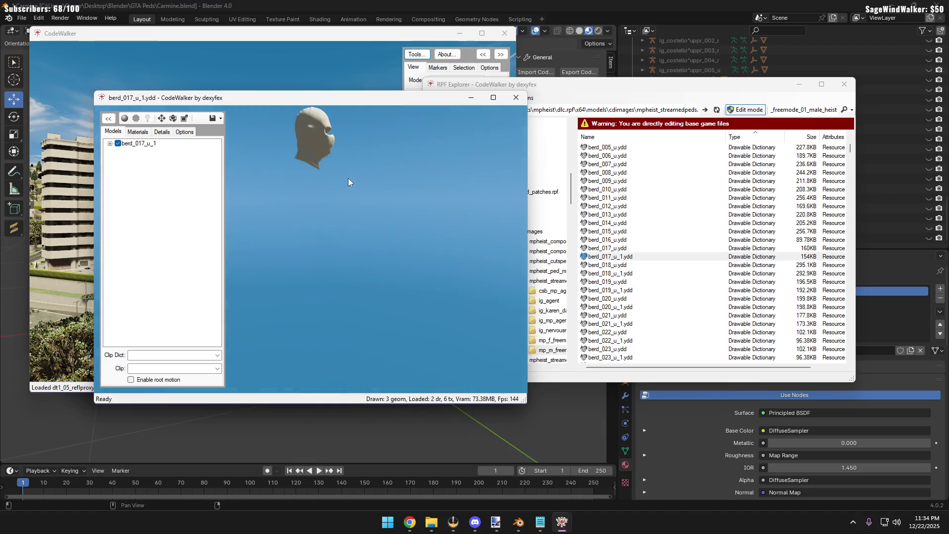
{"action": "left_click", "coordinate": [515, 97]}
{"action": "double_click", "coordinate": [610, 306]}
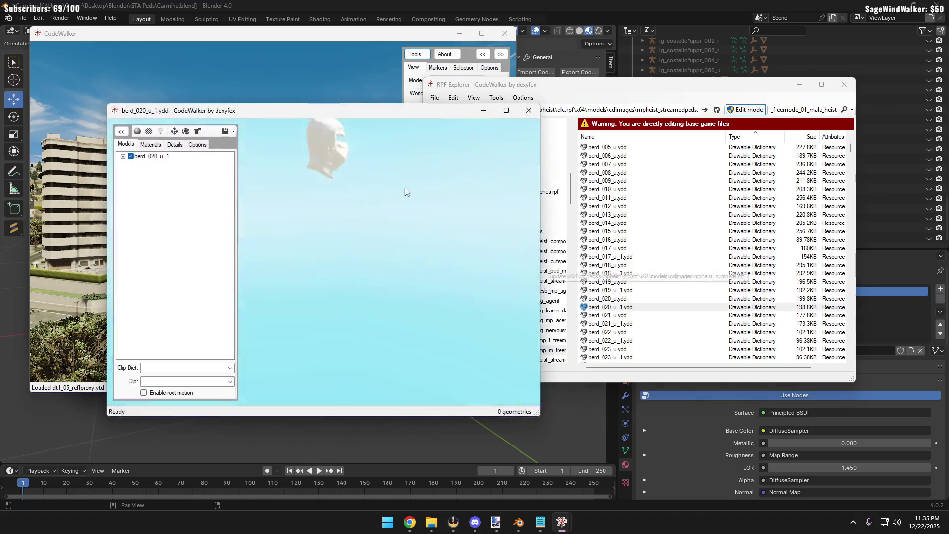
{"action": "key", "text": "alt+F4"}
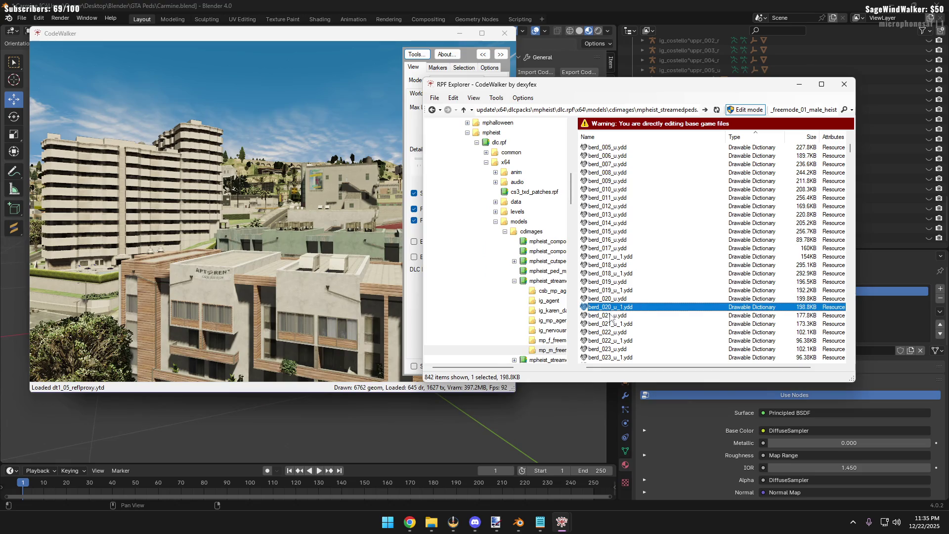
Preview the berd_021 to berd_023_u_1 masks, then return to the Forge Paper Bag page
{"action": "left_click", "coordinate": [655, 317]}
{"action": "double_click", "coordinate": [655, 316]}
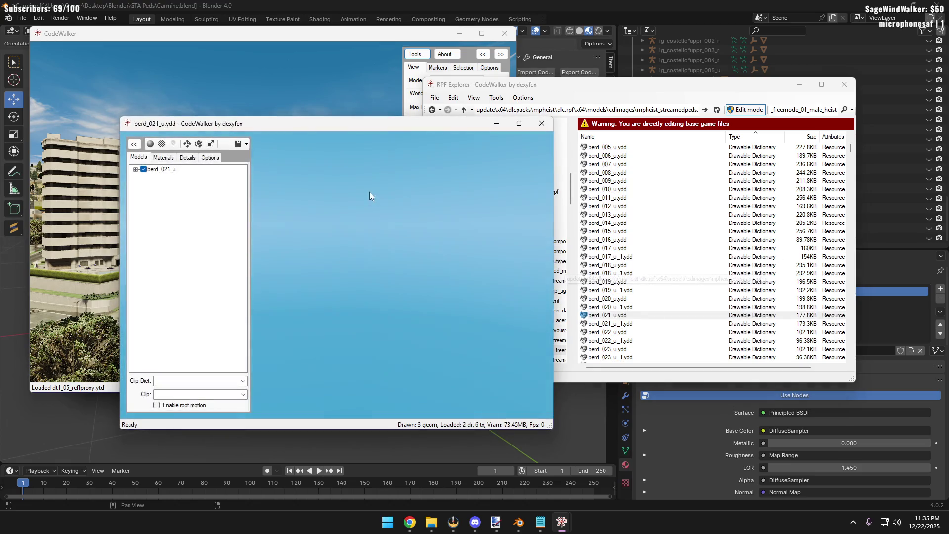
{"action": "left_click", "coordinate": [541, 124]}
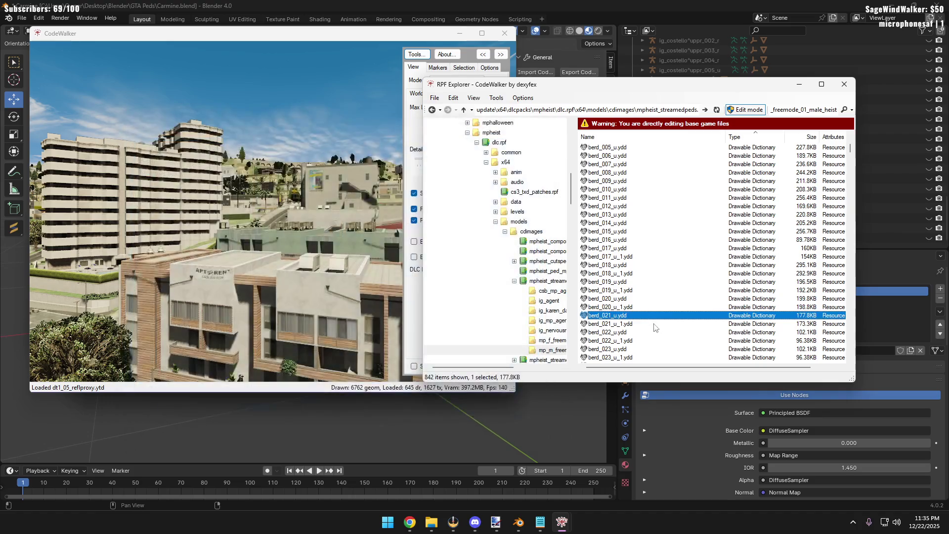
{"action": "double_click", "coordinate": [610, 324]}
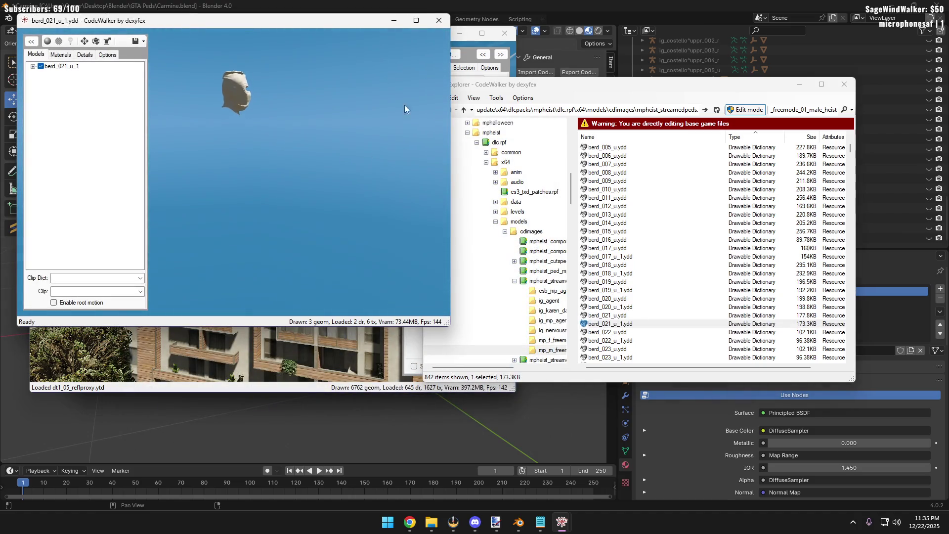
{"action": "left_click", "coordinate": [439, 20]}
{"action": "scroll", "coordinate": [606, 230], "scroll_direction": "down", "scroll_amount": 2}
{"action": "scroll", "coordinate": [609, 231], "scroll_direction": "down", "scroll_amount": 1}
{"action": "double_click", "coordinate": [608, 255]}
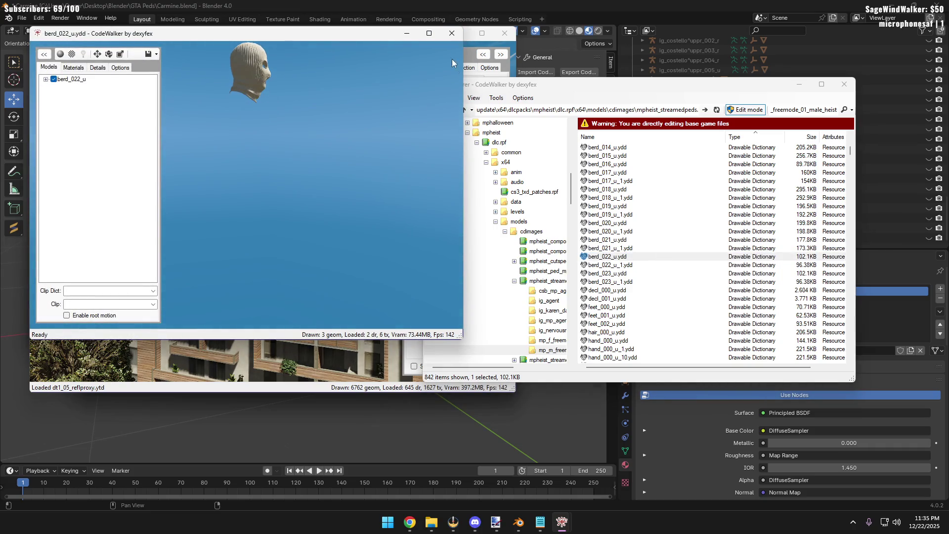
{"action": "left_click", "coordinate": [451, 33]}
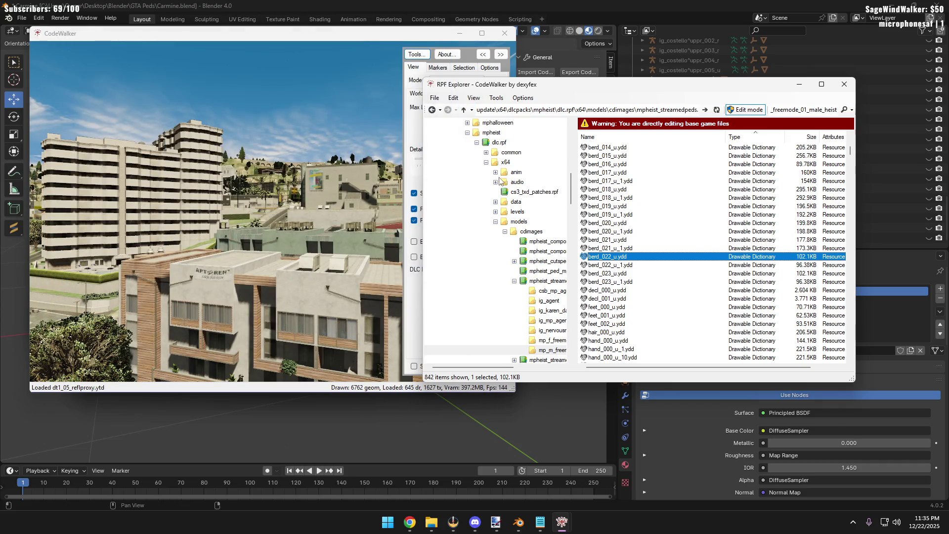
{"action": "double_click", "coordinate": [704, 265]}
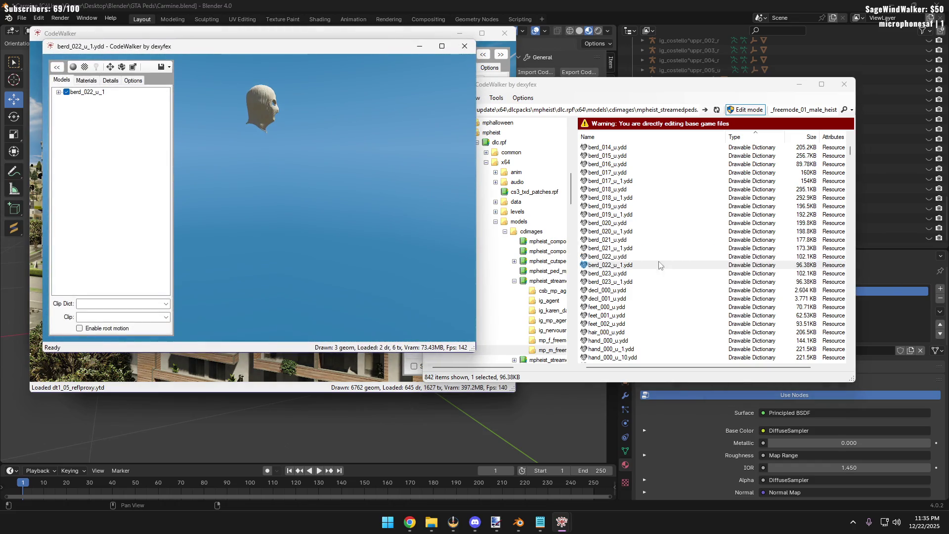
{"action": "left_click", "coordinate": [464, 46]}
{"action": "double_click", "coordinate": [642, 274]}
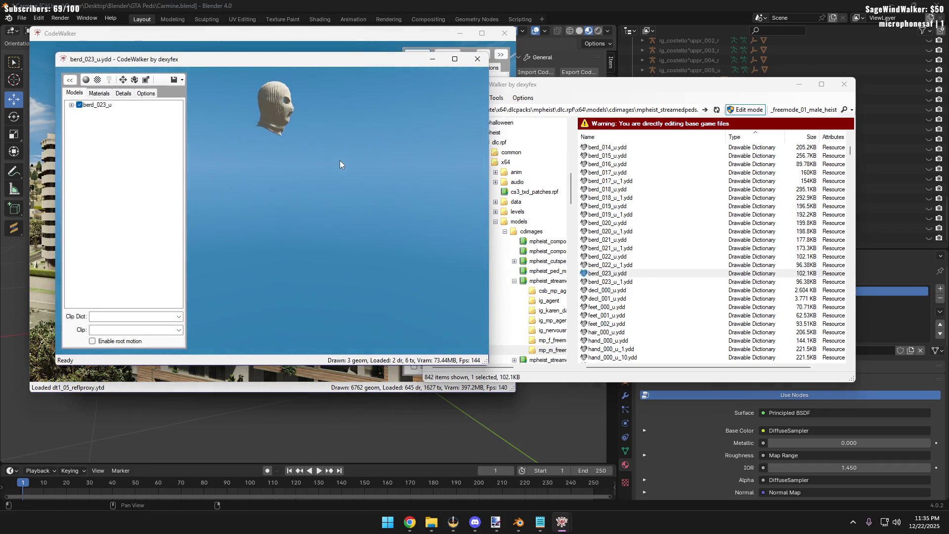
{"action": "left_click", "coordinate": [477, 59]}
{"action": "double_click", "coordinate": [610, 282]}
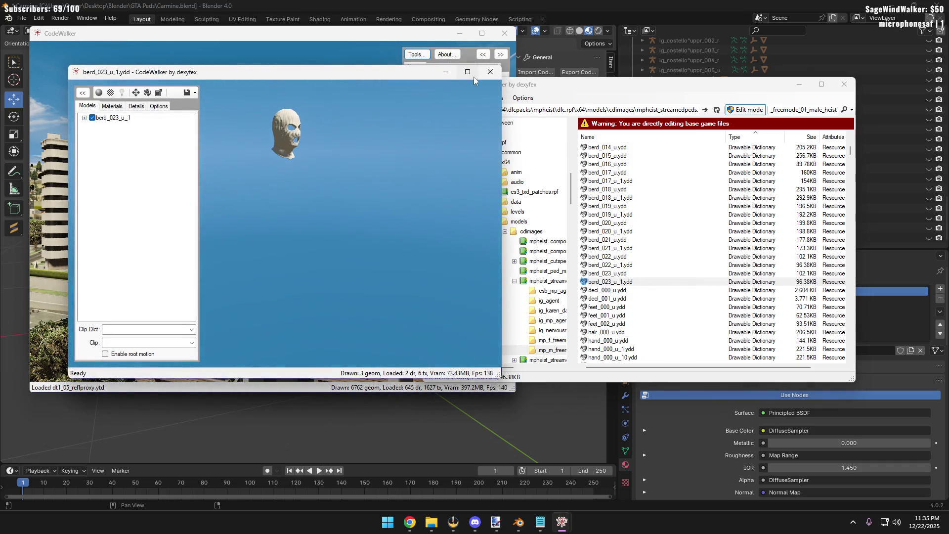
{"action": "left_click", "coordinate": [491, 72]}
{"action": "left_click", "coordinate": [471, 467]}
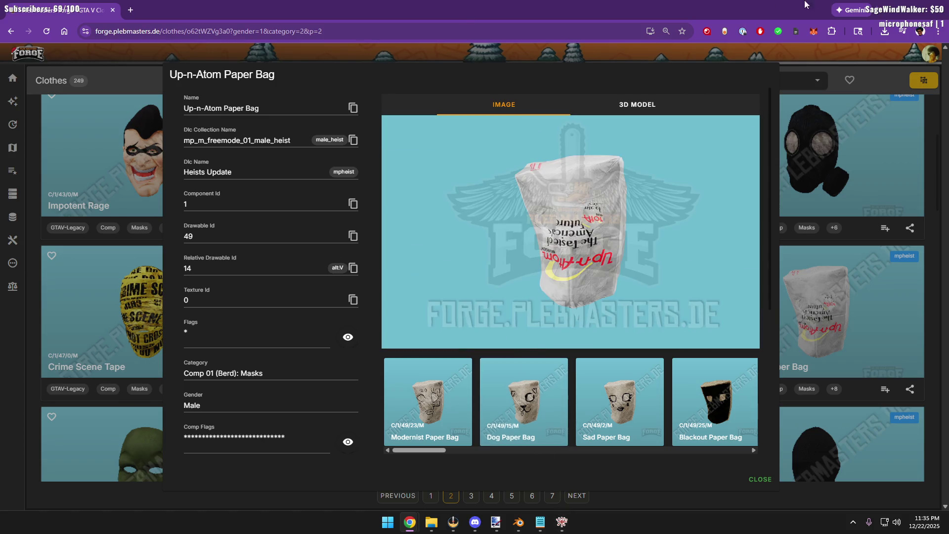
Unhide u_m_y_prisoner_01 in Blender, check the Forge page, then bring back and enlarge RPF Explorer
{"action": "key", "text": "alt+Tab"}
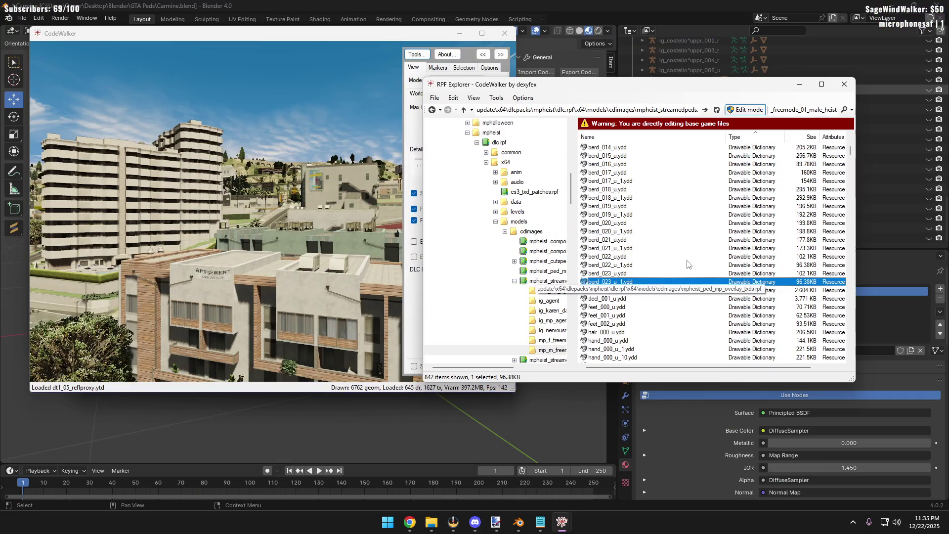
{"action": "left_click", "coordinate": [380, 422]}
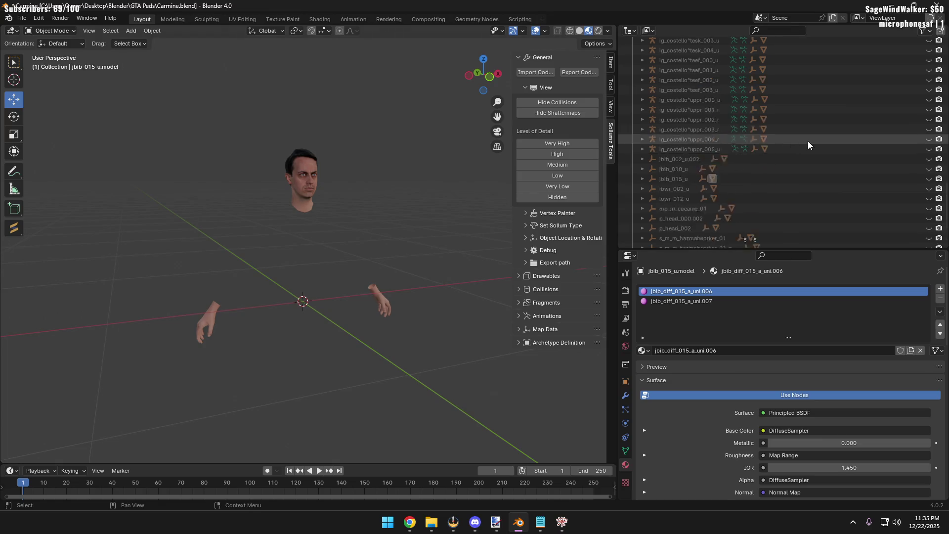
{"action": "scroll", "coordinate": [831, 123], "scroll_direction": "up", "scroll_amount": 10}
{"action": "scroll", "coordinate": [833, 117], "scroll_direction": "down", "scroll_amount": 10}
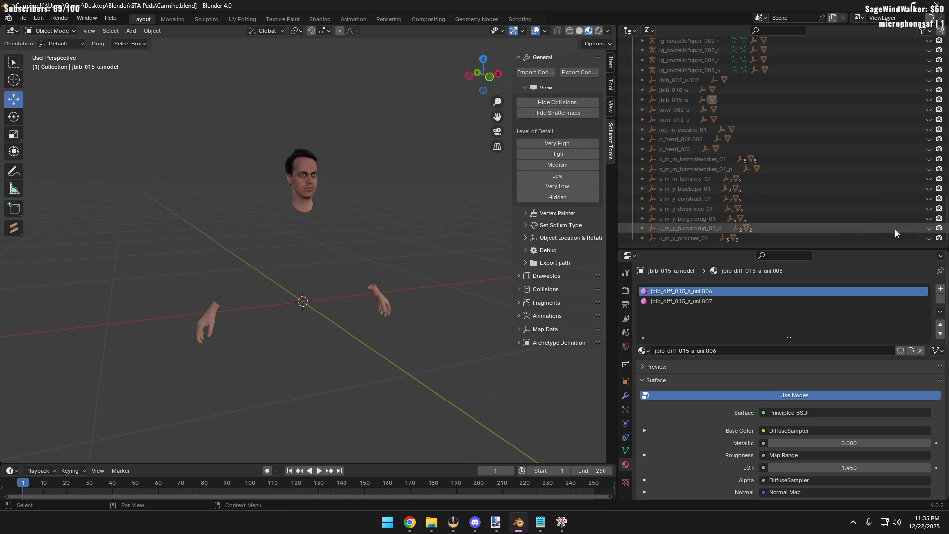
{"action": "left_click", "coordinate": [929, 238]}
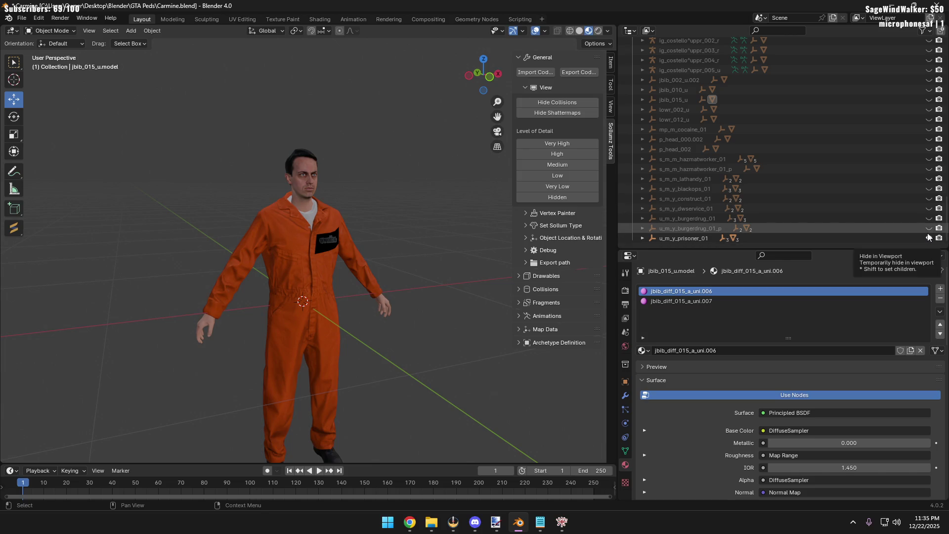
{"action": "key", "text": "alt+Tab"}
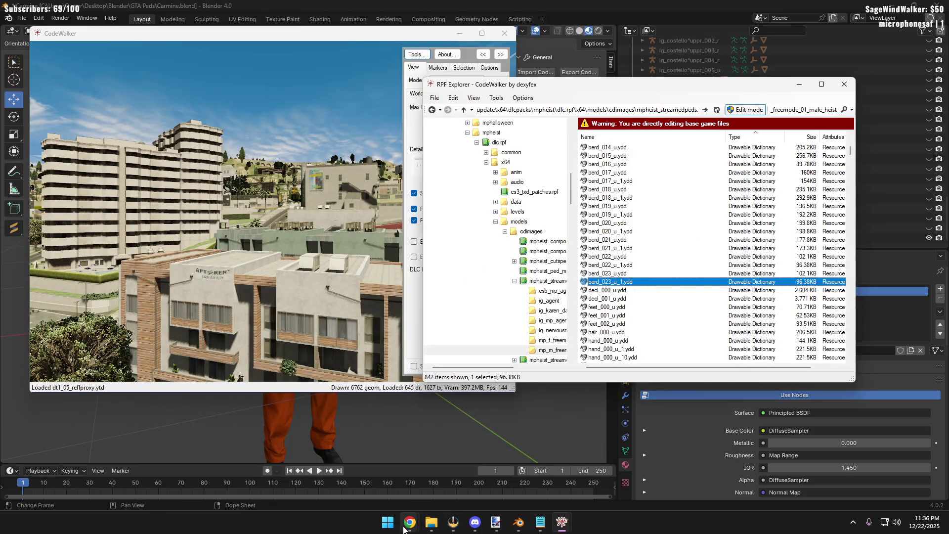
{"action": "mouse_move", "coordinate": [409, 521]}
{"action": "left_click", "coordinate": [491, 468]}
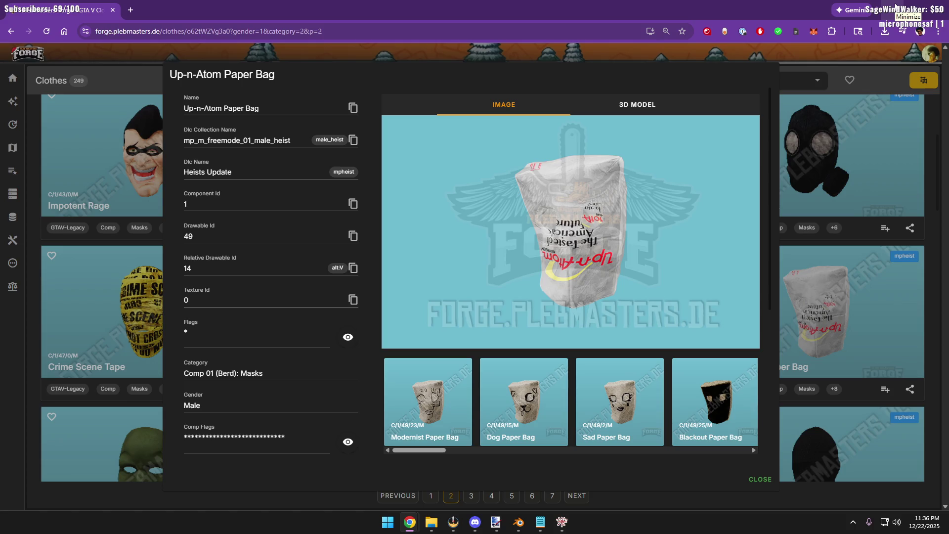
{"action": "left_click", "coordinate": [890, 9]}
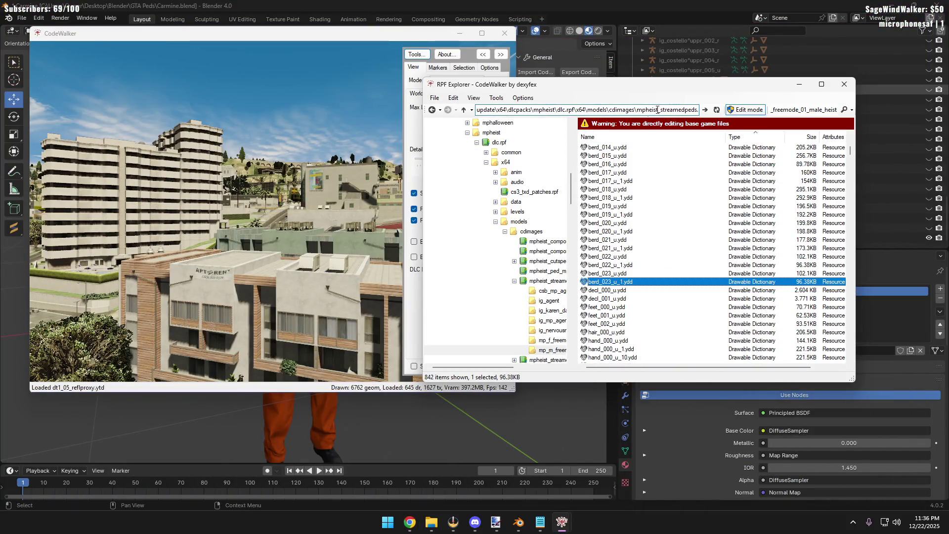
{"action": "left_click_drag", "start_coordinate": [850, 377], "coordinate": [923, 437]}
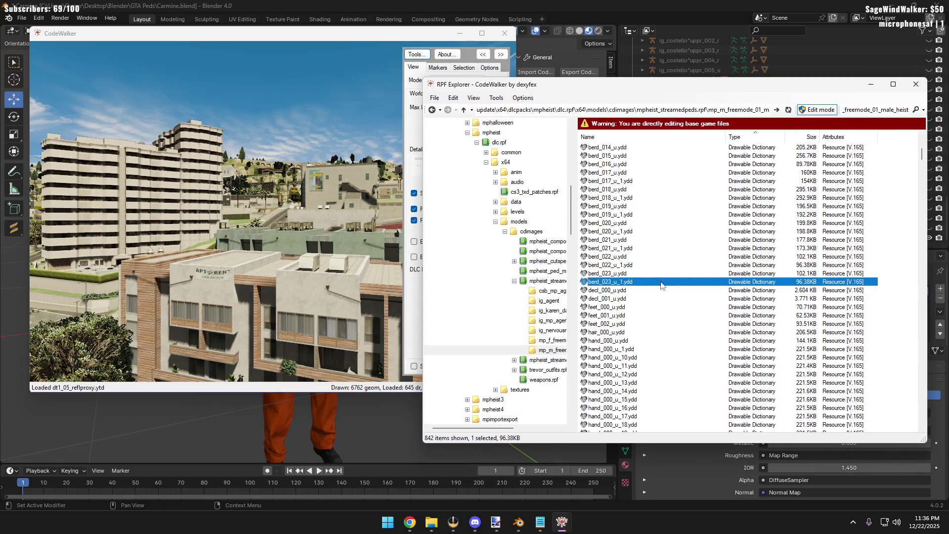
{"action": "scroll", "coordinate": [660, 284], "scroll_direction": "up", "scroll_amount": 6}
Check the paper bag details in Forge and preview the berd_014_u.ydd mask in CodeWalker
{"action": "key", "text": "alt+Tab"}
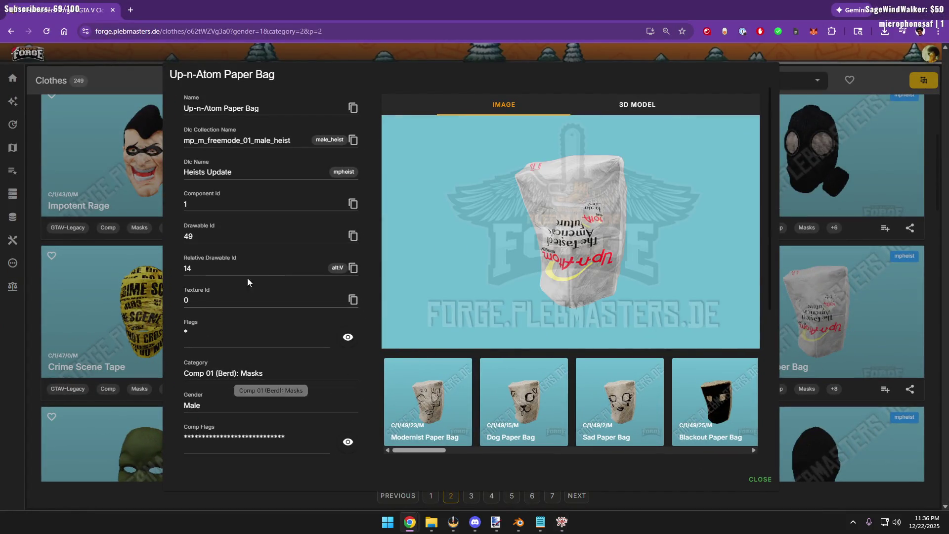
{"action": "key", "text": "alt+Tab"}
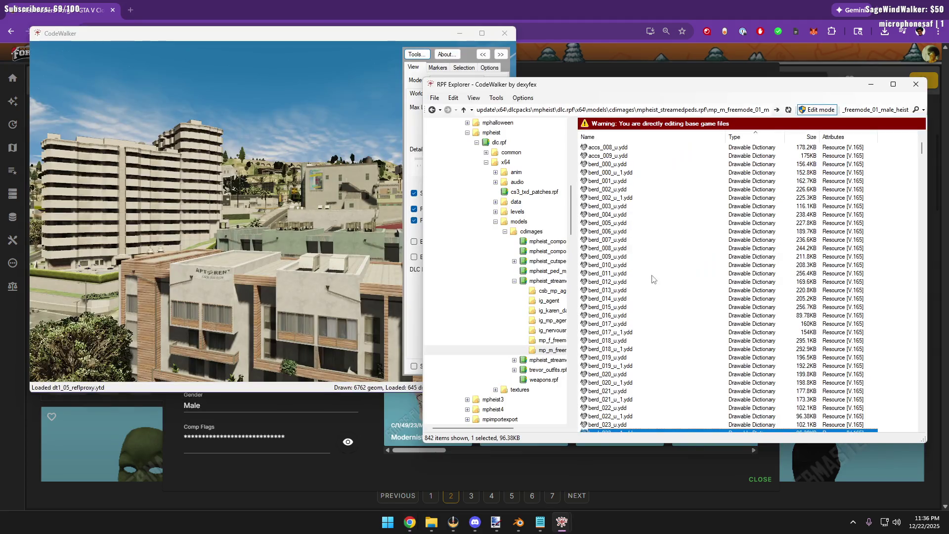
{"action": "double_click", "coordinate": [620, 300]}
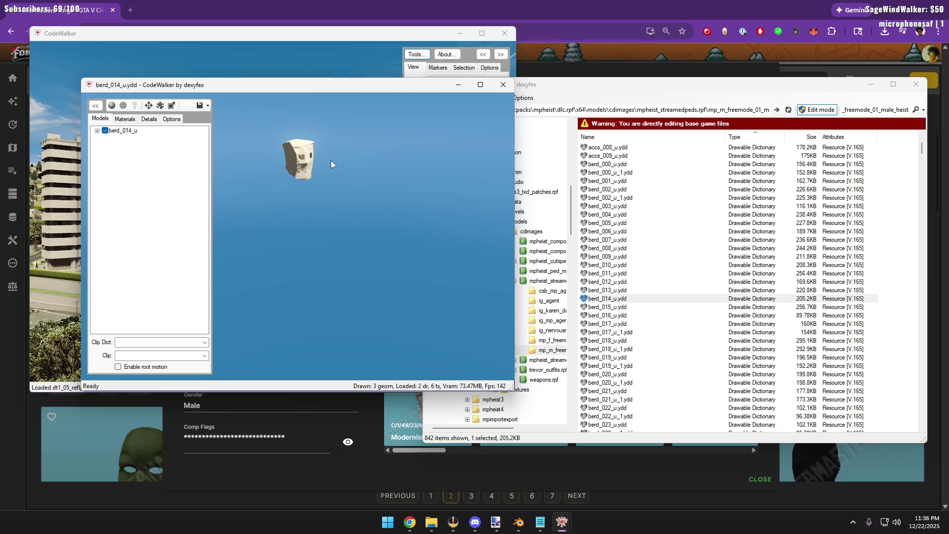
{"action": "left_click", "coordinate": [507, 86]}
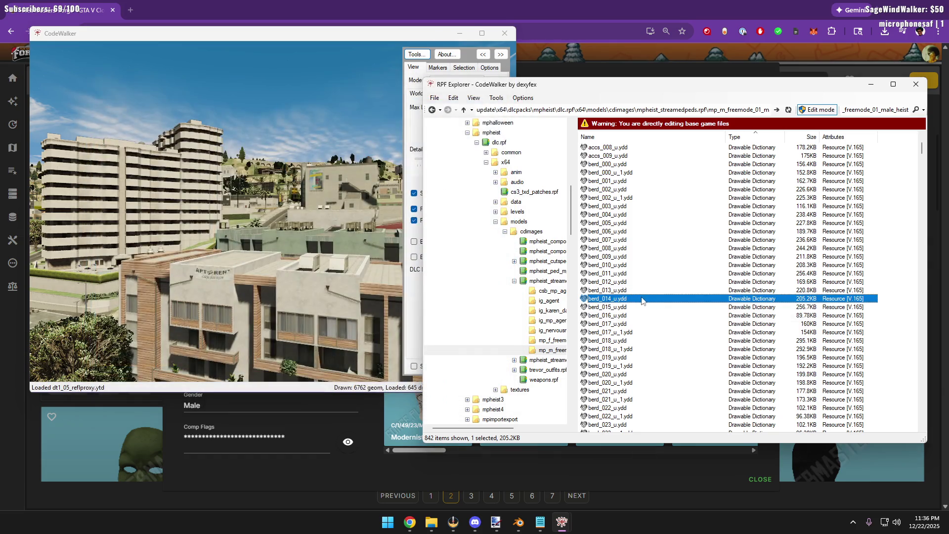
{"action": "scroll", "coordinate": [635, 268], "scroll_direction": "down", "scroll_amount": 2}
{"action": "scroll", "coordinate": [653, 279], "scroll_direction": "down", "scroll_amount": 10}
{"action": "scroll", "coordinate": [669, 290], "scroll_direction": "down", "scroll_amount": 5}
{"action": "scroll", "coordinate": [669, 290], "scroll_direction": "down", "scroll_amount": 3}
{"action": "scroll", "coordinate": [669, 290], "scroll_direction": "down", "scroll_amount": 5}
{"action": "scroll", "coordinate": [668, 290], "scroll_direction": "down", "scroll_amount": 10}
{"action": "scroll", "coordinate": [669, 290], "scroll_direction": "down", "scroll_amount": 10}
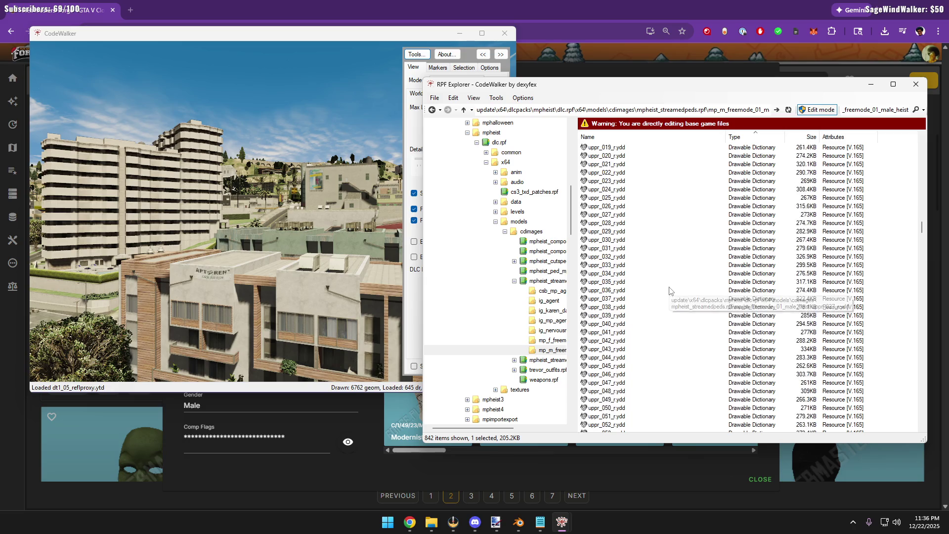
{"action": "scroll", "coordinate": [669, 290], "scroll_direction": "down", "scroll_amount": 10}
{"action": "scroll", "coordinate": [669, 289], "scroll_direction": "down", "scroll_amount": 10}
{"action": "scroll", "coordinate": [668, 289], "scroll_direction": "down", "scroll_amount": 10}
{"action": "scroll", "coordinate": [669, 290], "scroll_direction": "down", "scroll_amount": 10}
{"action": "scroll", "coordinate": [669, 290], "scroll_direction": "down", "scroll_amount": 10}
{"action": "scroll", "coordinate": [671, 289], "scroll_direction": "down", "scroll_amount": 10}
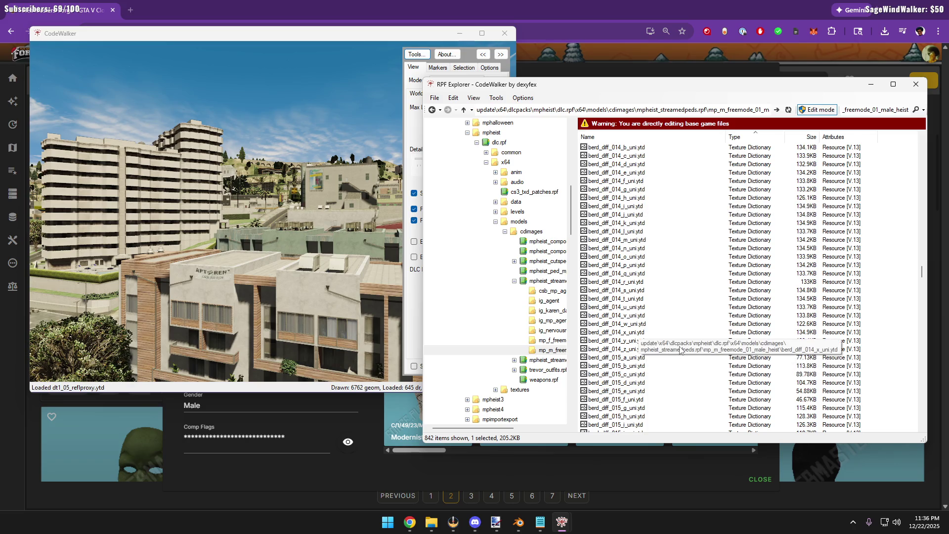
Export berd_014_u.ydd with its berd_diff_014 a–z textures as XML to the chosen folder
{"action": "left_click", "coordinate": [679, 349]}
{"action": "scroll", "coordinate": [689, 338], "scroll_direction": "up", "scroll_amount": 2}
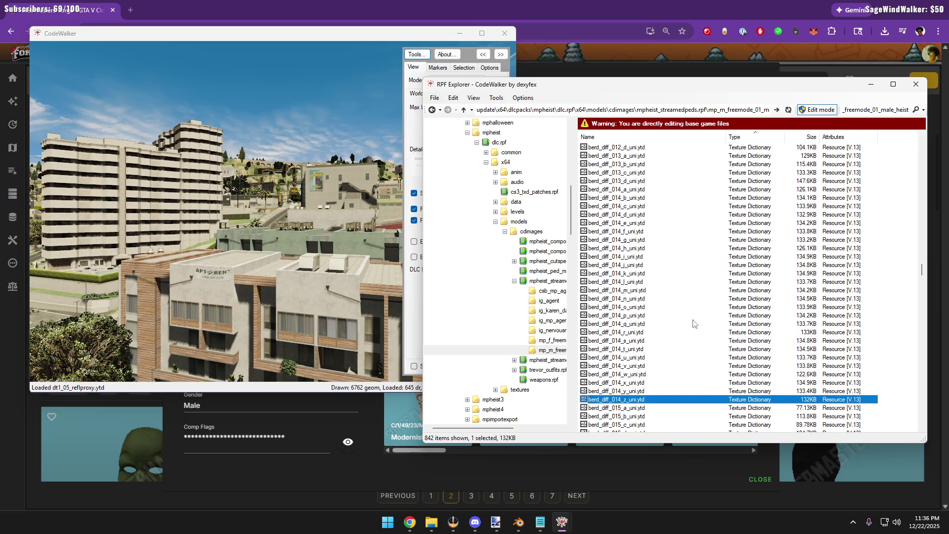
{"action": "left_click", "coordinate": [645, 189], "text": "shift"}
{"action": "scroll", "coordinate": [667, 223], "scroll_direction": "up", "scroll_amount": 5}
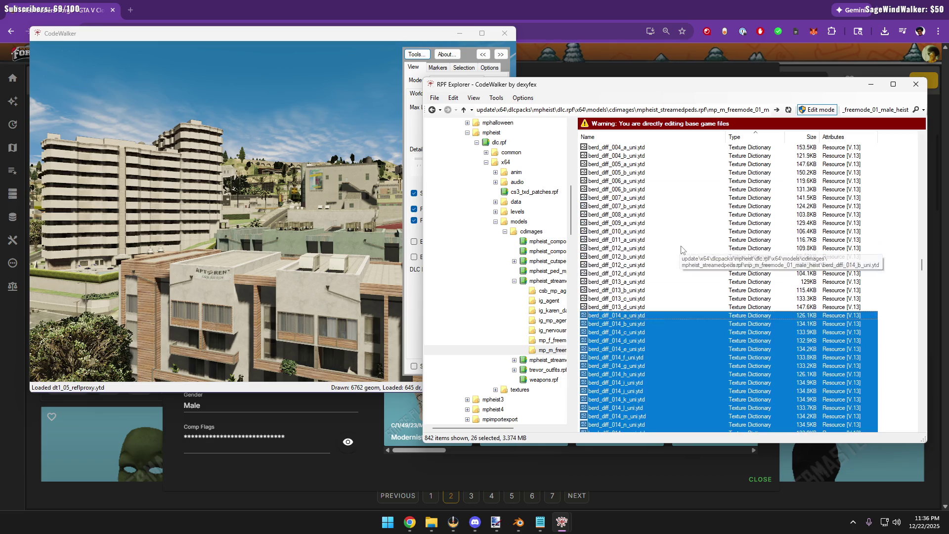
{"action": "scroll", "coordinate": [682, 250], "scroll_direction": "up", "scroll_amount": 5}
{"action": "scroll", "coordinate": [681, 249], "scroll_direction": "up", "scroll_amount": 10}
{"action": "scroll", "coordinate": [681, 250], "scroll_direction": "up", "scroll_amount": 10}
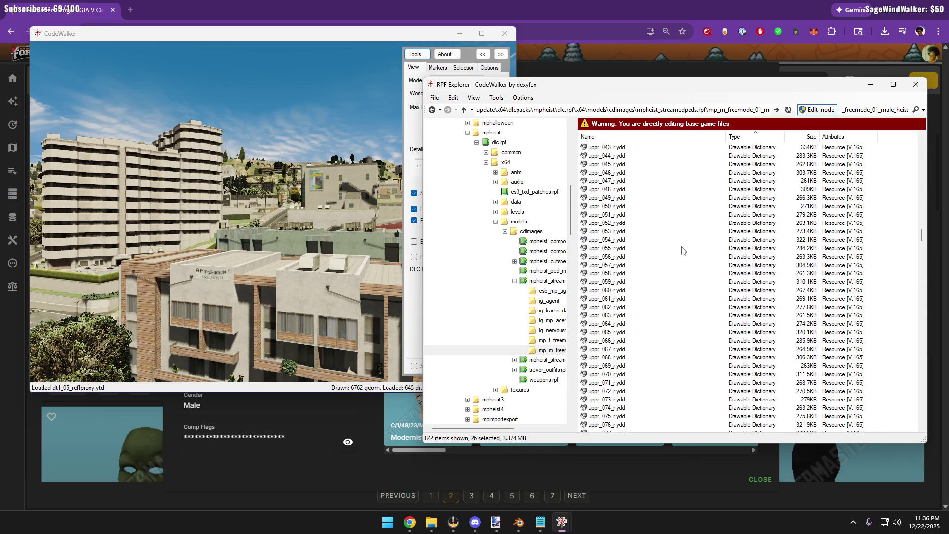
{"action": "scroll", "coordinate": [681, 251], "scroll_direction": "up", "scroll_amount": 10}
{"action": "scroll", "coordinate": [681, 249], "scroll_direction": "up", "scroll_amount": 10}
{"action": "scroll", "coordinate": [681, 250], "scroll_direction": "up", "scroll_amount": 10}
{"action": "scroll", "coordinate": [681, 249], "scroll_direction": "up", "scroll_amount": 10}
{"action": "scroll", "coordinate": [681, 250], "scroll_direction": "up", "scroll_amount": 10}
{"action": "scroll", "coordinate": [681, 250], "scroll_direction": "up", "scroll_amount": 10}
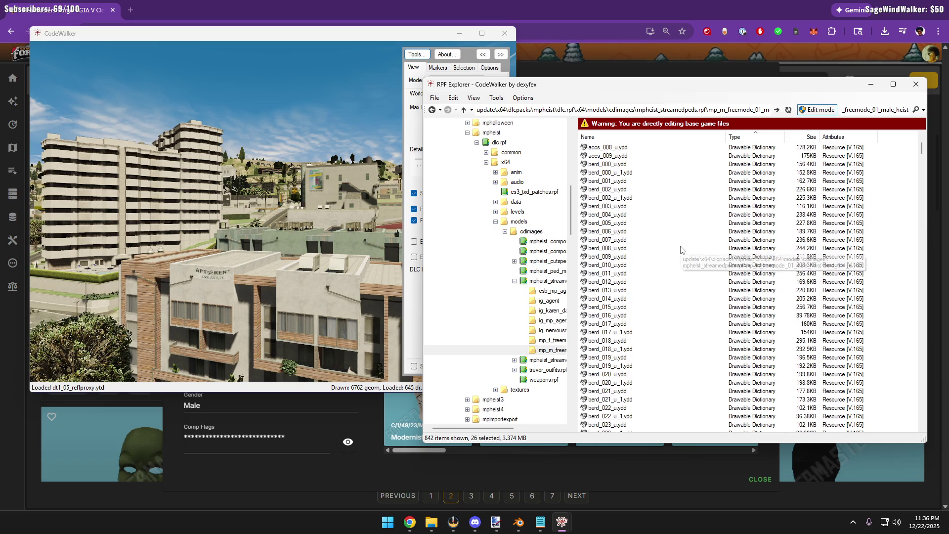
{"action": "left_click", "coordinate": [612, 298], "text": "ctrl"}
{"action": "right_click", "coordinate": [612, 299]}
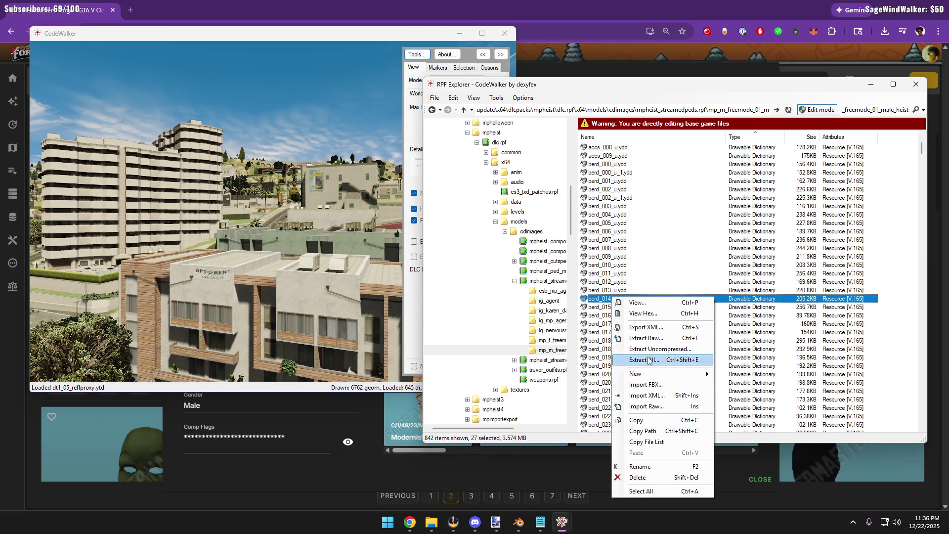
{"action": "left_click", "coordinate": [652, 327]}
{"action": "left_click", "coordinate": [651, 473]}
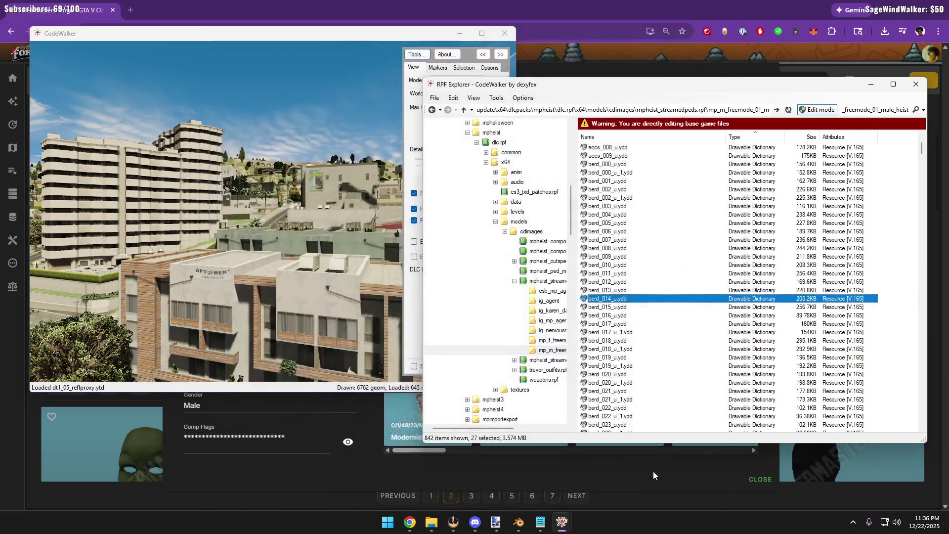
Return to Blender and start the Import Codewalker XML command
{"action": "left_click", "coordinate": [410, 522]}
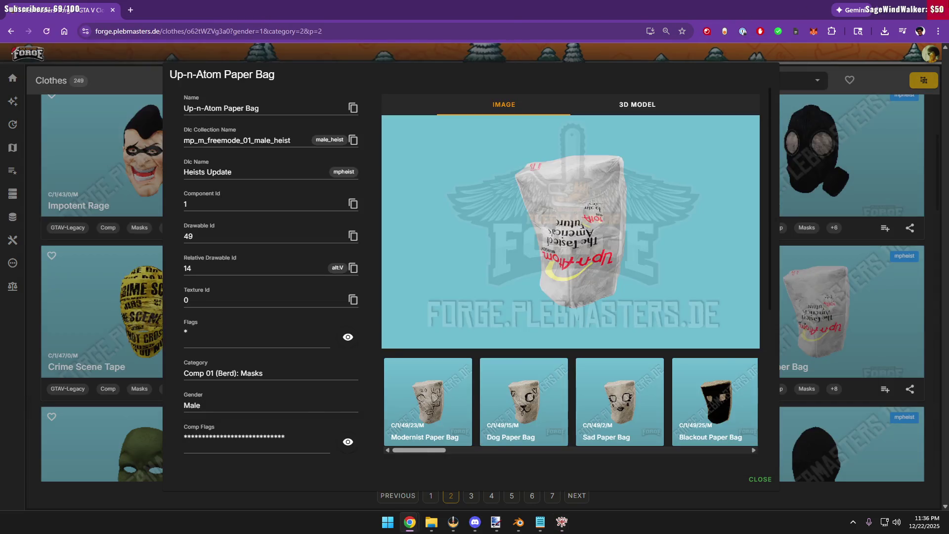
{"action": "left_click", "coordinate": [550, 5]}
{"action": "left_click", "coordinate": [543, 92]}
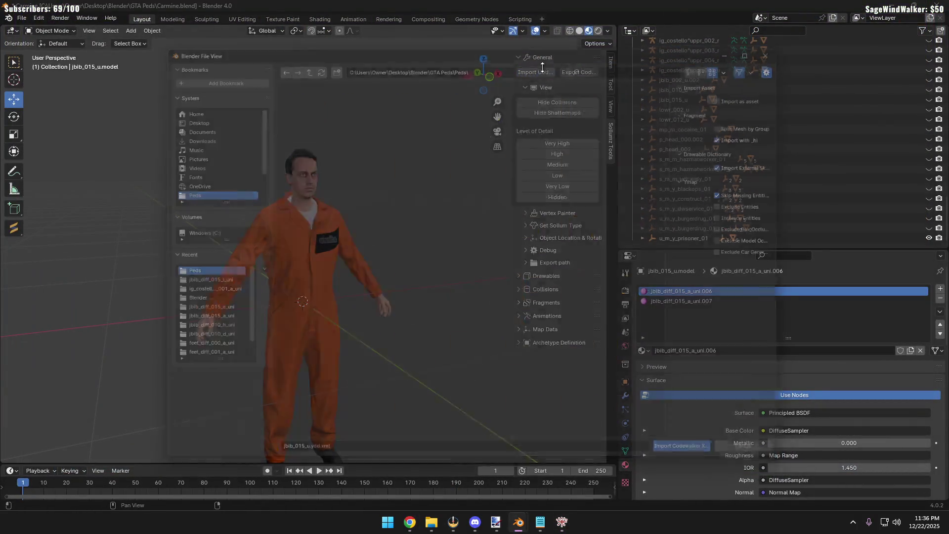
{"action": "scroll", "coordinate": [436, 268], "scroll_direction": "down", "scroll_amount": 10}
{"action": "scroll", "coordinate": [459, 312], "scroll_direction": "down", "scroll_amount": 3}
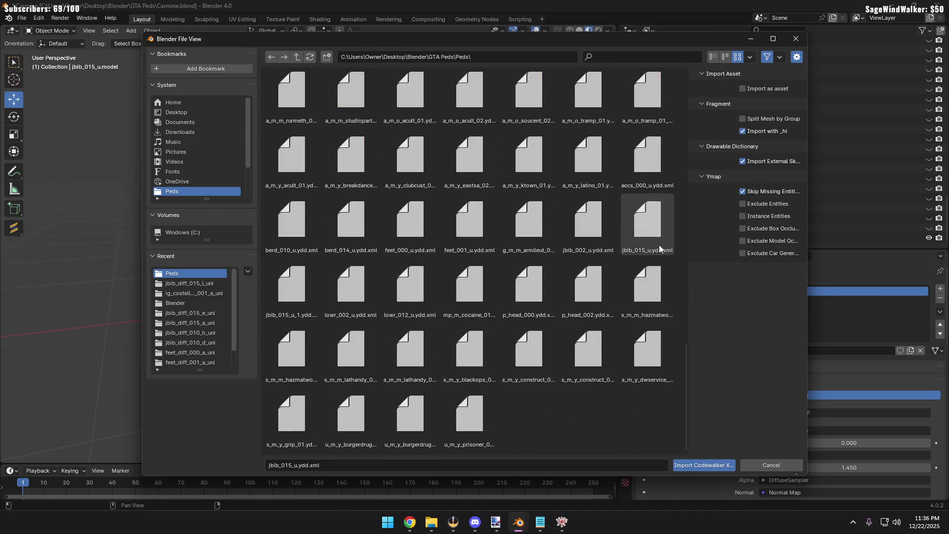
{"action": "scroll", "coordinate": [547, 199], "scroll_direction": "up", "scroll_amount": 2}
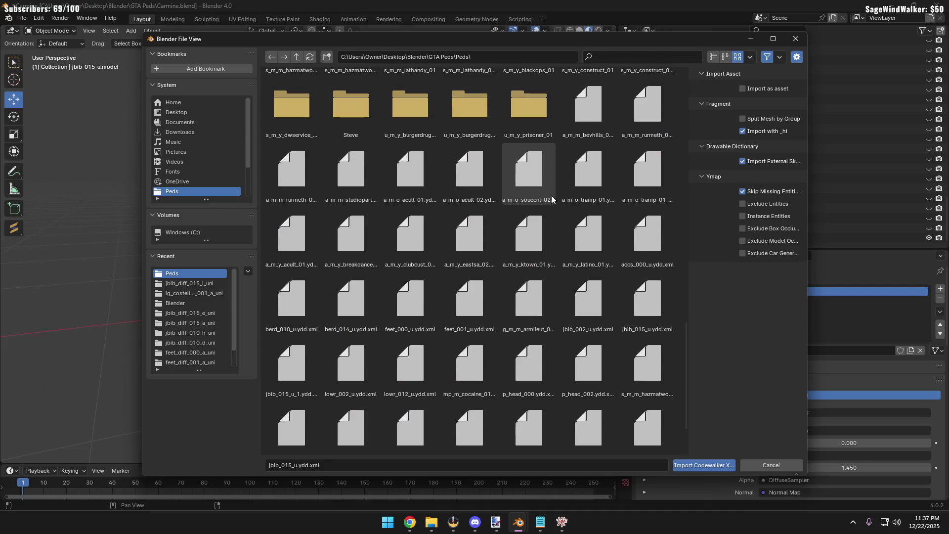
{"action": "scroll", "coordinate": [580, 163], "scroll_direction": "down", "scroll_amount": 2}
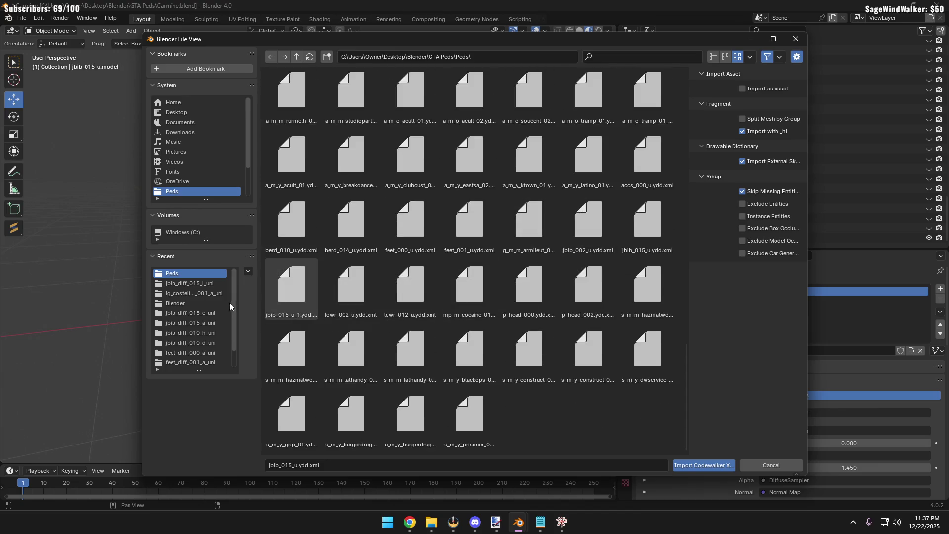
Browse to the Blender Peds folder and choose berd_014_u.ydd.xml for import
{"action": "left_click", "coordinate": [192, 304]}
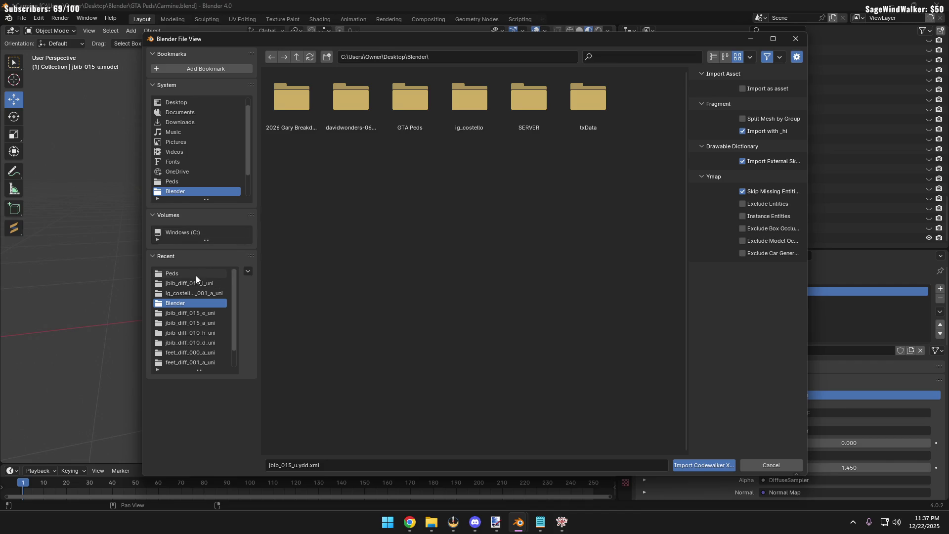
{"action": "left_click", "coordinate": [196, 274]}
{"action": "scroll", "coordinate": [547, 307], "scroll_direction": "up", "scroll_amount": 1}
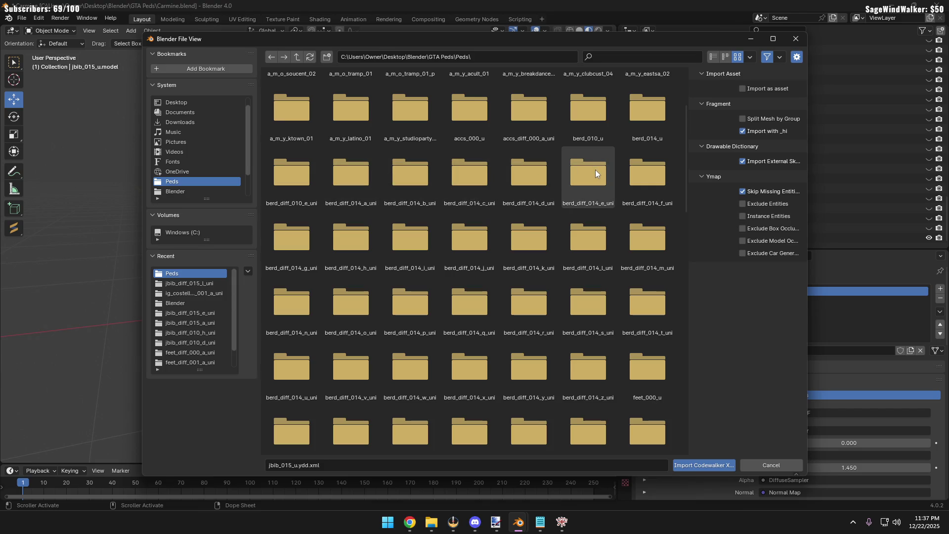
{"action": "scroll", "coordinate": [465, 315], "scroll_direction": "down", "scroll_amount": 5}
{"action": "scroll", "coordinate": [466, 322], "scroll_direction": "down", "scroll_amount": 5}
{"action": "scroll", "coordinate": [466, 323], "scroll_direction": "down", "scroll_amount": 3}
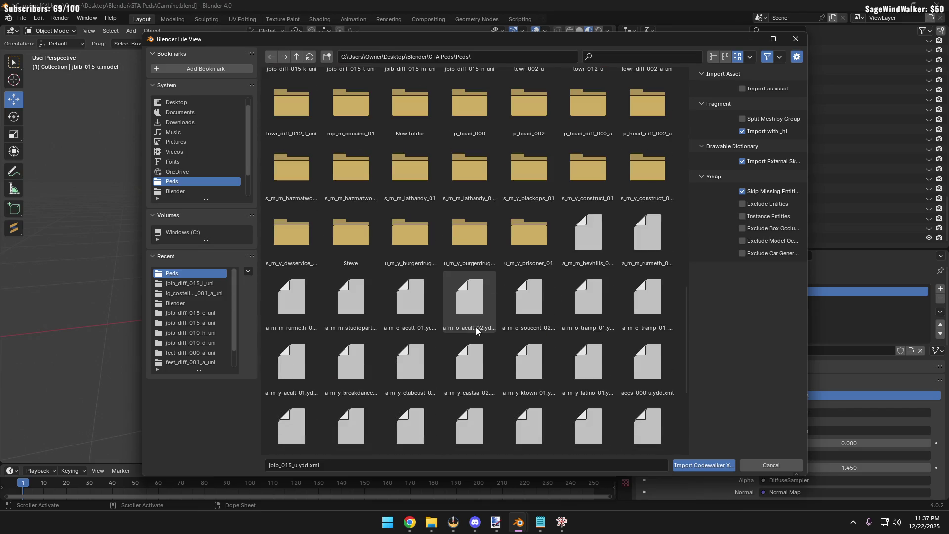
{"action": "scroll", "coordinate": [486, 323], "scroll_direction": "down", "scroll_amount": 2}
{"action": "scroll", "coordinate": [485, 323], "scroll_direction": "down", "scroll_amount": 2}
{"action": "scroll", "coordinate": [486, 324], "scroll_direction": "down", "scroll_amount": 1}
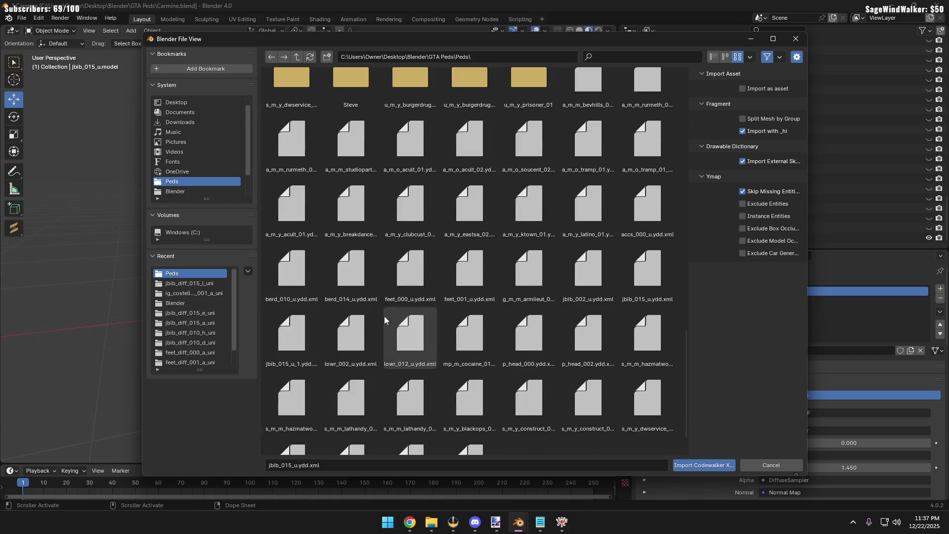
{"action": "left_click", "coordinate": [291, 272]}
{"action": "left_click", "coordinate": [359, 275]}
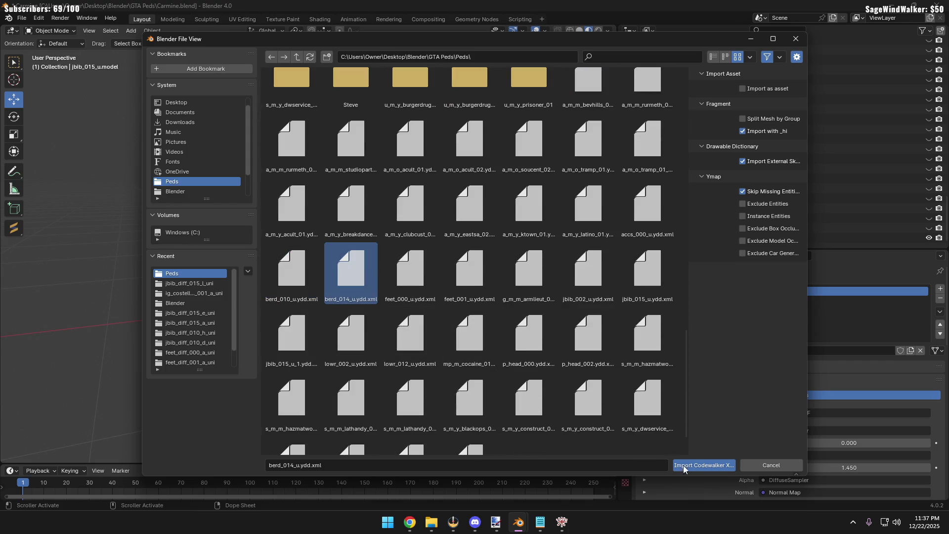
Import the berd_014_u mask, glance at the Peds folder in Explorer, and select the mask on the character's head
{"action": "left_click", "coordinate": [703, 458]}
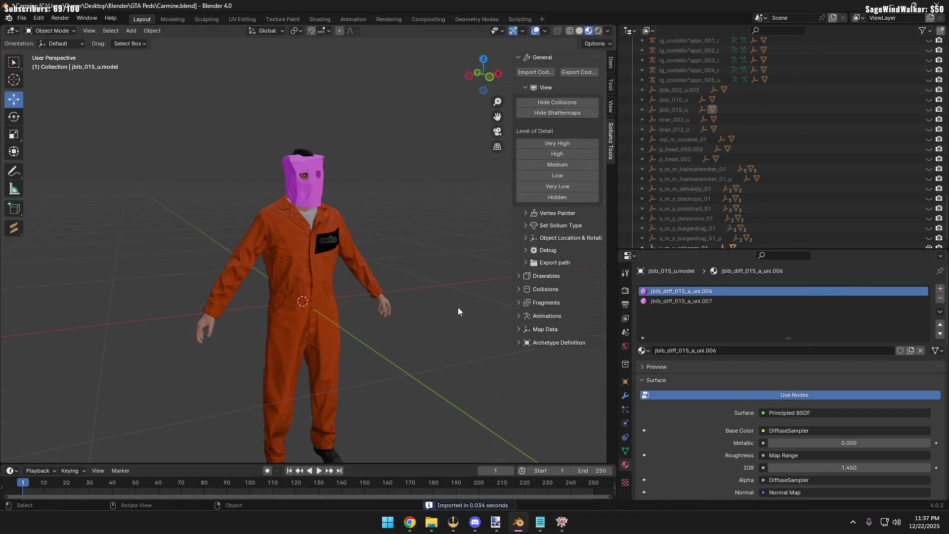
{"action": "left_click", "coordinate": [430, 522]}
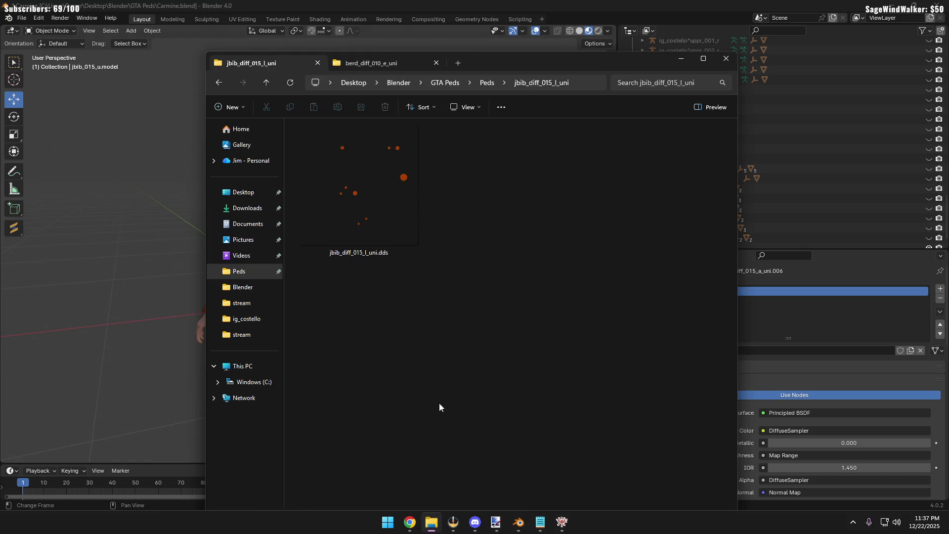
{"action": "left_click", "coordinate": [267, 83]}
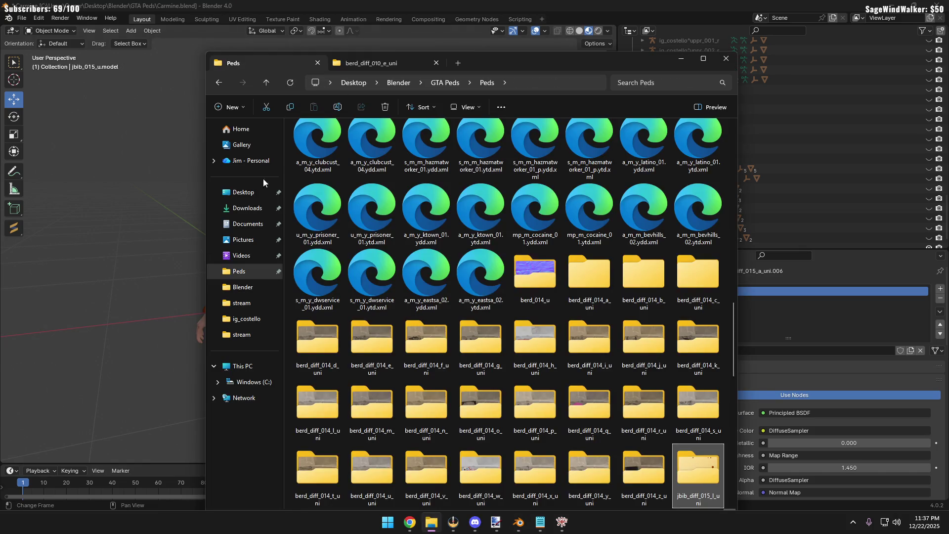
{"action": "scroll", "coordinate": [482, 237], "scroll_direction": "down", "scroll_amount": 5}
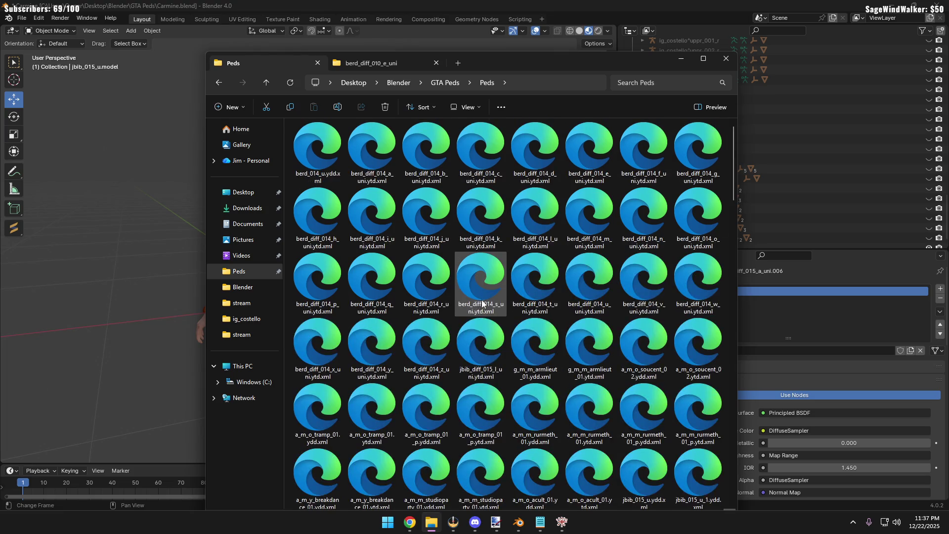
{"action": "left_click", "coordinate": [166, 235]}
{"action": "mouse_move", "coordinate": [241, 226]}
{"action": "middle_mouse_down"}
{"action": "mouse_move", "coordinate": [483, 322]}
{"action": "mouse_move", "coordinate": [317, 316]}
{"action": "mouse_move", "coordinate": [342, 322]}
{"action": "mouse_move", "coordinate": [356, 343]}
{"action": "mouse_move", "coordinate": [377, 337]}
{"action": "mouse_move", "coordinate": [373, 293]}
{"action": "mouse_move", "coordinate": [297, 340]}
{"action": "mouse_move", "coordinate": [339, 334]}
{"action": "middle_mouse_up"}
{"action": "left_click", "coordinate": [378, 335]}
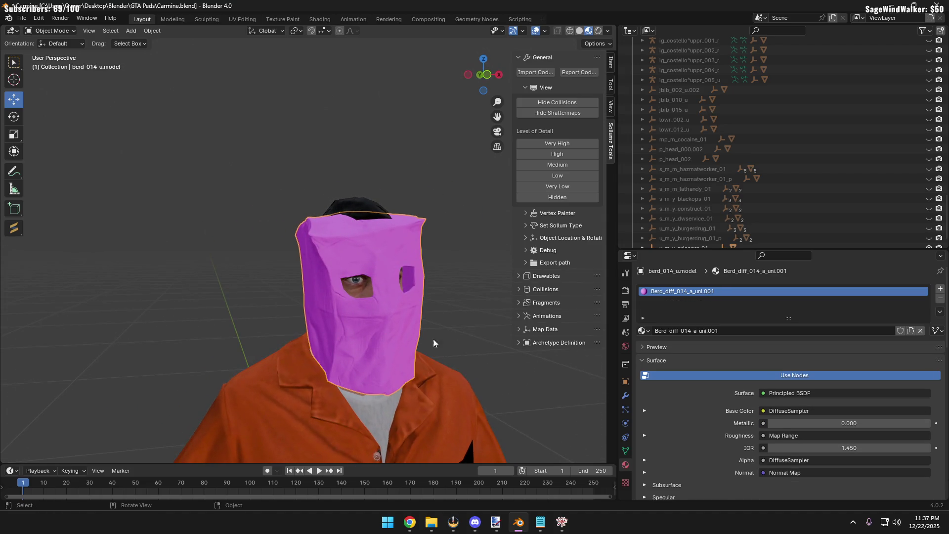
Link an Image Texture to the mask's Base Color and load berd_diff_014_l_uni.dds from the Peds folder
{"action": "left_click", "coordinate": [791, 412]}
{"action": "left_click", "coordinate": [651, 327]}
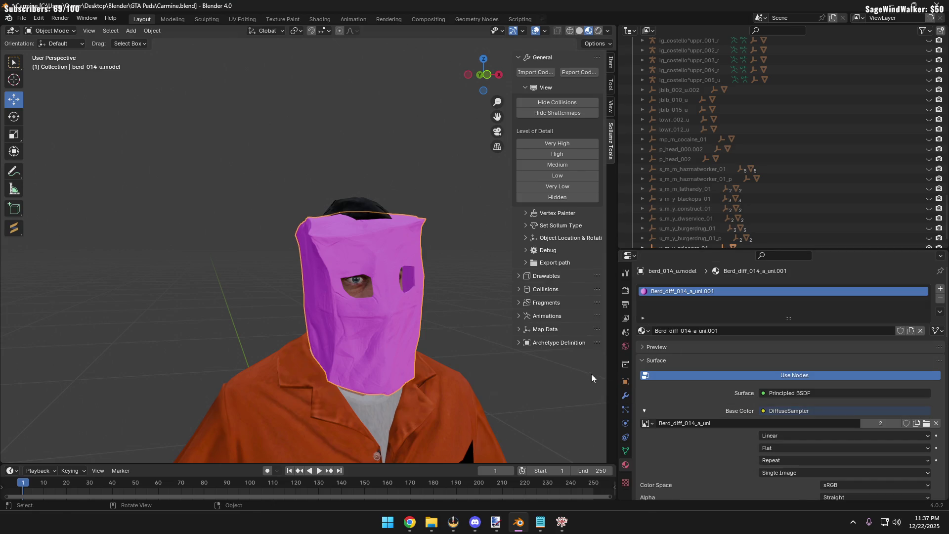
{"action": "left_click", "coordinate": [925, 423]}
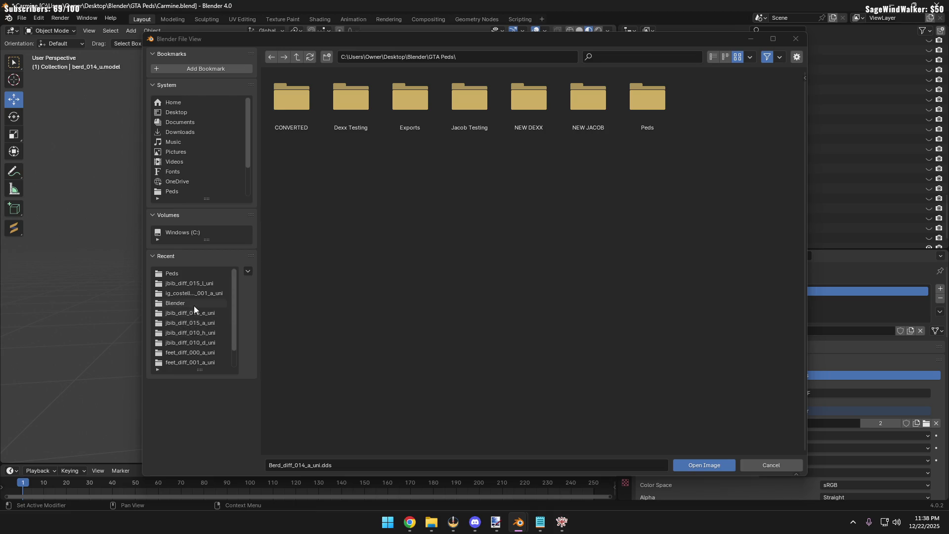
{"action": "left_click", "coordinate": [187, 274]}
{"action": "double_click", "coordinate": [652, 320]}
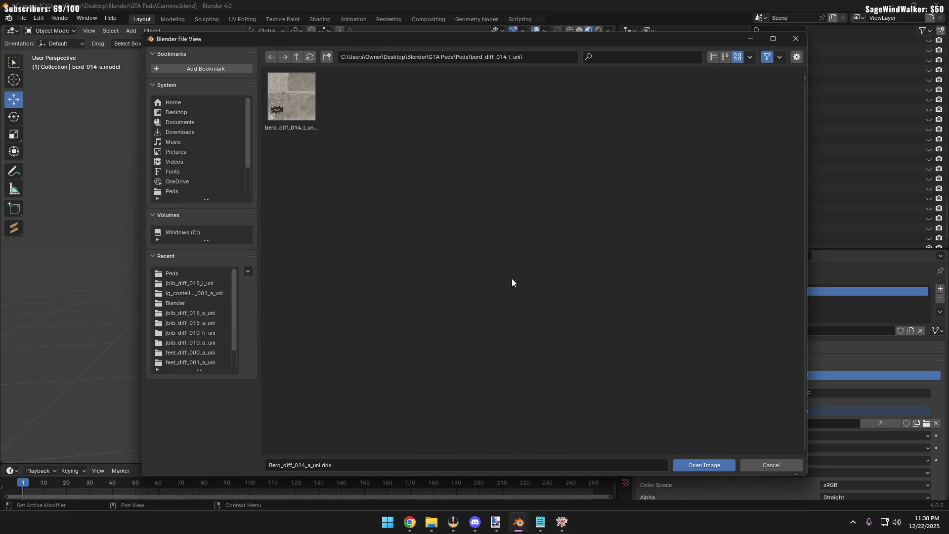
{"action": "double_click", "coordinate": [303, 108]}
Swap the mask texture to berd_diff_014_u_uni.dds and inspect it from the side
{"action": "middle_click_drag", "start_coordinate": [253, 333], "coordinate": [178, 274]}
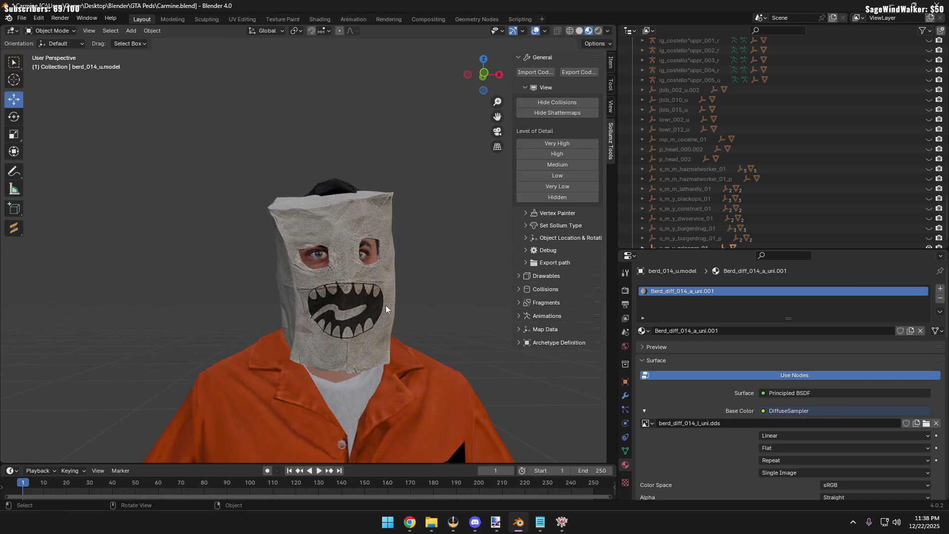
{"action": "left_click", "coordinate": [369, 289]}
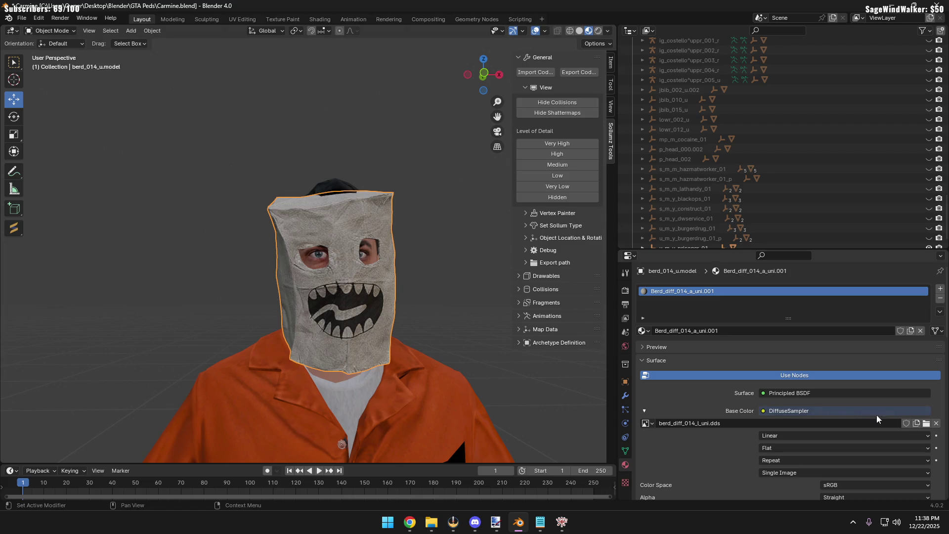
{"action": "left_click", "coordinate": [926, 423]}
{"action": "left_click", "coordinate": [297, 56]}
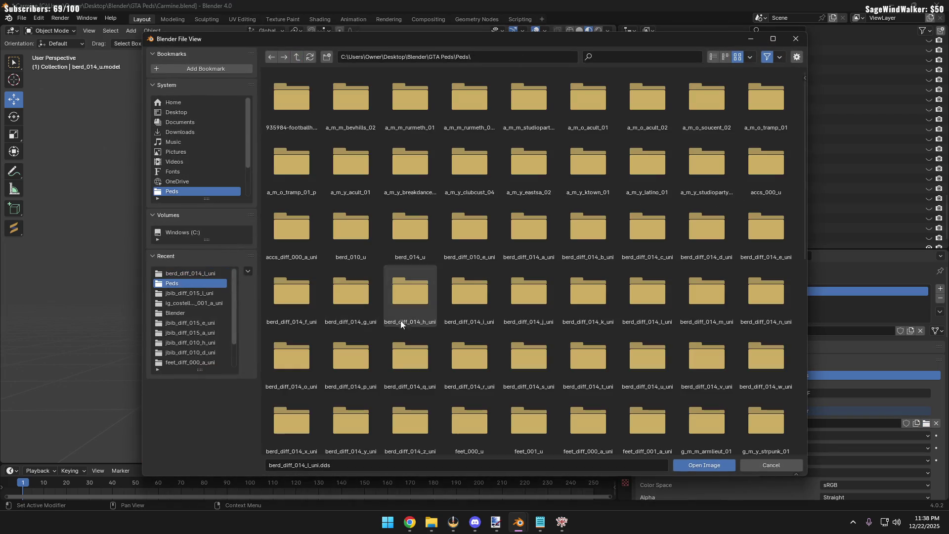
{"action": "double_click", "coordinate": [664, 371]}
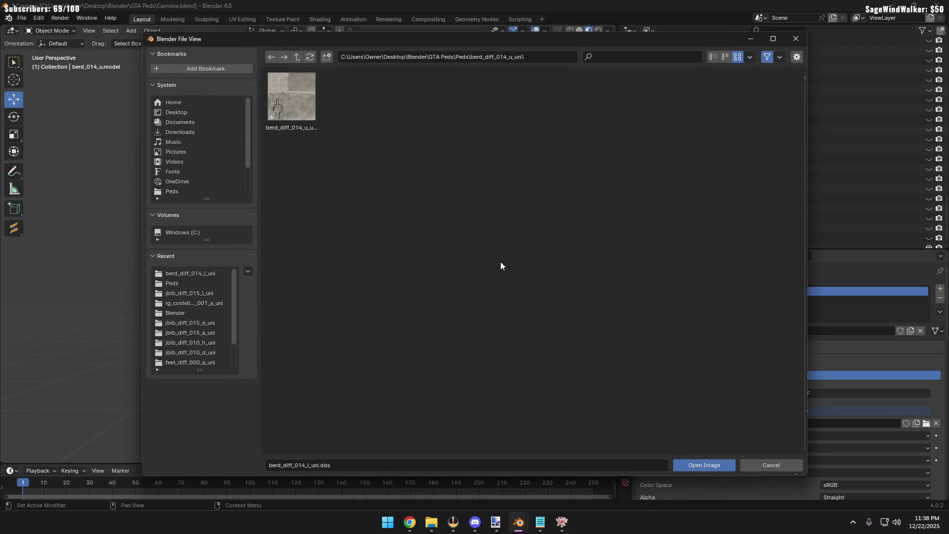
{"action": "double_click", "coordinate": [303, 104]}
{"action": "mouse_move", "coordinate": [162, 332]}
{"action": "middle_mouse_down"}
{"action": "mouse_move", "coordinate": [136, 295]}
{"action": "mouse_move", "coordinate": [195, 317]}
{"action": "mouse_move", "coordinate": [129, 317]}
{"action": "mouse_move", "coordinate": [203, 318]}
{"action": "middle_mouse_up"}
{"action": "left_click", "coordinate": [354, 317]}
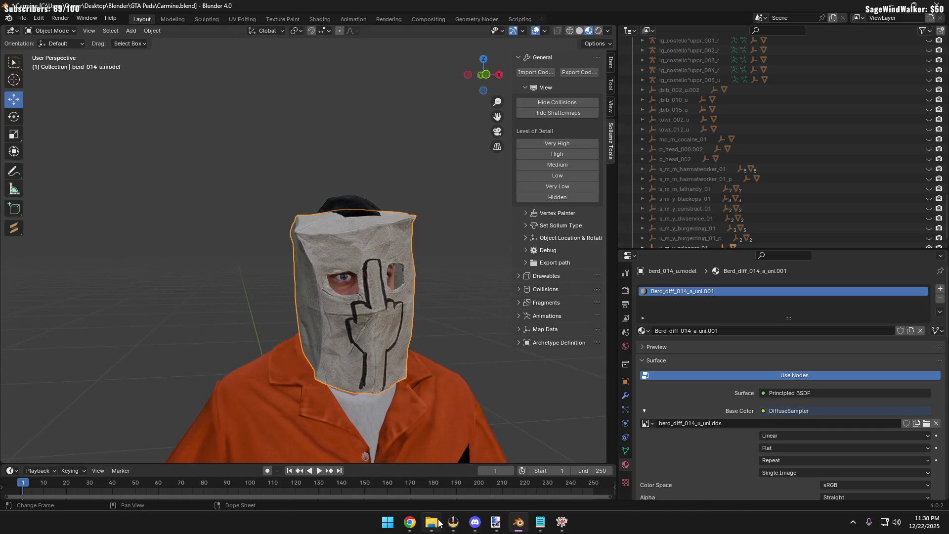
Maximize File Explorer on the Peds folder and switch the view to Extra large icons
{"action": "left_click", "coordinate": [438, 523]}
{"action": "scroll", "coordinate": [517, 232], "scroll_direction": "up", "scroll_amount": 4}
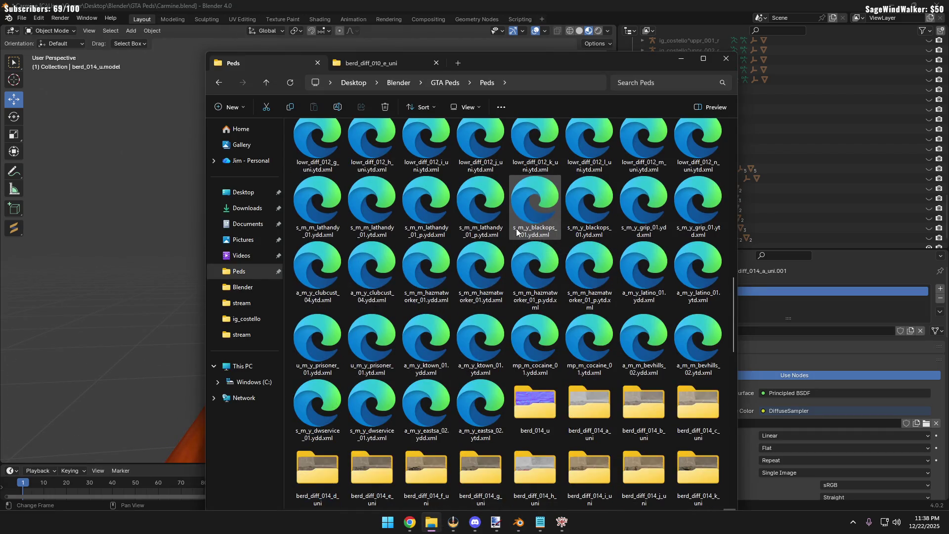
{"action": "scroll", "coordinate": [516, 232], "scroll_direction": "down", "scroll_amount": 3}
{"action": "double_click", "coordinate": [569, 64]}
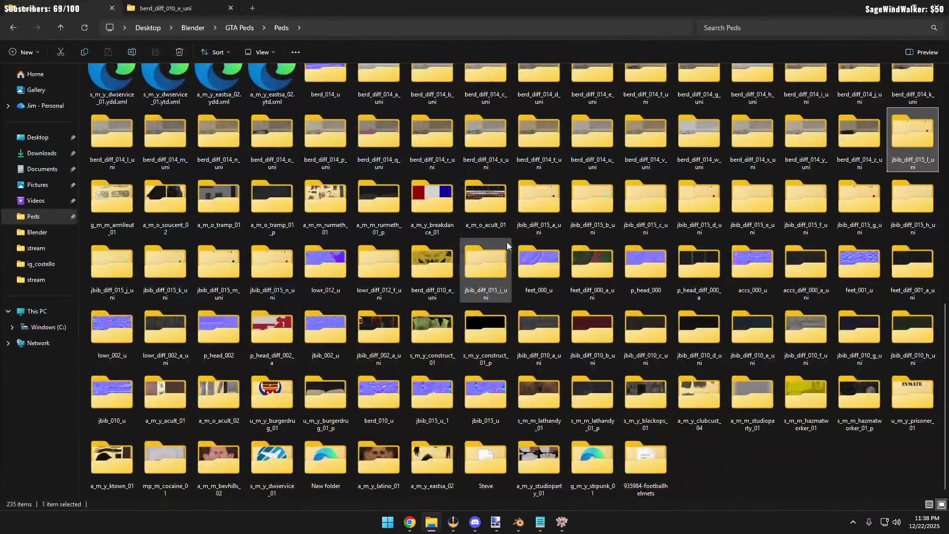
{"action": "scroll", "coordinate": [519, 236], "scroll_direction": "up", "scroll_amount": 2}
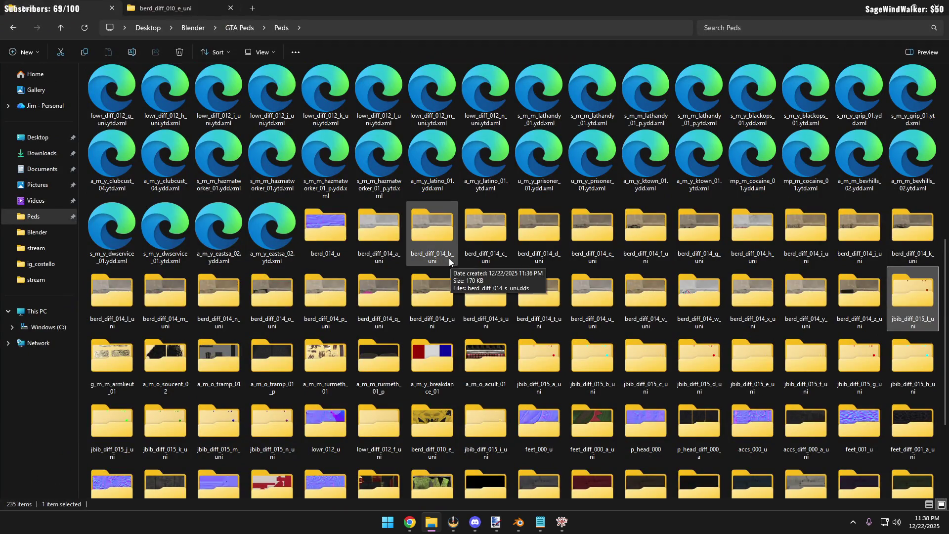
{"action": "left_click", "coordinate": [391, 231]}
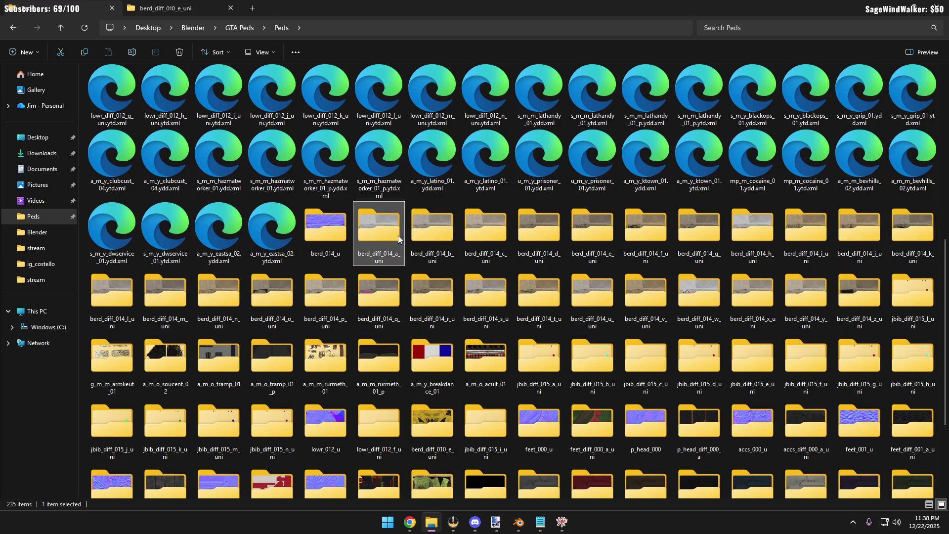
{"action": "left_click", "coordinate": [263, 52]}
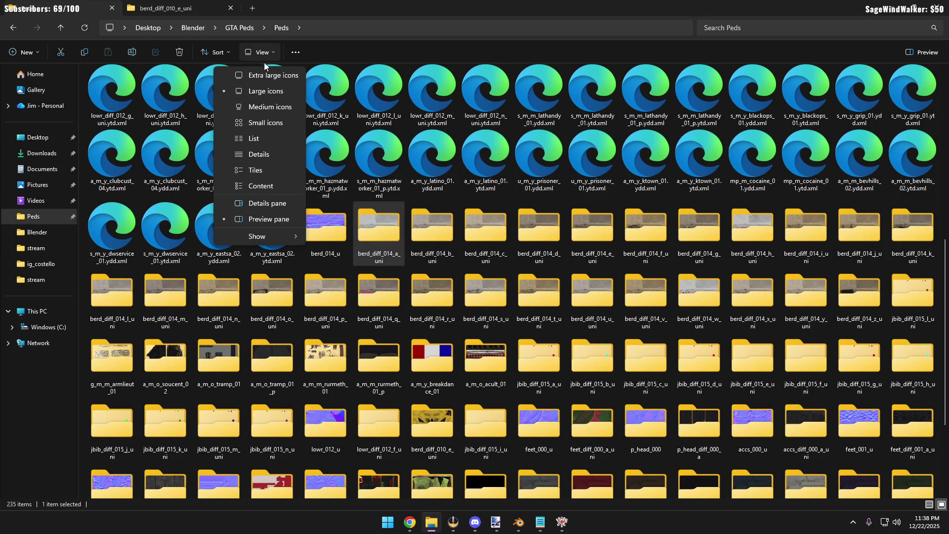
{"action": "left_click", "coordinate": [262, 75]}
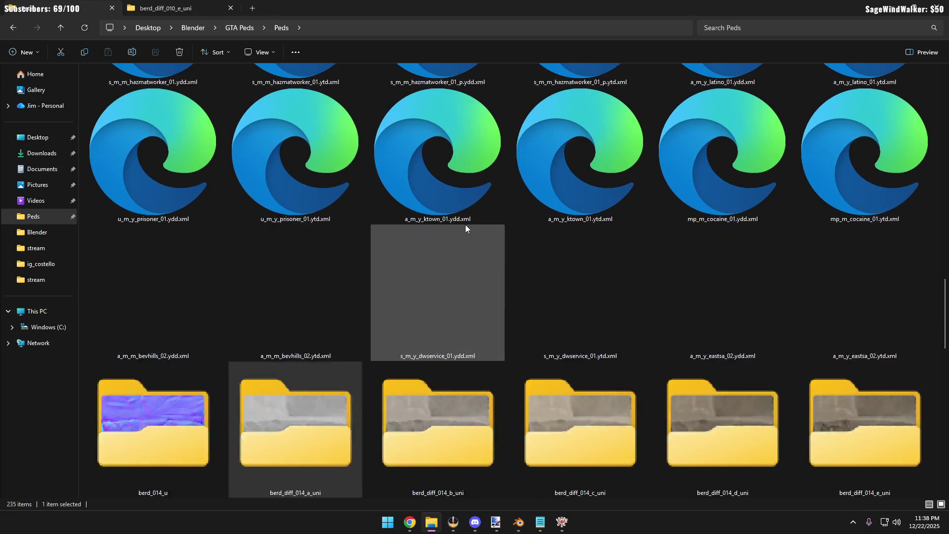
{"action": "scroll", "coordinate": [464, 225], "scroll_direction": "down", "scroll_amount": 3}
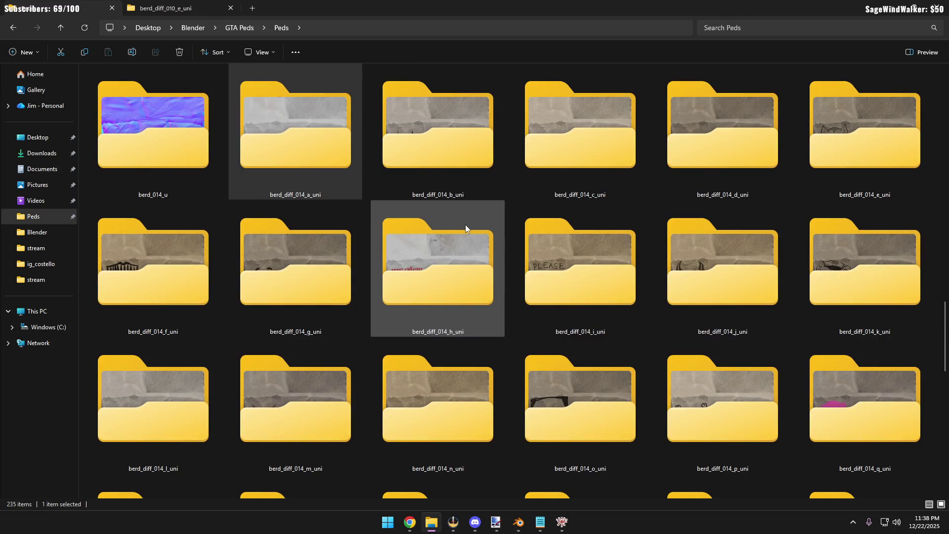
Open the berd_diff_014_i_uni folder and its .dds texture in Paint.NET
{"action": "double_click", "coordinate": [576, 255]}
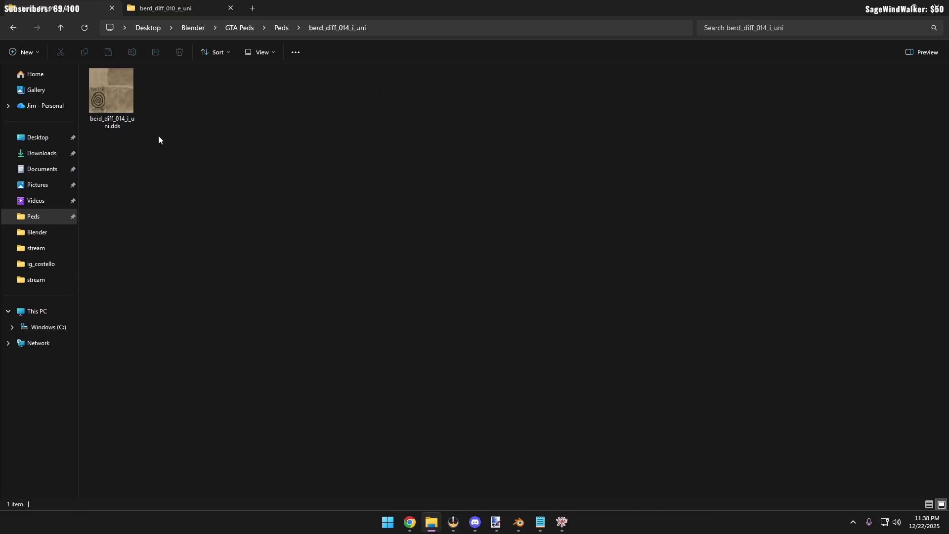
{"action": "double_click", "coordinate": [111, 100]}
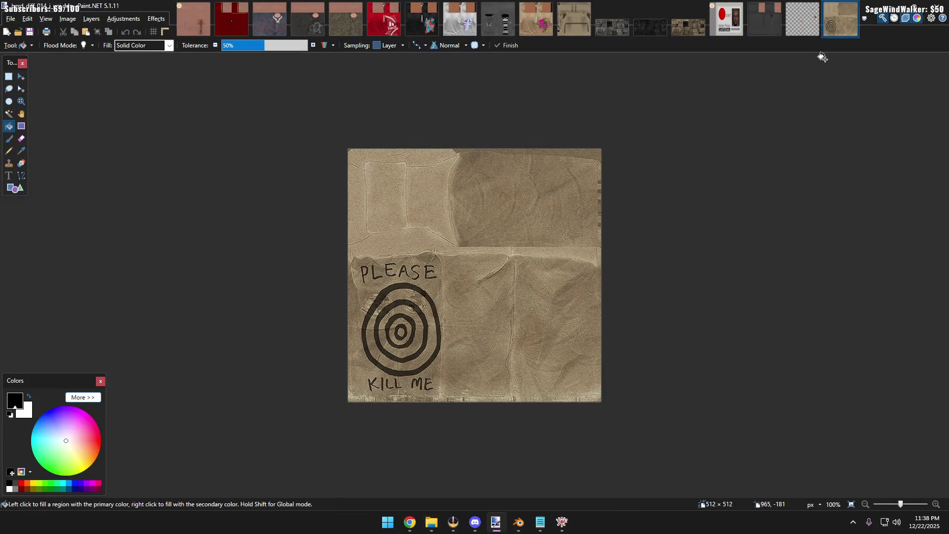
Load the berd_diff_014_w_uni sticker texture from the Peds folder into Paint.NET
{"action": "left_click", "coordinate": [853, 7]}
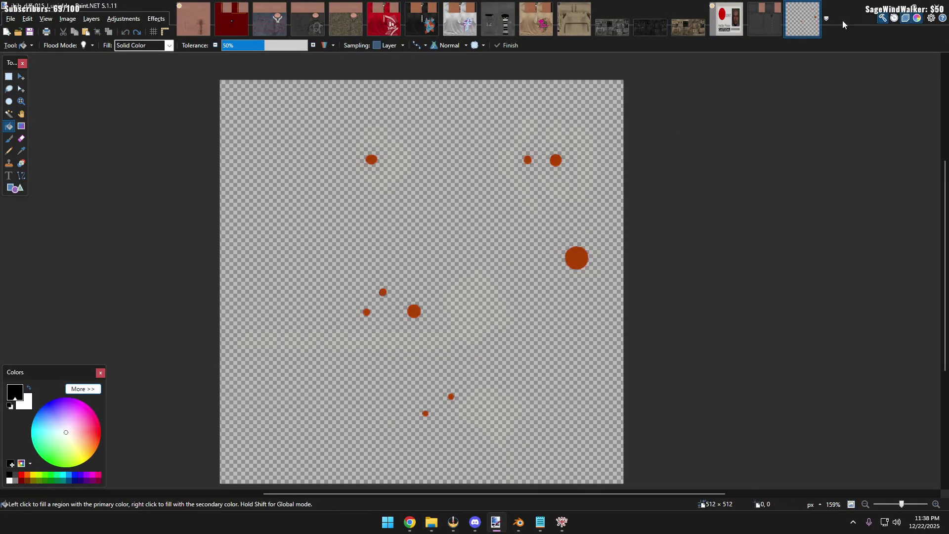
{"action": "left_click", "coordinate": [449, 523]}
{"action": "left_click", "coordinate": [432, 522]}
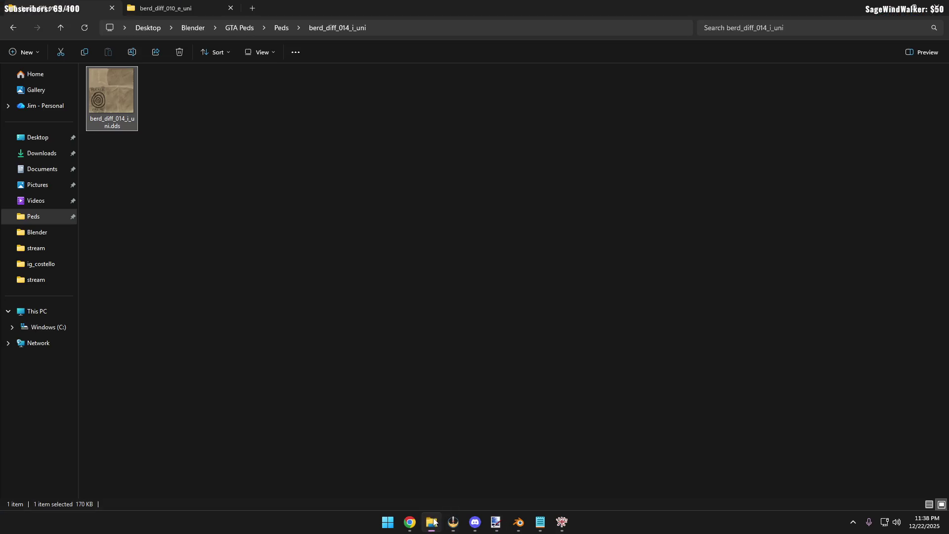
{"action": "left_click", "coordinate": [63, 28]}
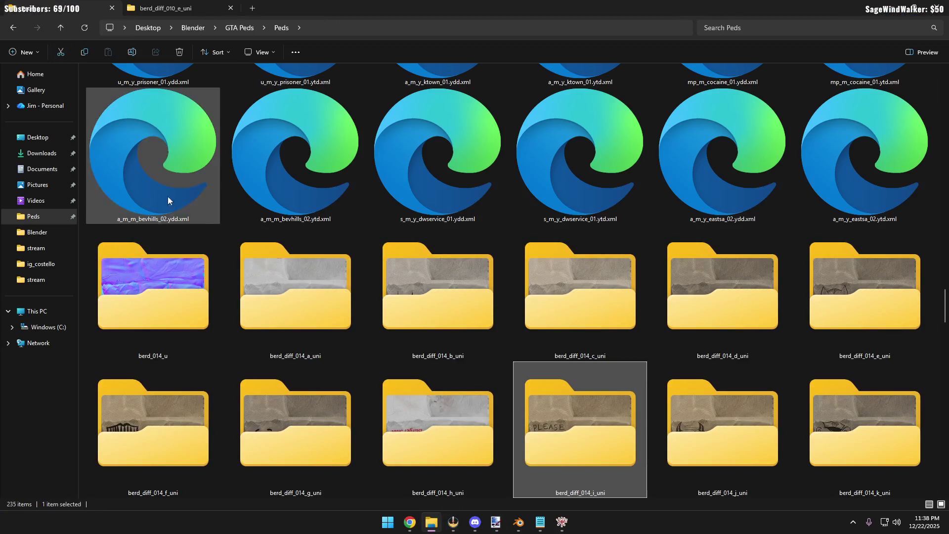
{"action": "scroll", "coordinate": [440, 313], "scroll_direction": "down", "scroll_amount": 3}
{"action": "scroll", "coordinate": [441, 314], "scroll_direction": "down", "scroll_amount": 2}
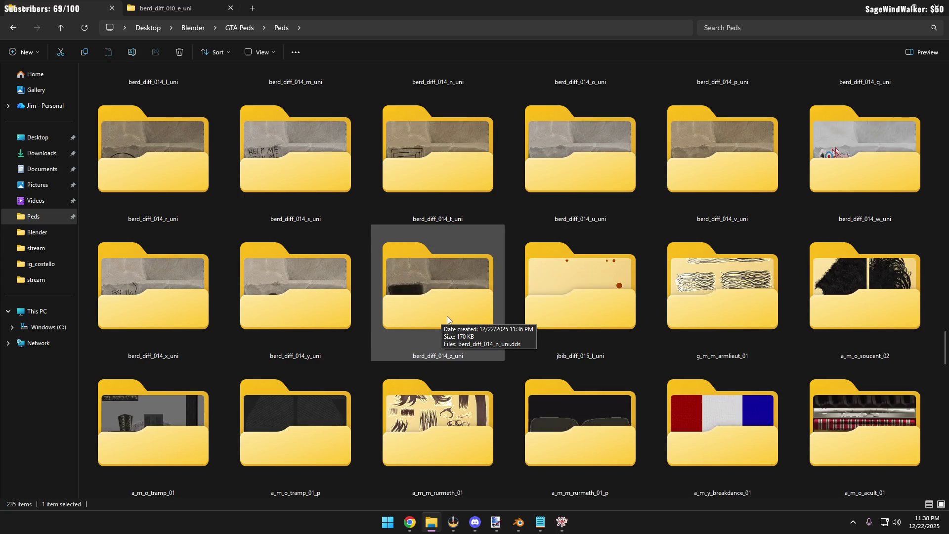
{"action": "double_click", "coordinate": [834, 184]}
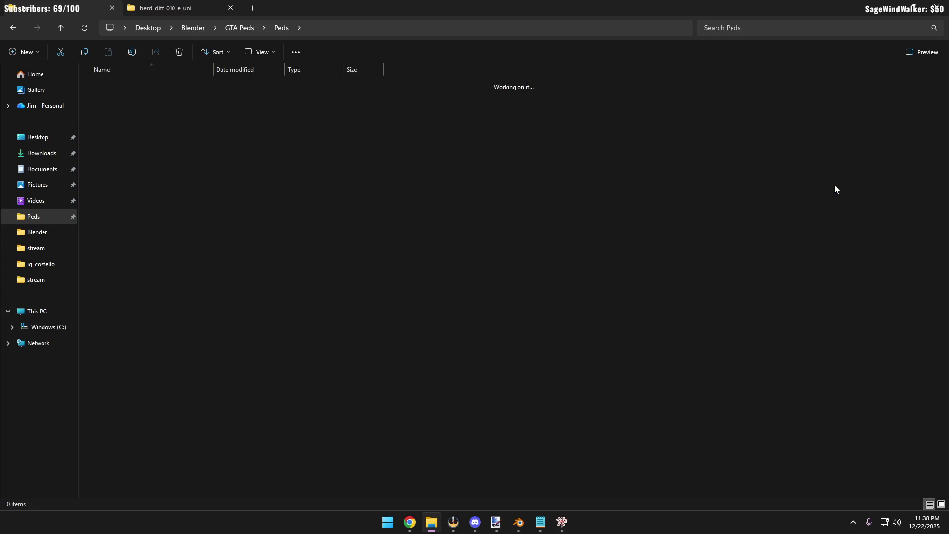
{"action": "right_click", "coordinate": [123, 105]}
{"action": "mouse_move", "coordinate": [160, 160]}
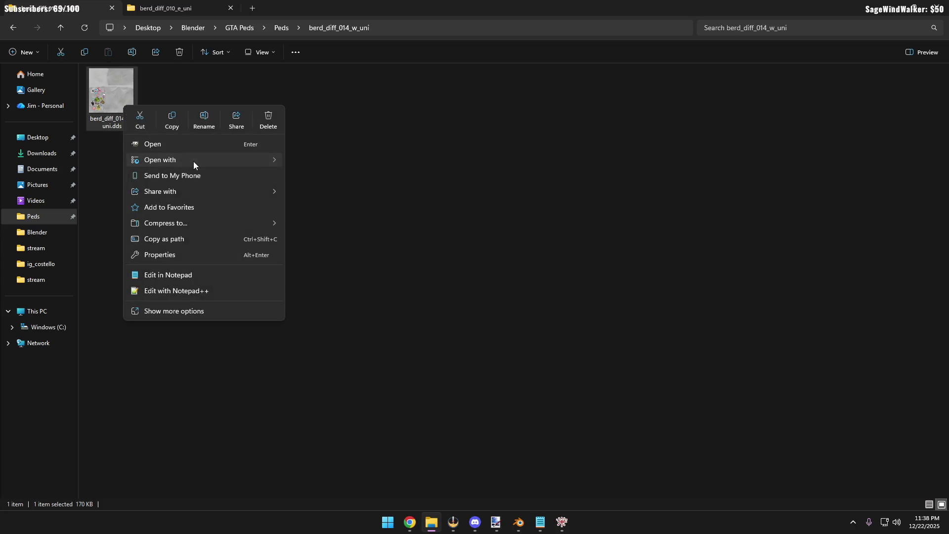
{"action": "left_click", "coordinate": [318, 177]}
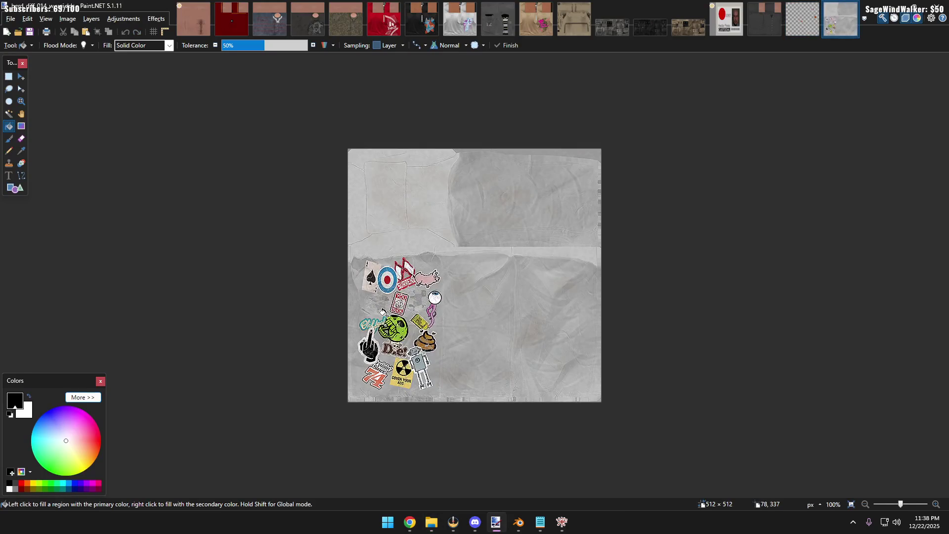
{"action": "scroll", "coordinate": [387, 311], "scroll_direction": "up", "scroll_amount": 2, "text": "ctrl"}
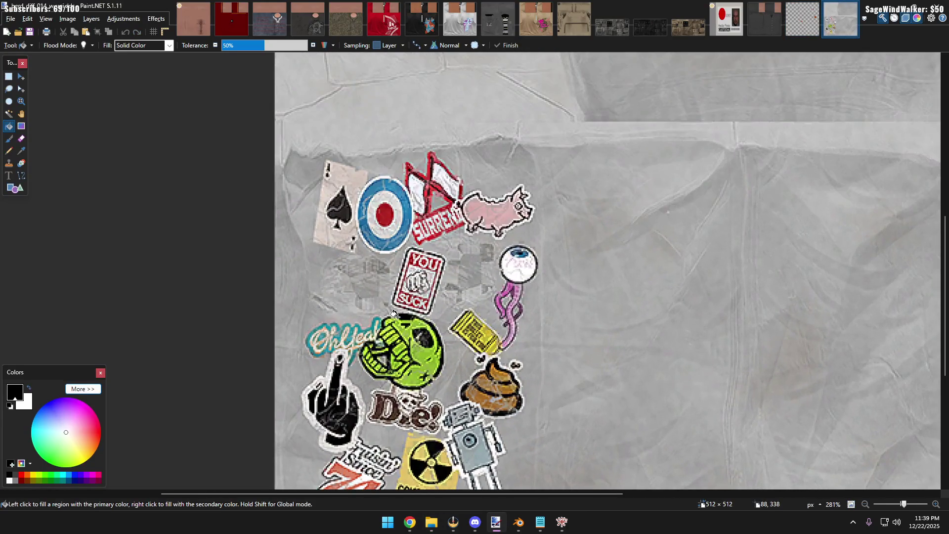
Bring the sticker texture into full view and quit Paint.NET, raising the unsaved-changes prompt
{"action": "middle_click_drag", "start_coordinate": [393, 315], "coordinate": [391, 261]}
{"action": "scroll", "coordinate": [398, 249], "scroll_direction": "down", "scroll_amount": 3, "text": "ctrl"}
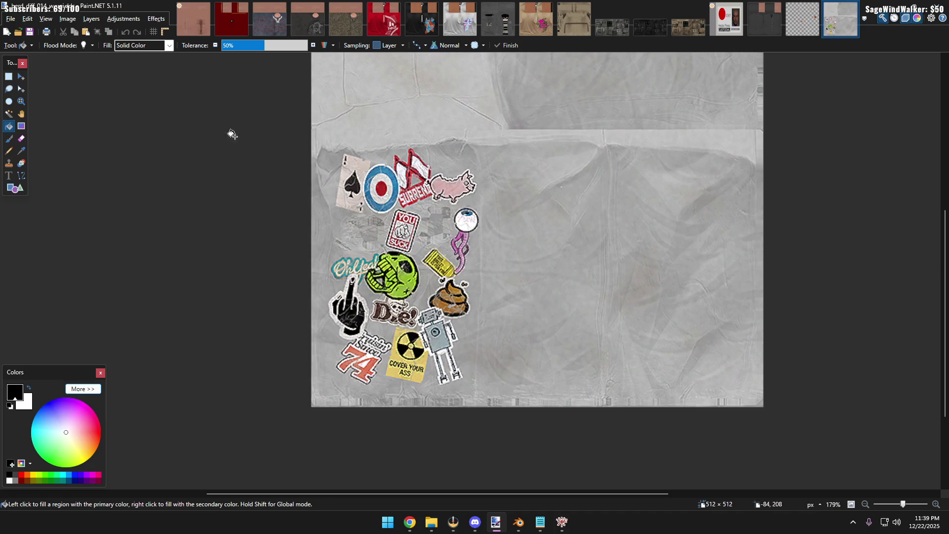
{"action": "scroll", "coordinate": [614, 225], "scroll_direction": "down", "scroll_amount": 2, "text": "ctrl"}
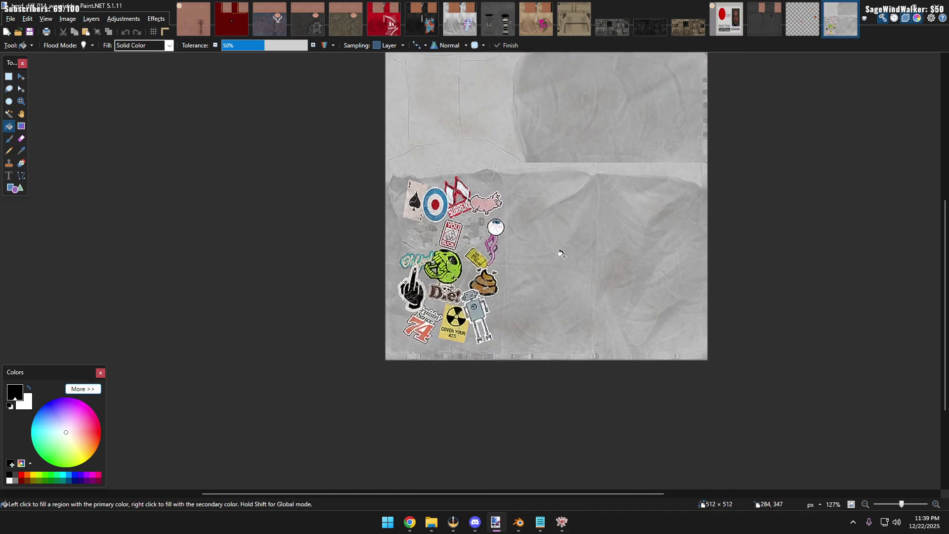
{"action": "scroll", "coordinate": [559, 250], "scroll_direction": "up", "scroll_amount": 2, "text": "ctrl"}
{"action": "scroll", "coordinate": [529, 314], "scroll_direction": "down", "scroll_amount": 1}
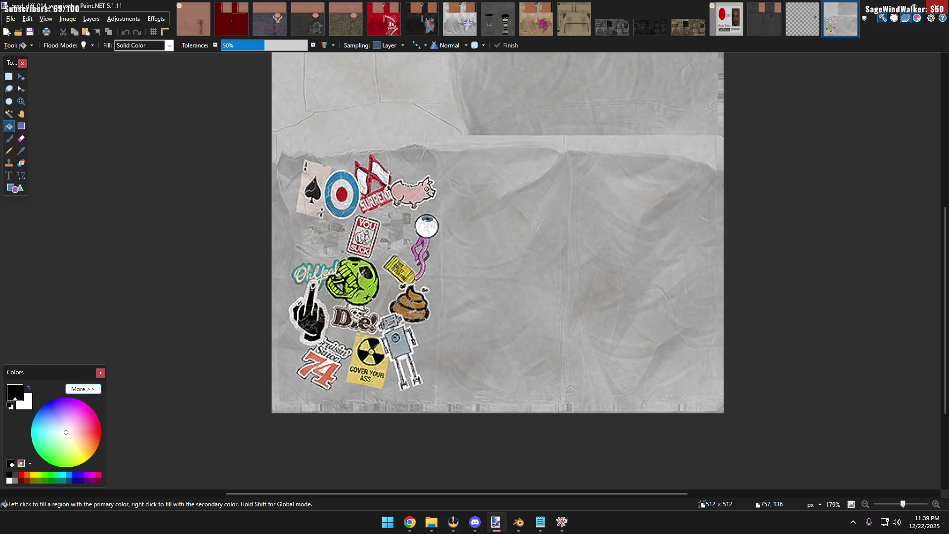
{"action": "left_click", "coordinate": [936, 7]}
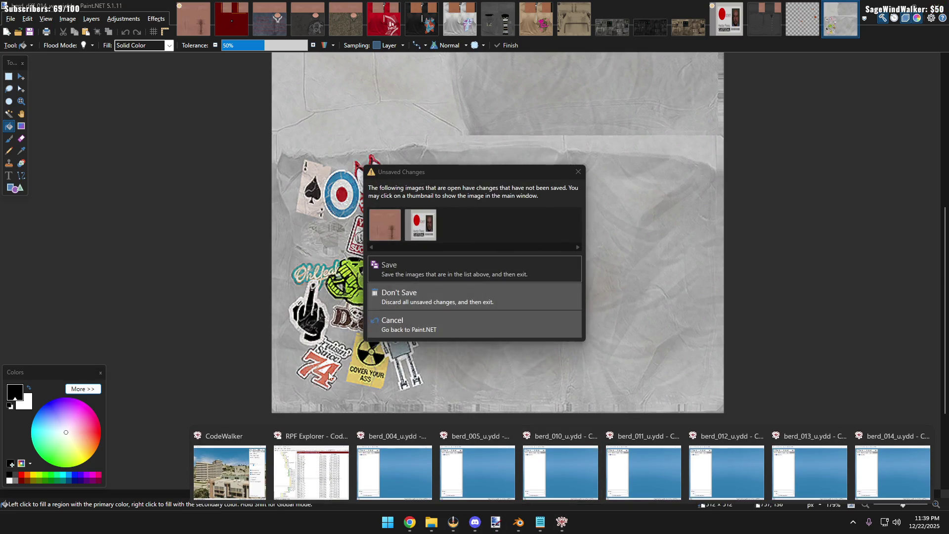
Close the berd_004, 005, 010, 011, 012, 013 and 014_u model viewer windows in CodeWalker
{"action": "left_click", "coordinate": [242, 472]}
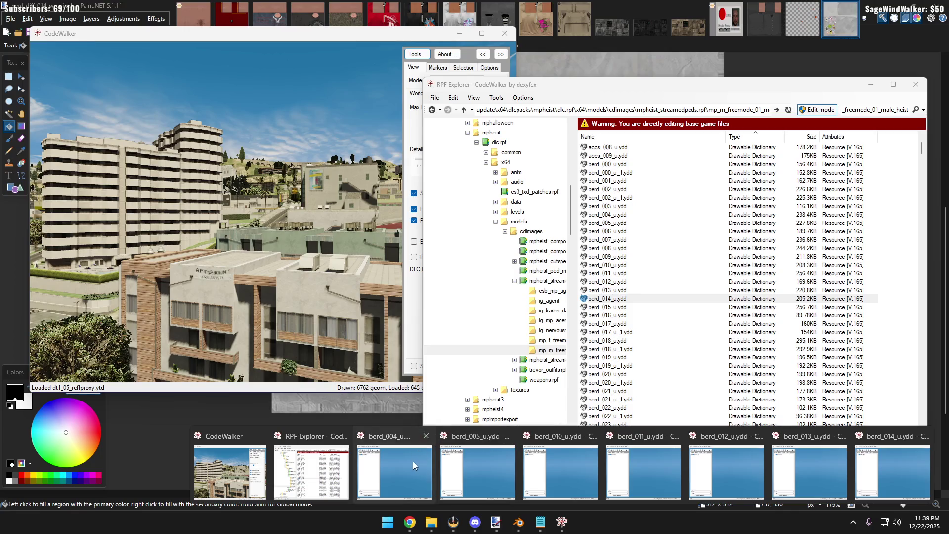
{"action": "left_click", "coordinate": [414, 462]}
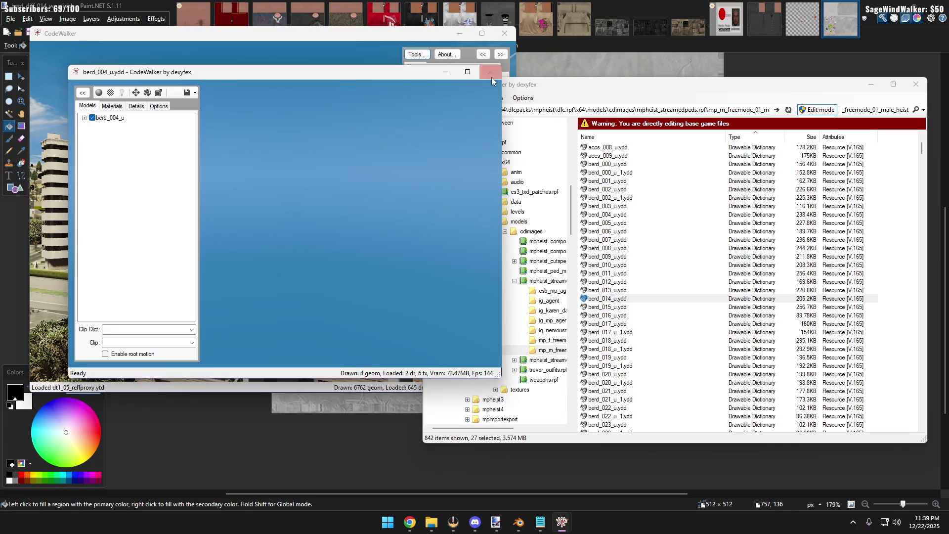
{"action": "left_click", "coordinate": [492, 72]}
{"action": "mouse_move", "coordinate": [562, 522]}
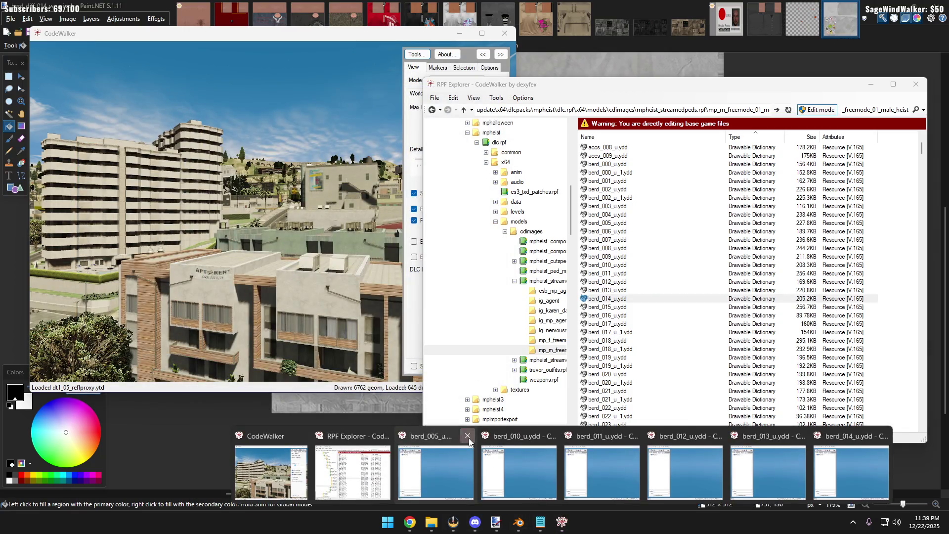
{"action": "left_click", "coordinate": [467, 437]}
{"action": "left_click", "coordinate": [510, 438]}
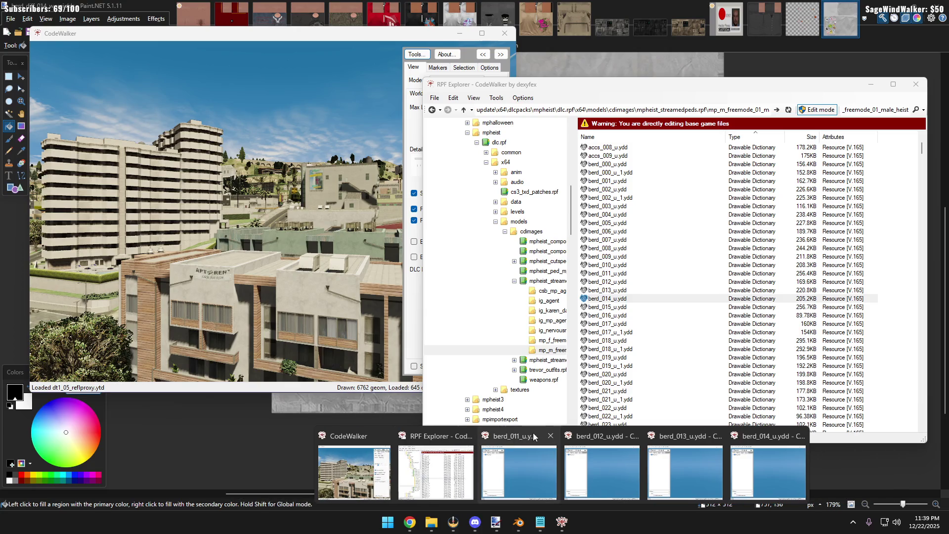
{"action": "left_click", "coordinate": [549, 442]}
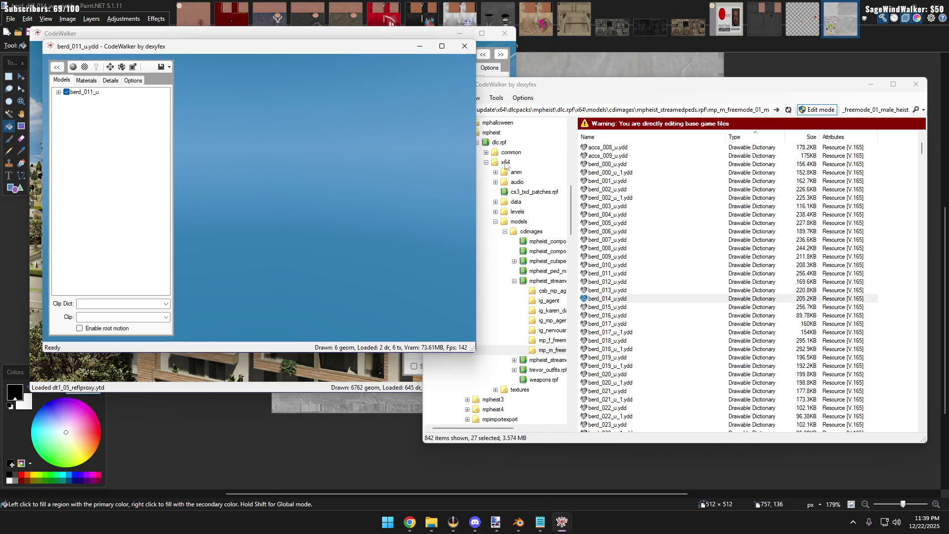
{"action": "left_click", "coordinate": [465, 46]}
{"action": "left_click", "coordinate": [592, 437]}
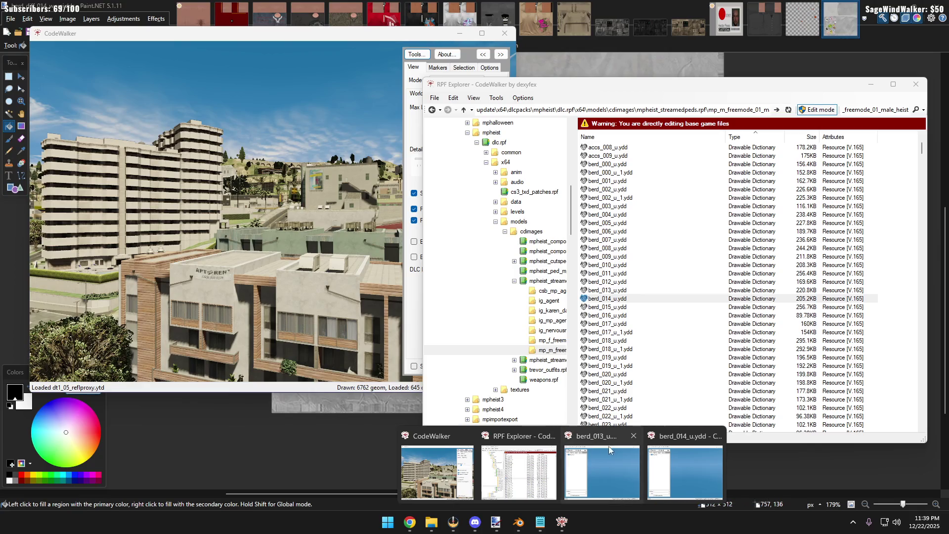
{"action": "left_click", "coordinate": [634, 437]}
{"action": "left_click", "coordinate": [674, 436]}
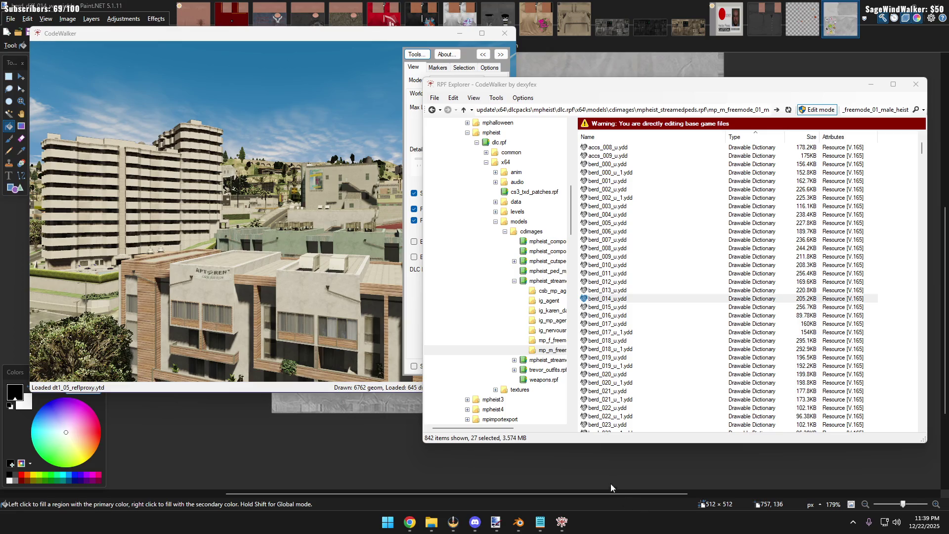
Cancel Paint.NET's exit prompt and return to Blender via File Explorer
{"action": "left_click", "coordinate": [219, 433]}
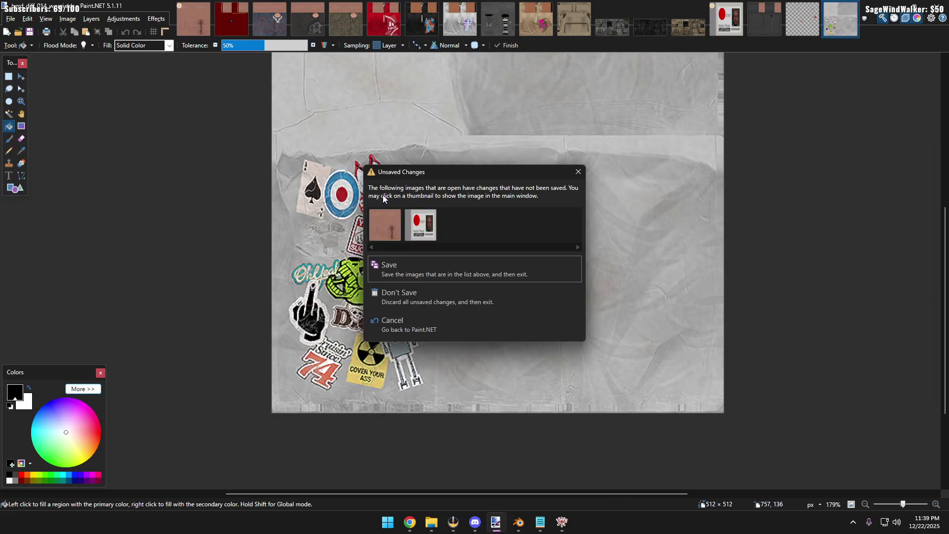
{"action": "left_click", "coordinate": [573, 112]}
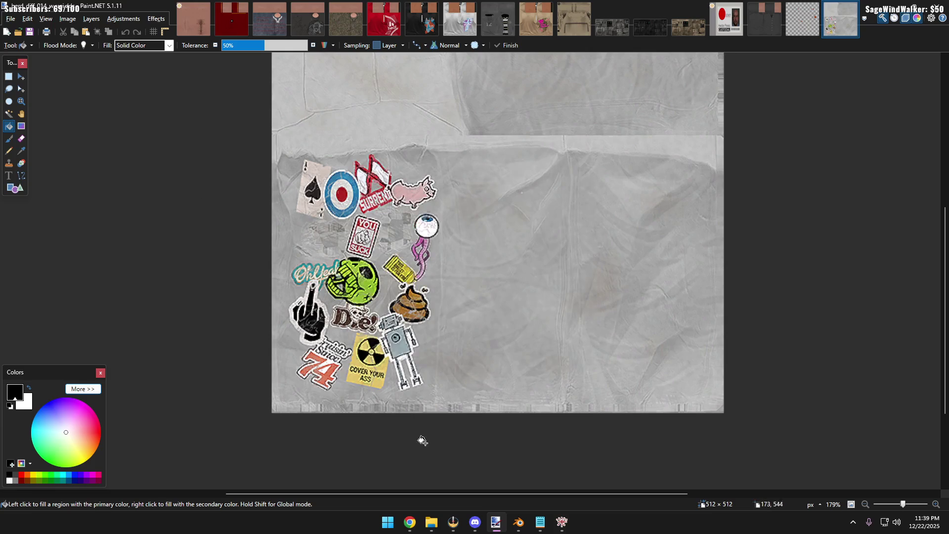
{"action": "left_click", "coordinate": [432, 527]}
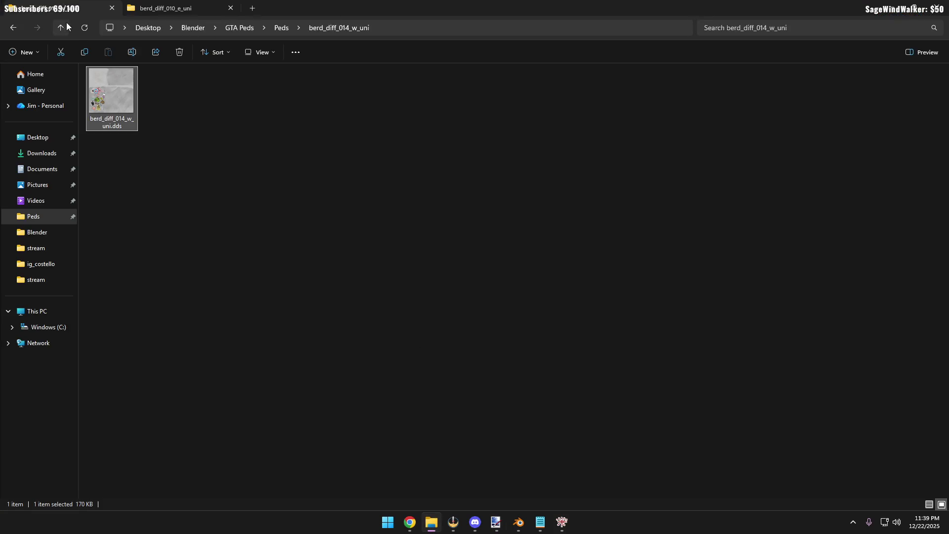
{"action": "left_click", "coordinate": [519, 521]}
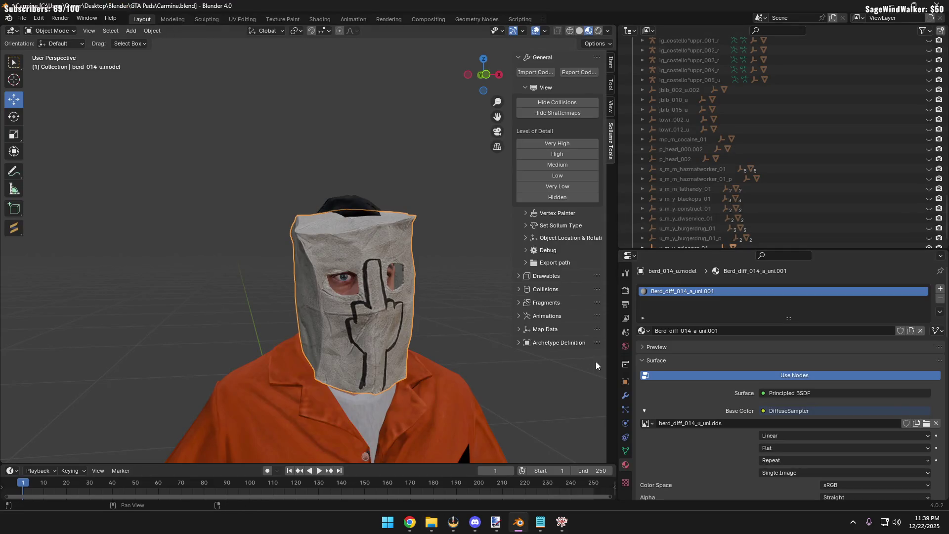
Swap the mask material's image to the berd_diff_014_q_uni grinning-face texture, then maximise the Kick stream browser
{"action": "left_click", "coordinate": [926, 423]}
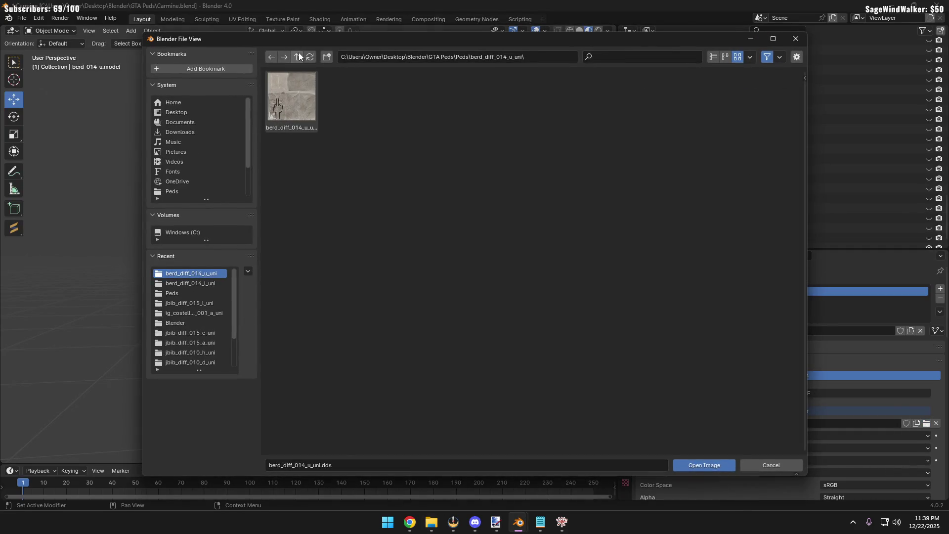
{"action": "left_click", "coordinate": [299, 57]}
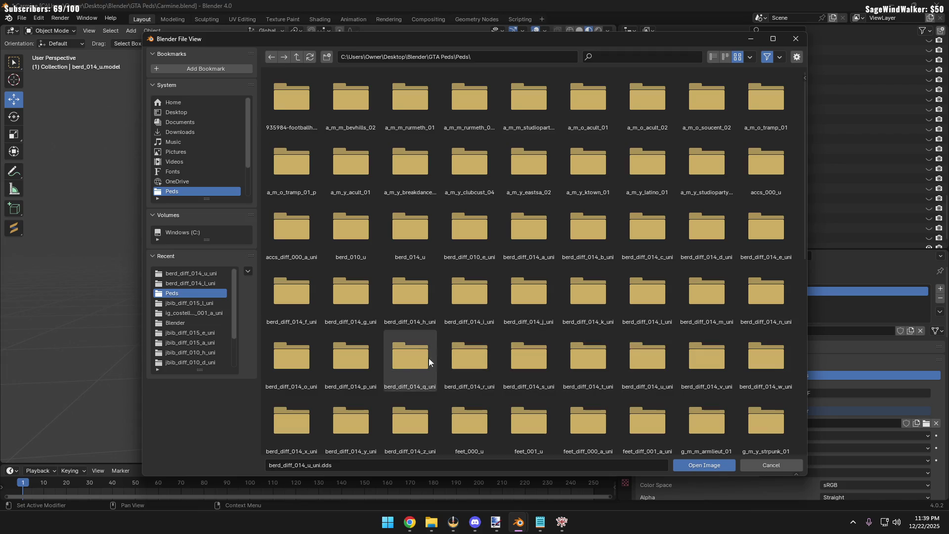
{"action": "double_click", "coordinate": [428, 359]}
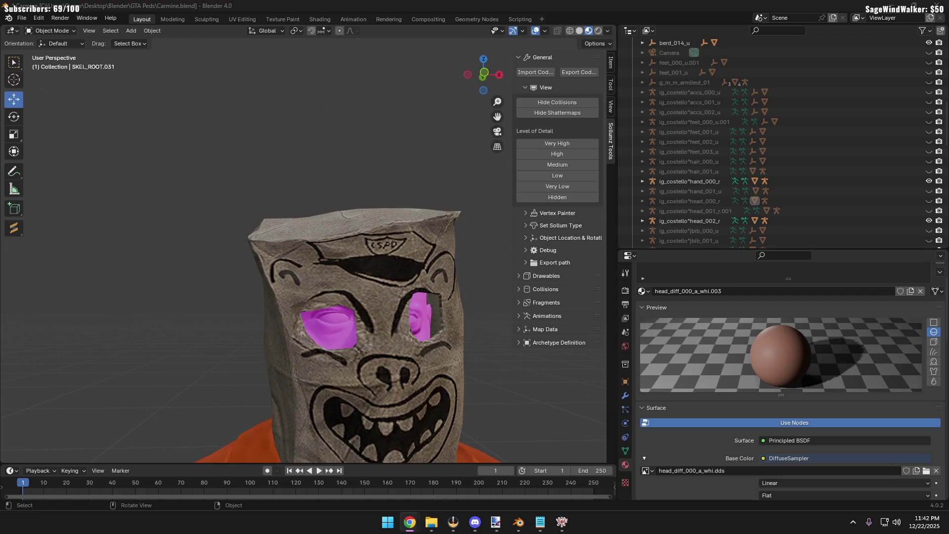
{"action": "key", "text": "alt+Tab"}
{"action": "double_click", "coordinate": [467, 49]}
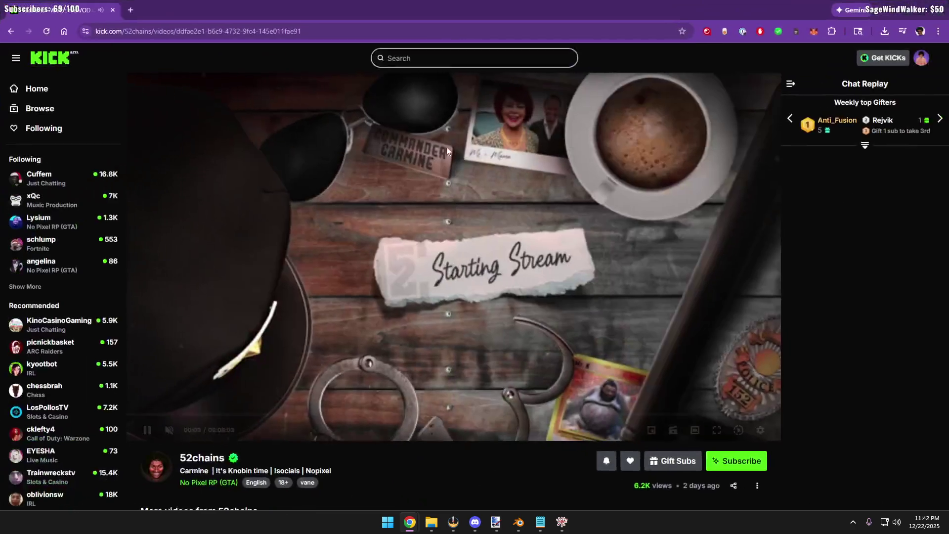
Skim the 52chains Kick replay forward in jumps to about 5:42 and return to Blender
{"action": "left_click", "coordinate": [231, 414]}
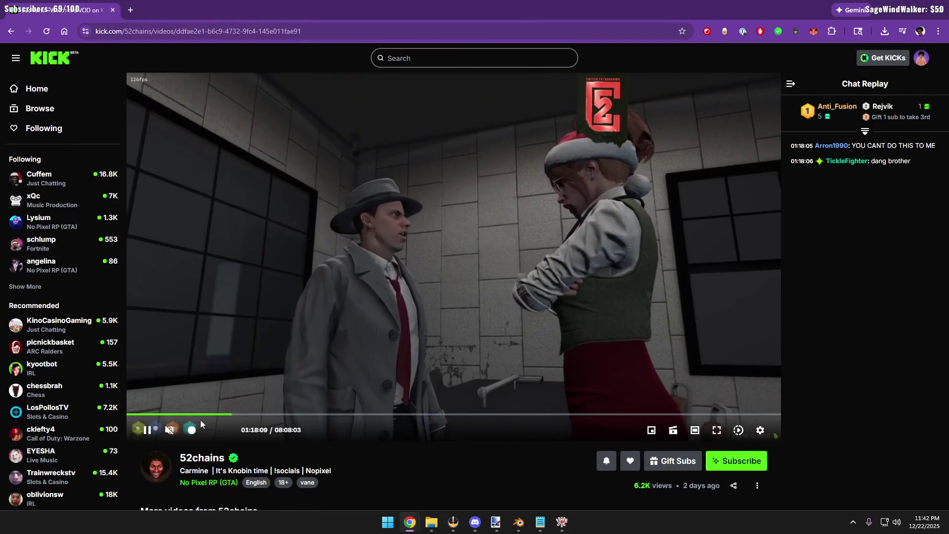
{"action": "left_click", "coordinate": [194, 413]}
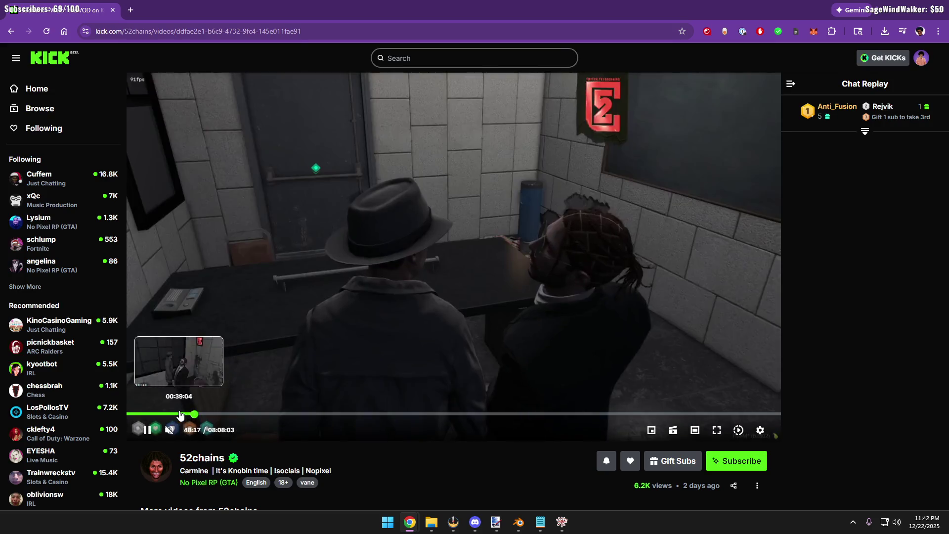
{"action": "left_click", "coordinate": [247, 413]}
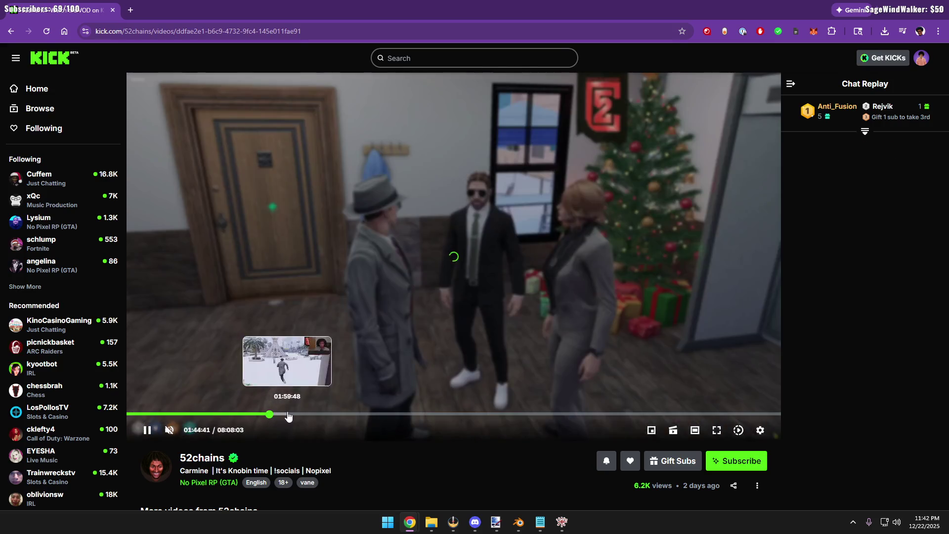
{"action": "left_click", "coordinate": [285, 414]}
{"action": "left_click", "coordinate": [327, 414]}
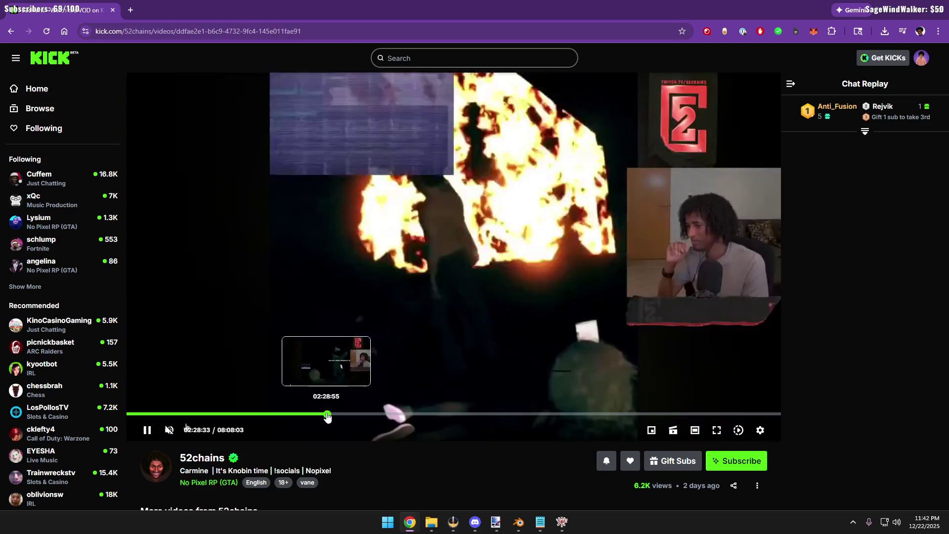
{"action": "left_click", "coordinate": [346, 414]}
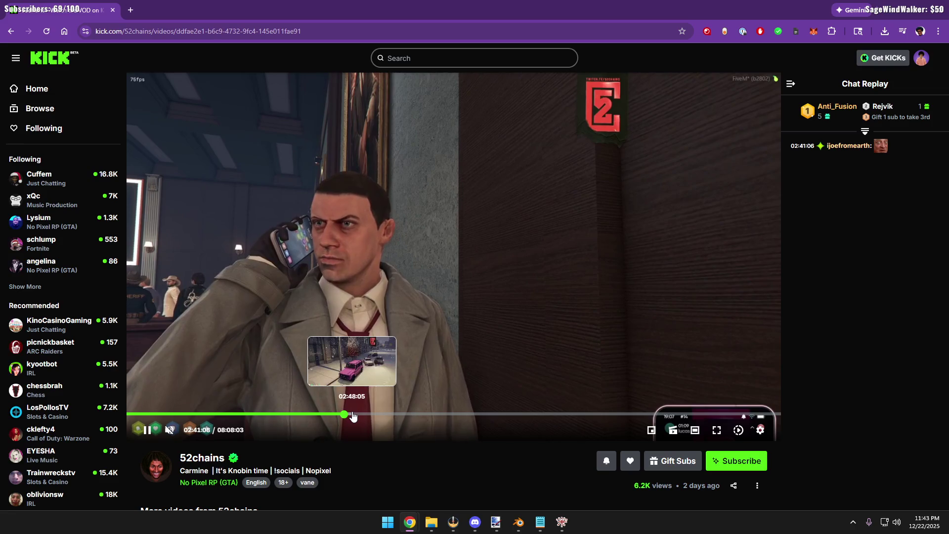
{"action": "left_click", "coordinate": [352, 414]}
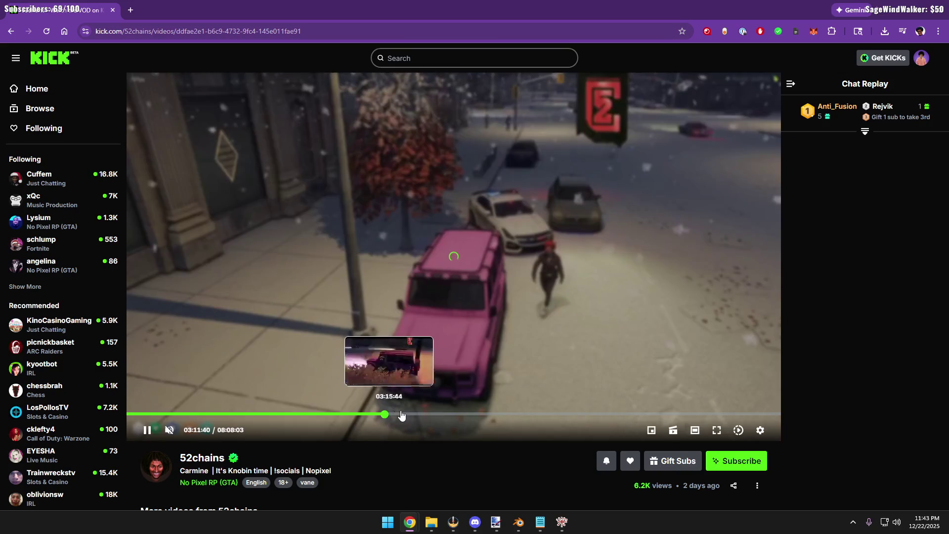
{"action": "left_click", "coordinate": [404, 414]}
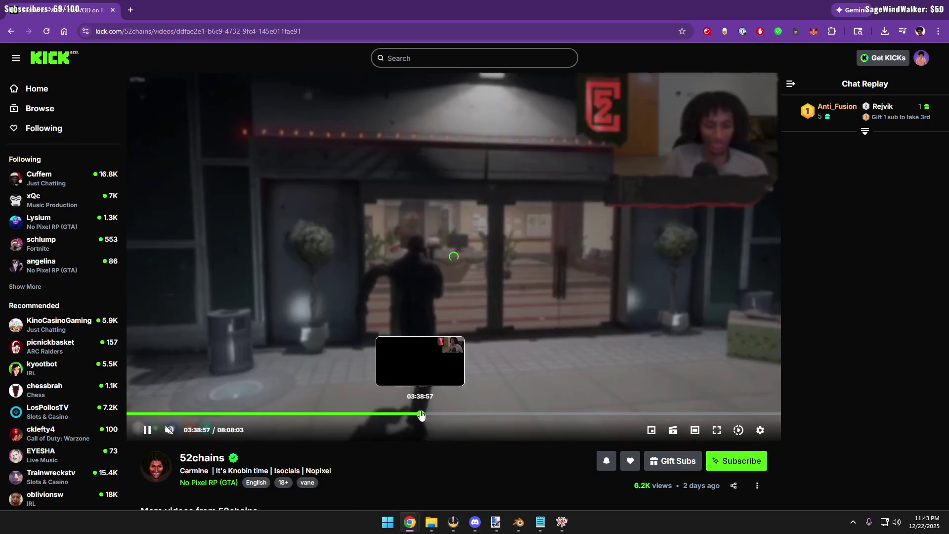
{"action": "left_click", "coordinate": [421, 413]}
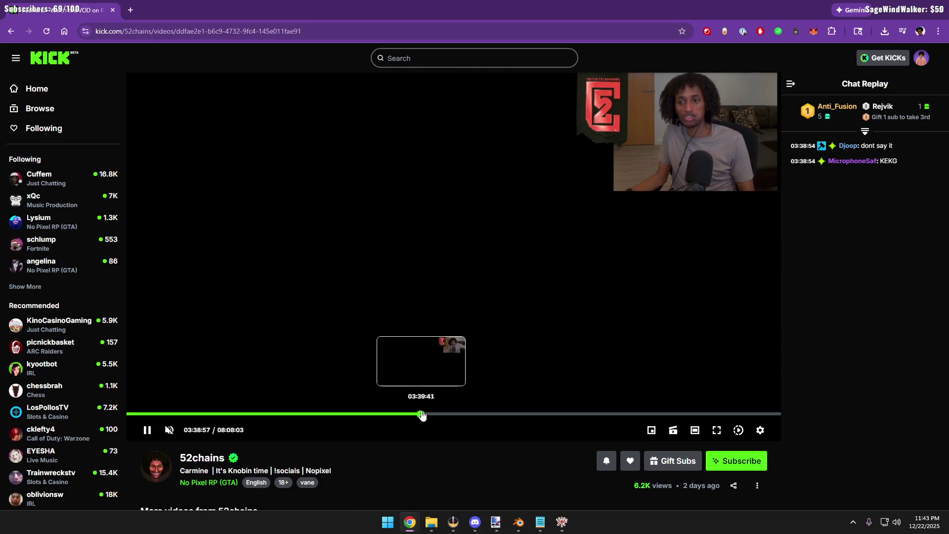
{"action": "left_click", "coordinate": [431, 414]}
{"action": "left_click", "coordinate": [460, 414]}
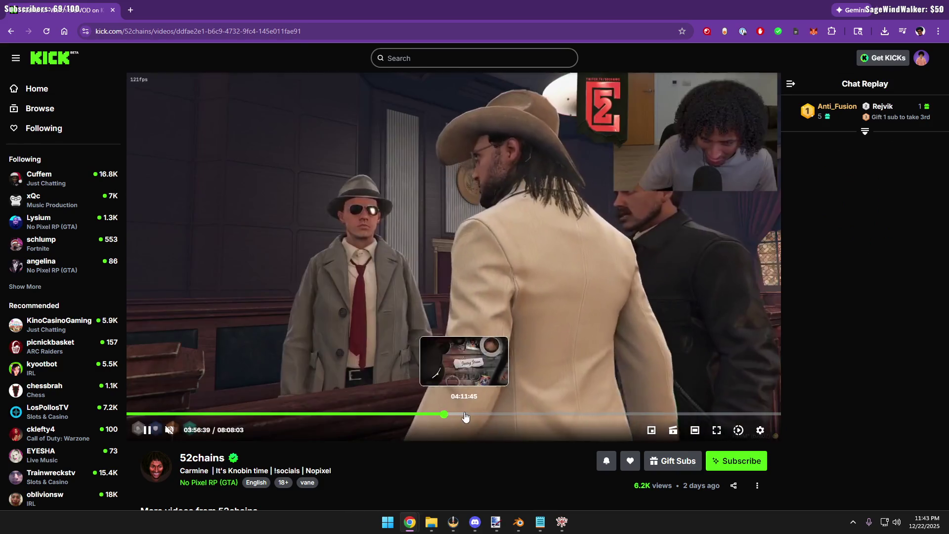
{"action": "left_click", "coordinate": [490, 414]}
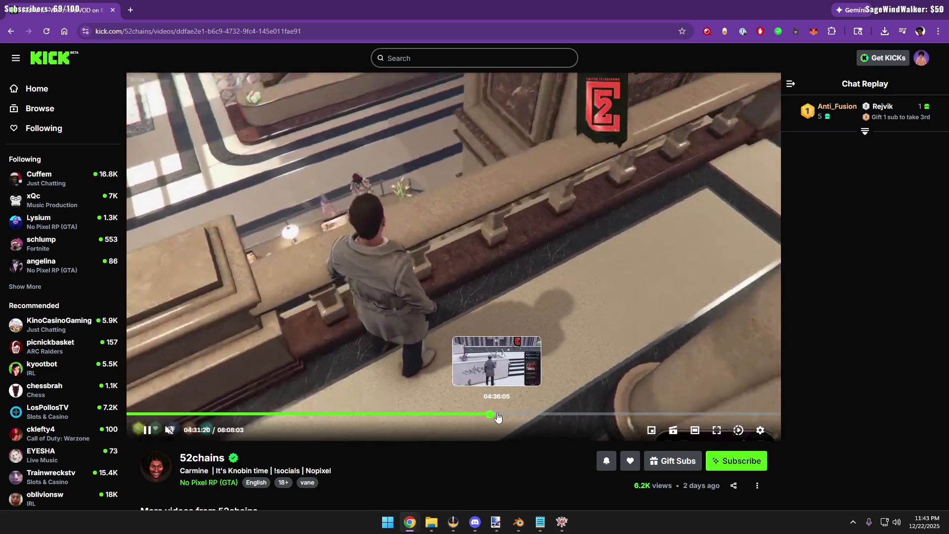
{"action": "left_click", "coordinate": [504, 414]}
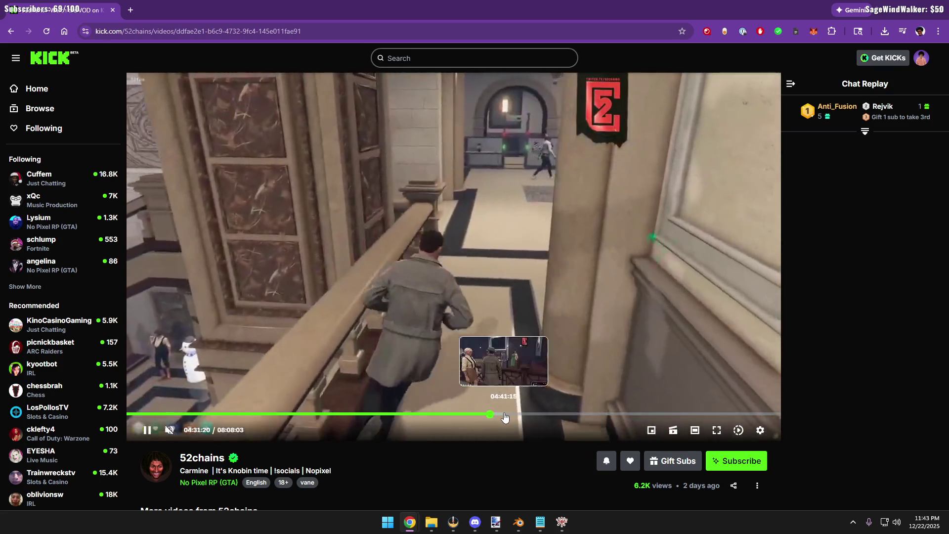
{"action": "left_click", "coordinate": [523, 414]}
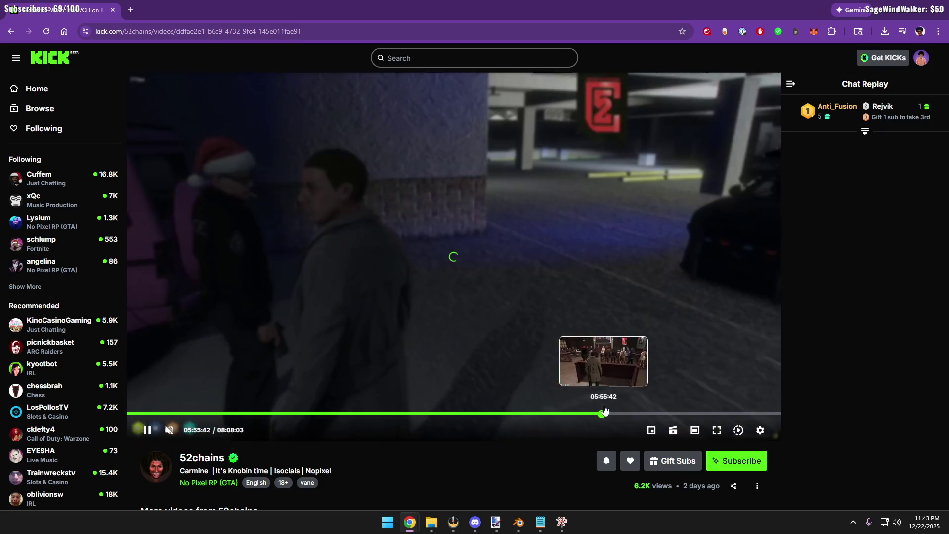
{"action": "left_click_drag", "start_coordinate": [529, 414], "coordinate": [604, 414]}
{"action": "key", "text": "alt+Tab"}
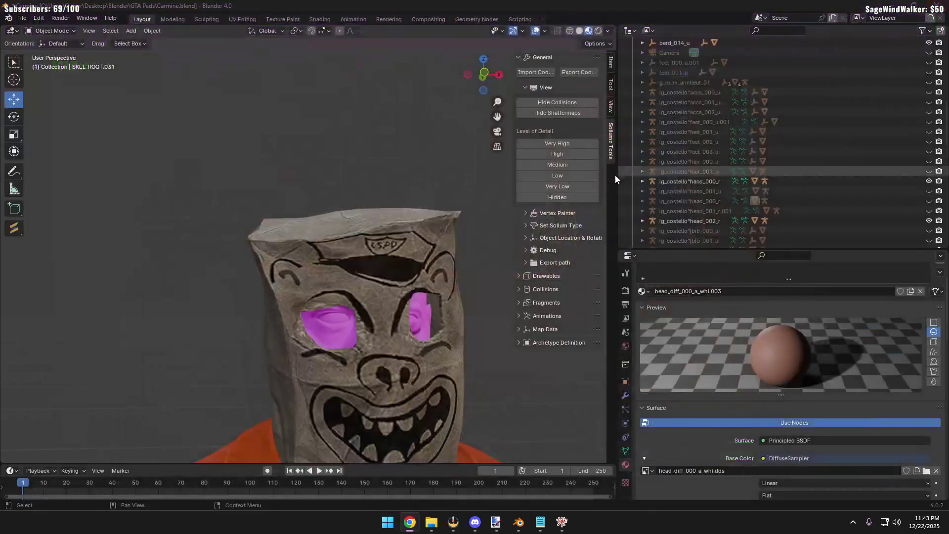
{"action": "left_click", "coordinate": [416, 313]}
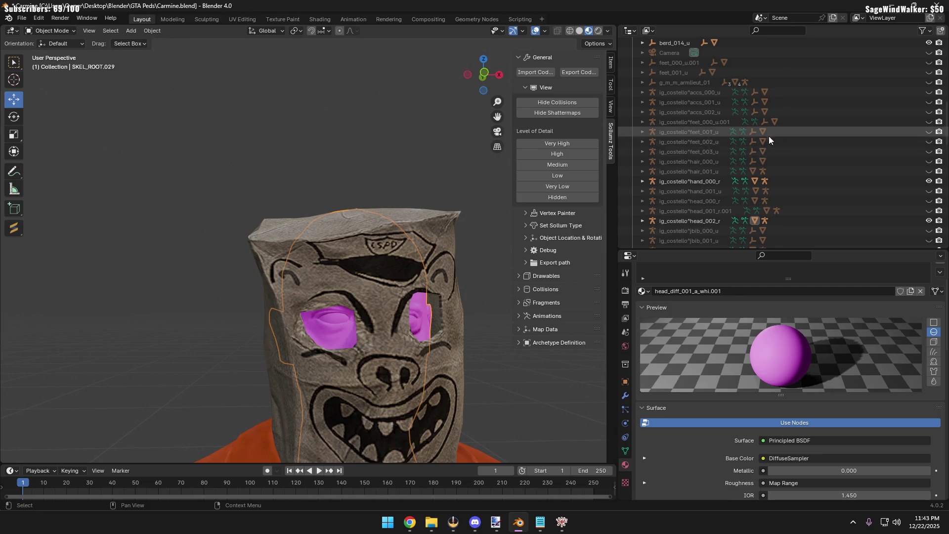
{"action": "scroll", "coordinate": [307, 118], "scroll_direction": "down", "scroll_amount": 2}
{"action": "scroll", "coordinate": [313, 134], "scroll_direction": "down", "scroll_amount": 3}
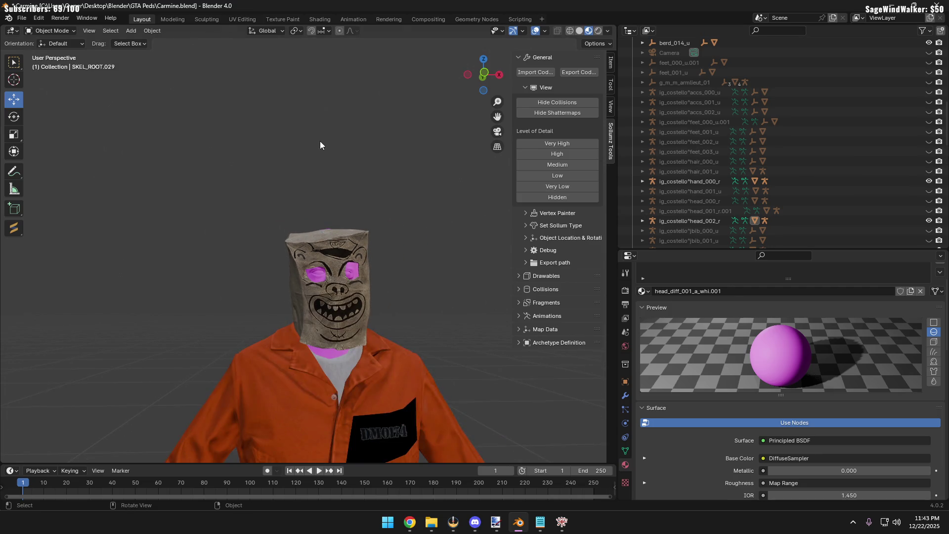
{"action": "scroll", "coordinate": [316, 169], "scroll_direction": "up", "scroll_amount": 3}
{"action": "scroll", "coordinate": [318, 307], "scroll_direction": "up", "scroll_amount": 2}
{"action": "scroll", "coordinate": [360, 248], "scroll_direction": "down", "scroll_amount": 2}
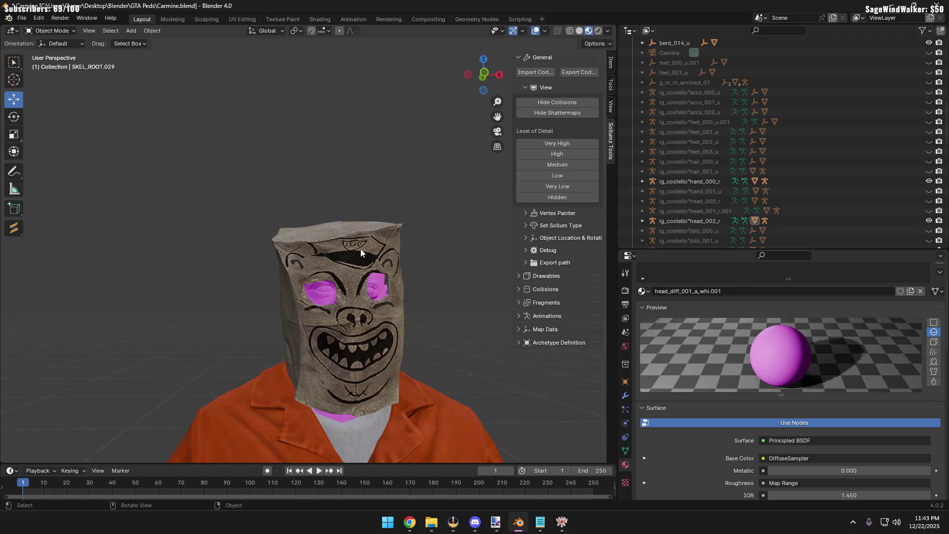
{"action": "left_click", "coordinate": [361, 249]}
{"action": "key", "text": "g"}
{"action": "key", "text": "y"}
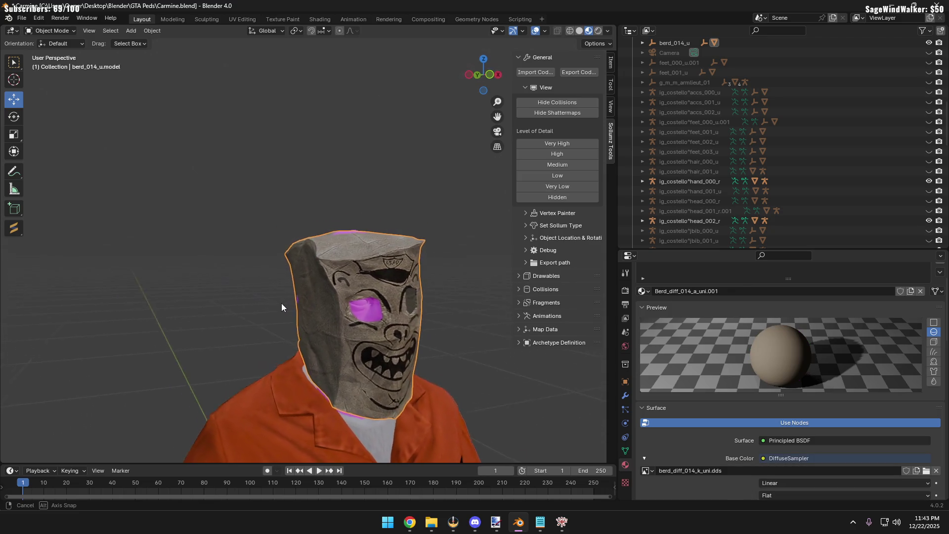
{"action": "right_click", "coordinate": [281, 303]}
{"action": "key", "text": "alt+a"}
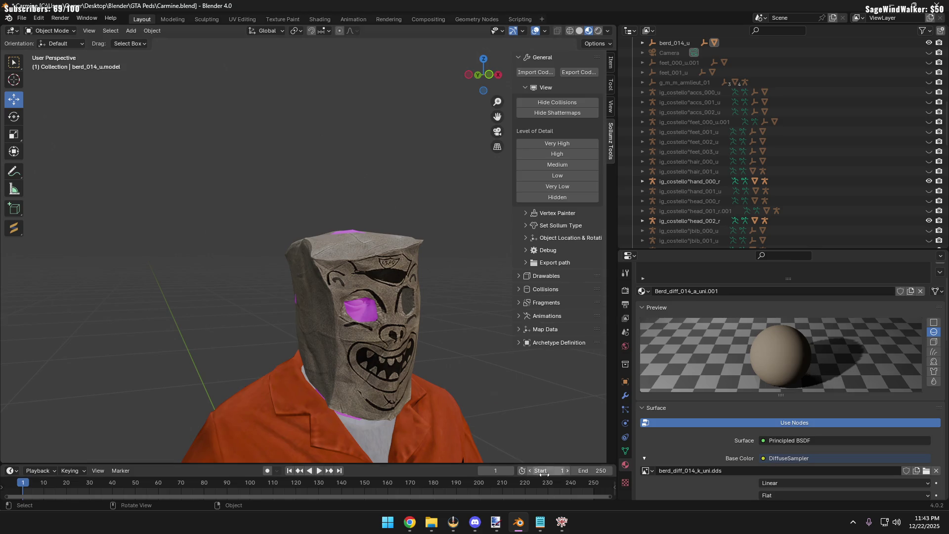
{"action": "mouse_move", "coordinate": [561, 522]}
{"action": "left_click", "coordinate": [604, 460]}
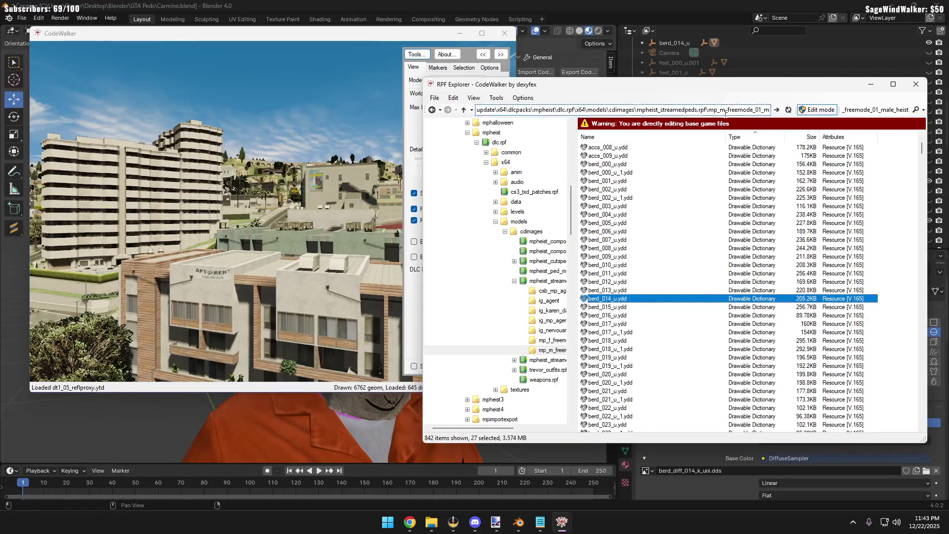
{"action": "right_click", "coordinate": [623, 296]}
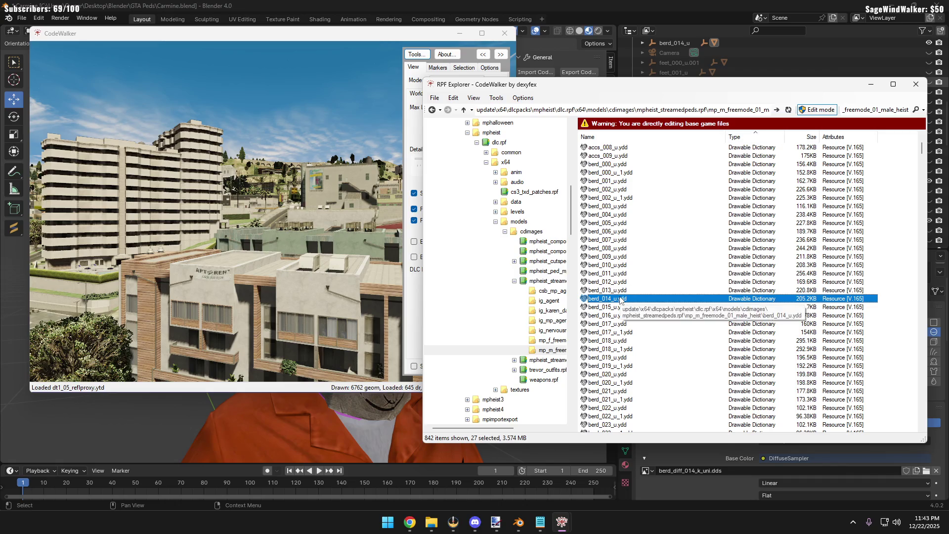
{"action": "left_click", "coordinate": [170, 410]}
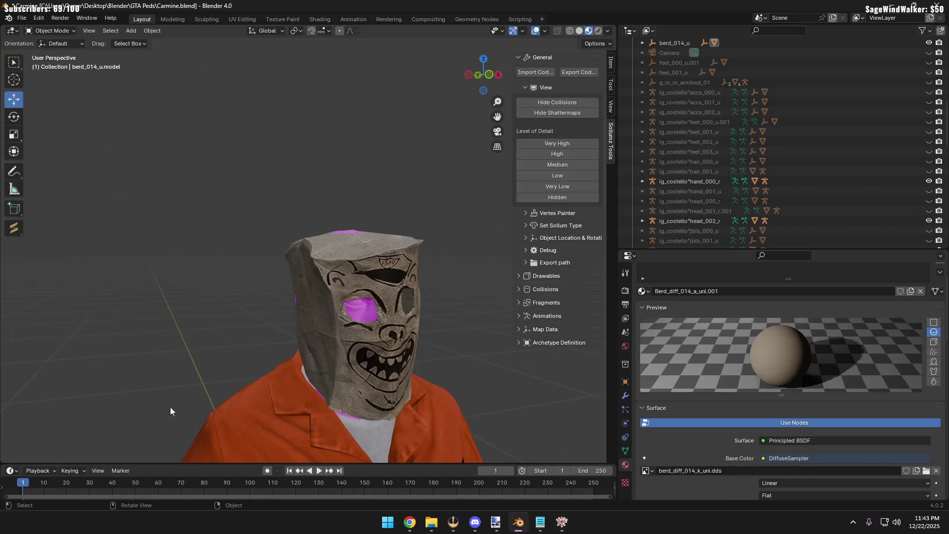
Start a Sollumz CodeWalker import, cancel it without importing, and bring File Explorer forward
{"action": "middle_click_drag", "start_coordinate": [213, 362], "coordinate": [233, 311]}
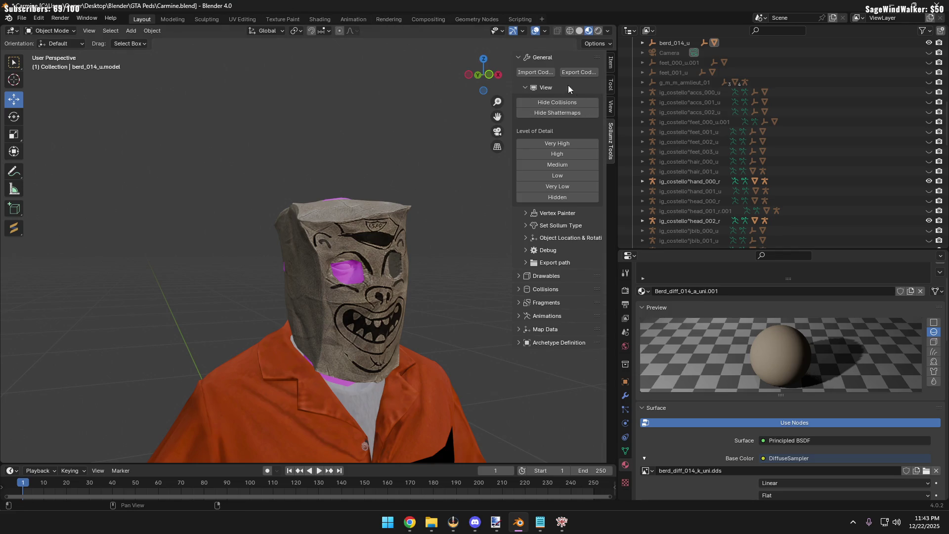
{"action": "left_click", "coordinate": [520, 58]}
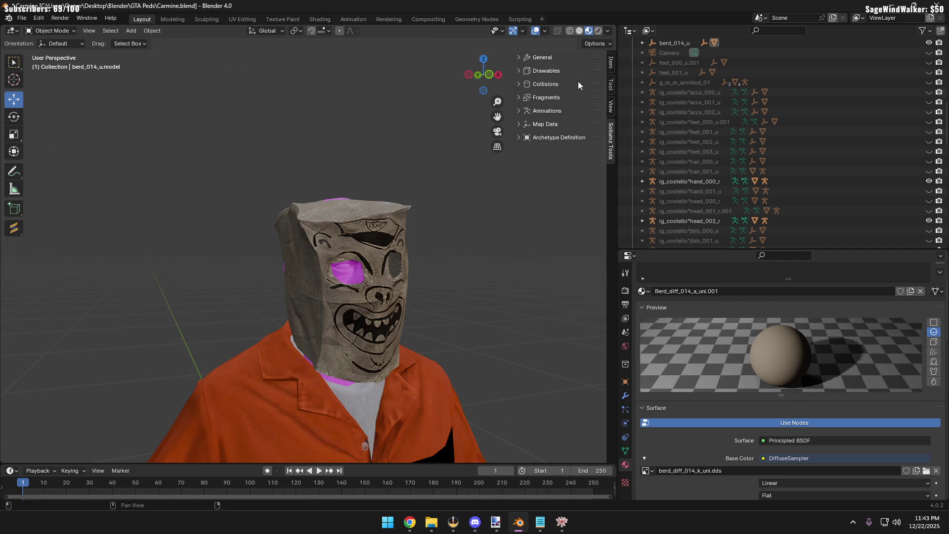
{"action": "left_click", "coordinate": [523, 57]}
{"action": "left_click", "coordinate": [536, 72]}
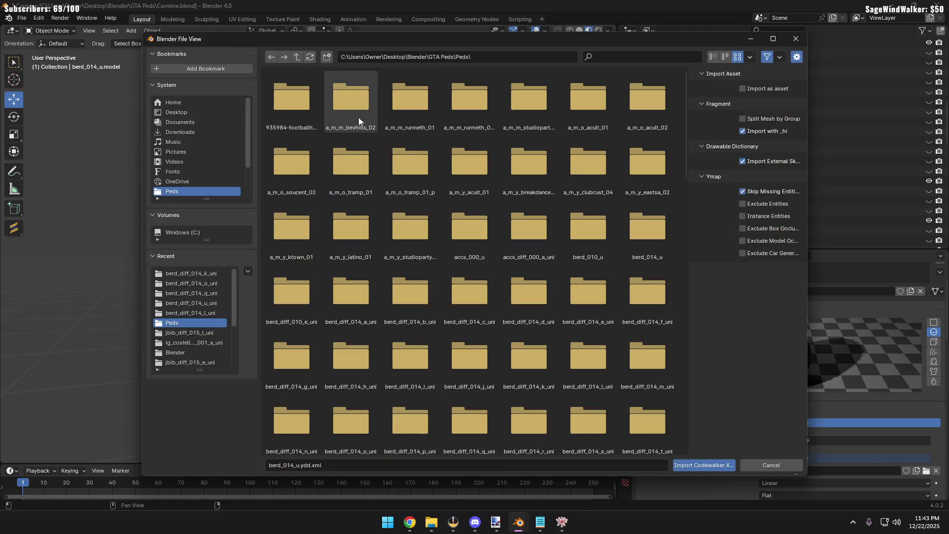
{"action": "left_click", "coordinate": [795, 39]}
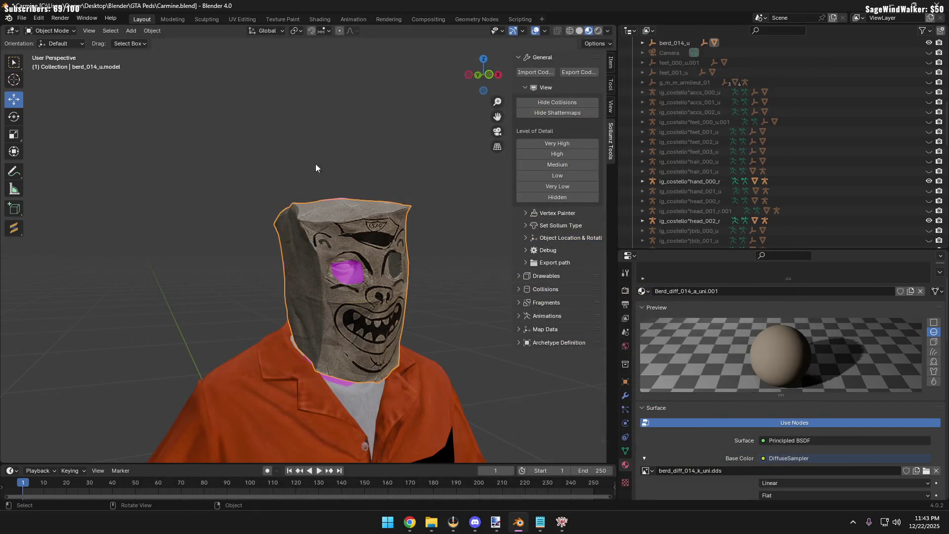
{"action": "left_click", "coordinate": [220, 219]}
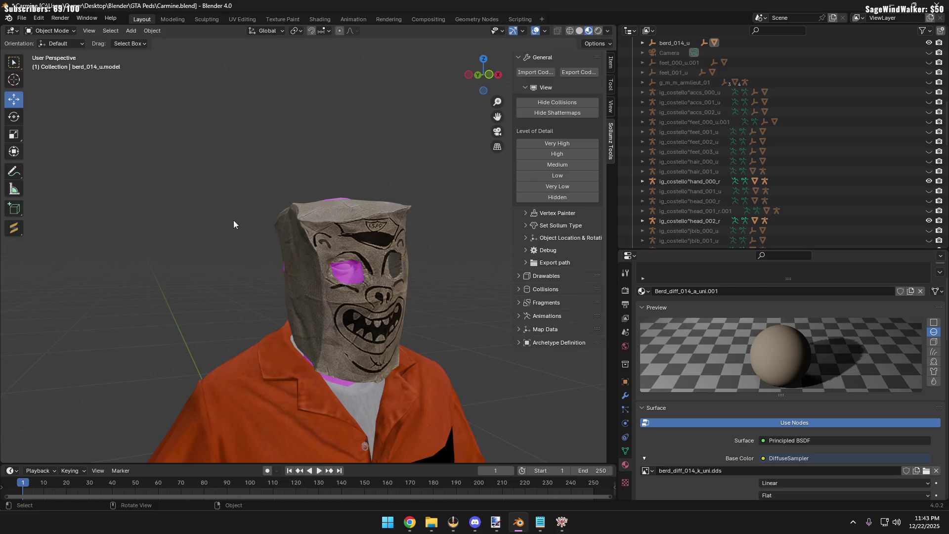
{"action": "middle_click_drag", "start_coordinate": [234, 221], "coordinate": [273, 236]}
{"action": "left_click", "coordinate": [431, 522]}
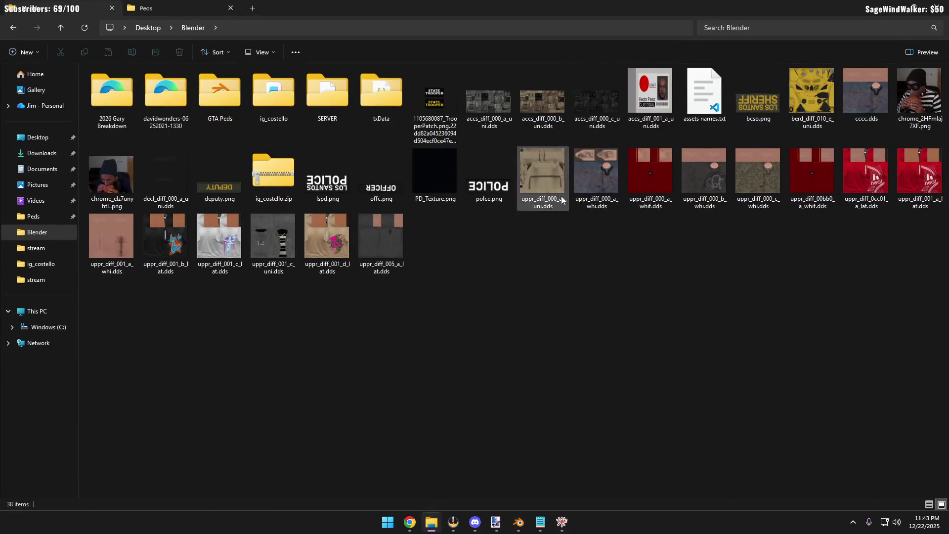
Show the Peds folder with medium-sized icons
{"action": "left_click", "coordinate": [168, 15]}
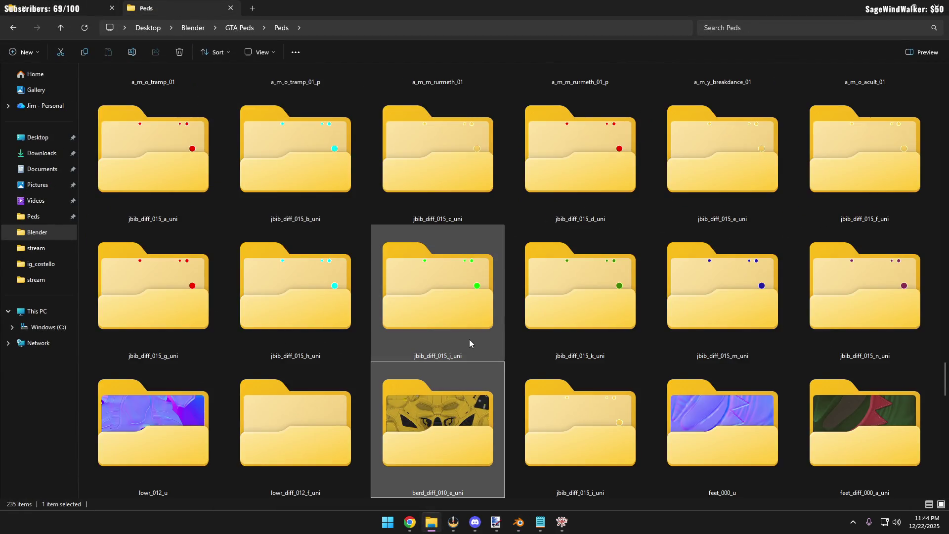
{"action": "scroll", "coordinate": [474, 336], "scroll_direction": "down", "scroll_amount": 10}
{"action": "scroll", "coordinate": [477, 336], "scroll_direction": "down", "scroll_amount": 5}
{"action": "scroll", "coordinate": [487, 329], "scroll_direction": "down", "scroll_amount": 2, "text": "ctrl"}
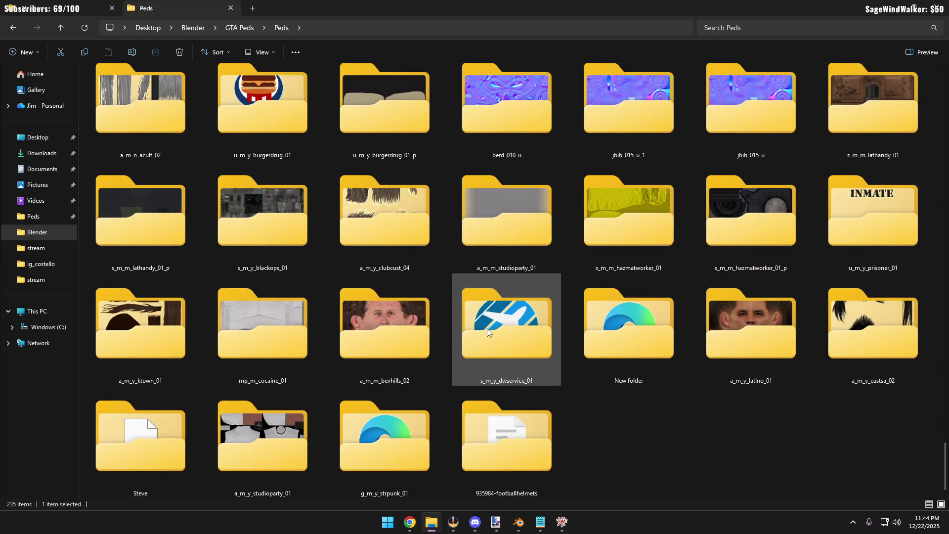
{"action": "left_click", "coordinate": [270, 51]}
{"action": "left_click", "coordinate": [265, 78]}
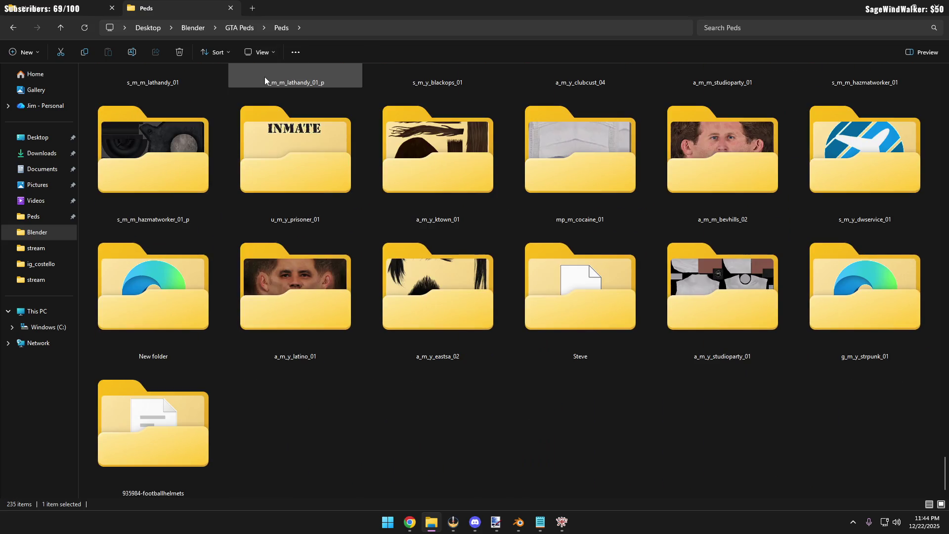
{"action": "scroll", "coordinate": [464, 176], "scroll_direction": "up", "scroll_amount": 10}
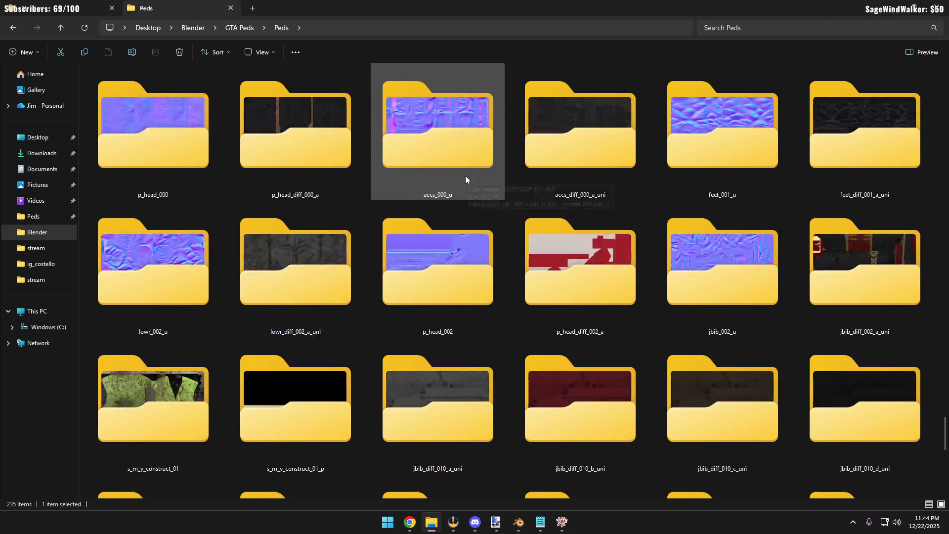
{"action": "scroll", "coordinate": [466, 177], "scroll_direction": "up", "scroll_amount": 5}
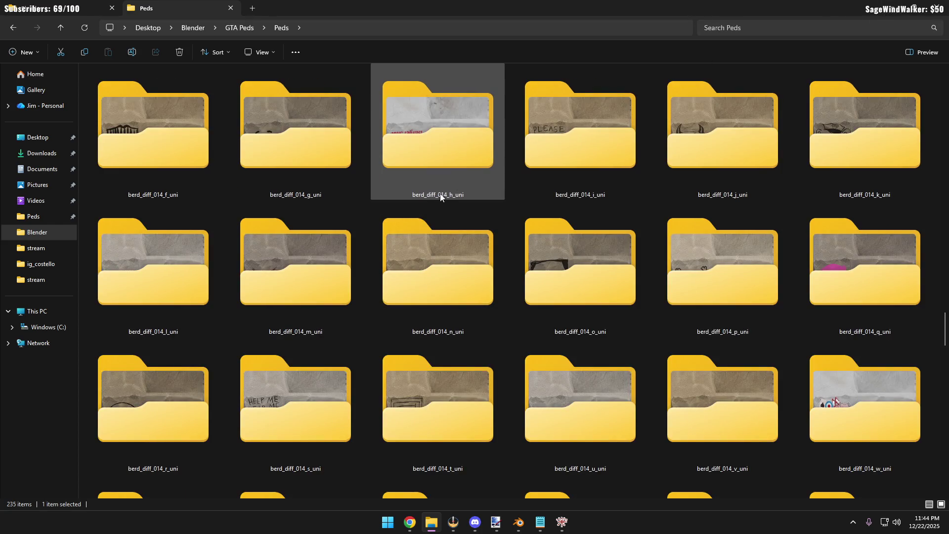
{"action": "left_click", "coordinate": [61, 28]}
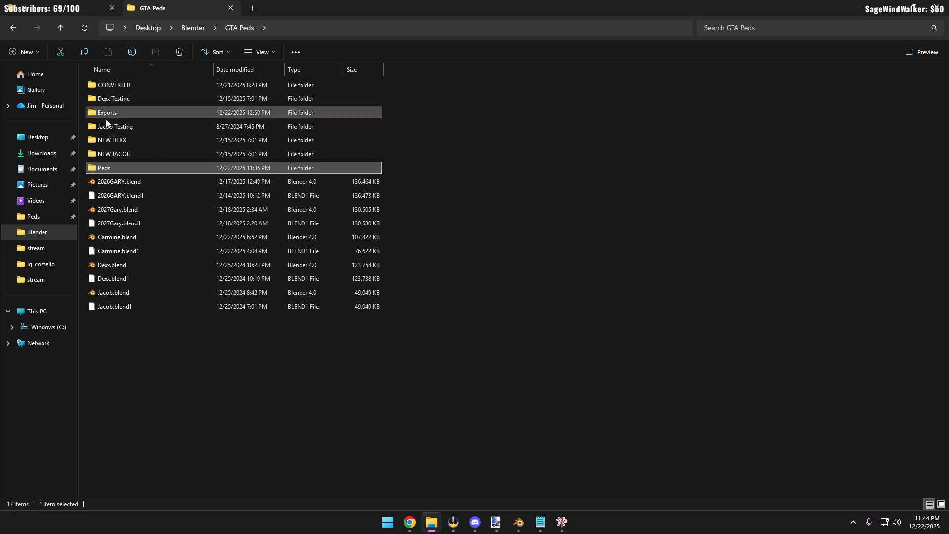
{"action": "double_click", "coordinate": [119, 166]}
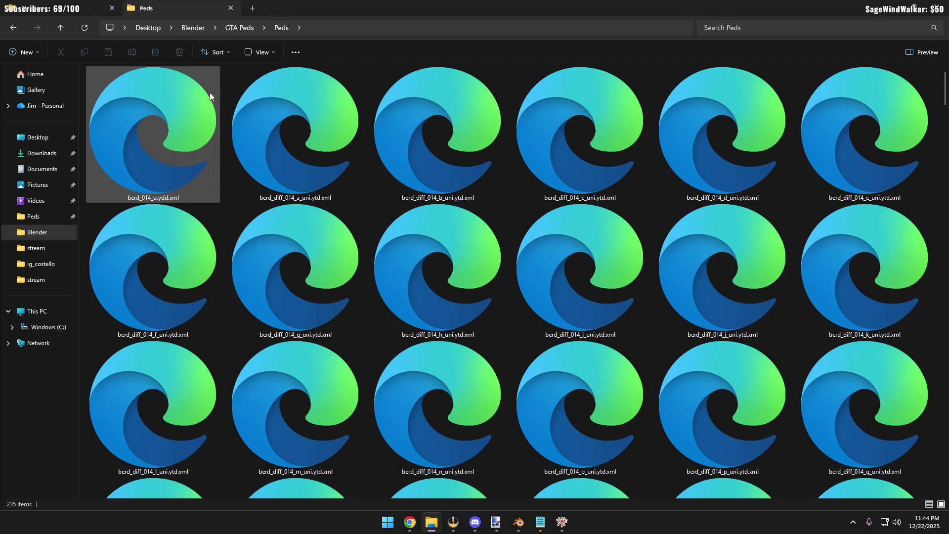
{"action": "left_click", "coordinate": [261, 52]}
{"action": "left_click", "coordinate": [267, 105]}
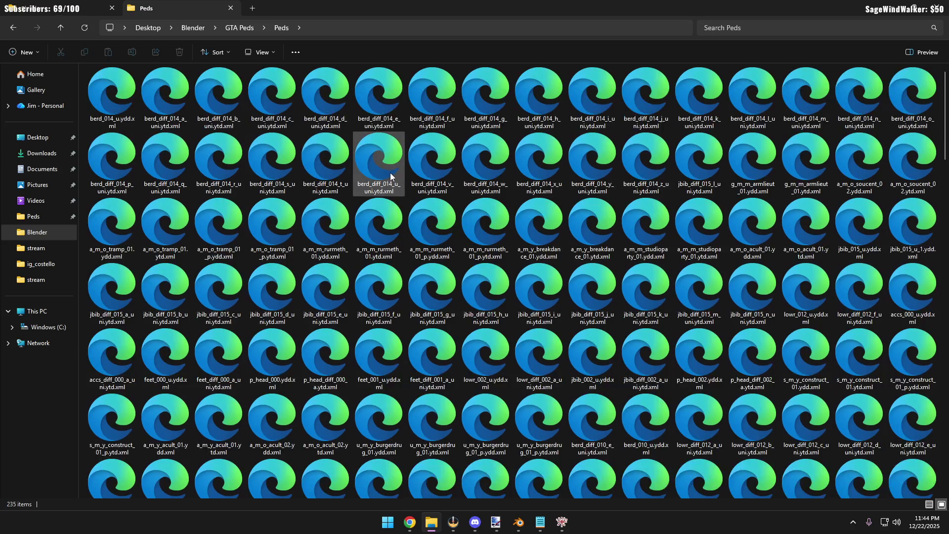
{"action": "scroll", "coordinate": [393, 184], "scroll_direction": "down", "scroll_amount": 5}
{"action": "scroll", "coordinate": [392, 183], "scroll_direction": "up", "scroll_amount": 2}
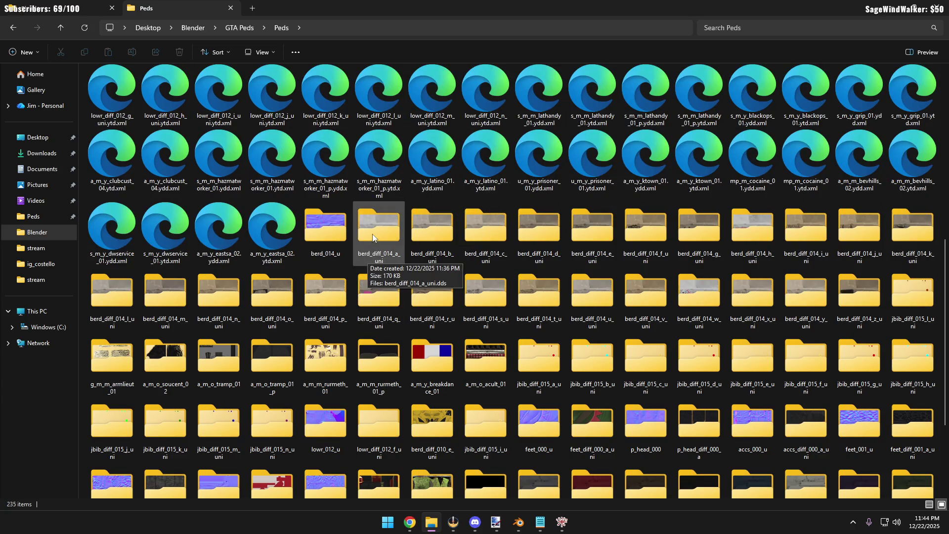
Select berd_014_u through berd_diff_014_z_uni, all 27 mask folders
{"action": "left_click", "coordinate": [324, 246]}
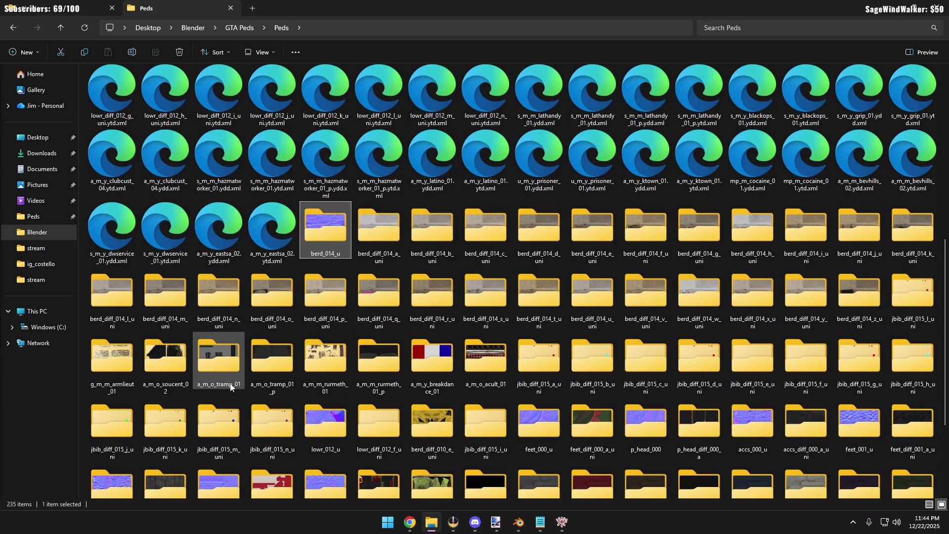
{"action": "left_click", "coordinate": [852, 305], "text": "shift"}
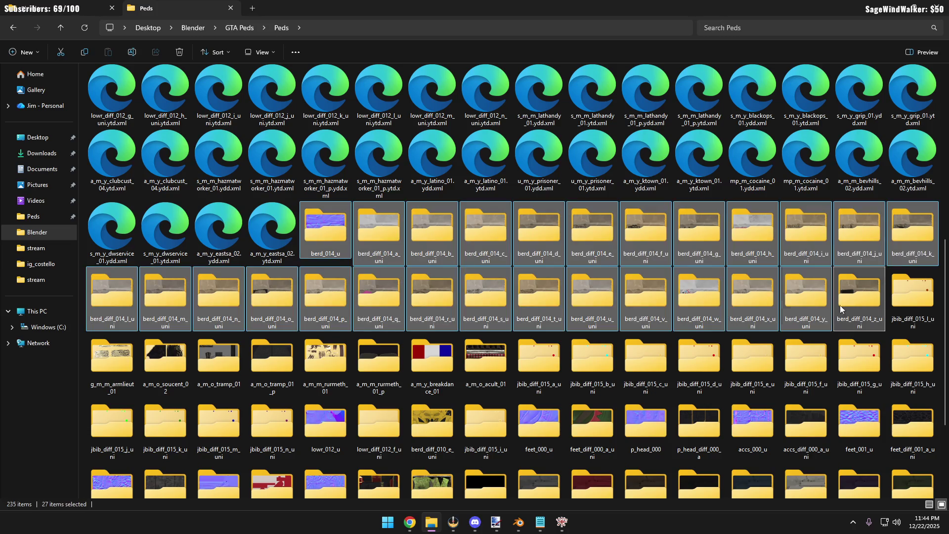
Show Properties for the 27 selected folders (28 files, 4.58 MB), centred on screen
{"action": "right_click", "coordinate": [856, 296]}
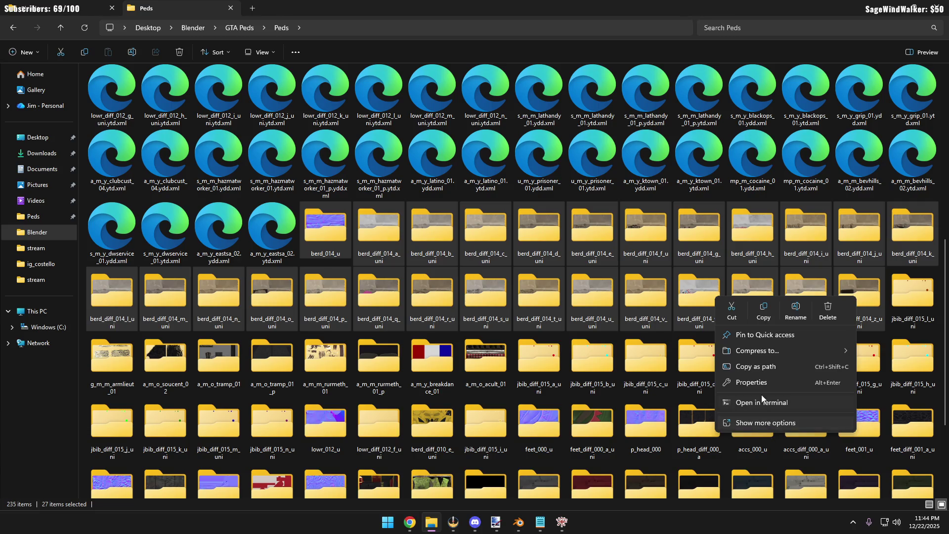
{"action": "left_click", "coordinate": [752, 382]}
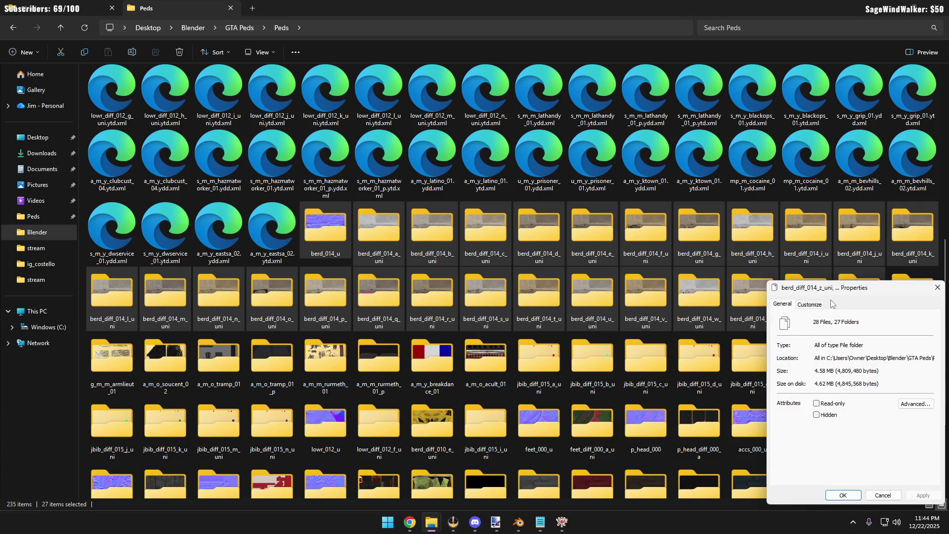
{"action": "left_click_drag", "start_coordinate": [838, 291], "coordinate": [544, 180]}
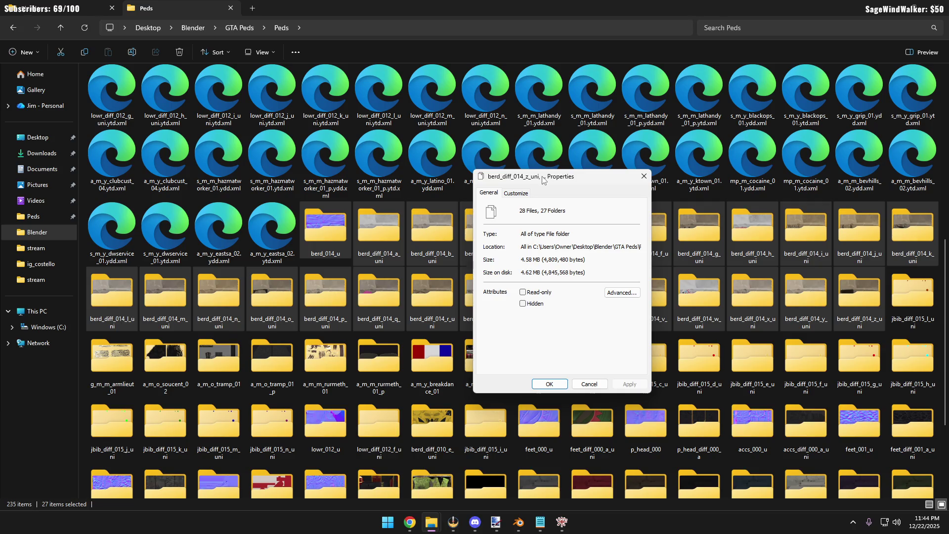
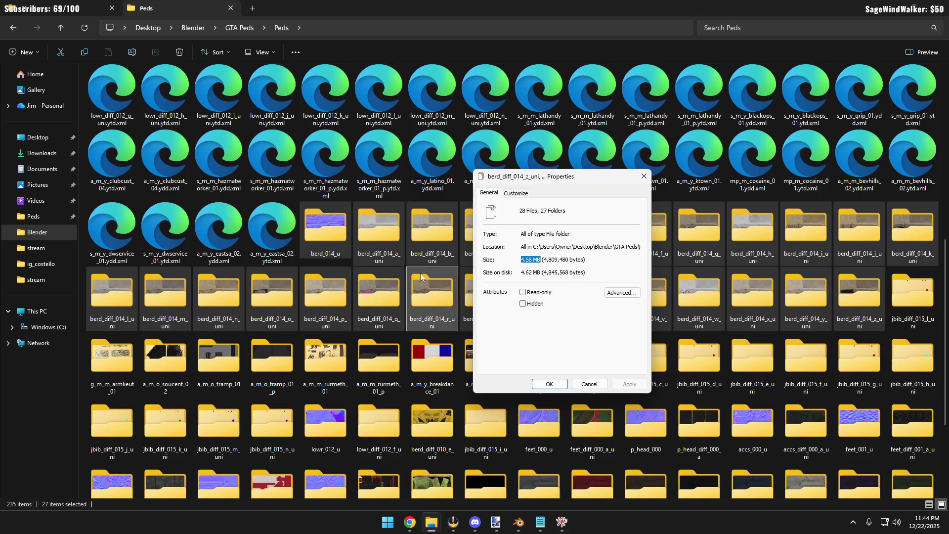
Dismiss the folder Properties dialog with OK and switch back to Blender
{"action": "left_click", "coordinate": [592, 383]}
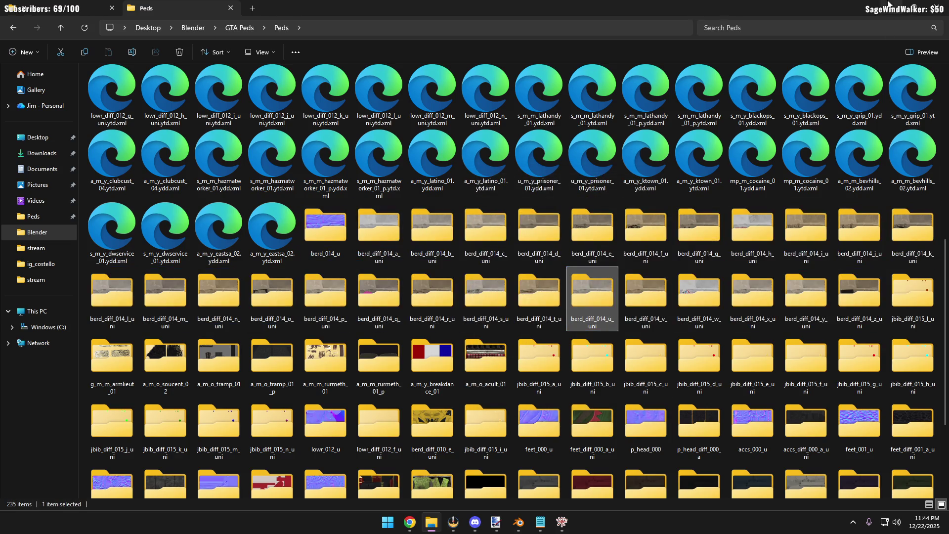
{"action": "key", "text": "alt+Tab"}
{"action": "scroll", "coordinate": [252, 245], "scroll_direction": "down", "scroll_amount": 3}
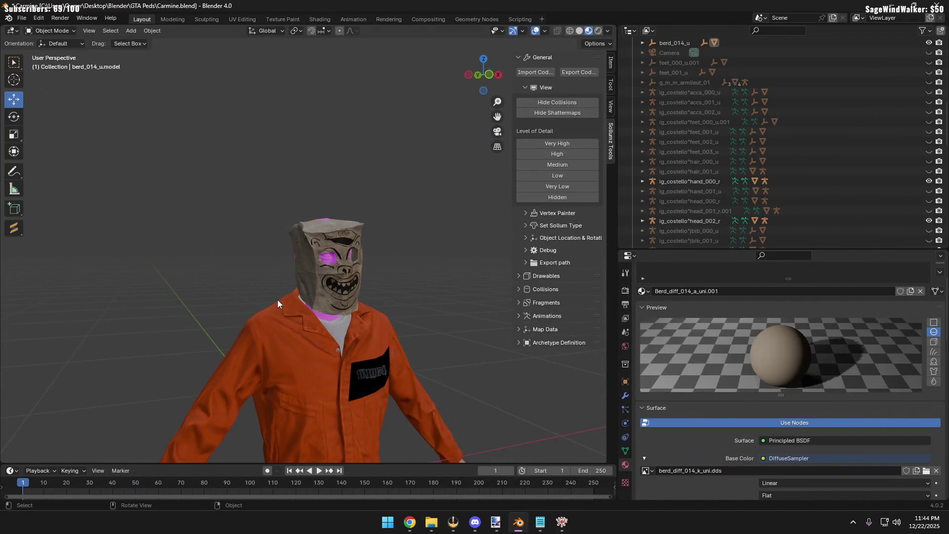
{"action": "scroll", "coordinate": [277, 300], "scroll_direction": "up", "scroll_amount": 3}
{"action": "scroll", "coordinate": [277, 269], "scroll_direction": "up", "scroll_amount": 2}
Select the bag-head mesh, hide head_002_r and show head_001_r.001 in the Outliner
{"action": "mouse_move", "coordinate": [287, 299]}
{"action": "middle_mouse_down"}
{"action": "mouse_move", "coordinate": [231, 304]}
{"action": "mouse_move", "coordinate": [280, 306]}
{"action": "middle_mouse_up"}
{"action": "scroll", "coordinate": [296, 266], "scroll_direction": "down", "scroll_amount": 2}
{"action": "scroll", "coordinate": [302, 287], "scroll_direction": "down", "scroll_amount": 2}
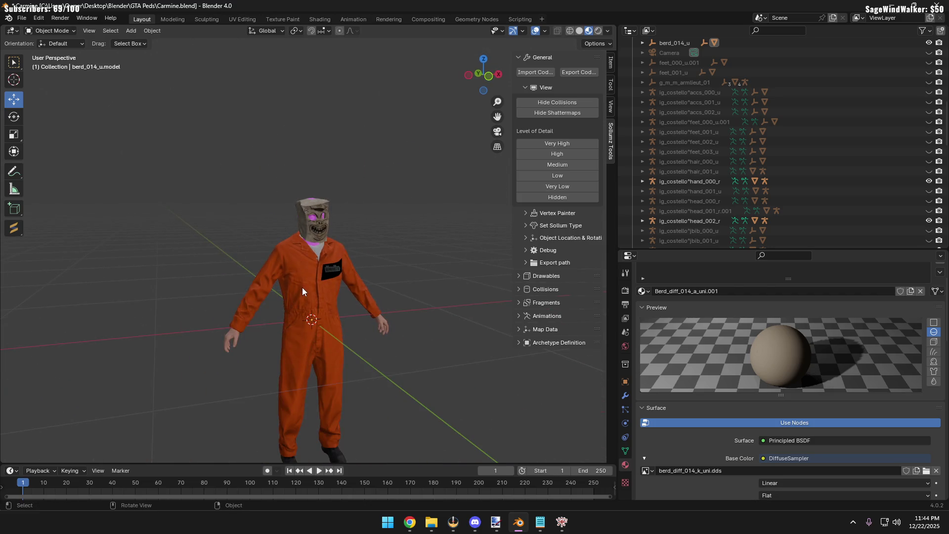
{"action": "scroll", "coordinate": [304, 290], "scroll_direction": "up", "scroll_amount": 4}
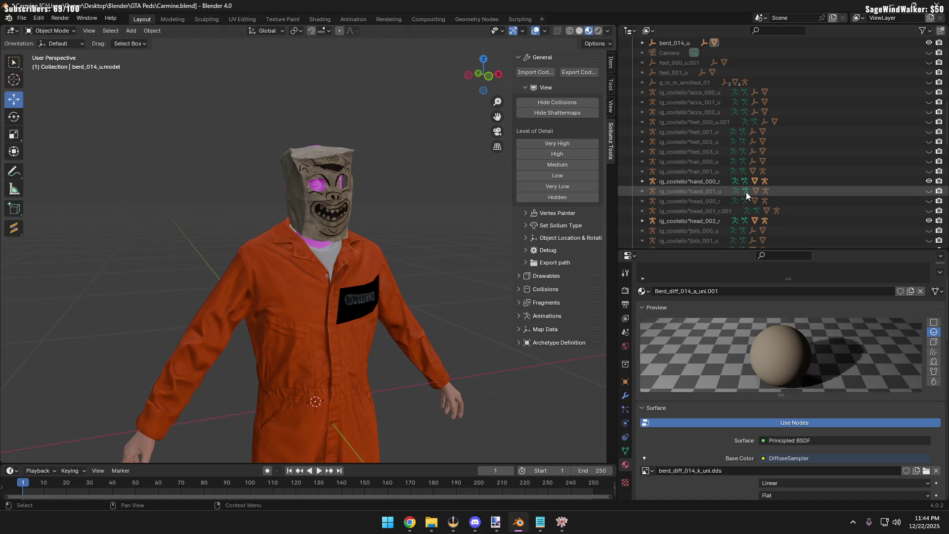
{"action": "scroll", "coordinate": [321, 183], "scroll_direction": "up", "scroll_amount": 2}
{"action": "scroll", "coordinate": [334, 200], "scroll_direction": "up", "scroll_amount": 2}
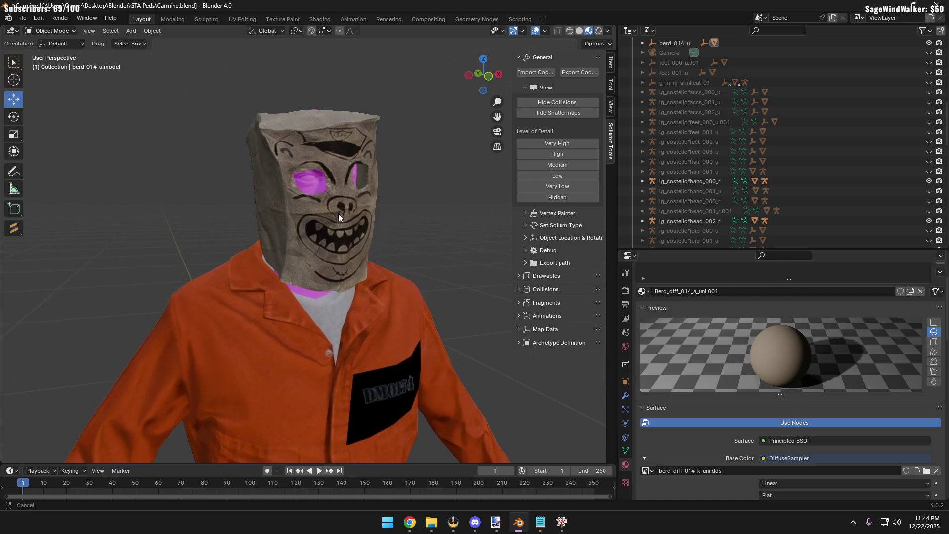
{"action": "scroll", "coordinate": [349, 222], "scroll_direction": "up", "scroll_amount": 2}
{"action": "scroll", "coordinate": [366, 240], "scroll_direction": "up", "scroll_amount": 2}
{"action": "scroll", "coordinate": [819, 184], "scroll_direction": "down", "scroll_amount": 3}
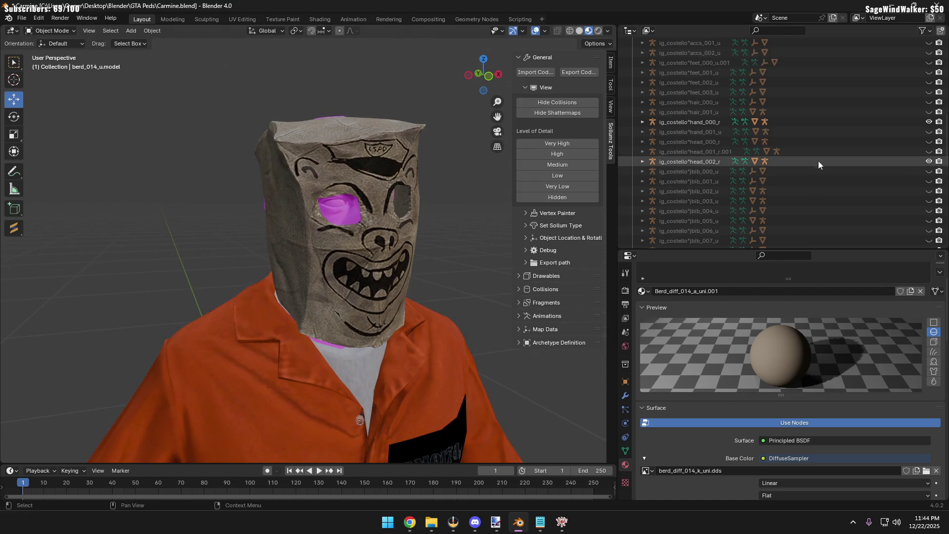
{"action": "left_click", "coordinate": [380, 174]}
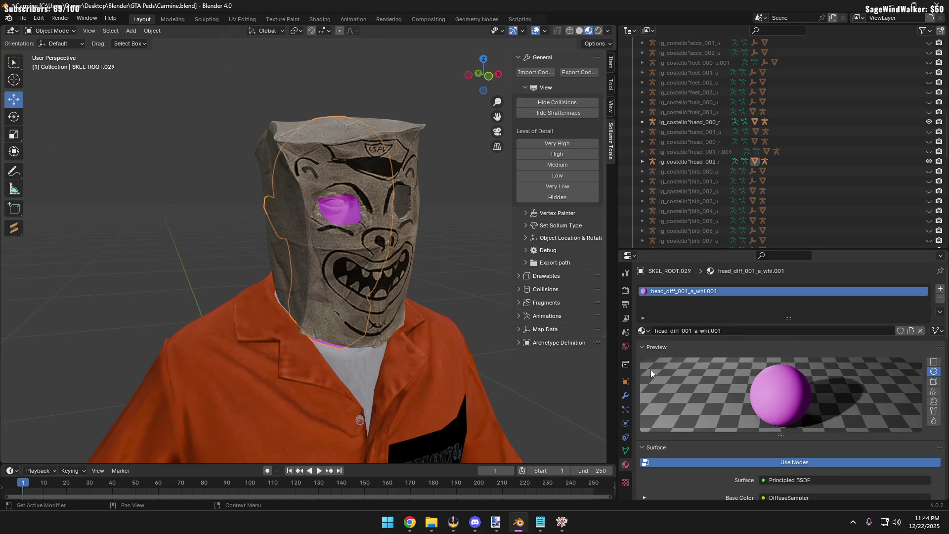
{"action": "left_click", "coordinate": [929, 161]}
{"action": "left_click", "coordinate": [929, 151]}
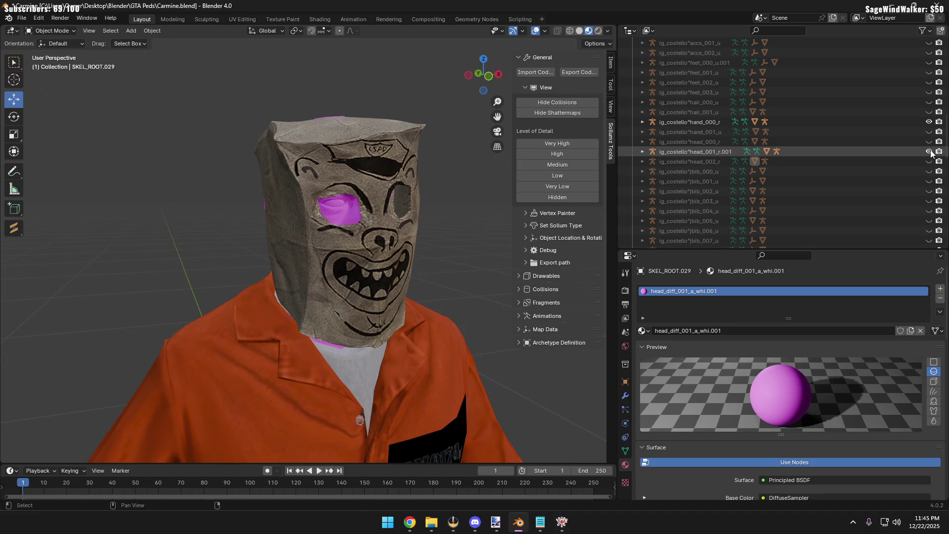
Inspect the bag head up close, then bring up the CodeWalker RPF Explorer windows
{"action": "middle_click_drag", "start_coordinate": [362, 212], "coordinate": [385, 241]}
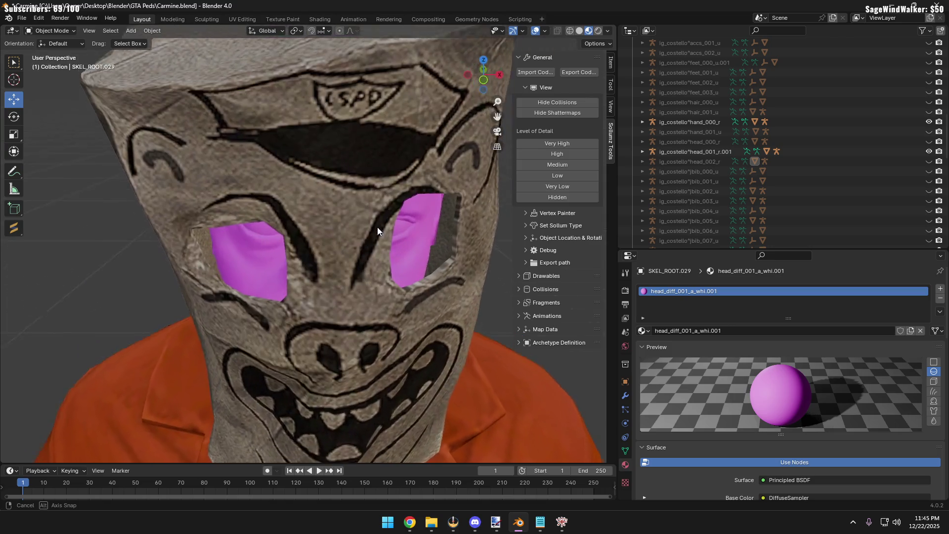
{"action": "middle_click_drag", "start_coordinate": [385, 240], "coordinate": [374, 230]}
{"action": "mouse_move", "coordinate": [561, 522]}
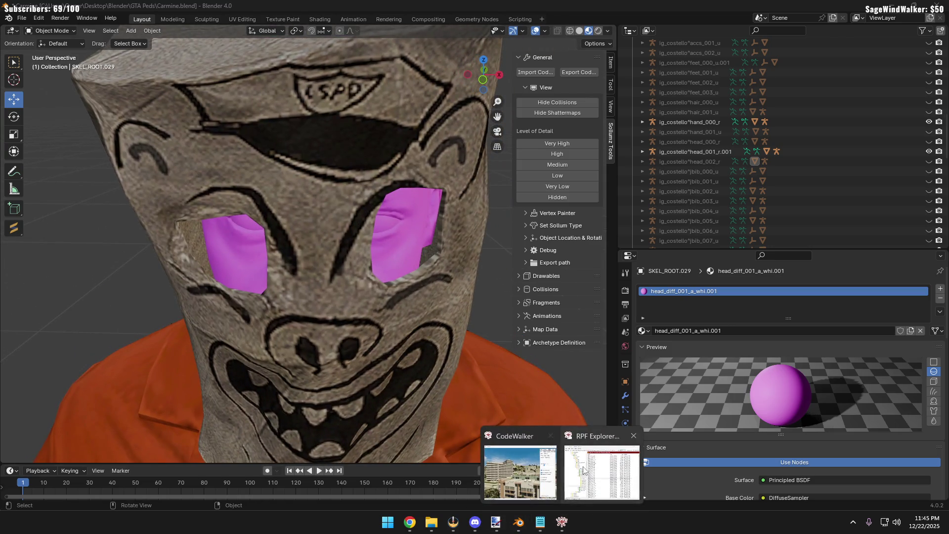
{"action": "left_click", "coordinate": [599, 475]}
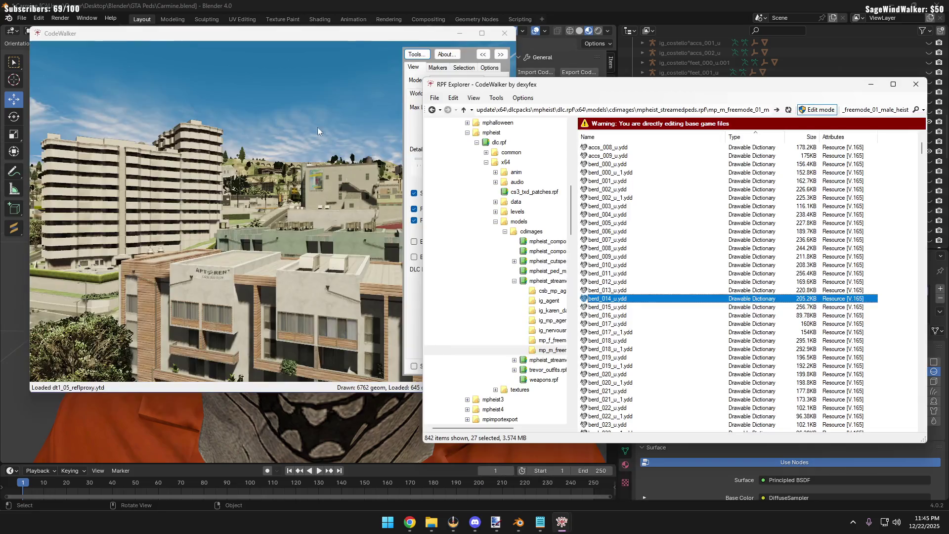
Browse RPF Explorer to CARMINEBREAKDOWN/ig_costello and sort its files by Name
{"action": "left_click_drag", "start_coordinate": [597, 87], "coordinate": [376, 72]}
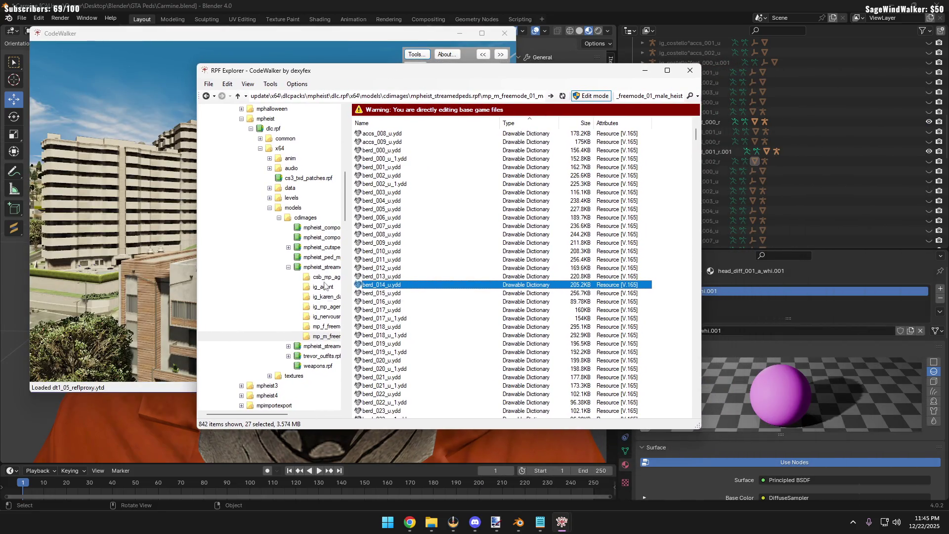
{"action": "scroll", "coordinate": [302, 317], "scroll_direction": "down", "scroll_amount": 5}
{"action": "scroll", "coordinate": [303, 346], "scroll_direction": "down", "scroll_amount": 5}
{"action": "scroll", "coordinate": [273, 367], "scroll_direction": "down", "scroll_amount": 5}
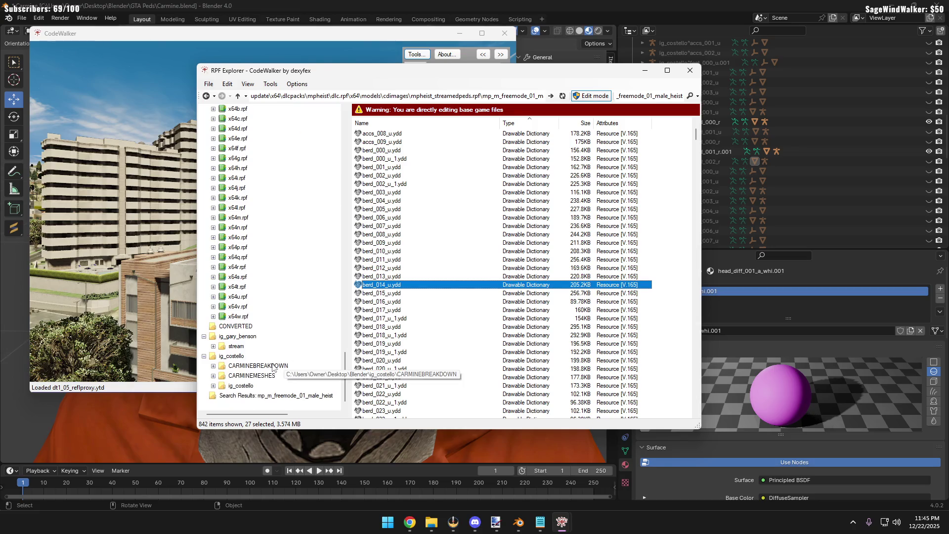
{"action": "left_click", "coordinate": [261, 367]}
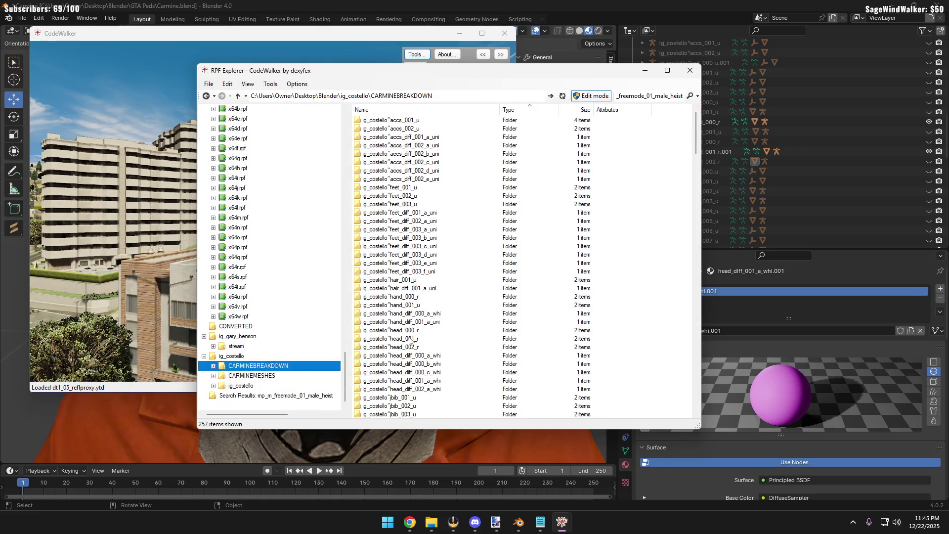
{"action": "scroll", "coordinate": [417, 303], "scroll_direction": "down", "scroll_amount": 10}
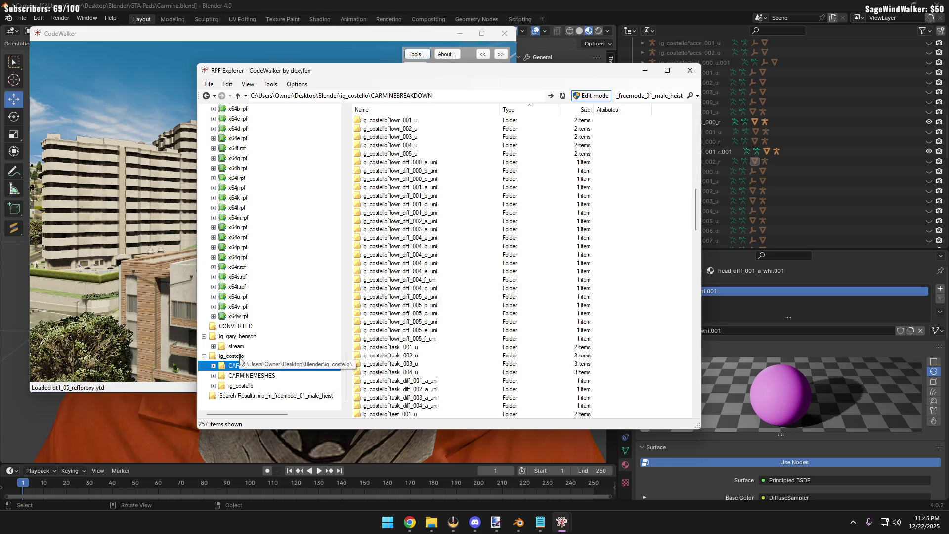
{"action": "left_click", "coordinate": [257, 384]}
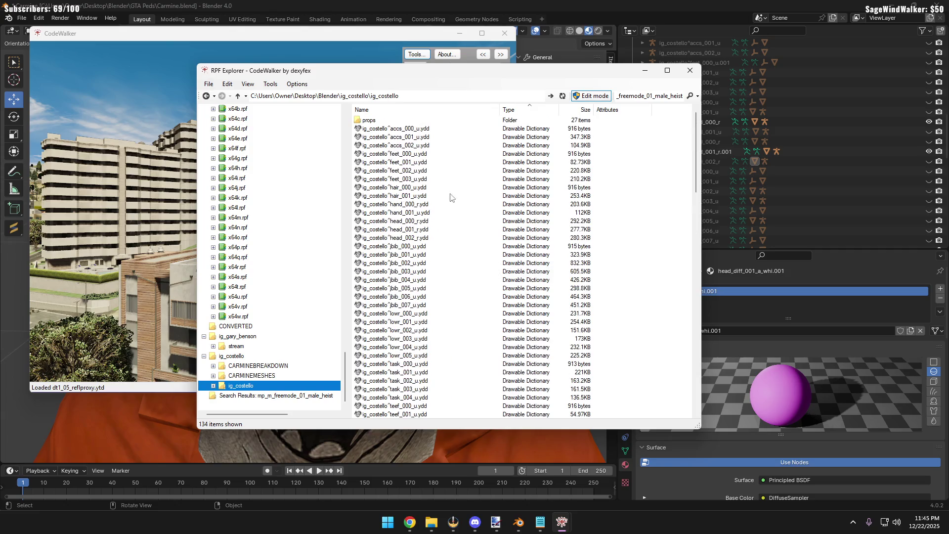
{"action": "left_click", "coordinate": [386, 110]}
{"action": "scroll", "coordinate": [436, 264], "scroll_direction": "down", "scroll_amount": 5}
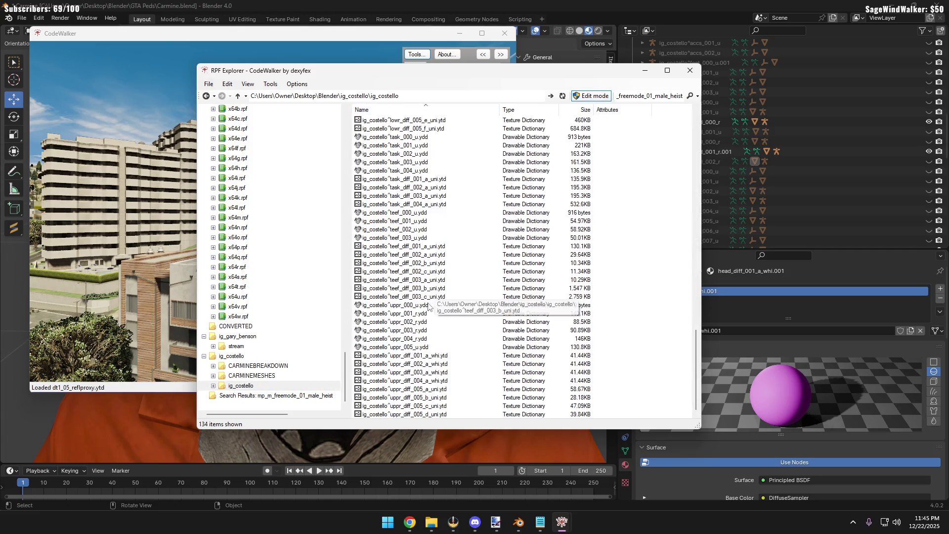
{"action": "scroll", "coordinate": [435, 296], "scroll_direction": "up", "scroll_amount": 8}
{"action": "scroll", "coordinate": [434, 312], "scroll_direction": "up", "scroll_amount": 8}
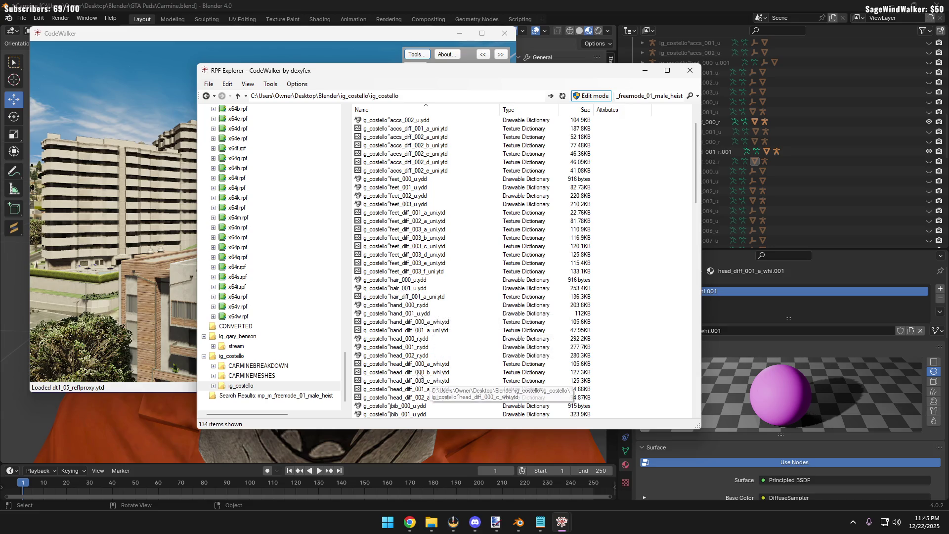
Preview the head_002_r drawable, inspect the bald head from several angles, and close it
{"action": "double_click", "coordinate": [409, 357]}
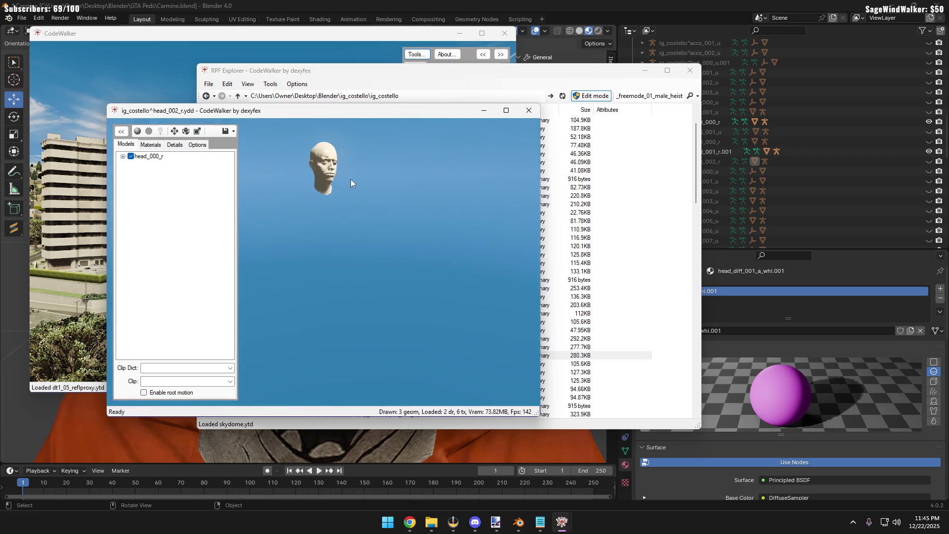
{"action": "left_click_drag", "start_coordinate": [350, 179], "coordinate": [317, 210]}
{"action": "mouse_move", "coordinate": [341, 175]}
{"action": "left_mouse_down"}
{"action": "mouse_move", "coordinate": [348, 192]}
{"action": "mouse_move", "coordinate": [317, 215]}
{"action": "left_mouse_up"}
{"action": "scroll", "coordinate": [347, 222], "scroll_direction": "up", "scroll_amount": 3}
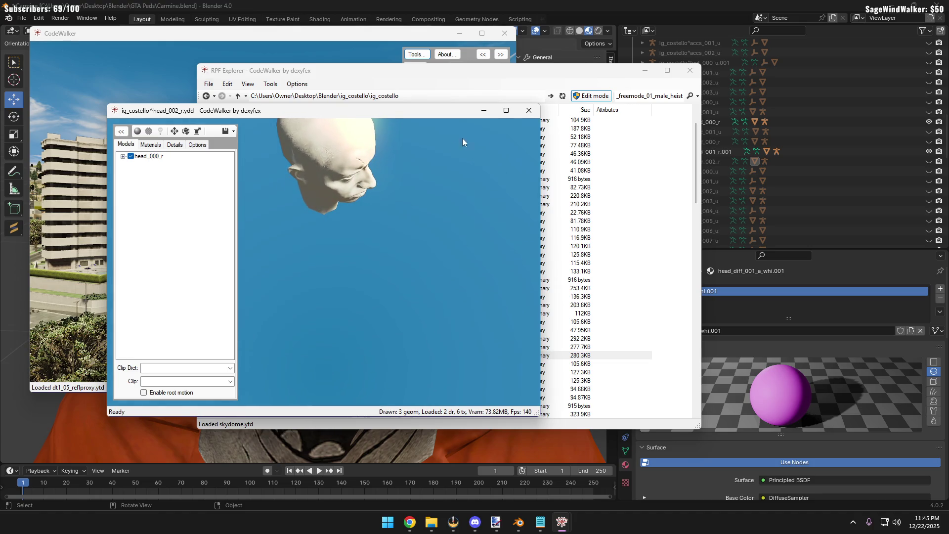
{"action": "mouse_move", "coordinate": [462, 142]}
{"action": "left_mouse_down"}
{"action": "mouse_move", "coordinate": [354, 170]}
{"action": "mouse_move", "coordinate": [469, 145]}
{"action": "left_mouse_up"}
{"action": "left_click", "coordinate": [524, 113]}
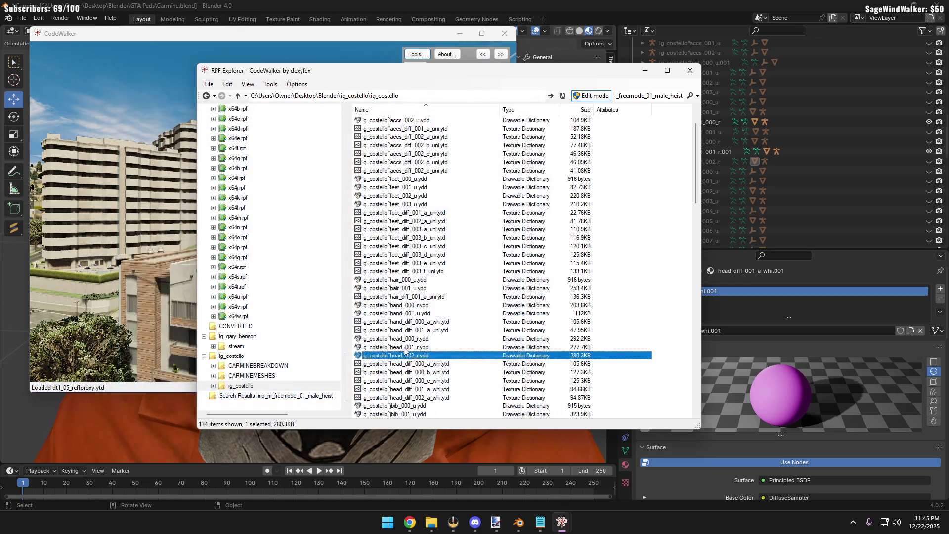
Preview the head_001_r drawable, then close the viewer and RPF Explorer
{"action": "double_click", "coordinate": [413, 351]}
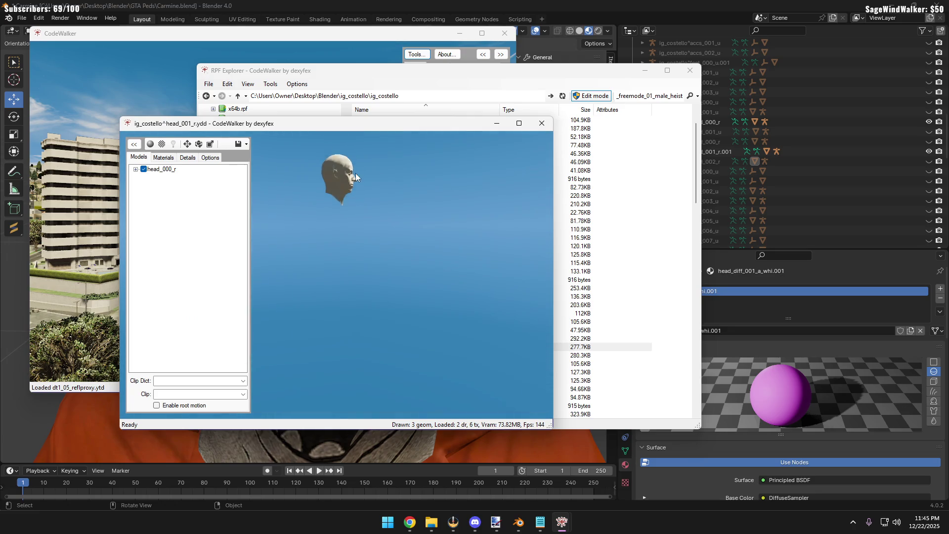
{"action": "mouse_move", "coordinate": [326, 267]}
{"action": "left_mouse_down"}
{"action": "mouse_move", "coordinate": [346, 246]}
{"action": "mouse_move", "coordinate": [307, 224]}
{"action": "left_mouse_up"}
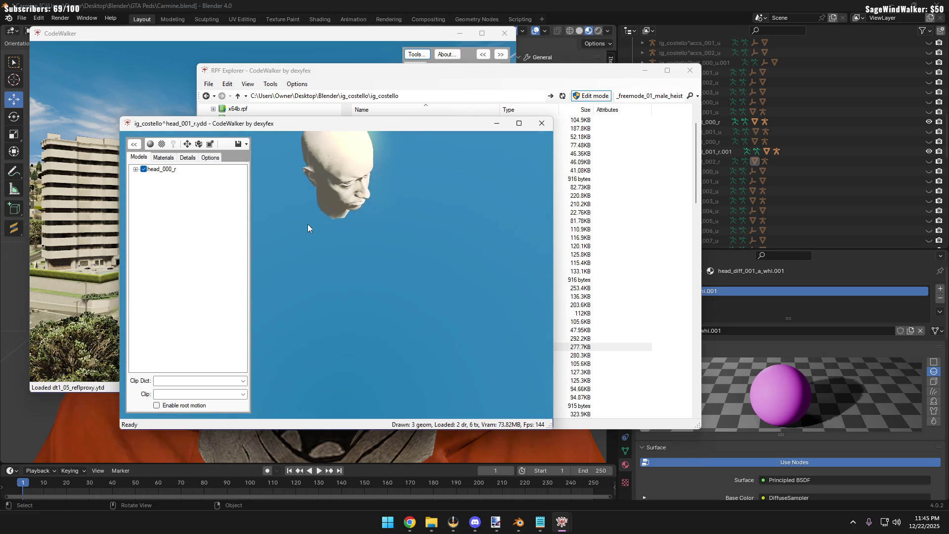
{"action": "left_click", "coordinate": [542, 124]}
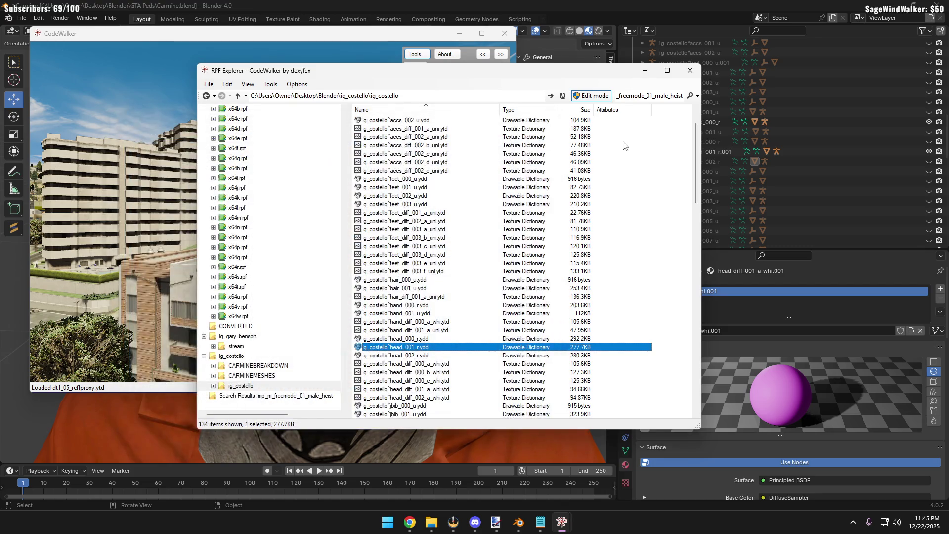
{"action": "left_click", "coordinate": [690, 72]}
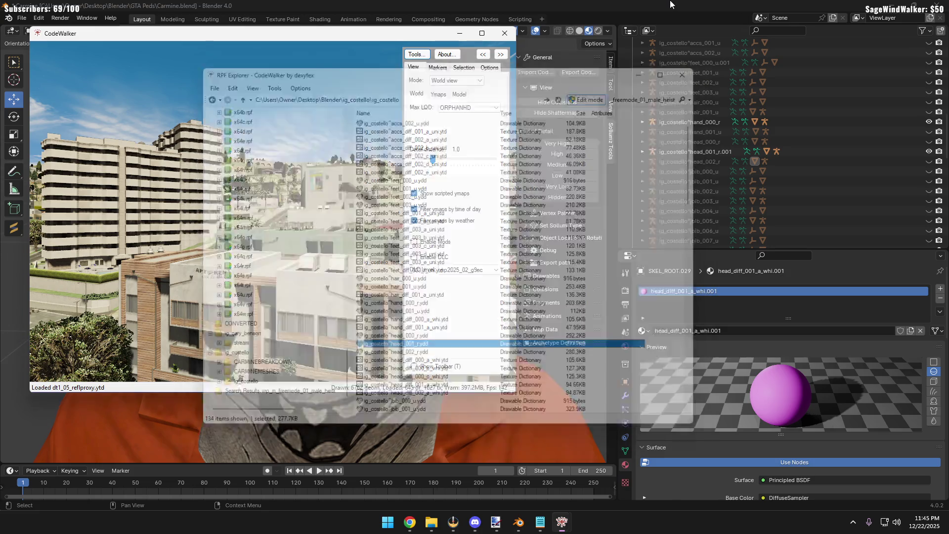
Link an Image Texture into the head material's Base Color, then cancel the image browser without loading anything
{"action": "left_click", "coordinate": [279, 293]}
{"action": "scroll", "coordinate": [349, 204], "scroll_direction": "up", "scroll_amount": 3}
{"action": "left_click", "coordinate": [402, 180]}
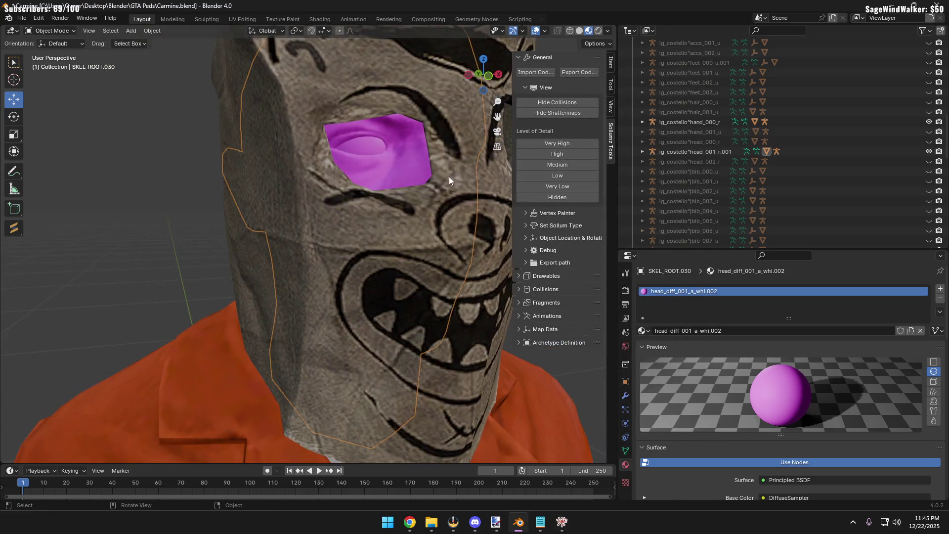
{"action": "scroll", "coordinate": [449, 176], "scroll_direction": "down", "scroll_amount": 4}
{"action": "scroll", "coordinate": [688, 369], "scroll_direction": "down", "scroll_amount": 5}
{"action": "scroll", "coordinate": [710, 365], "scroll_direction": "up", "scroll_amount": 3}
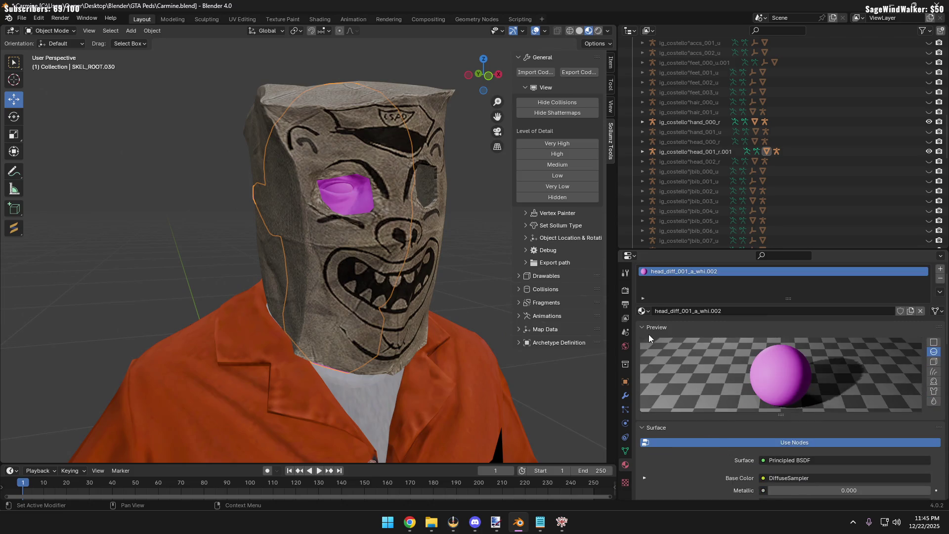
{"action": "left_click", "coordinate": [648, 329]}
{"action": "left_click", "coordinate": [787, 392]}
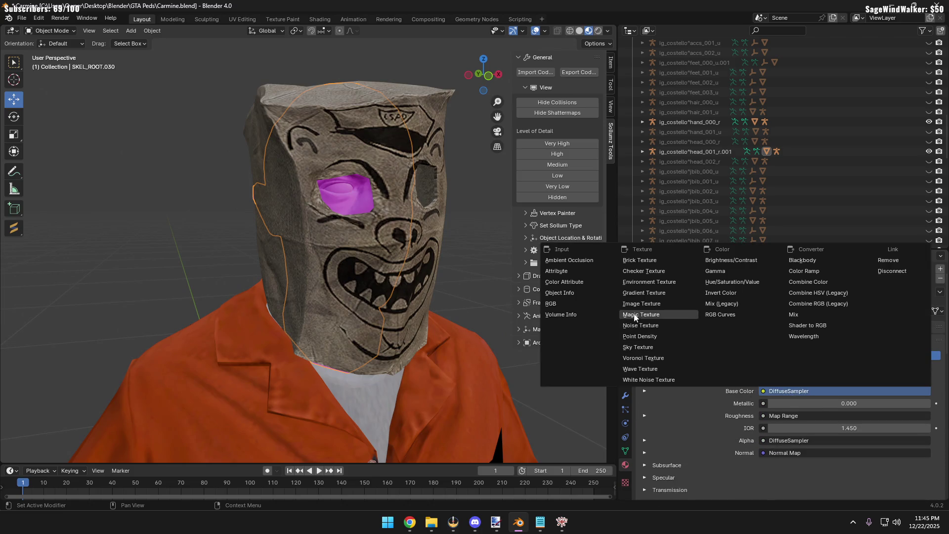
{"action": "left_click", "coordinate": [635, 304]}
{"action": "left_click", "coordinate": [926, 403]}
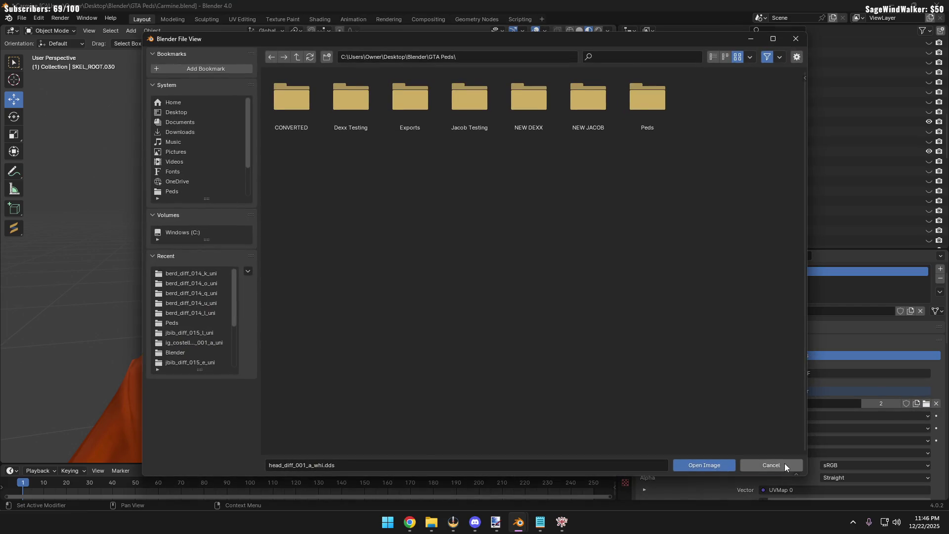
{"action": "left_click", "coordinate": [784, 463]}
Look down onto the head and select the paper-bag mask mesh, ready to change interaction mode
{"action": "mouse_move", "coordinate": [259, 292]}
{"action": "middle_mouse_down"}
{"action": "mouse_move", "coordinate": [243, 274]}
{"action": "mouse_move", "coordinate": [334, 303]}
{"action": "mouse_move", "coordinate": [456, 283]}
{"action": "middle_mouse_up"}
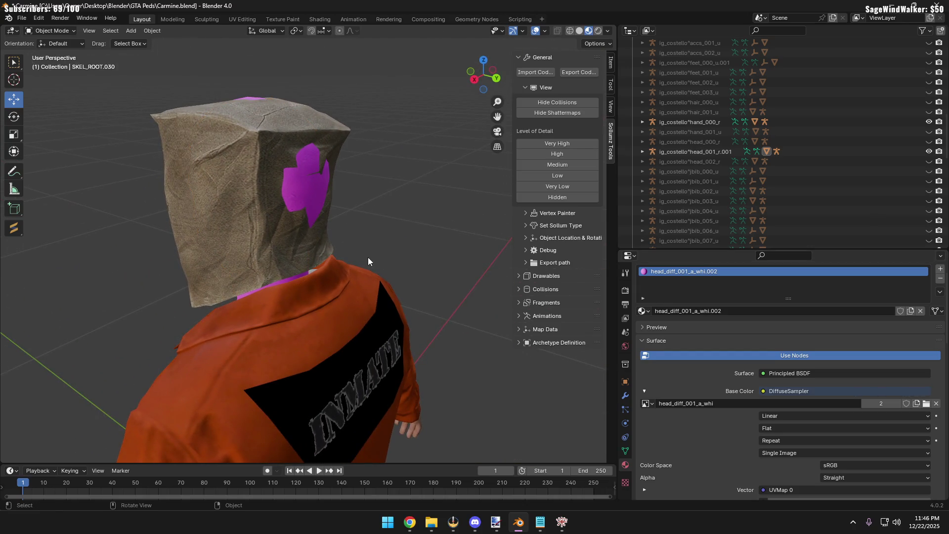
{"action": "middle_click_drag", "start_coordinate": [368, 258], "coordinate": [429, 370]}
{"action": "scroll", "coordinate": [332, 286], "scroll_direction": "up", "scroll_amount": 3}
{"action": "middle_click_drag", "start_coordinate": [333, 286], "coordinate": [352, 356], "text": "shift"}
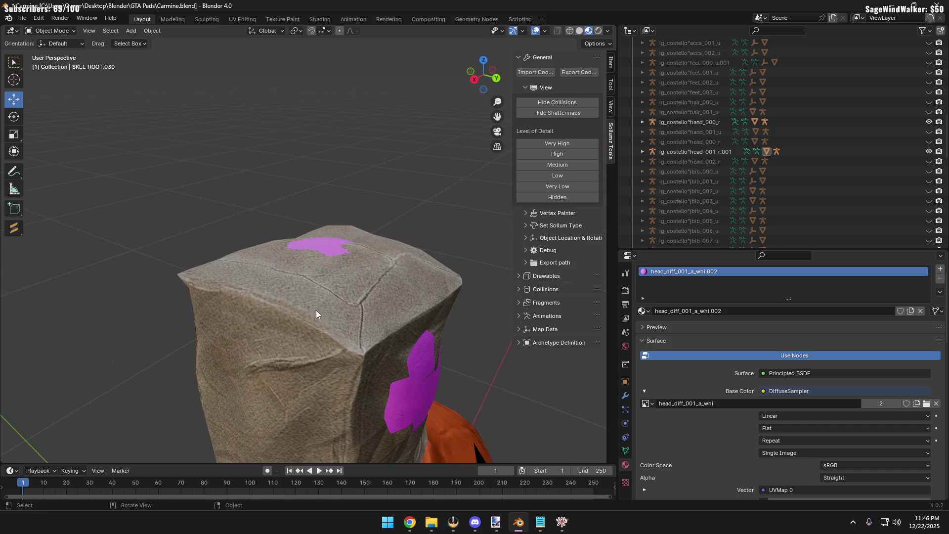
{"action": "scroll", "coordinate": [316, 313], "scroll_direction": "up", "scroll_amount": 3}
{"action": "left_click", "coordinate": [299, 328]}
{"action": "left_click", "coordinate": [60, 29]}
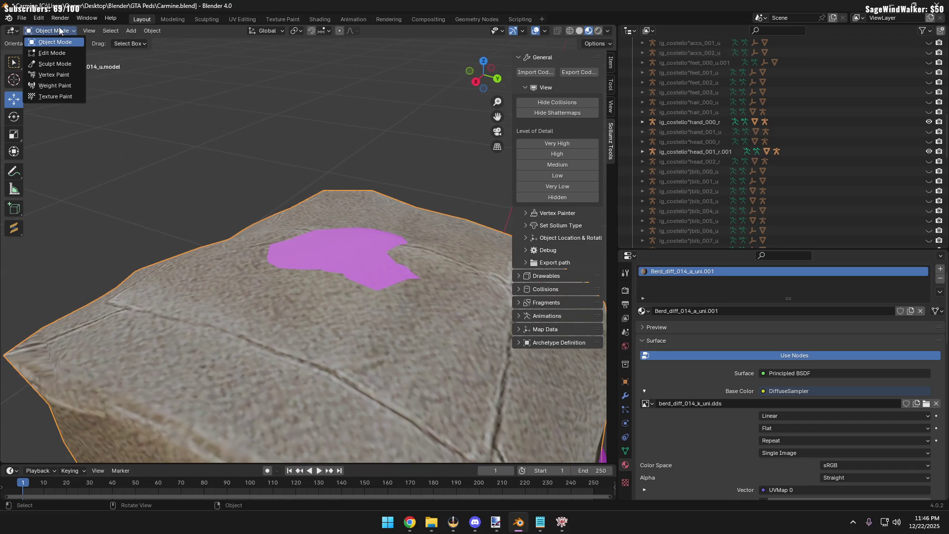
In Sculpt Mode, push the bag surface over the first magenta patch and inspect the mask all round
{"action": "left_click", "coordinate": [53, 64]}
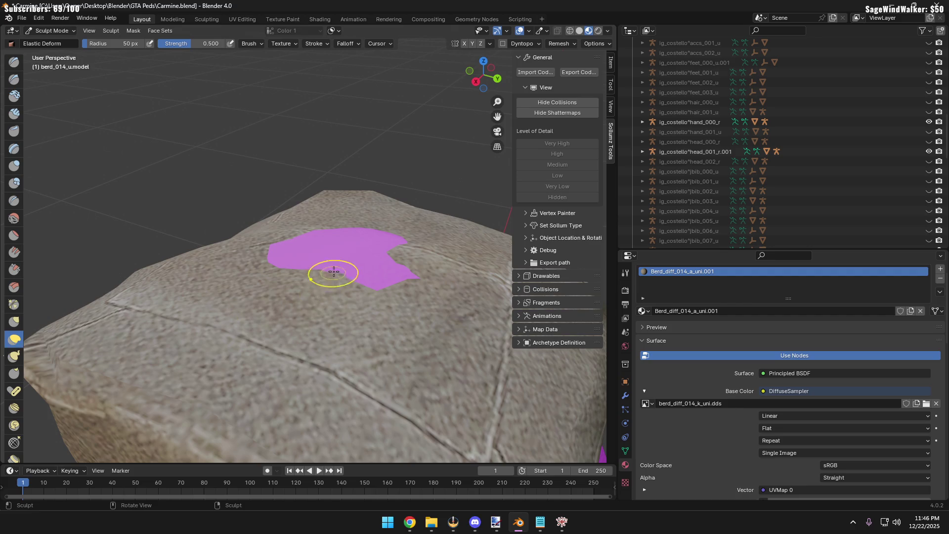
{"action": "left_click_drag", "start_coordinate": [334, 245], "coordinate": [365, 213]}
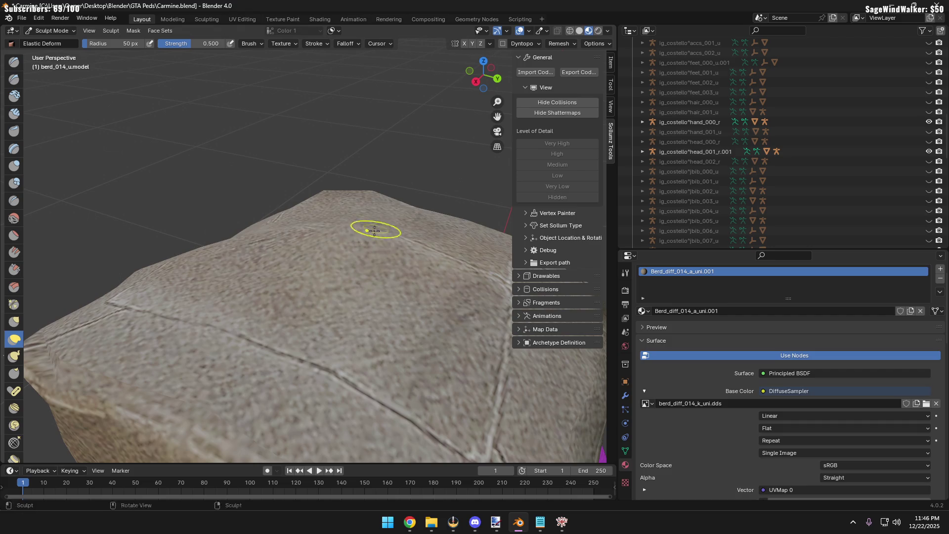
{"action": "middle_click_drag", "start_coordinate": [374, 230], "coordinate": [276, 273]}
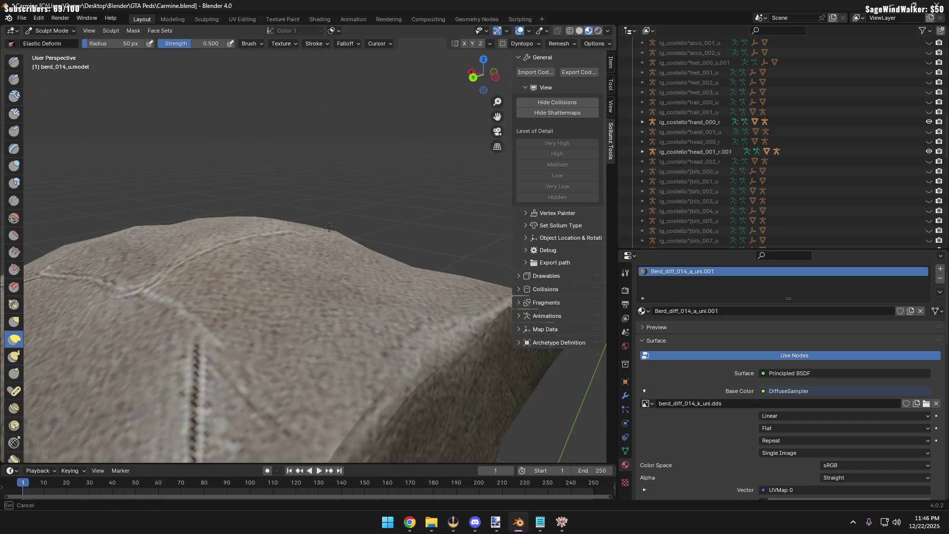
{"action": "scroll", "coordinate": [252, 267], "scroll_direction": "down", "scroll_amount": 5}
{"action": "mouse_move", "coordinate": [234, 304]}
{"action": "middle_mouse_down"}
{"action": "mouse_move", "coordinate": [258, 334]}
{"action": "mouse_move", "coordinate": [293, 293]}
{"action": "middle_mouse_up"}
{"action": "scroll", "coordinate": [292, 292], "scroll_direction": "up", "scroll_amount": 5}
{"action": "scroll", "coordinate": [312, 297], "scroll_direction": "up", "scroll_amount": 2}
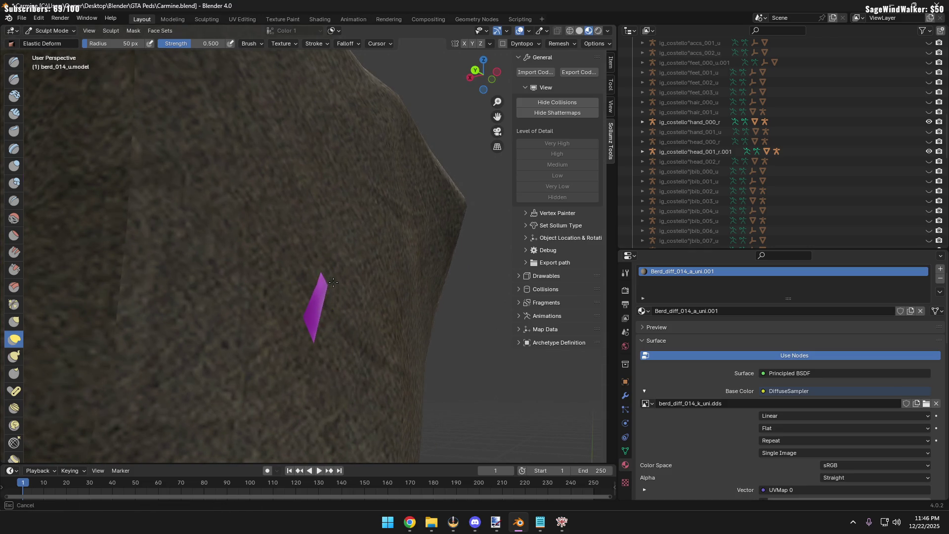
{"action": "scroll", "coordinate": [332, 282], "scroll_direction": "down", "scroll_amount": 3}
{"action": "scroll", "coordinate": [102, 343], "scroll_direction": "down", "scroll_amount": 3}
{"action": "mouse_move", "coordinate": [101, 343]}
{"action": "middle_mouse_down"}
{"action": "mouse_move", "coordinate": [74, 331]}
{"action": "mouse_move", "coordinate": [92, 318]}
{"action": "middle_mouse_up"}
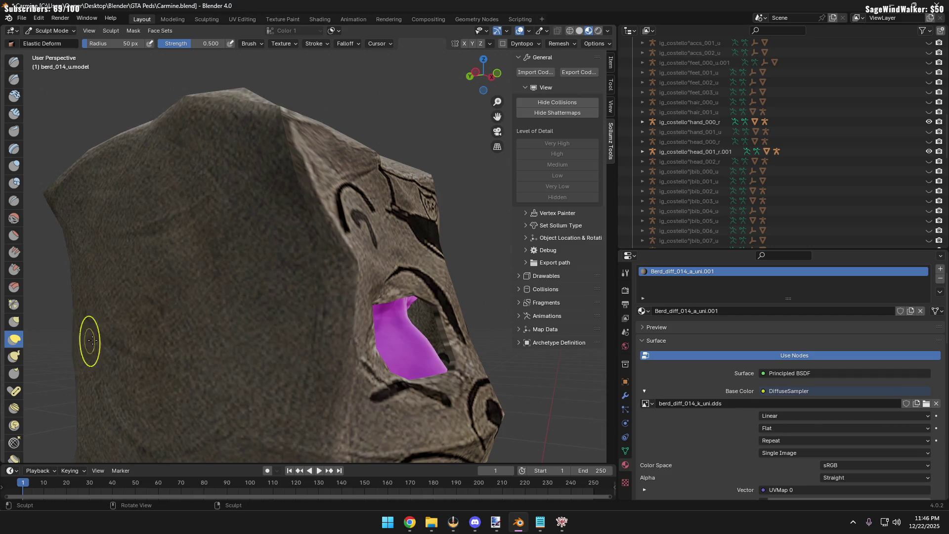
{"action": "mouse_move", "coordinate": [88, 341]}
{"action": "middle_mouse_down"}
{"action": "mouse_move", "coordinate": [193, 319]}
{"action": "mouse_move", "coordinate": [260, 322]}
{"action": "mouse_move", "coordinate": [260, 307]}
{"action": "mouse_move", "coordinate": [284, 309]}
{"action": "middle_mouse_up"}
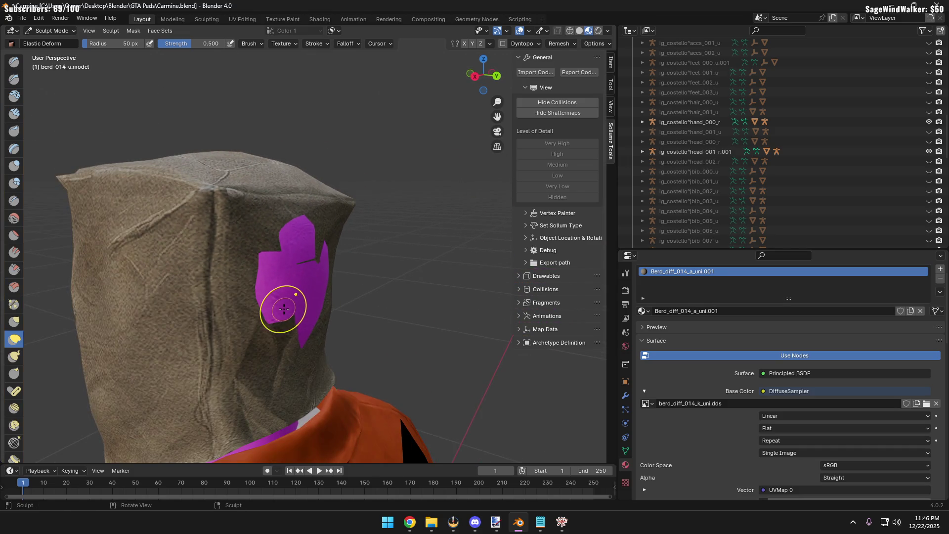
{"action": "middle_click_drag", "start_coordinate": [209, 271], "coordinate": [302, 274]}
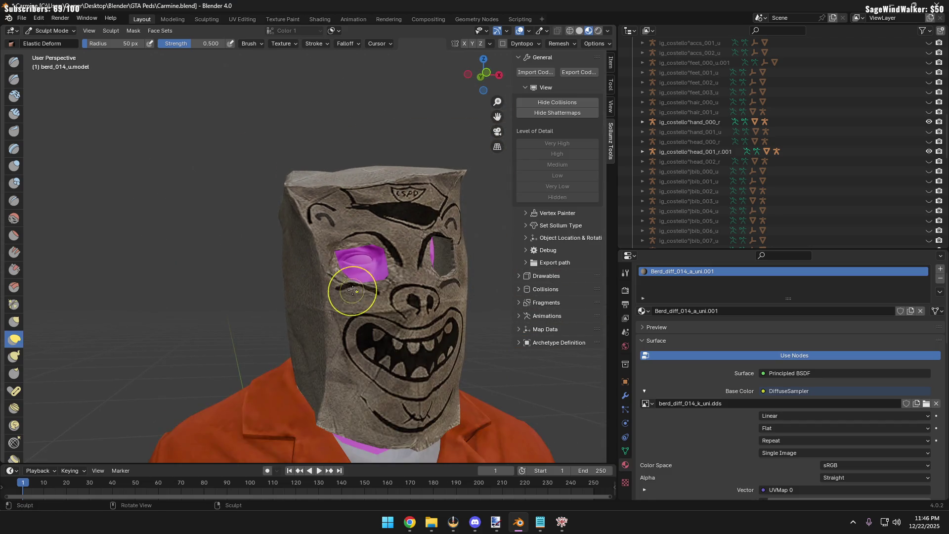
{"action": "mouse_move", "coordinate": [352, 291]}
{"action": "middle_mouse_down"}
{"action": "mouse_move", "coordinate": [227, 292]}
{"action": "mouse_move", "coordinate": [255, 292]}
{"action": "mouse_move", "coordinate": [283, 267]}
{"action": "middle_mouse_up"}
{"action": "scroll", "coordinate": [282, 276], "scroll_direction": "up", "scroll_amount": 5}
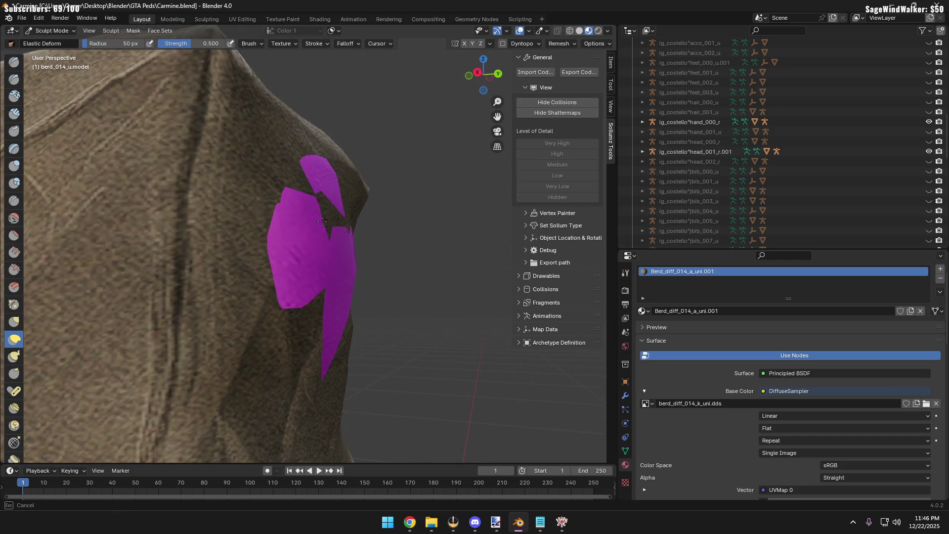
Stretch the bag over the large magenta patch, check the head from other sides, and return to Object Mode
{"action": "left_click_drag", "start_coordinate": [333, 238], "coordinate": [303, 265]}
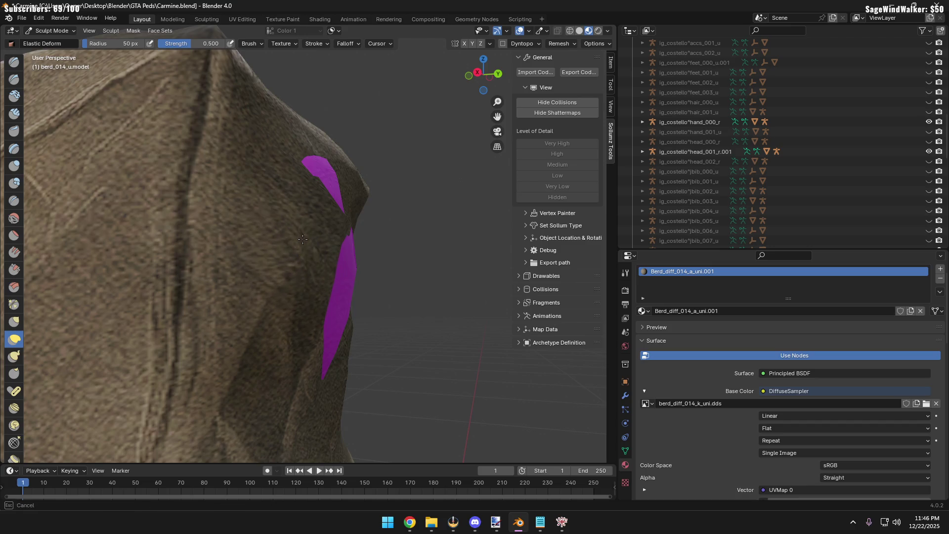
{"action": "left_click_drag", "start_coordinate": [334, 335], "coordinate": [350, 325]}
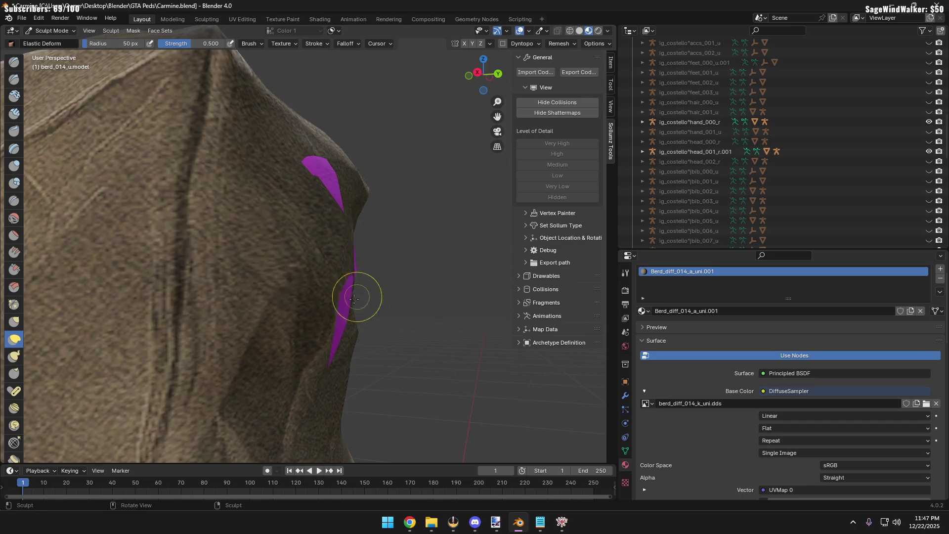
{"action": "middle_click_drag", "start_coordinate": [355, 298], "coordinate": [298, 215]}
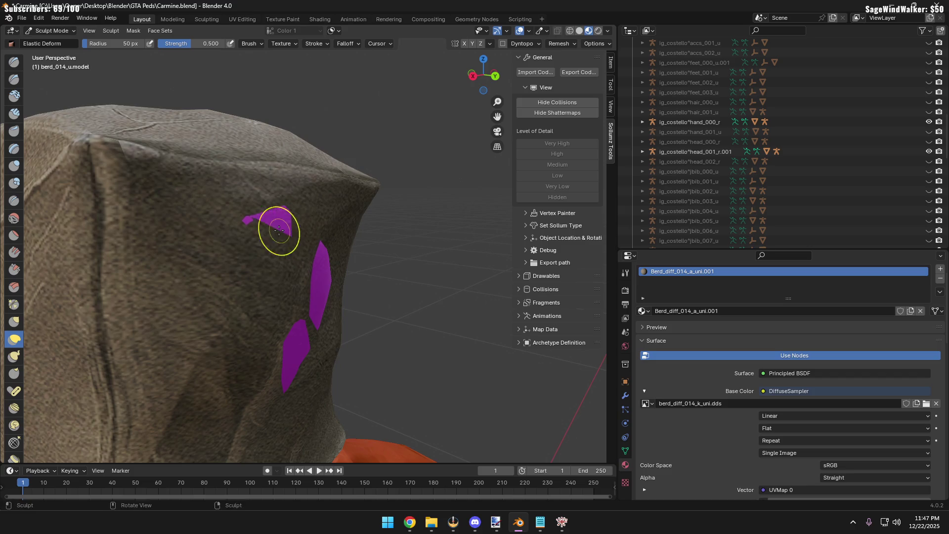
{"action": "mouse_move", "coordinate": [303, 220]}
{"action": "middle_mouse_down"}
{"action": "mouse_move", "coordinate": [235, 253]}
{"action": "mouse_move", "coordinate": [228, 269]}
{"action": "mouse_move", "coordinate": [284, 274]}
{"action": "middle_mouse_up"}
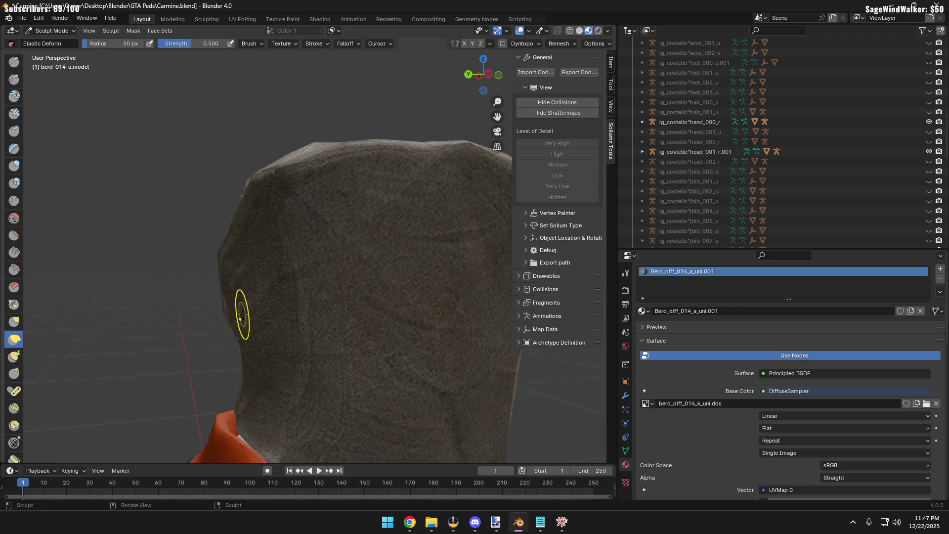
{"action": "mouse_move", "coordinate": [242, 315]}
{"action": "middle_mouse_down"}
{"action": "mouse_move", "coordinate": [382, 284]}
{"action": "mouse_move", "coordinate": [354, 228]}
{"action": "mouse_move", "coordinate": [168, 208]}
{"action": "mouse_move", "coordinate": [244, 212]}
{"action": "mouse_move", "coordinate": [238, 208]}
{"action": "mouse_move", "coordinate": [235, 230]}
{"action": "mouse_move", "coordinate": [233, 222]}
{"action": "middle_mouse_up"}
{"action": "scroll", "coordinate": [297, 244], "scroll_direction": "up", "scroll_amount": 3}
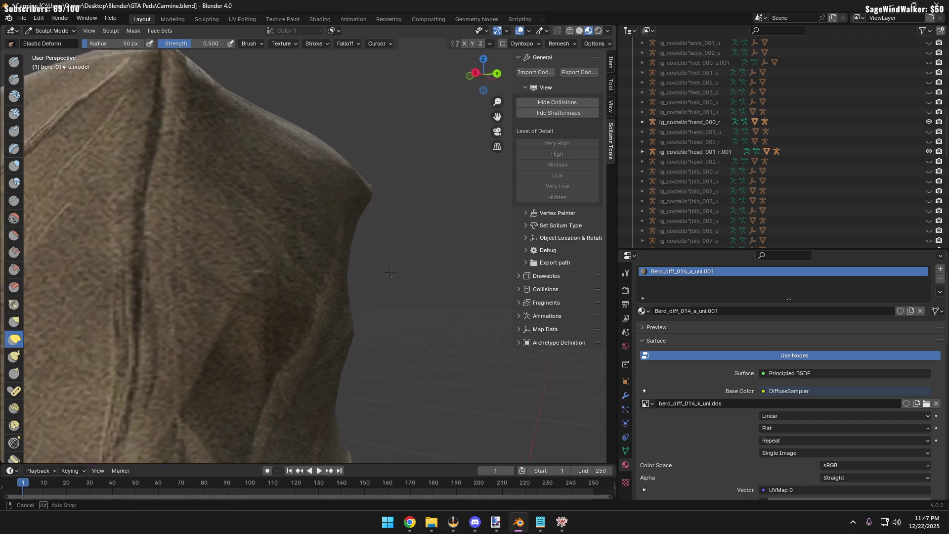
{"action": "mouse_move", "coordinate": [296, 245]}
{"action": "middle_mouse_down"}
{"action": "mouse_move", "coordinate": [396, 258]}
{"action": "mouse_move", "coordinate": [207, 281]}
{"action": "mouse_move", "coordinate": [256, 305]}
{"action": "middle_mouse_up"}
{"action": "scroll", "coordinate": [207, 281], "scroll_direction": "down", "scroll_amount": 3}
{"action": "scroll", "coordinate": [234, 286], "scroll_direction": "down", "scroll_amount": 2}
{"action": "scroll", "coordinate": [255, 304], "scroll_direction": "down", "scroll_amount": 2}
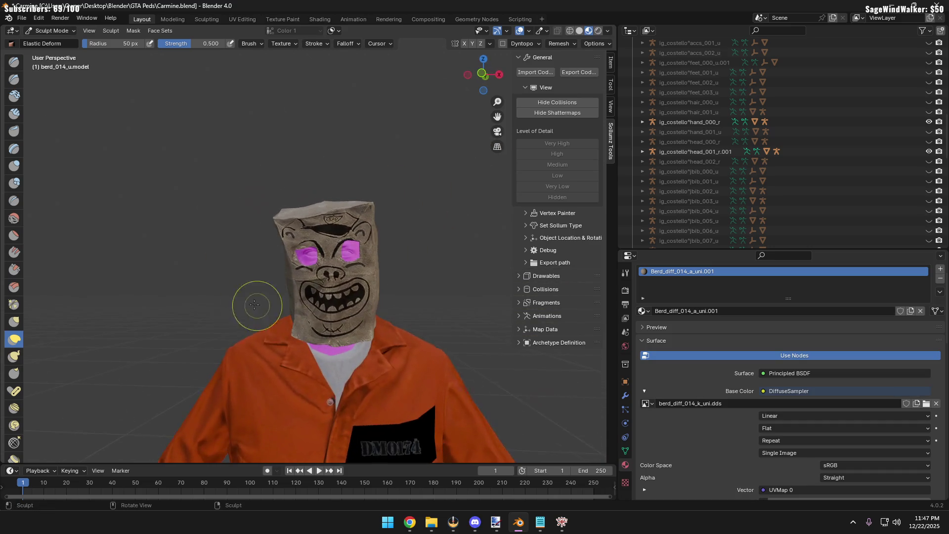
{"action": "left_click", "coordinate": [49, 30]}
{"action": "mouse_move", "coordinate": [105, 204]}
{"action": "middle_mouse_down"}
{"action": "mouse_move", "coordinate": [473, 306]}
{"action": "mouse_move", "coordinate": [403, 303]}
{"action": "middle_mouse_up"}
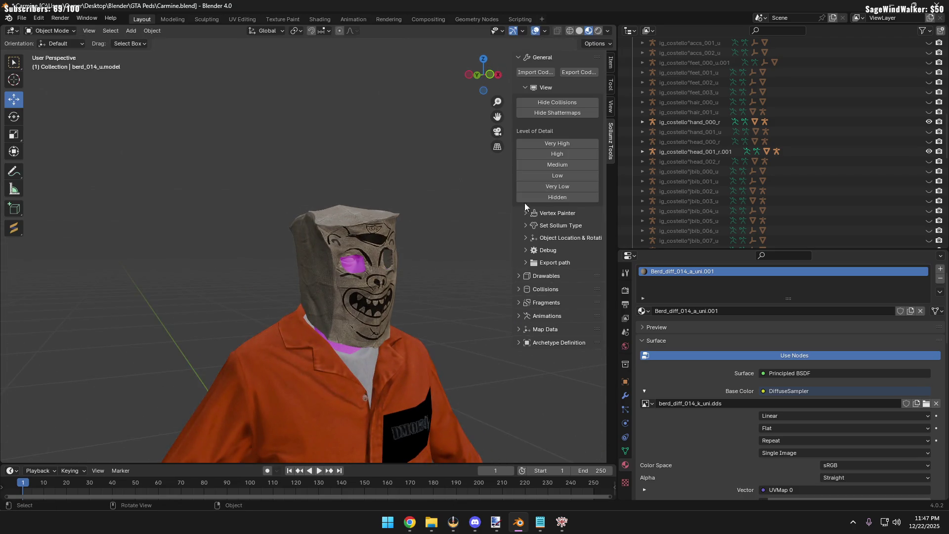
For the head's Base Color image, browse up to CARMINEBREAKDOWN shown as a detailed list
{"action": "left_click", "coordinate": [374, 278]}
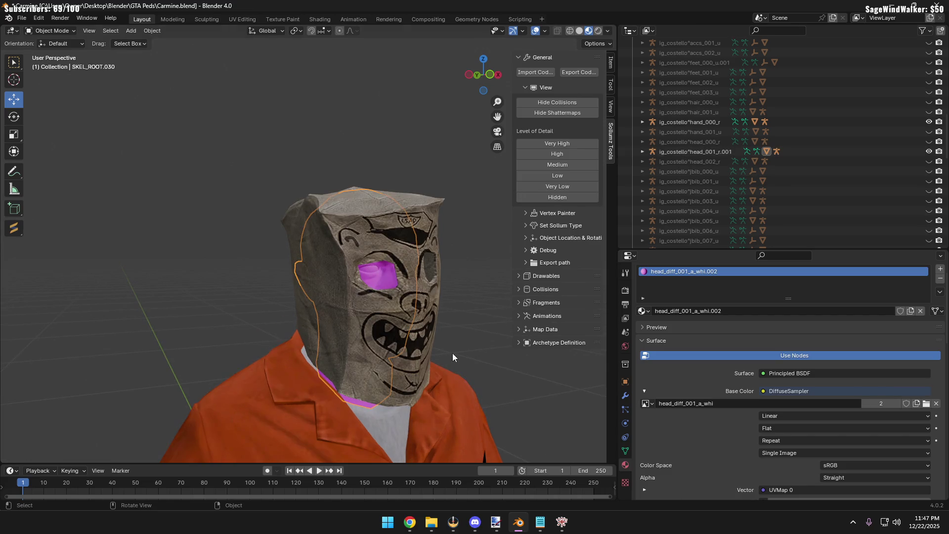
{"action": "left_click", "coordinate": [926, 404]}
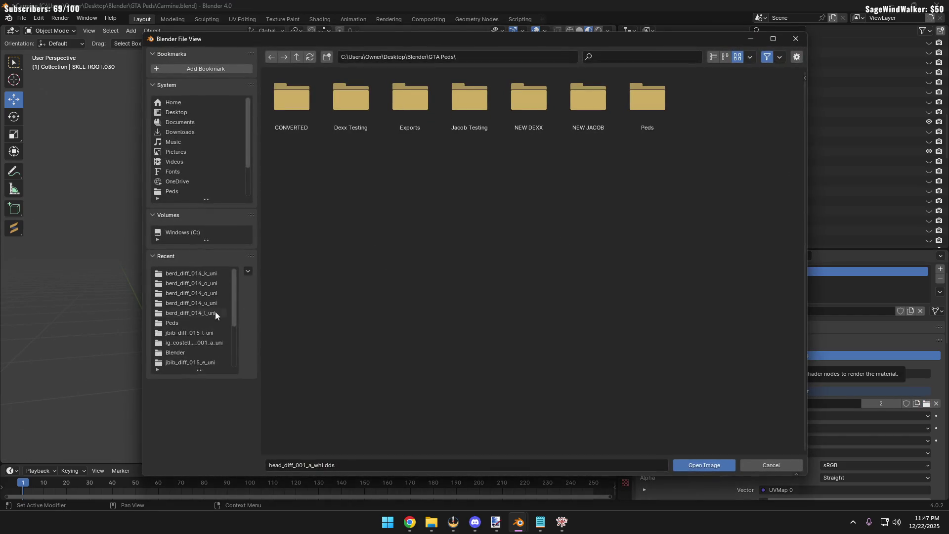
{"action": "left_click", "coordinate": [198, 293]}
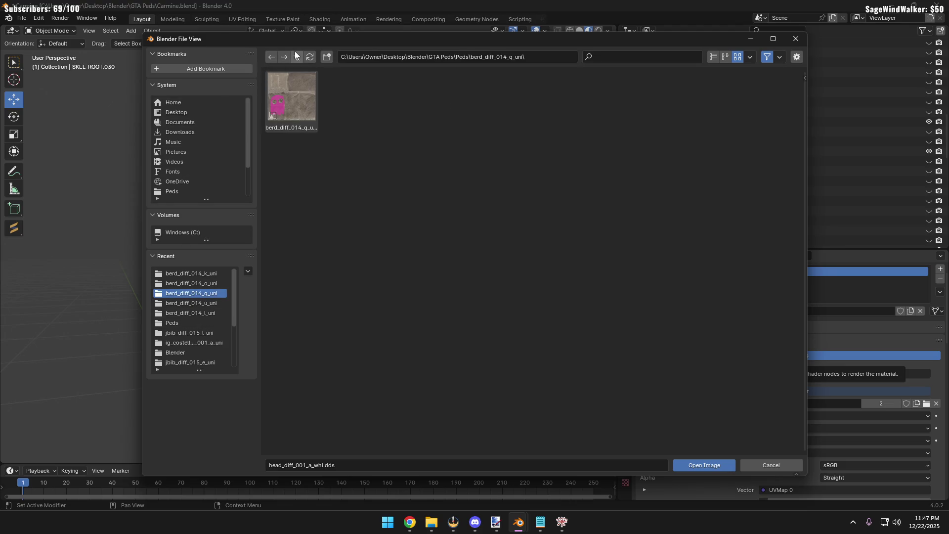
{"action": "left_click", "coordinate": [193, 343]}
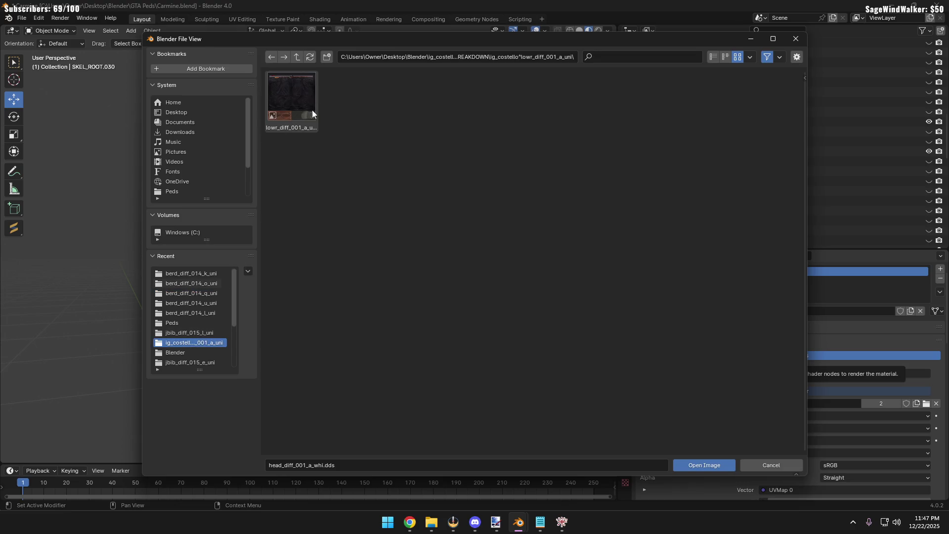
{"action": "left_click", "coordinate": [297, 56]}
{"action": "scroll", "coordinate": [475, 282], "scroll_direction": "down", "scroll_amount": 1}
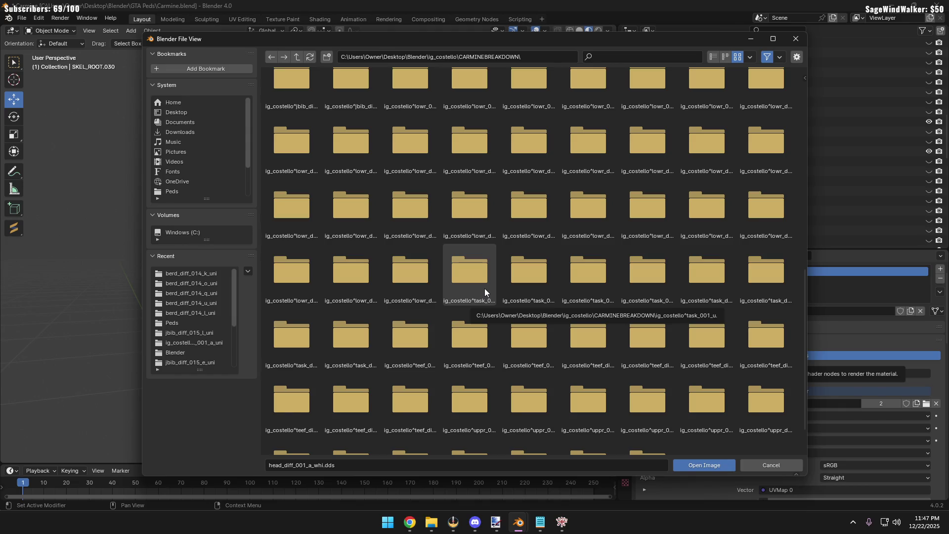
{"action": "left_click", "coordinate": [712, 57]}
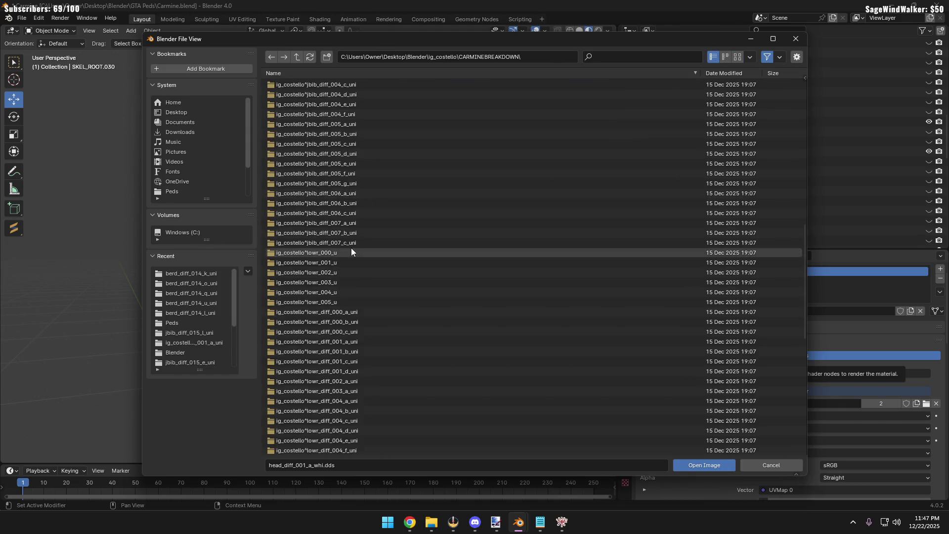
{"action": "scroll", "coordinate": [356, 290], "scroll_direction": "down", "scroll_amount": 10}
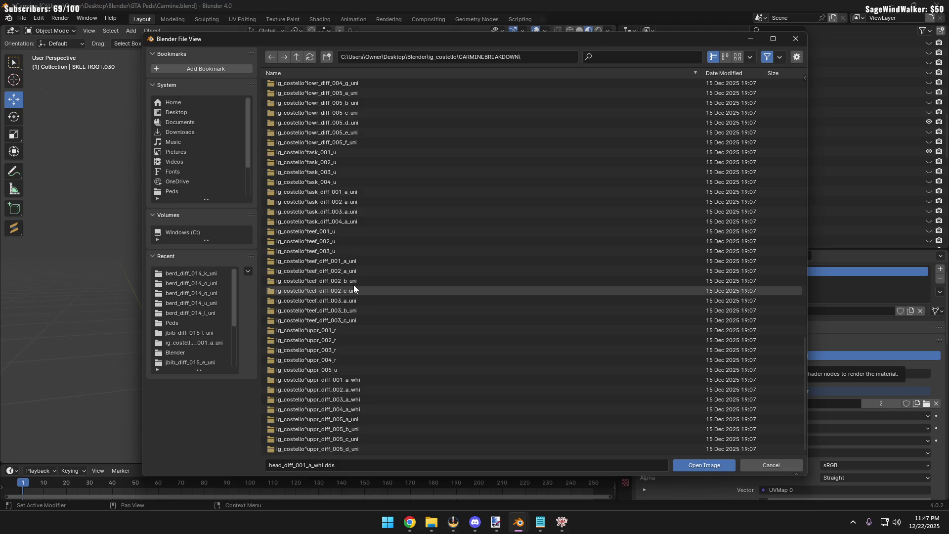
{"action": "left_click", "coordinate": [354, 283]}
{"action": "scroll", "coordinate": [336, 295], "scroll_direction": "up", "scroll_amount": 4}
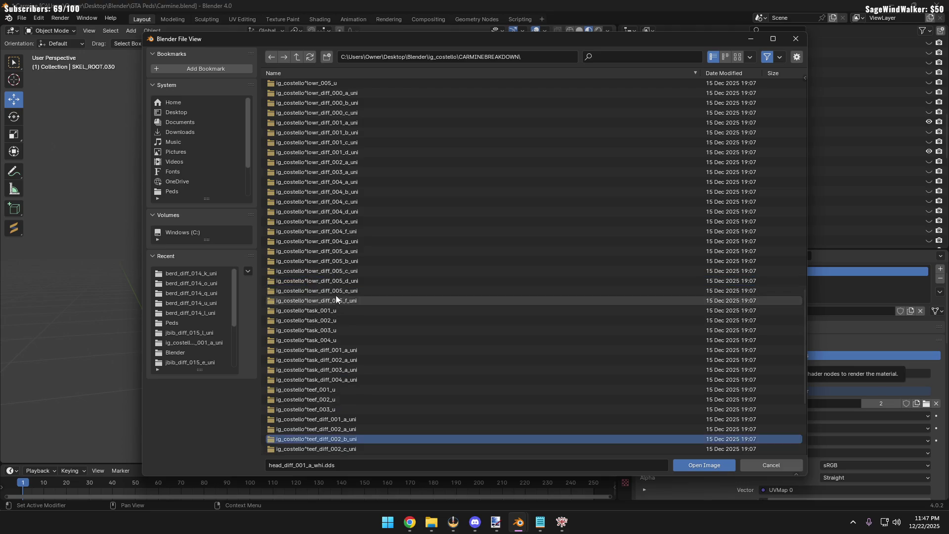
{"action": "scroll", "coordinate": [336, 295], "scroll_direction": "up", "scroll_amount": 3}
{"action": "scroll", "coordinate": [331, 276], "scroll_direction": "up", "scroll_amount": 3}
{"action": "scroll", "coordinate": [338, 274], "scroll_direction": "up", "scroll_amount": 3}
{"action": "scroll", "coordinate": [337, 262], "scroll_direction": "up", "scroll_amount": 3}
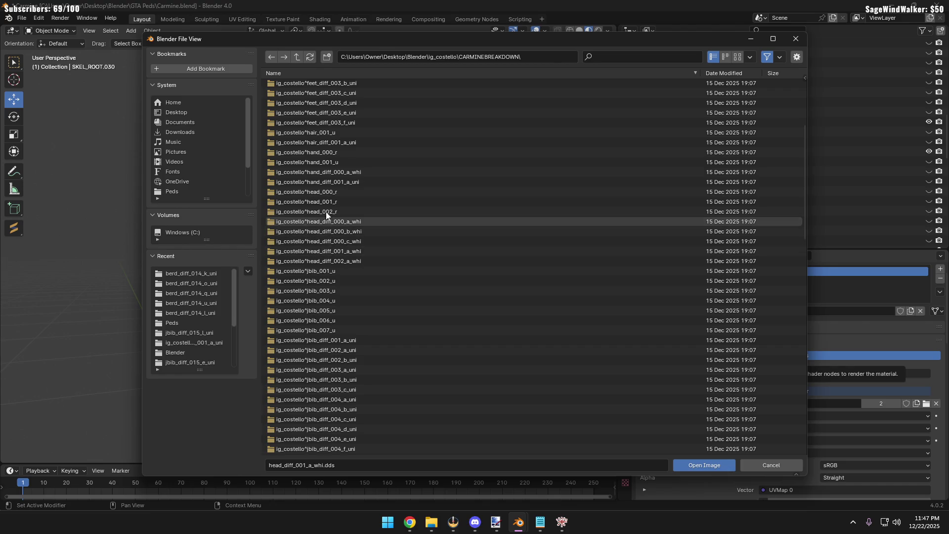
Load head_diff_001_a_whi.dds from the head diffuse folder onto the head and clear the selection
{"action": "double_click", "coordinate": [326, 252]}
{"action": "double_click", "coordinate": [298, 83]}
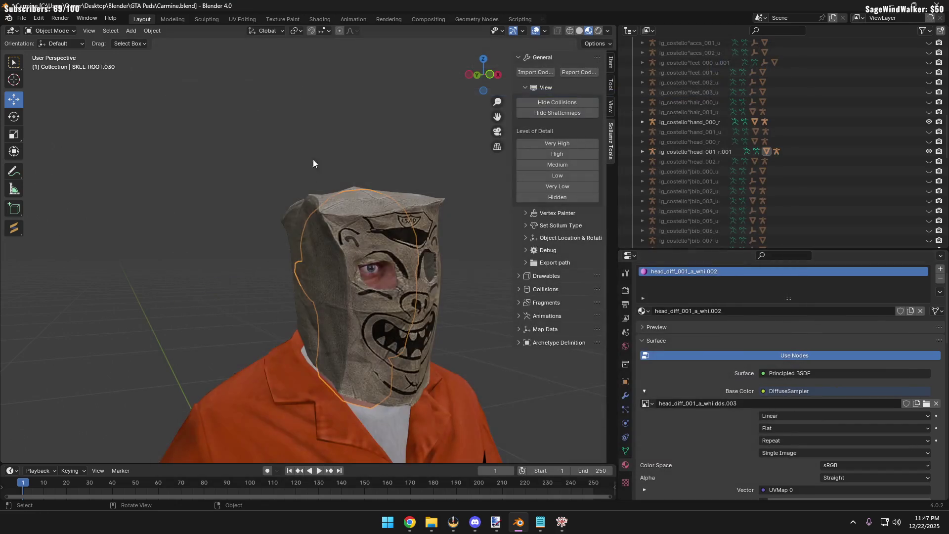
{"action": "left_click", "coordinate": [211, 268]}
{"action": "mouse_move", "coordinate": [211, 267]}
{"action": "middle_mouse_down"}
{"action": "mouse_move", "coordinate": [188, 274]}
{"action": "mouse_move", "coordinate": [178, 263]}
{"action": "mouse_move", "coordinate": [210, 271]}
{"action": "middle_mouse_up"}
{"action": "scroll", "coordinate": [189, 269], "scroll_direction": "up", "scroll_amount": 5}
{"action": "scroll", "coordinate": [179, 263], "scroll_direction": "up", "scroll_amount": 3}
{"action": "scroll", "coordinate": [211, 271], "scroll_direction": "down", "scroll_amount": 3}
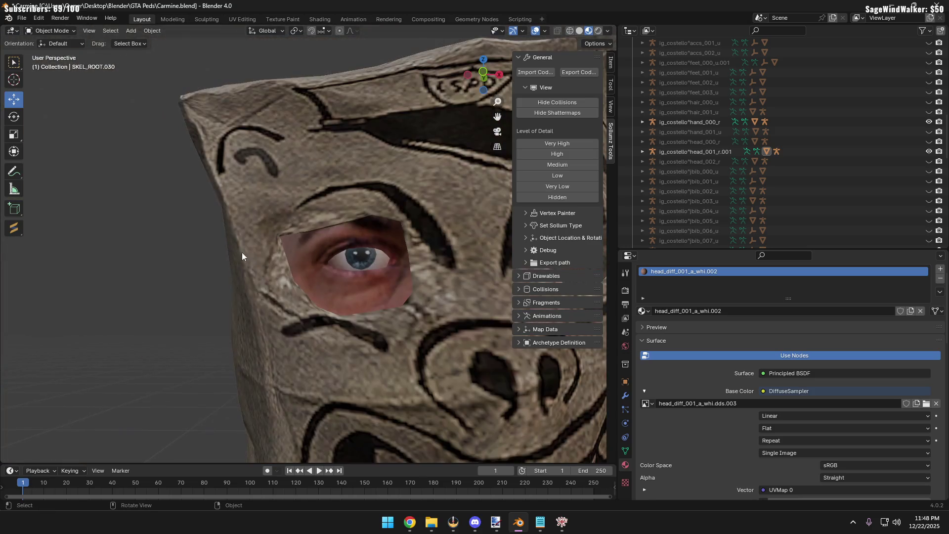
{"action": "left_click", "coordinate": [483, 78]}
{"action": "left_click", "coordinate": [486, 80]}
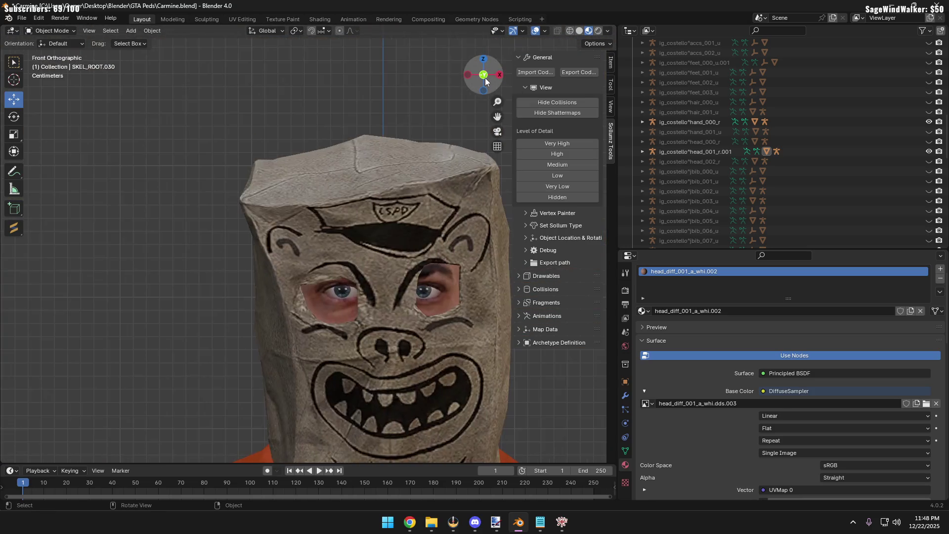
{"action": "left_click_drag", "start_coordinate": [486, 82], "coordinate": [223, 217]}
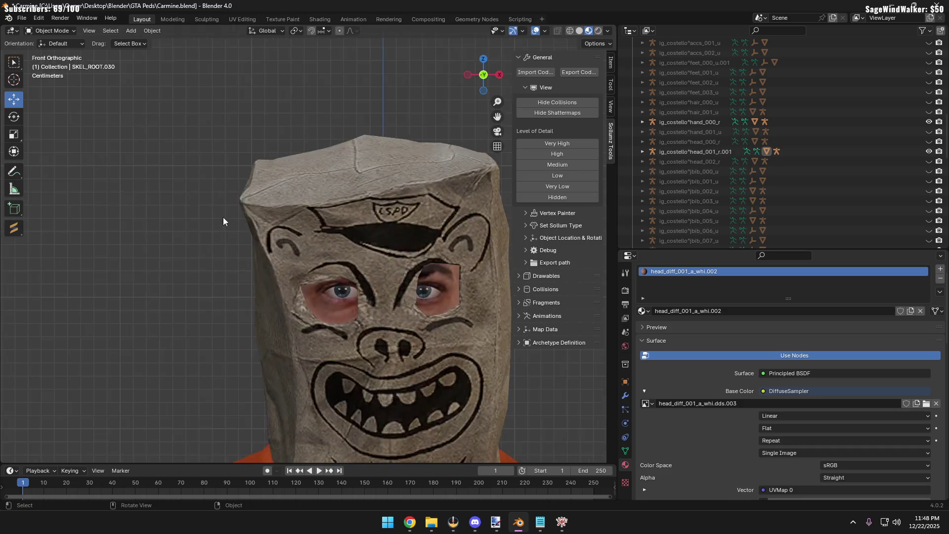
{"action": "scroll", "coordinate": [223, 217], "scroll_direction": "down", "scroll_amount": 4}
{"action": "mouse_move", "coordinate": [224, 249]}
{"action": "middle_mouse_down"}
{"action": "mouse_move", "coordinate": [231, 266]}
{"action": "mouse_move", "coordinate": [156, 282]}
{"action": "middle_mouse_up"}
{"action": "scroll", "coordinate": [230, 261], "scroll_direction": "down", "scroll_amount": 2}
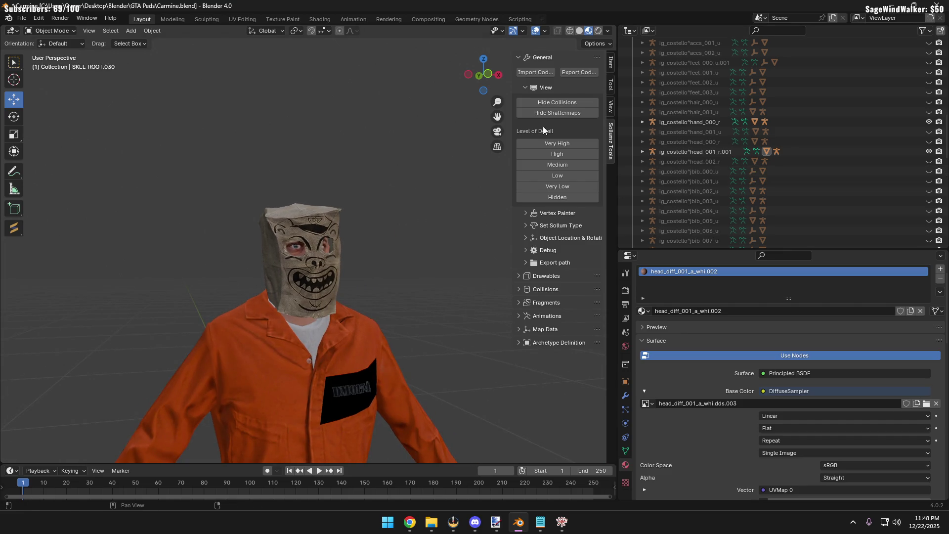
{"action": "scroll", "coordinate": [216, 267], "scroll_direction": "down", "scroll_amount": 2}
{"action": "scroll", "coordinate": [216, 267], "scroll_direction": "down", "scroll_amount": 2}
{"action": "scroll", "coordinate": [734, 182], "scroll_direction": "down", "scroll_amount": 10}
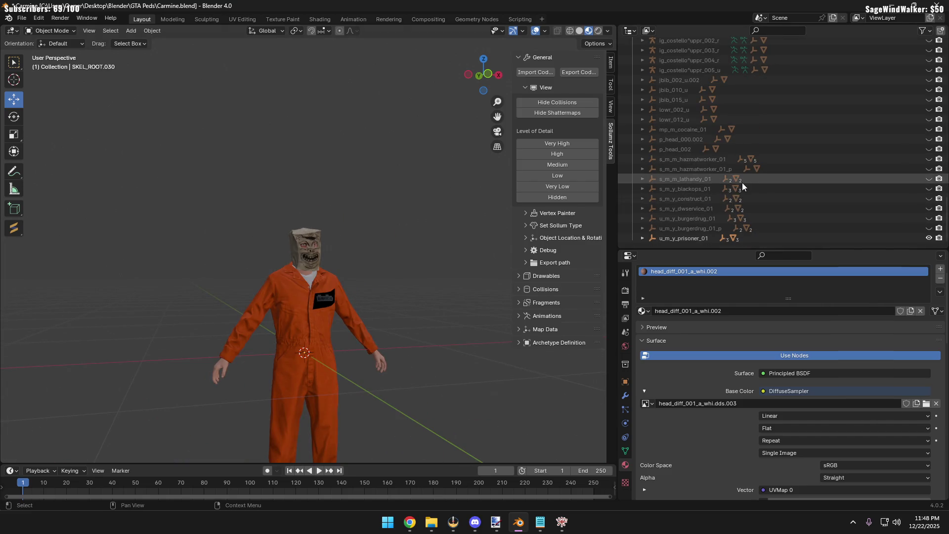
{"action": "scroll", "coordinate": [289, 237], "scroll_direction": "up", "scroll_amount": 5}
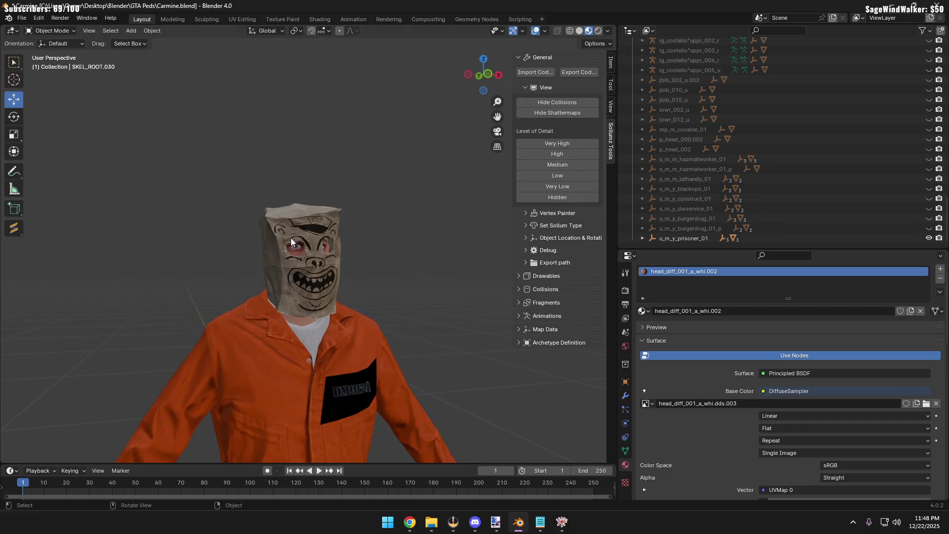
{"action": "scroll", "coordinate": [795, 145], "scroll_direction": "up", "scroll_amount": 10}
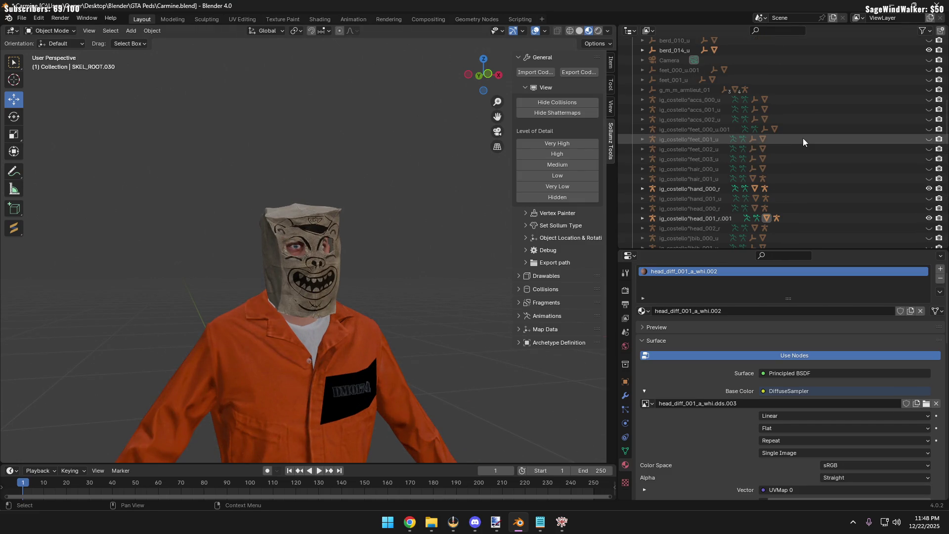
{"action": "scroll", "coordinate": [807, 132], "scroll_direction": "up", "scroll_amount": 3}
{"action": "scroll", "coordinate": [827, 119], "scroll_direction": "up", "scroll_amount": 3}
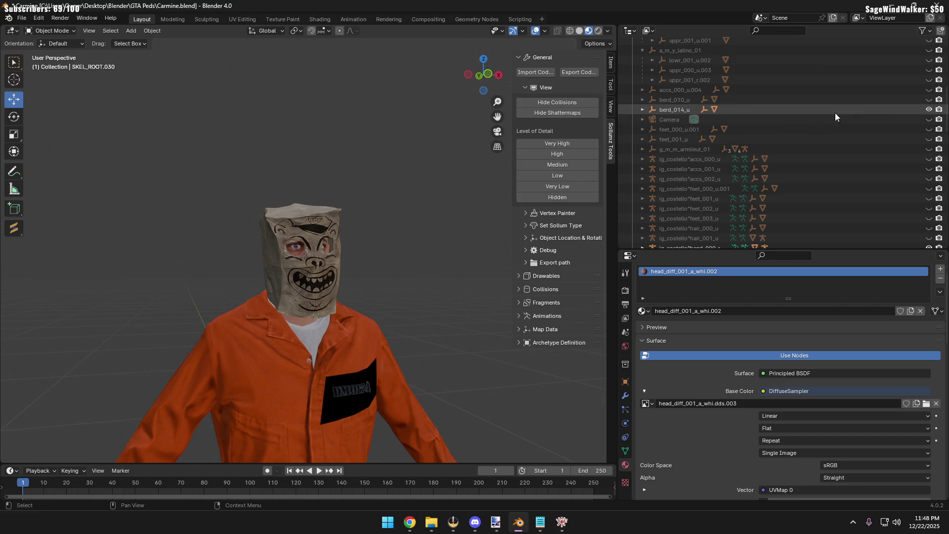
Compare the berd_010_u skull mask against the berd_014_u paper bag by toggling their visibility
{"action": "left_click", "coordinate": [929, 109]}
{"action": "left_click", "coordinate": [929, 99]}
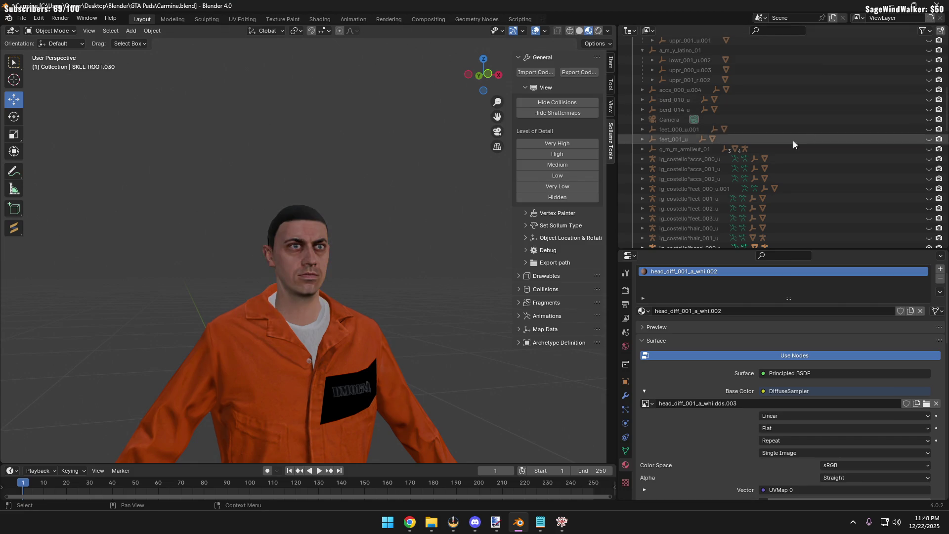
{"action": "left_click", "coordinate": [928, 99]}
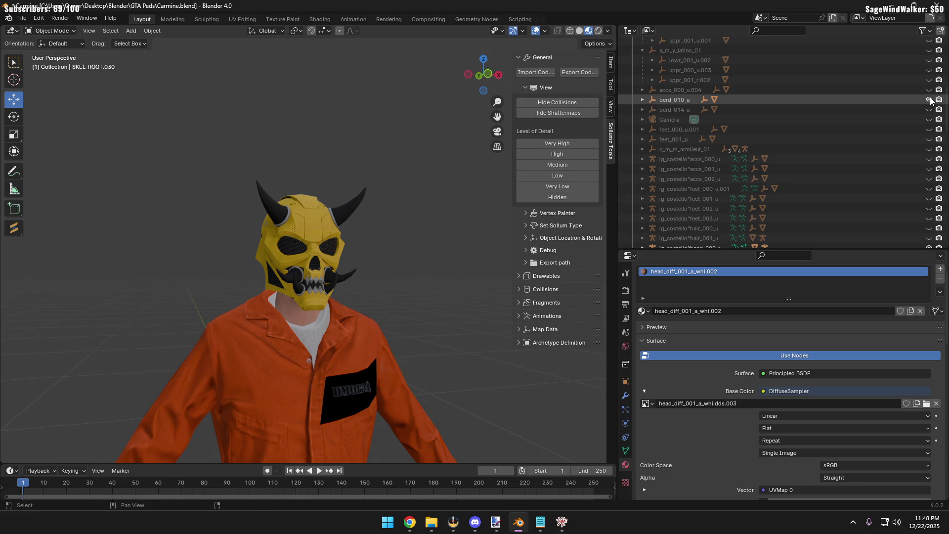
{"action": "left_click", "coordinate": [929, 99]}
{"action": "left_click", "coordinate": [929, 110]}
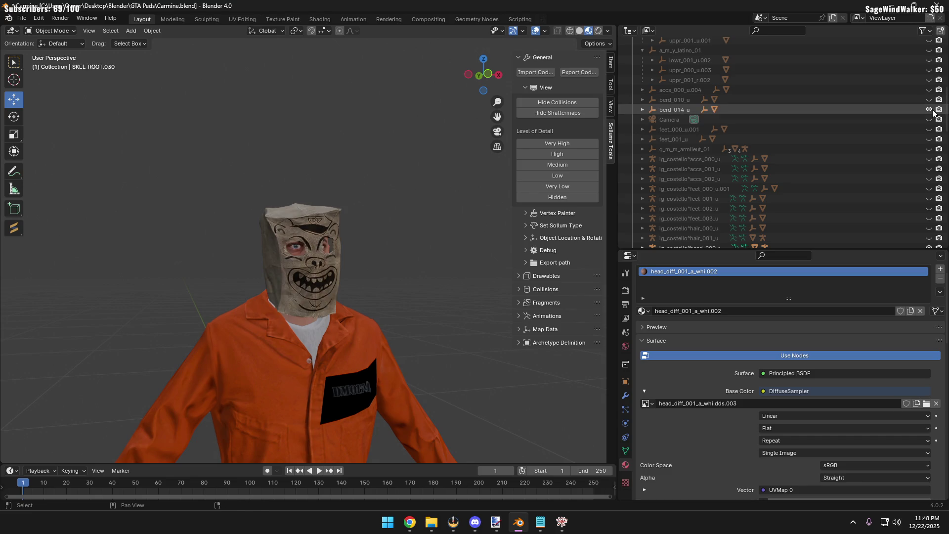
{"action": "scroll", "coordinate": [380, 287], "scroll_direction": "up", "scroll_amount": 4}
{"action": "scroll", "coordinate": [371, 286], "scroll_direction": "down", "scroll_amount": 1}
{"action": "scroll", "coordinate": [330, 272], "scroll_direction": "down", "scroll_amount": 2}
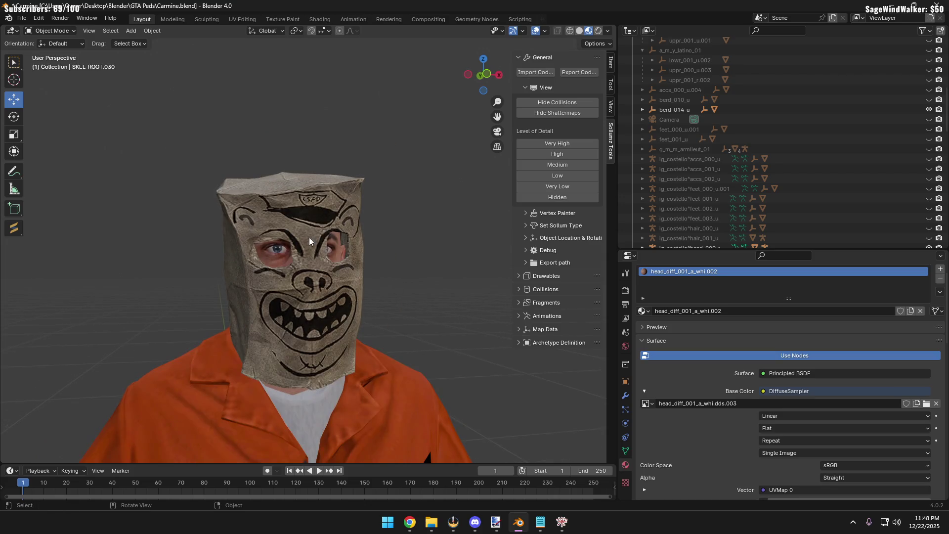
Hide the berd_014_u paper-bag mask and the u_m_y_prisoner_01 body, leaving only head and hands
{"action": "left_click", "coordinate": [292, 245]}
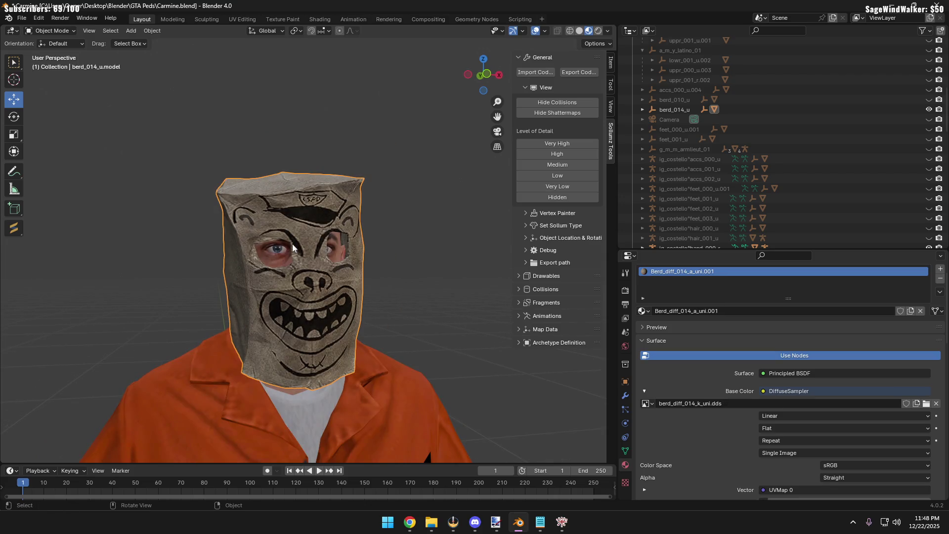
{"action": "left_click", "coordinate": [929, 108]}
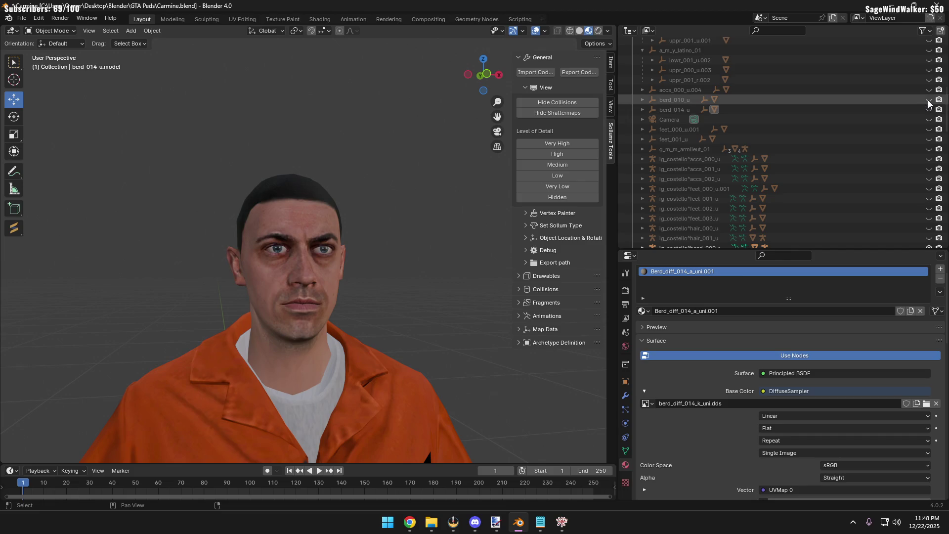
{"action": "left_click", "coordinate": [929, 100]}
{"action": "left_click", "coordinate": [929, 89]}
{"action": "left_click", "coordinate": [929, 89]}
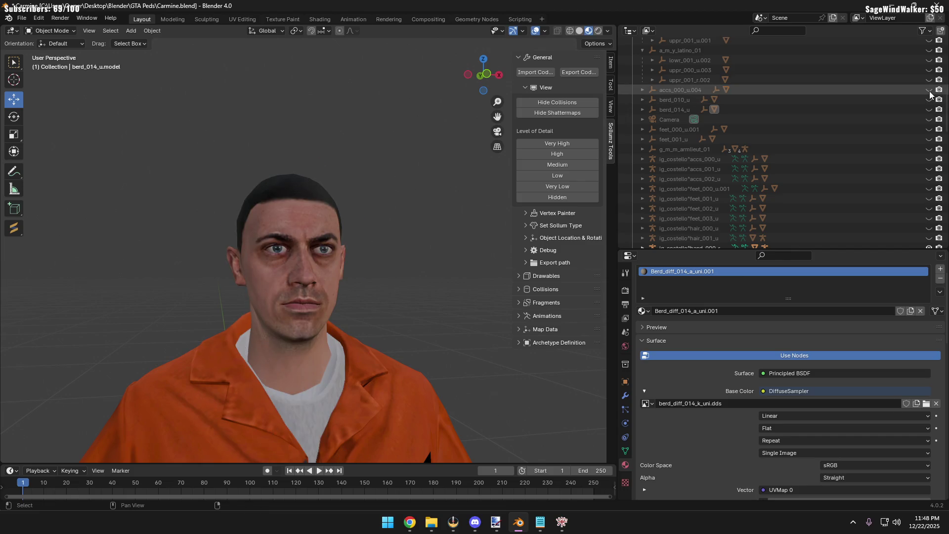
{"action": "scroll", "coordinate": [452, 240], "scroll_direction": "down", "scroll_amount": 2}
{"action": "mouse_move", "coordinate": [328, 238]}
{"action": "middle_mouse_down"}
{"action": "mouse_move", "coordinate": [376, 287]}
{"action": "mouse_move", "coordinate": [283, 286]}
{"action": "mouse_move", "coordinate": [268, 268]}
{"action": "mouse_move", "coordinate": [287, 260]}
{"action": "middle_mouse_up"}
{"action": "scroll", "coordinate": [282, 287], "scroll_direction": "down", "scroll_amount": 2}
{"action": "scroll", "coordinate": [806, 102], "scroll_direction": "down", "scroll_amount": 5}
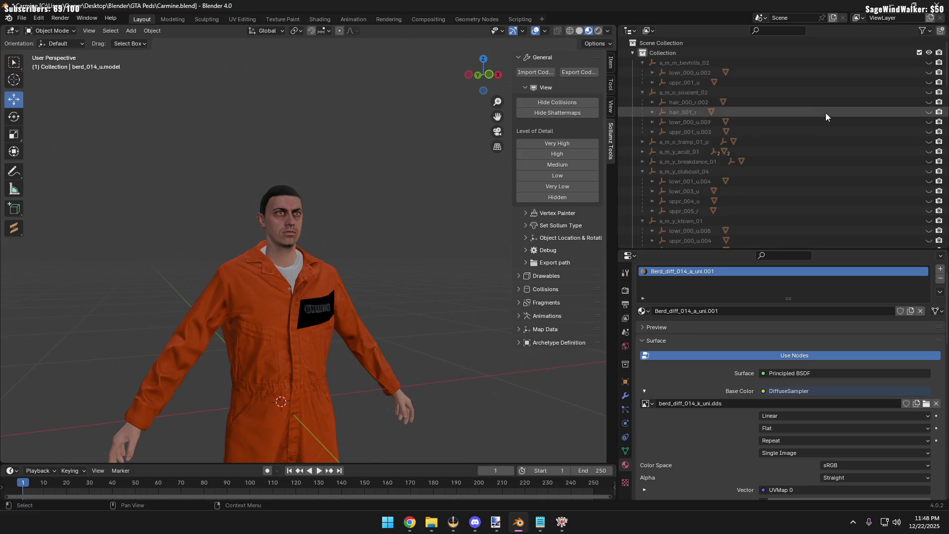
{"action": "scroll", "coordinate": [825, 112], "scroll_direction": "down", "scroll_amount": 8}
{"action": "left_click", "coordinate": [929, 239]}
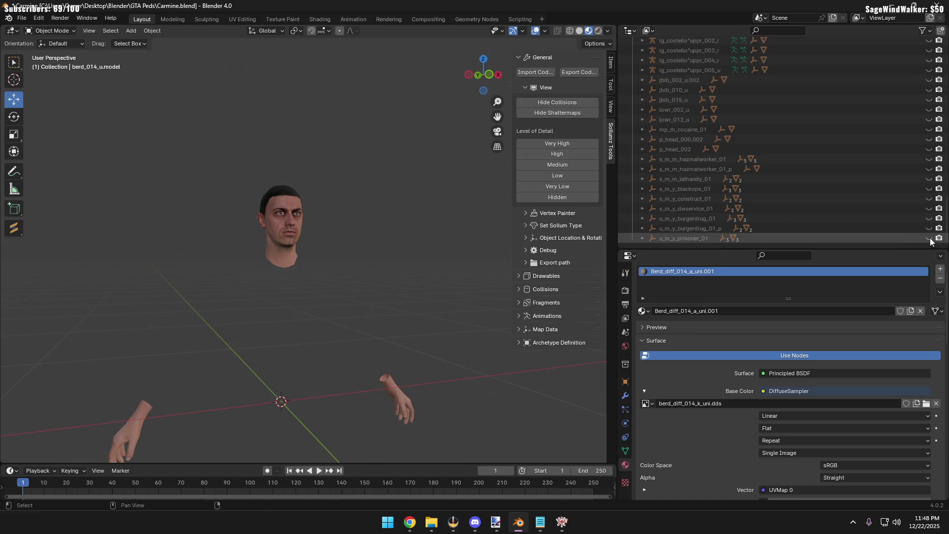
{"action": "middle_click_drag", "start_coordinate": [447, 251], "coordinate": [377, 281]}
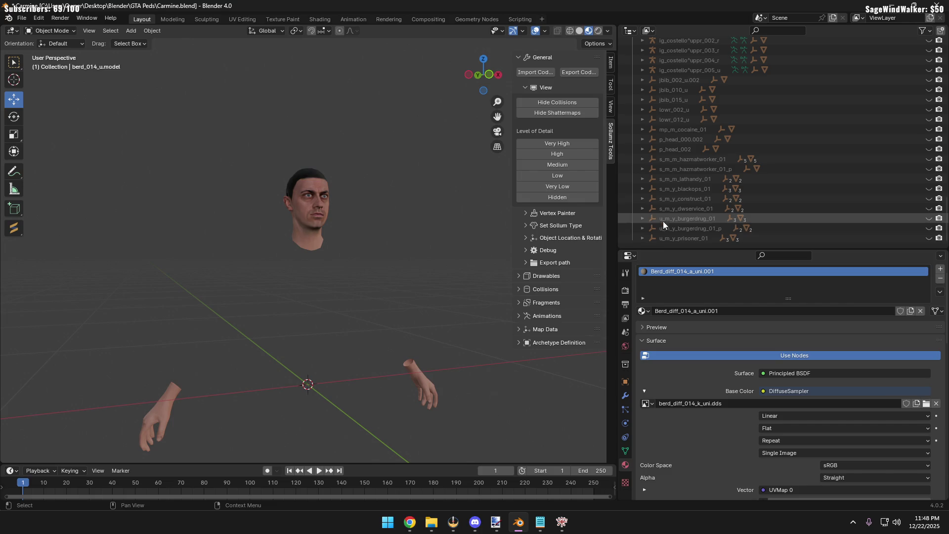
Reshow u_m_y_prisoner_01, inspect its decl_000_u part, then hide and collapse it again
{"action": "left_click", "coordinate": [672, 238]}
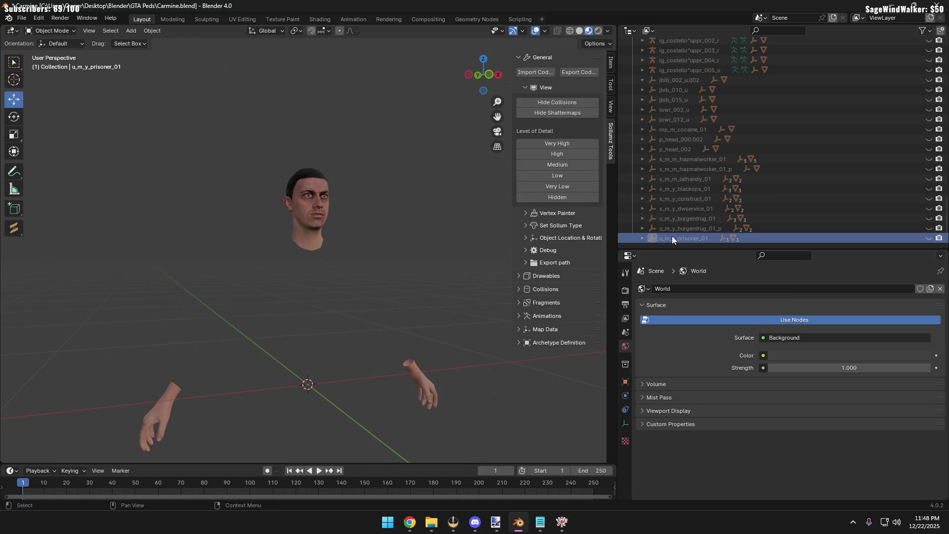
{"action": "left_click", "coordinate": [929, 237]}
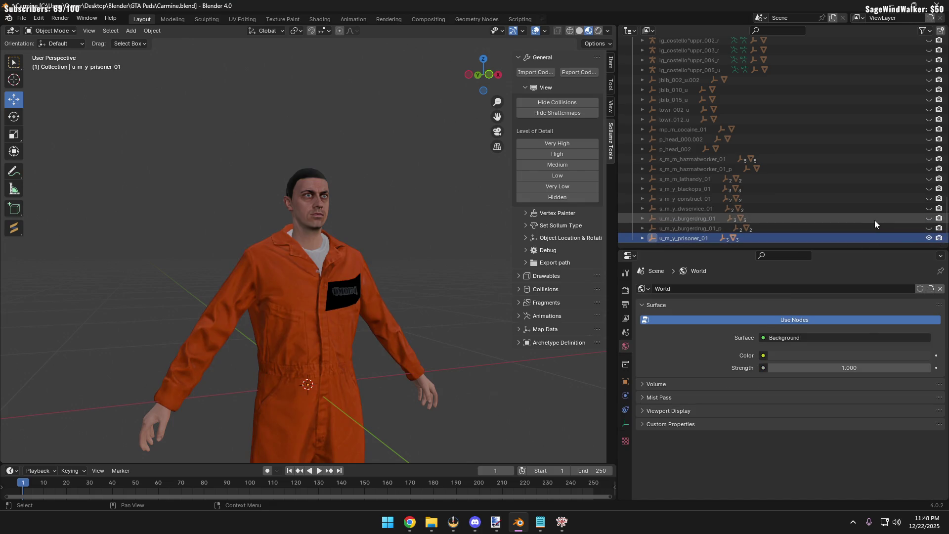
{"action": "left_click", "coordinate": [645, 238]}
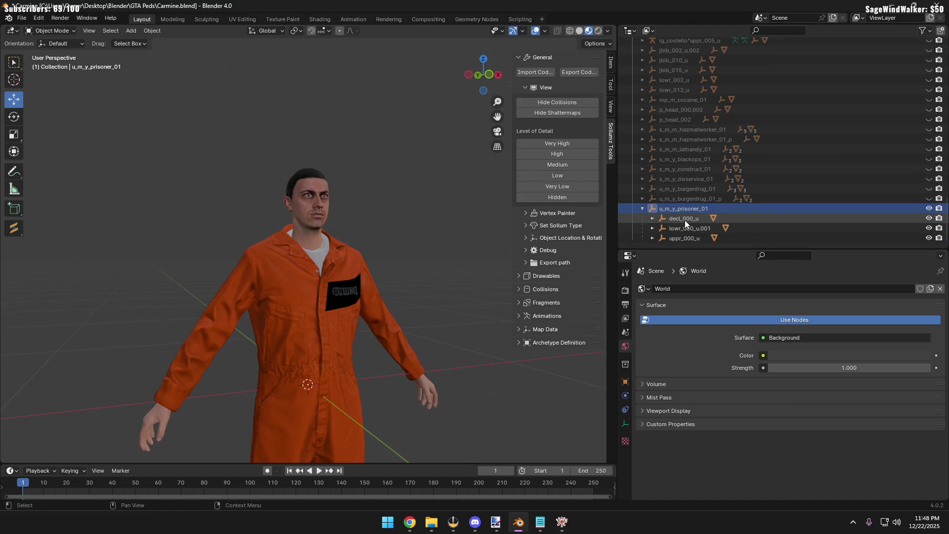
{"action": "left_click", "coordinate": [685, 220]}
{"action": "left_click", "coordinate": [441, 230]}
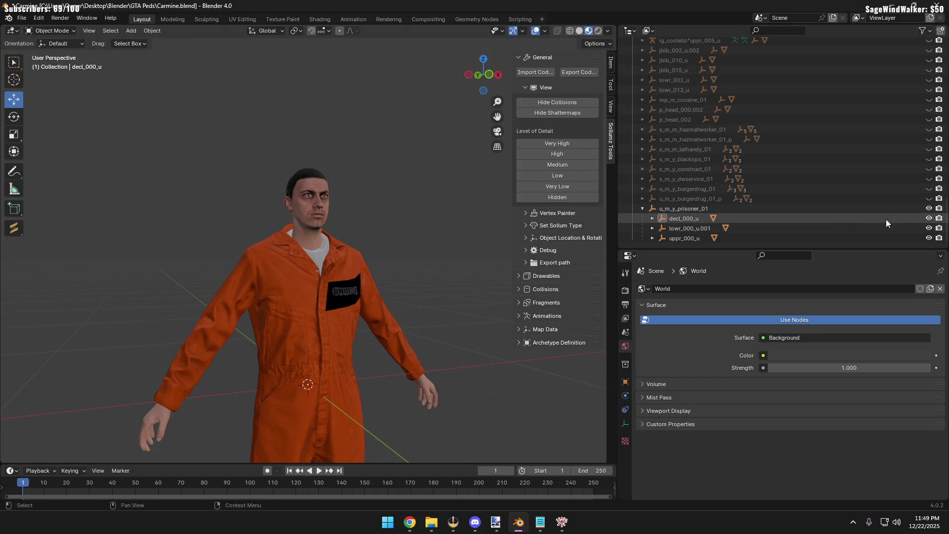
{"action": "left_click", "coordinate": [929, 208]}
{"action": "left_click", "coordinate": [642, 208]}
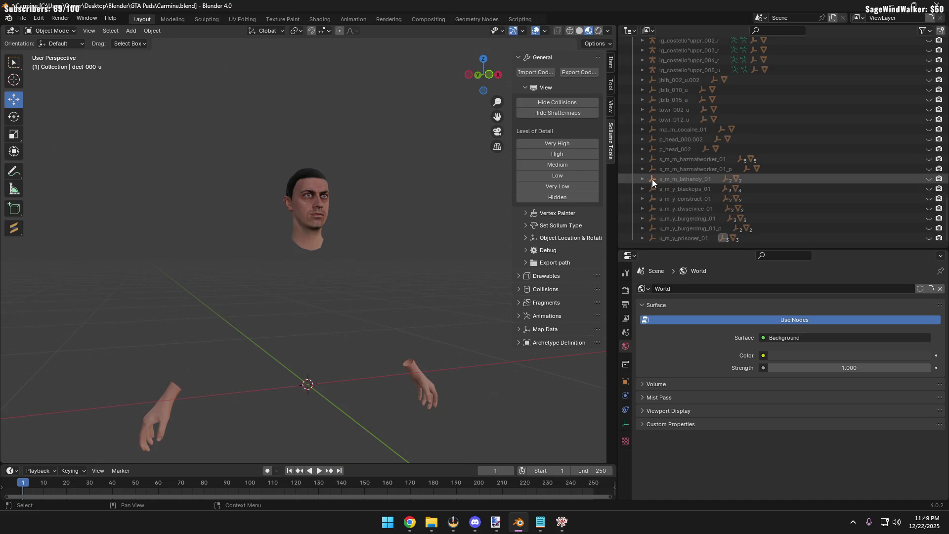
Briefly preview the s_m_y_construct_01, s_m_y_dwservice_01 and u_m_y_burgerdrug_01 bodies
{"action": "left_click", "coordinate": [928, 199]}
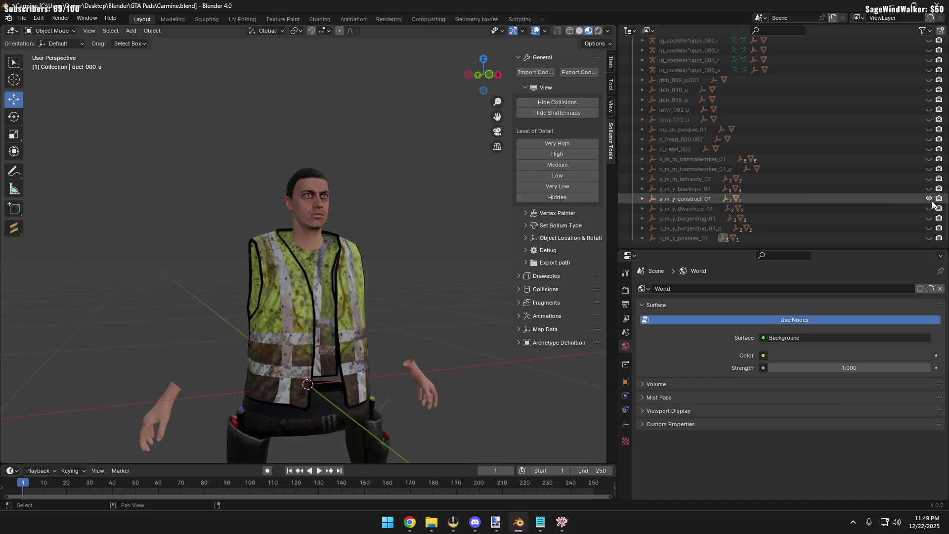
{"action": "left_click", "coordinate": [929, 209]}
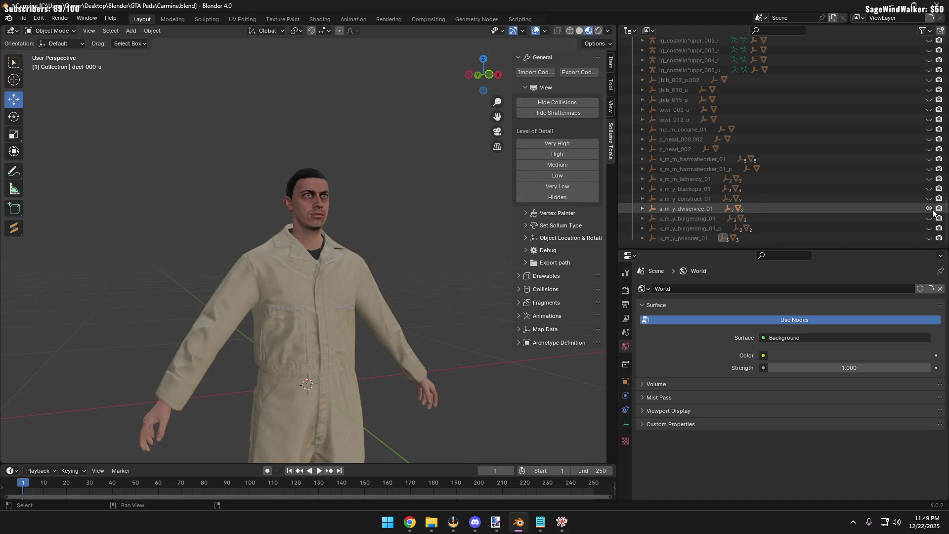
{"action": "left_click", "coordinate": [928, 209]}
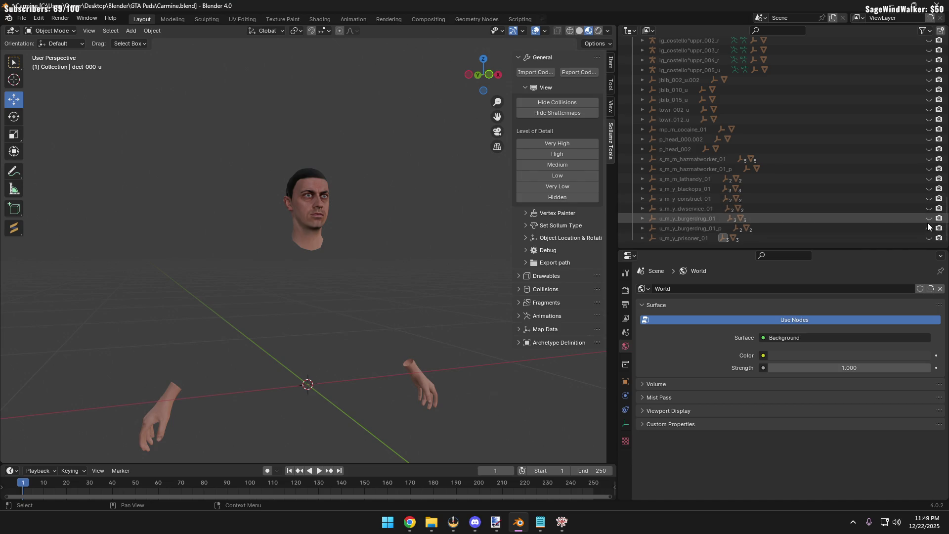
{"action": "left_click", "coordinate": [929, 219]}
{"action": "left_click", "coordinate": [929, 219]}
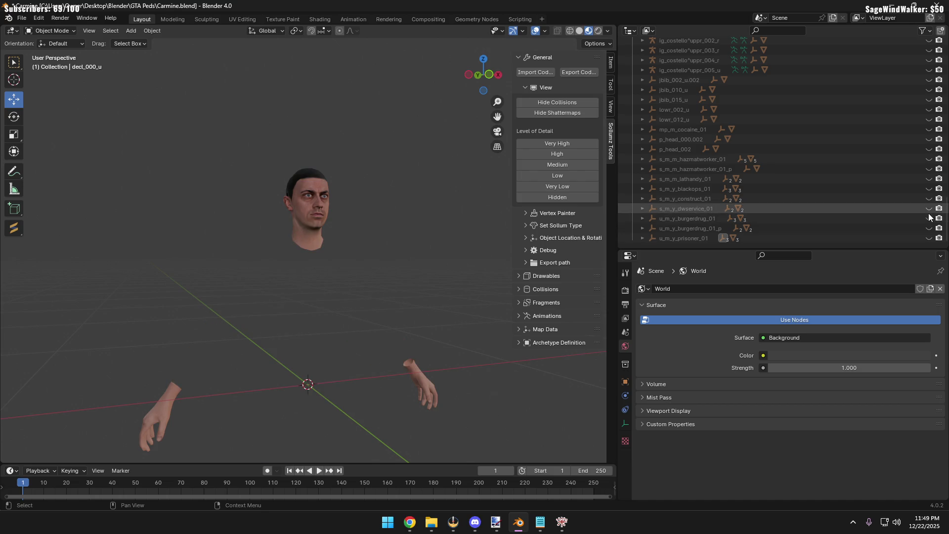
{"action": "scroll", "coordinate": [928, 213], "scroll_direction": "up", "scroll_amount": 5}
{"action": "scroll", "coordinate": [927, 212], "scroll_direction": "up", "scroll_amount": 1}
{"action": "scroll", "coordinate": [927, 213], "scroll_direction": "up", "scroll_amount": 3}
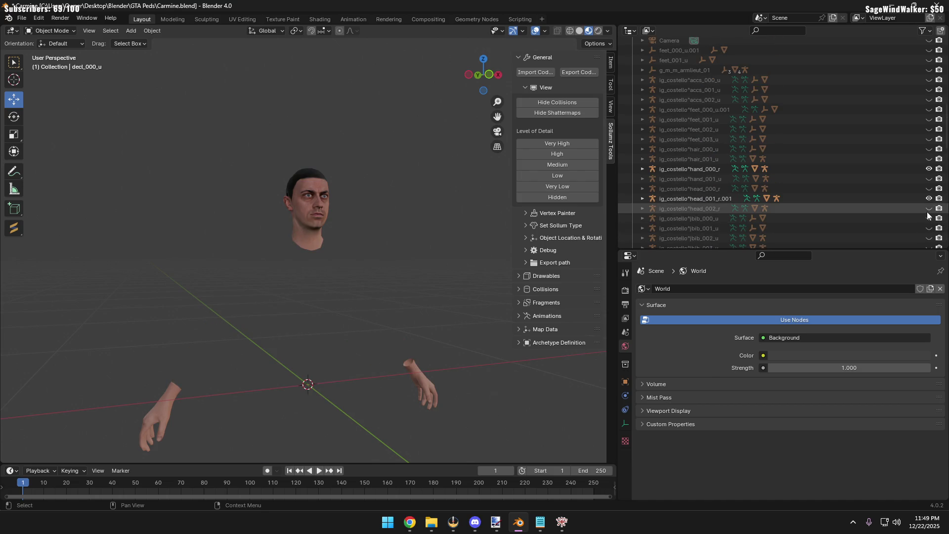
{"action": "scroll", "coordinate": [926, 212], "scroll_direction": "up", "scroll_amount": 3}
{"action": "scroll", "coordinate": [921, 213], "scroll_direction": "up", "scroll_amount": 5}
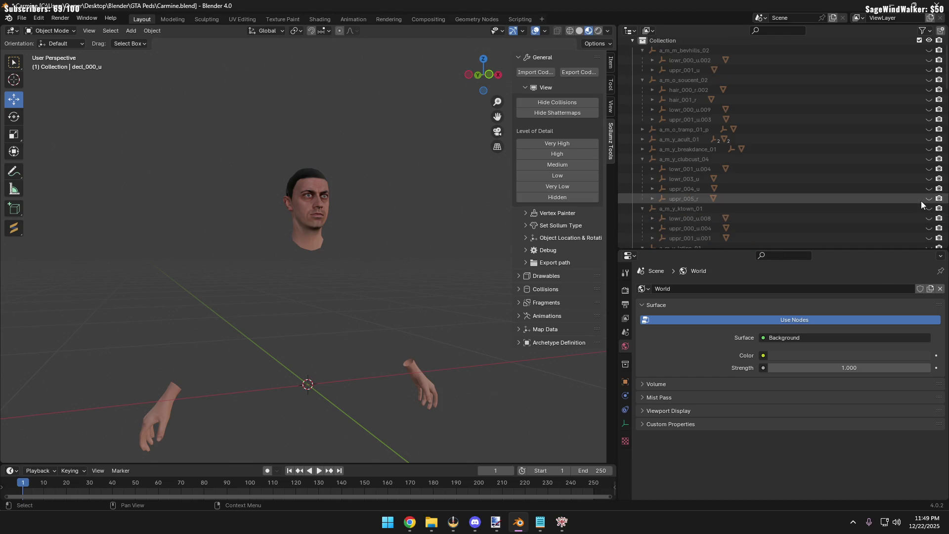
Inspect the a_m_y_acult_01 camo vest body, hide it, and show the uppr_001_u.003 LOS SANTOS hoodie
{"action": "left_click", "coordinate": [929, 139]}
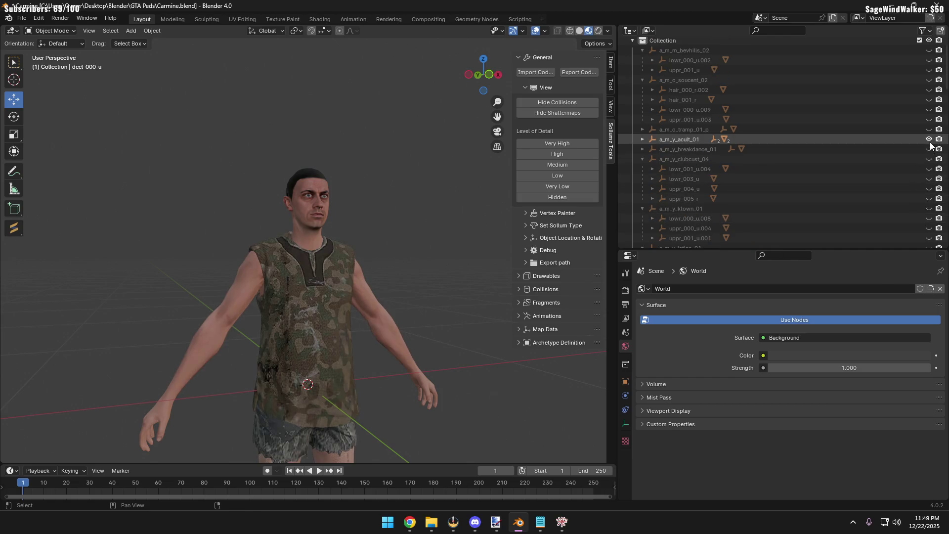
{"action": "scroll", "coordinate": [464, 229], "scroll_direction": "down", "scroll_amount": 3}
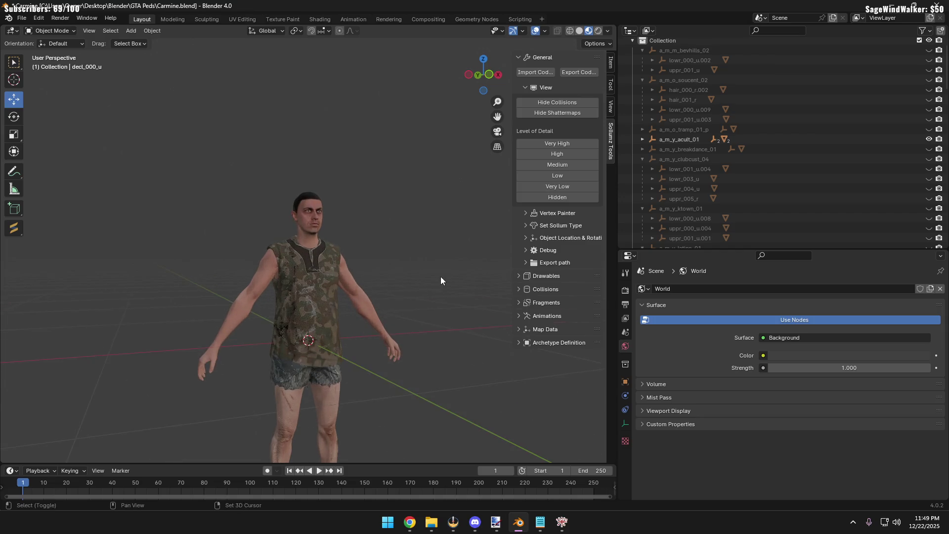
{"action": "mouse_move", "coordinate": [440, 276]}
{"action": "middle_mouse_down"}
{"action": "mouse_move", "coordinate": [415, 227]}
{"action": "mouse_move", "coordinate": [407, 236]}
{"action": "mouse_move", "coordinate": [427, 232]}
{"action": "mouse_move", "coordinate": [427, 221]}
{"action": "mouse_move", "coordinate": [414, 228]}
{"action": "mouse_move", "coordinate": [420, 235]}
{"action": "mouse_move", "coordinate": [429, 205]}
{"action": "mouse_move", "coordinate": [421, 217]}
{"action": "mouse_move", "coordinate": [327, 251]}
{"action": "mouse_move", "coordinate": [430, 264]}
{"action": "mouse_move", "coordinate": [295, 353]}
{"action": "mouse_move", "coordinate": [293, 288]}
{"action": "mouse_move", "coordinate": [335, 297]}
{"action": "mouse_move", "coordinate": [294, 241]}
{"action": "middle_mouse_up"}
{"action": "scroll", "coordinate": [415, 227], "scroll_direction": "up", "scroll_amount": 2}
{"action": "scroll", "coordinate": [294, 241], "scroll_direction": "up", "scroll_amount": 5}
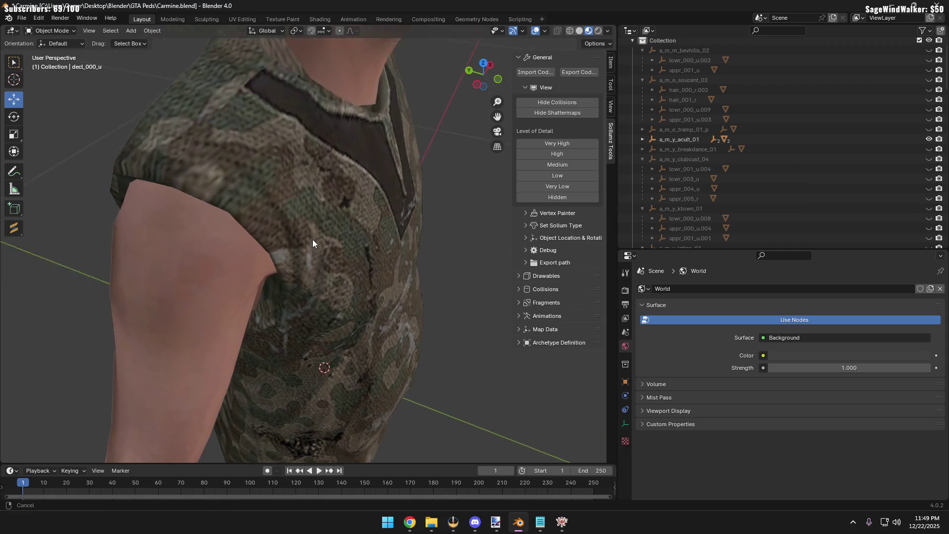
{"action": "scroll", "coordinate": [312, 239], "scroll_direction": "up", "scroll_amount": 3}
{"action": "mouse_move", "coordinate": [292, 344]}
{"action": "middle_mouse_down"}
{"action": "mouse_move", "coordinate": [306, 296]}
{"action": "mouse_move", "coordinate": [298, 309]}
{"action": "mouse_move", "coordinate": [307, 313]}
{"action": "middle_mouse_up"}
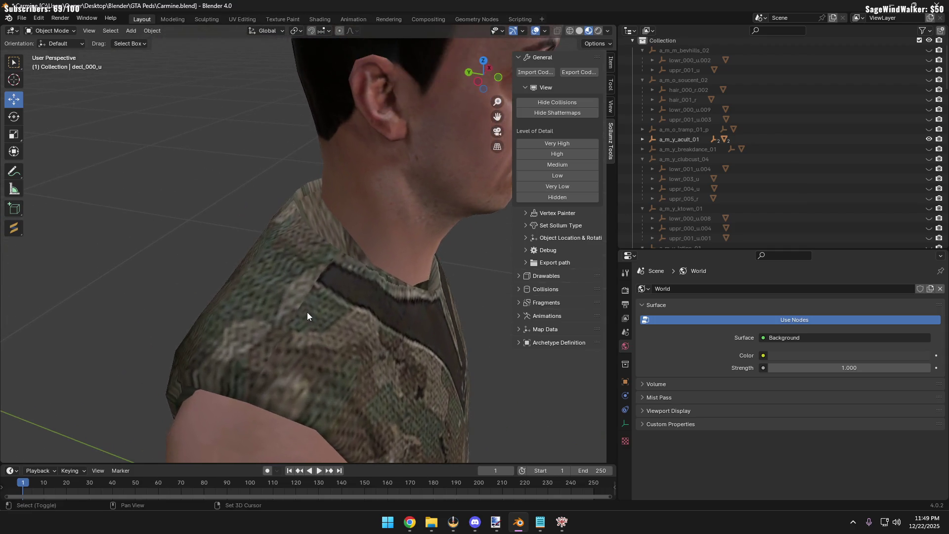
{"action": "scroll", "coordinate": [323, 296], "scroll_direction": "up", "scroll_amount": 5}
{"action": "scroll", "coordinate": [324, 299], "scroll_direction": "down", "scroll_amount": 4}
{"action": "scroll", "coordinate": [334, 315], "scroll_direction": "down", "scroll_amount": 3}
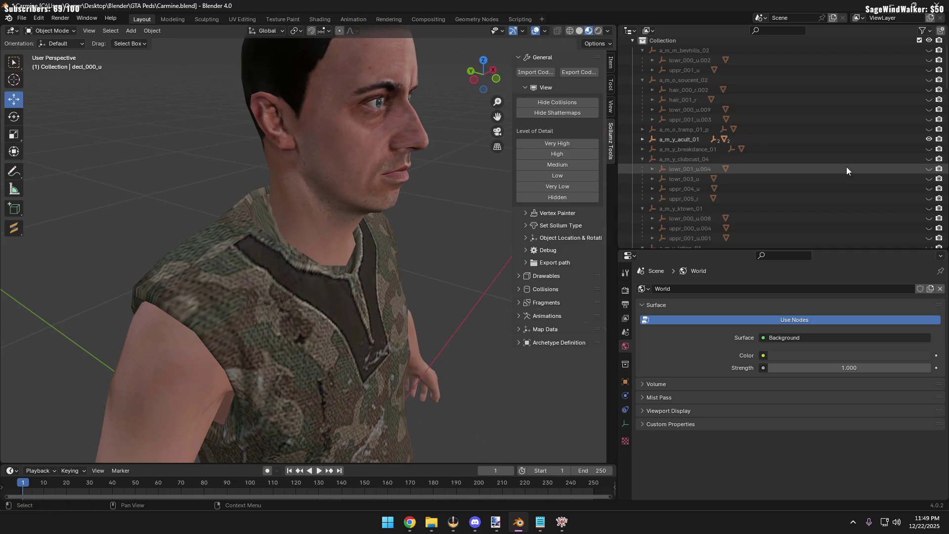
{"action": "left_click", "coordinate": [927, 138]}
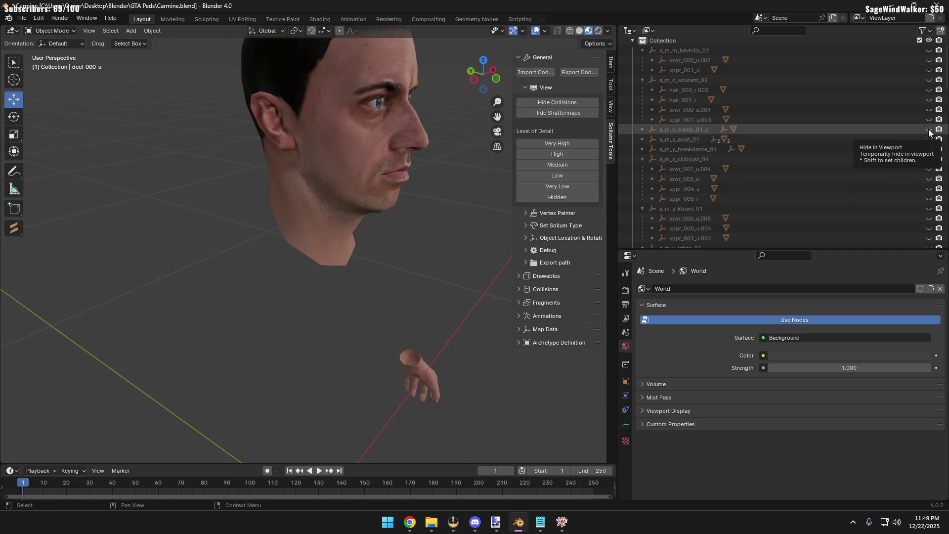
{"action": "left_click", "coordinate": [928, 129]}
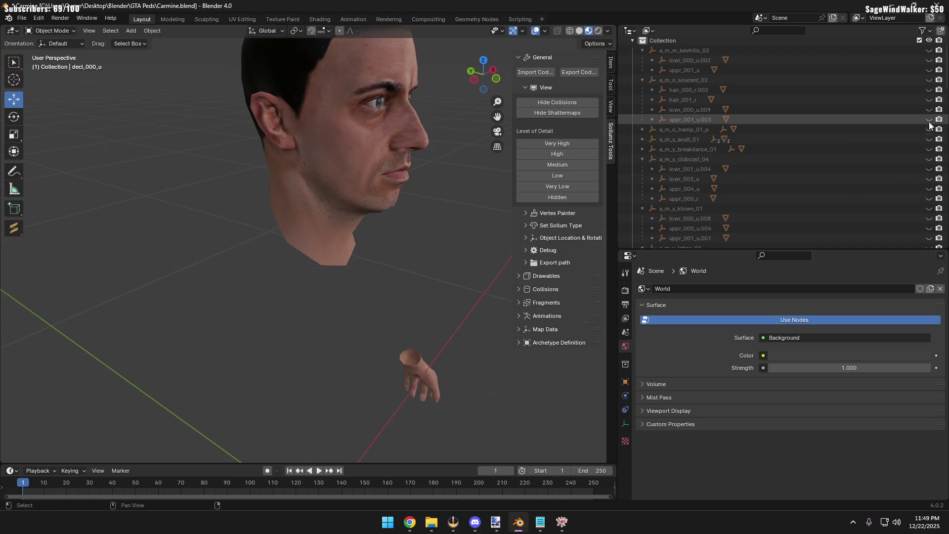
{"action": "left_click", "coordinate": [929, 119]}
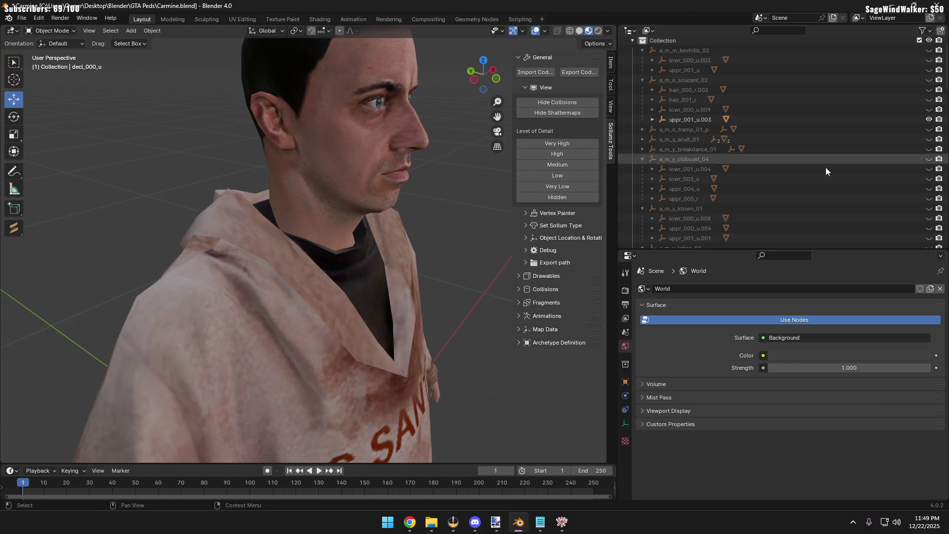
{"action": "scroll", "coordinate": [414, 254], "scroll_direction": "down", "scroll_amount": 3}
Show the lower_000_u.009 jeans and hair_001_r black hair and beard with the hoodie, checking from around the head
{"action": "mouse_move", "coordinate": [414, 254]}
{"action": "middle_mouse_down"}
{"action": "mouse_move", "coordinate": [407, 321]}
{"action": "mouse_move", "coordinate": [296, 265]}
{"action": "mouse_move", "coordinate": [380, 296]}
{"action": "mouse_move", "coordinate": [301, 255]}
{"action": "mouse_move", "coordinate": [312, 281]}
{"action": "middle_mouse_up"}
{"action": "scroll", "coordinate": [322, 264], "scroll_direction": "up", "scroll_amount": 5}
{"action": "scroll", "coordinate": [367, 296], "scroll_direction": "down", "scroll_amount": 5}
{"action": "scroll", "coordinate": [351, 284], "scroll_direction": "down", "scroll_amount": 1}
{"action": "scroll", "coordinate": [301, 255], "scroll_direction": "up", "scroll_amount": 5}
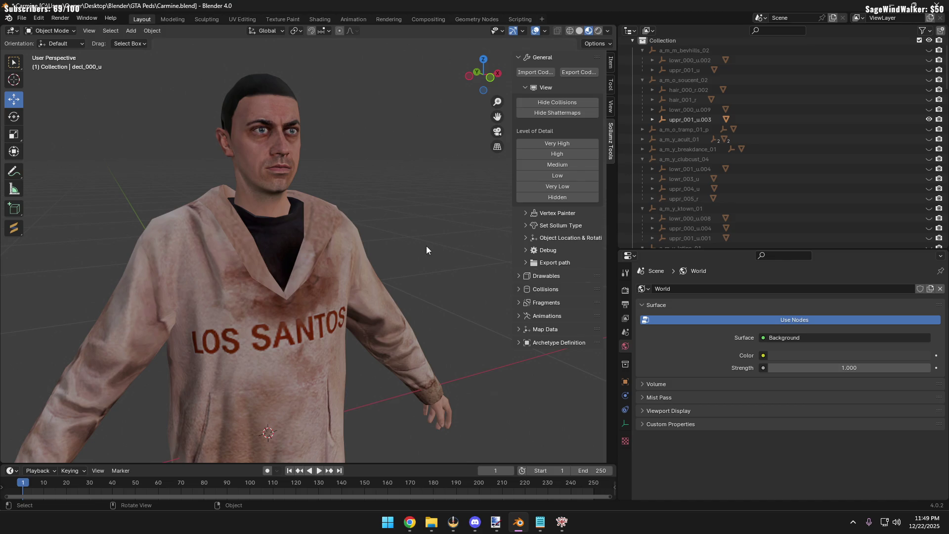
{"action": "scroll", "coordinate": [426, 246], "scroll_direction": "down", "scroll_amount": 6}
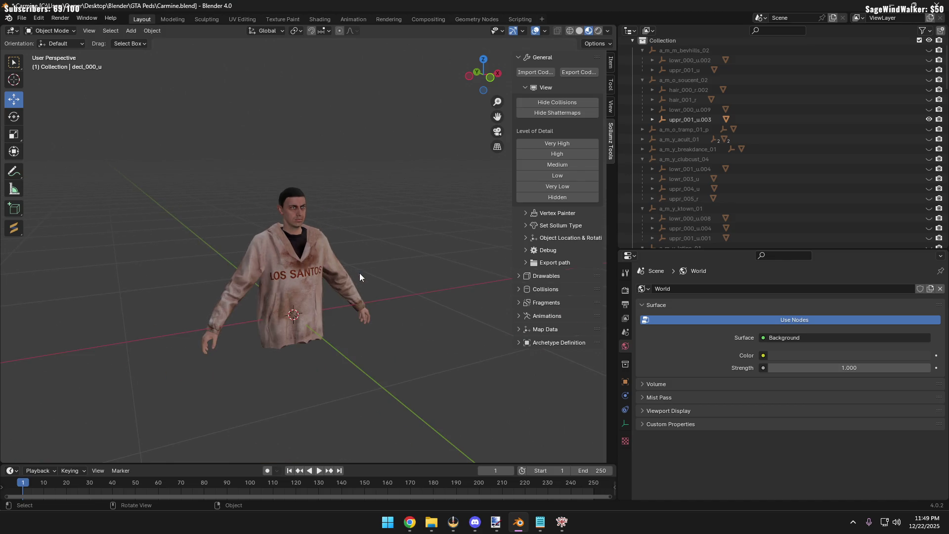
{"action": "left_click", "coordinate": [929, 119]}
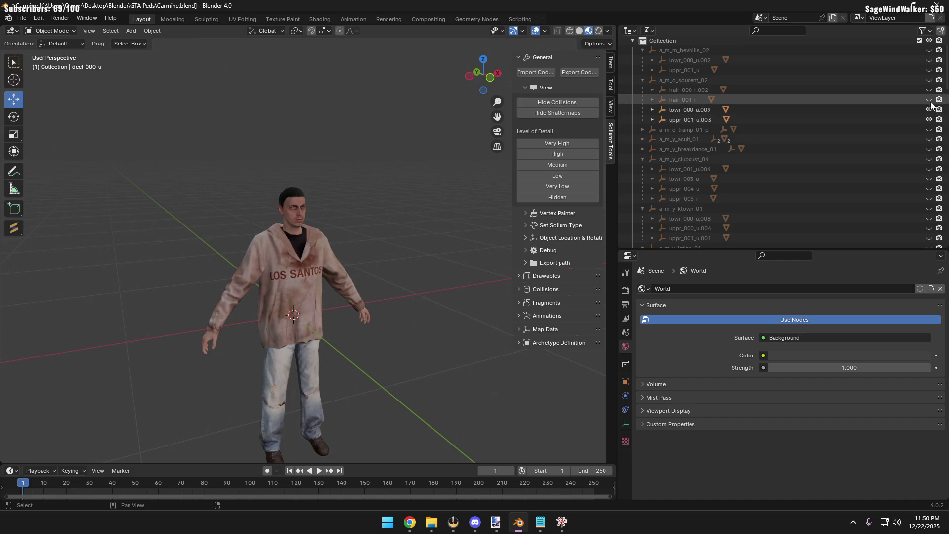
{"action": "left_click", "coordinate": [930, 100]}
{"action": "scroll", "coordinate": [275, 190], "scroll_direction": "up", "scroll_amount": 4}
{"action": "mouse_move", "coordinate": [276, 191]}
{"action": "middle_mouse_down"}
{"action": "mouse_move", "coordinate": [296, 208]}
{"action": "mouse_move", "coordinate": [275, 176]}
{"action": "mouse_move", "coordinate": [301, 195]}
{"action": "mouse_move", "coordinate": [347, 161]}
{"action": "mouse_move", "coordinate": [259, 116]}
{"action": "mouse_move", "coordinate": [203, 132]}
{"action": "mouse_move", "coordinate": [130, 186]}
{"action": "mouse_move", "coordinate": [253, 229]}
{"action": "mouse_move", "coordinate": [295, 198]}
{"action": "middle_mouse_up"}
{"action": "scroll", "coordinate": [275, 176], "scroll_direction": "down", "scroll_amount": 5}
{"action": "scroll", "coordinate": [283, 174], "scroll_direction": "up", "scroll_amount": 3}
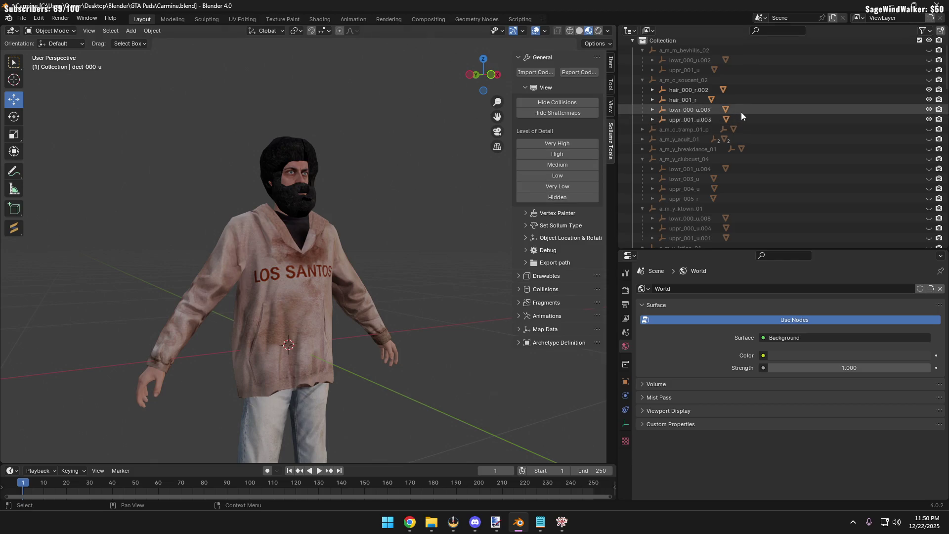
{"action": "scroll", "coordinate": [743, 113], "scroll_direction": "up", "scroll_amount": 1}
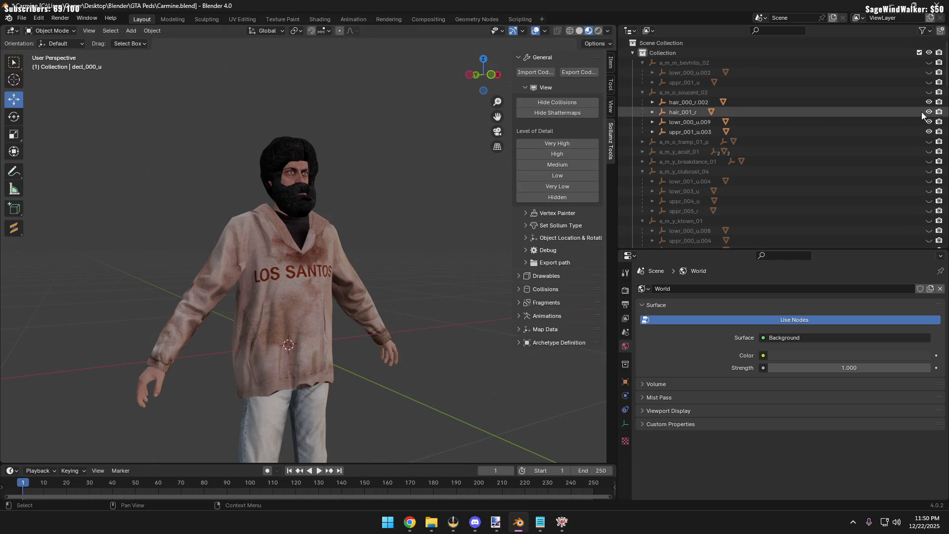
{"action": "left_click", "coordinate": [930, 93], "text": "shift"}
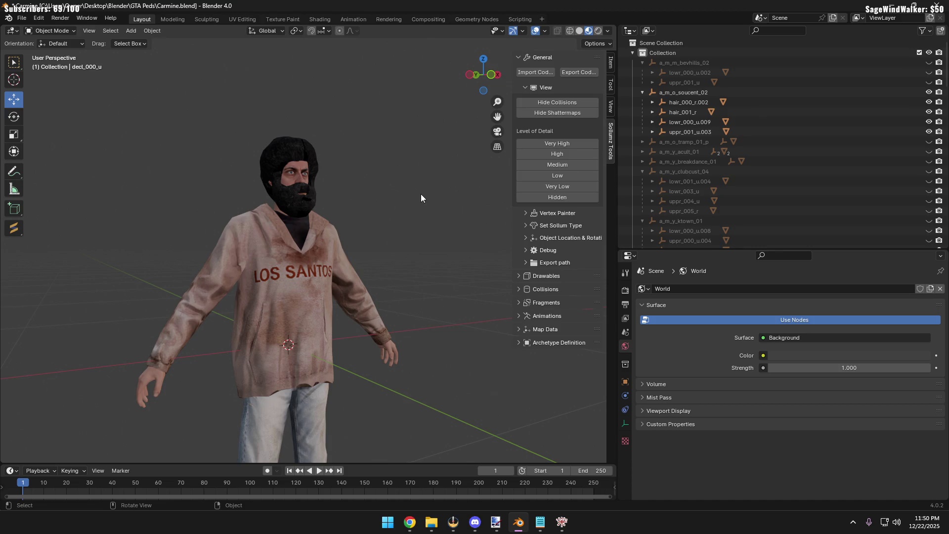
{"action": "scroll", "coordinate": [240, 175], "scroll_direction": "up", "scroll_amount": 1}
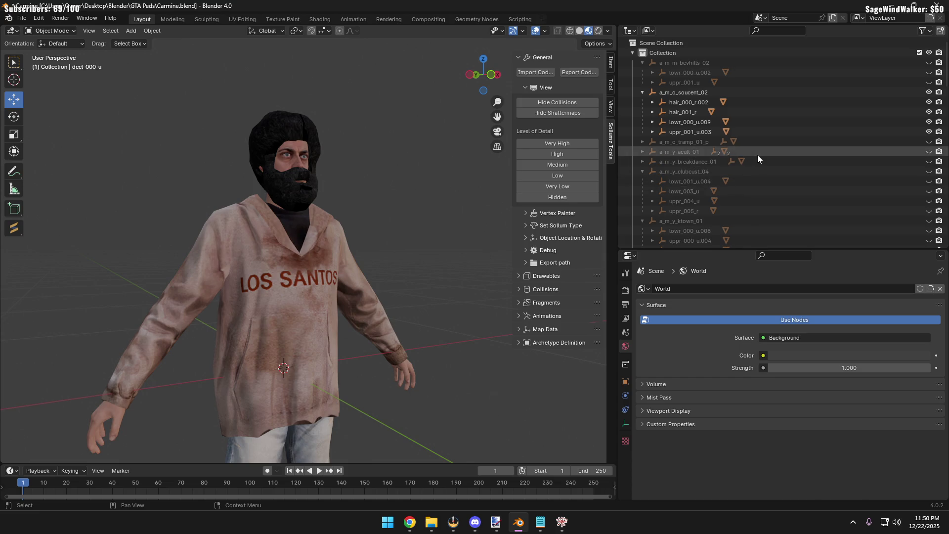
Compare the a_m_y_breakdance_01 afro against the hair_000_r.002 afro and moustache
{"action": "left_click", "coordinate": [928, 161]}
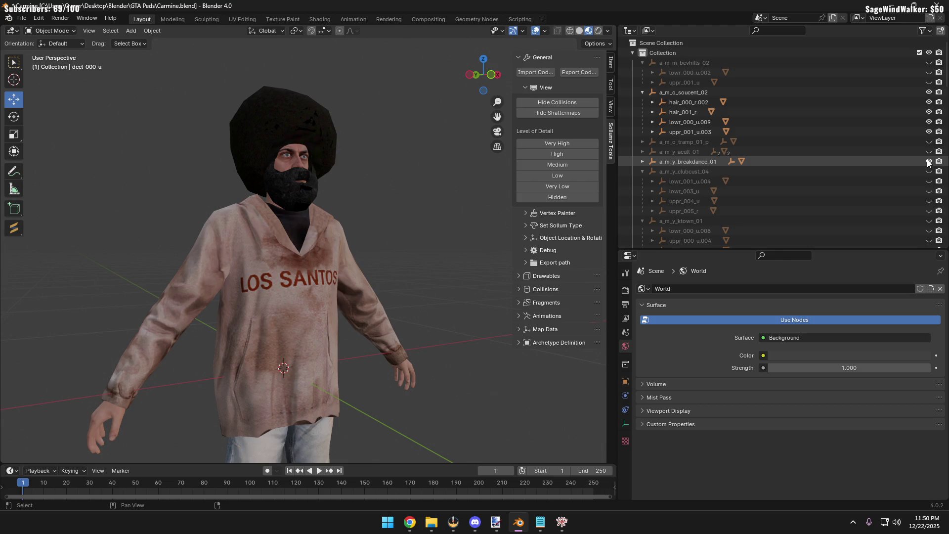
{"action": "left_click", "coordinate": [928, 161]}
{"action": "left_click", "coordinate": [928, 112]}
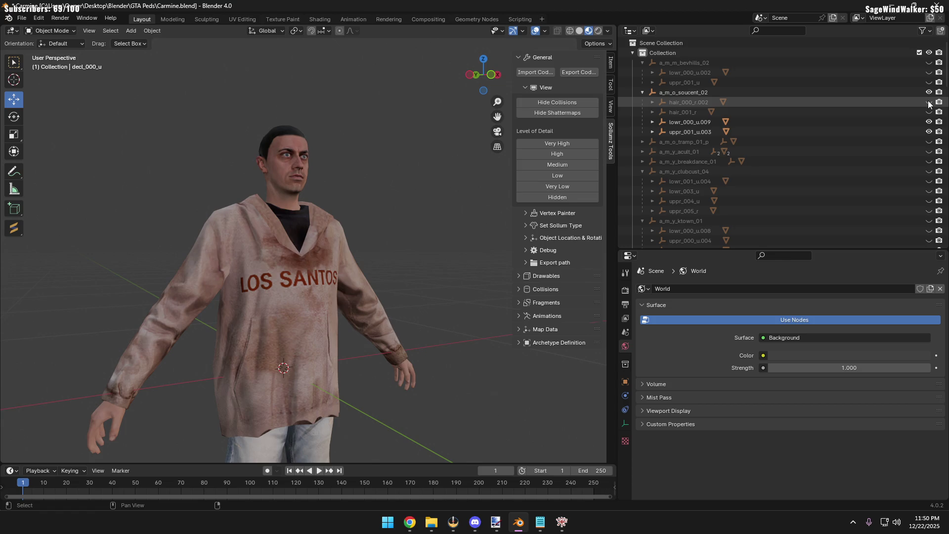
{"action": "left_click", "coordinate": [928, 101]}
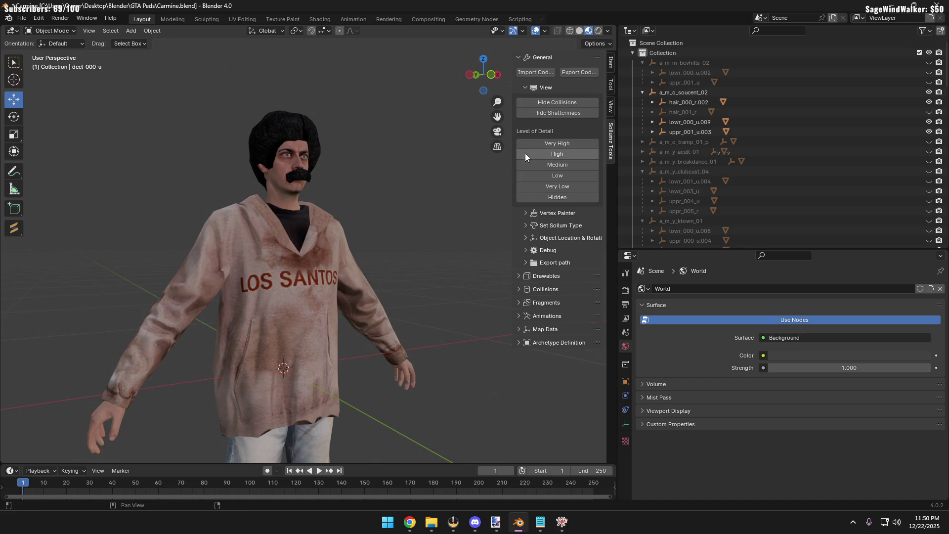
Briefly toggle the hoodie, then hide the whole a_m_o_soucent_02 collection
{"action": "double_click", "coordinate": [929, 132]}
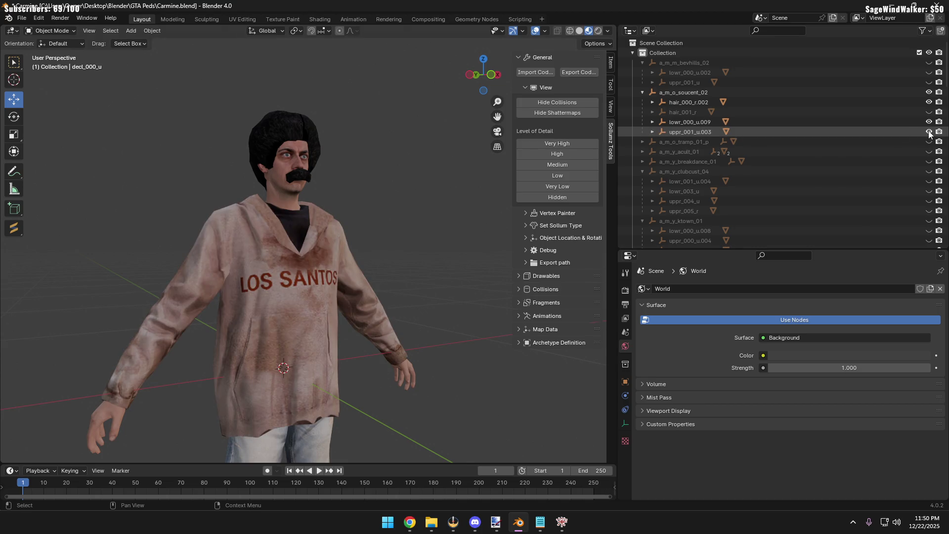
{"action": "left_click", "coordinate": [929, 93]}
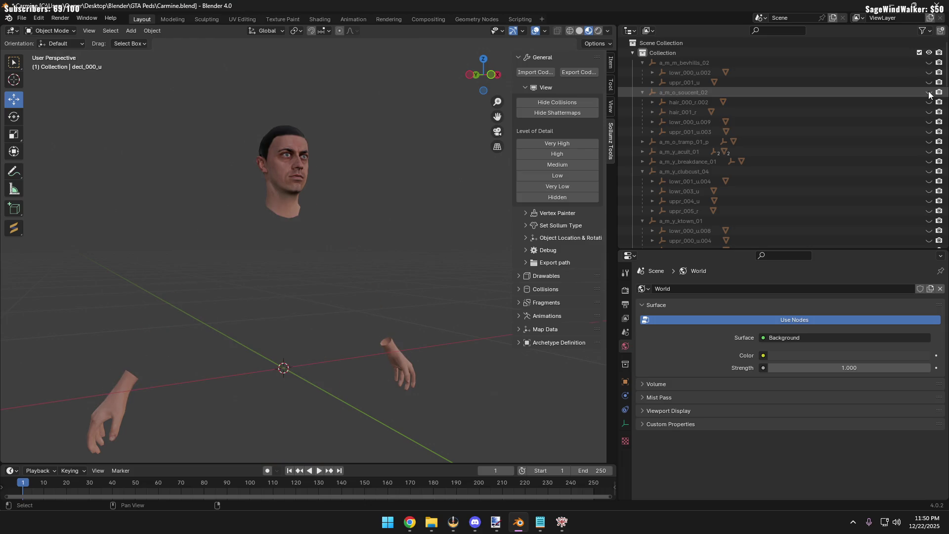
Unhide a_m_o_soucent_02 and briefly preview several other ped meshes on the character
{"action": "left_click", "coordinate": [929, 92]}
{"action": "scroll", "coordinate": [905, 160], "scroll_direction": "down", "scroll_amount": 5}
{"action": "scroll", "coordinate": [906, 161], "scroll_direction": "down", "scroll_amount": 5}
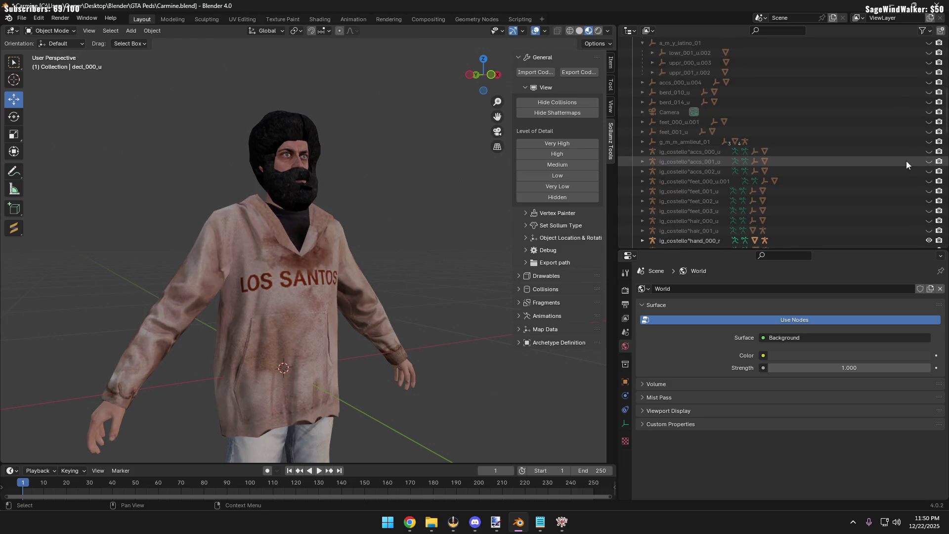
{"action": "scroll", "coordinate": [906, 161], "scroll_direction": "down", "scroll_amount": 5}
{"action": "scroll", "coordinate": [906, 161], "scroll_direction": "down", "scroll_amount": 5}
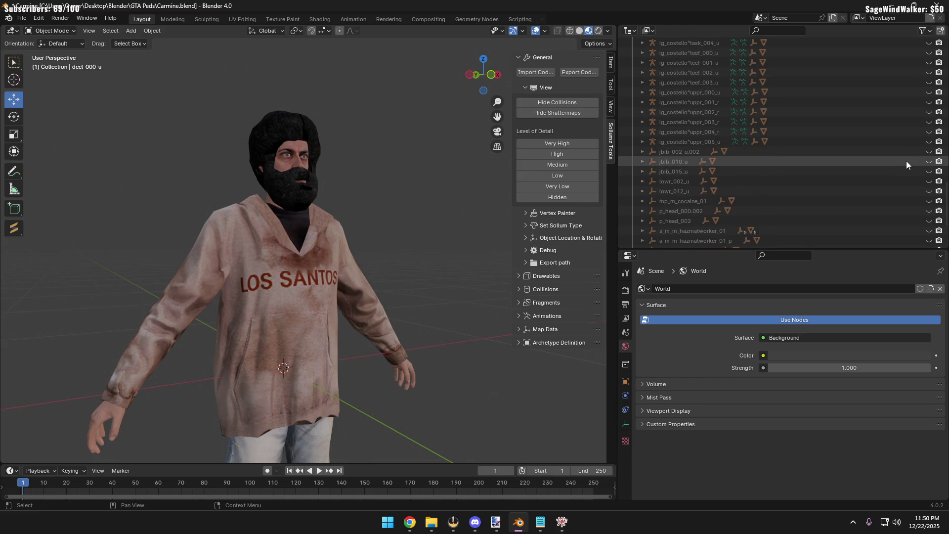
{"action": "scroll", "coordinate": [906, 161], "scroll_direction": "down", "scroll_amount": 5}
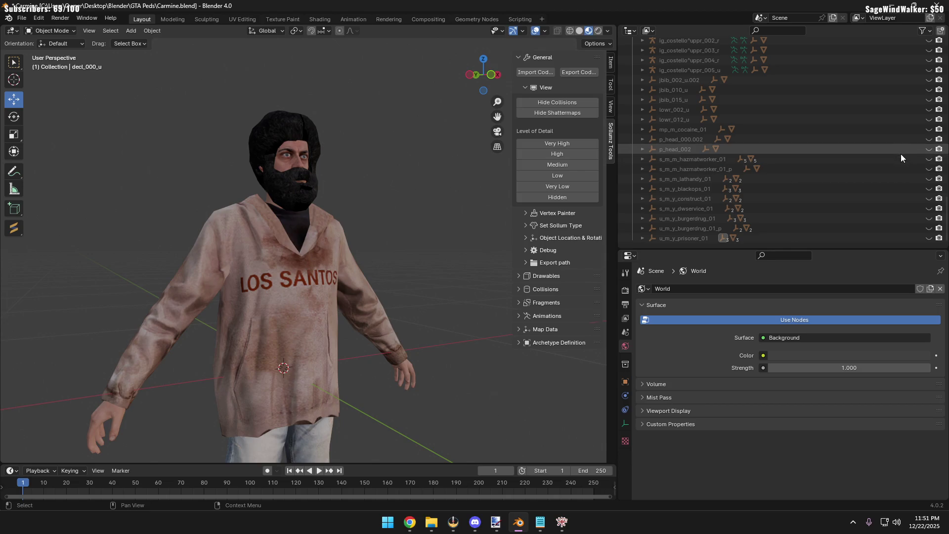
{"action": "left_click", "coordinate": [927, 181]}
{"action": "left_click", "coordinate": [927, 180]}
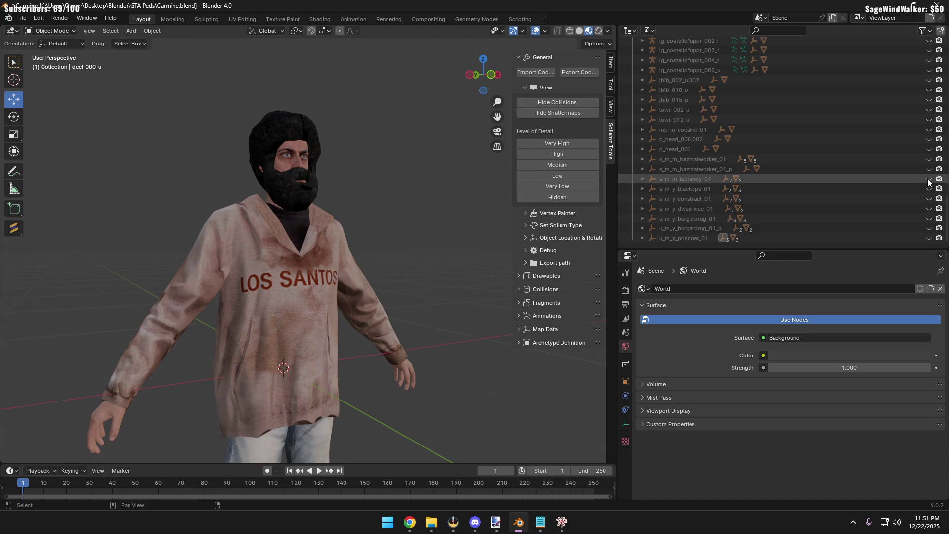
{"action": "left_click", "coordinate": [929, 188]}
{"action": "left_click", "coordinate": [931, 198]}
{"action": "left_click", "coordinate": [931, 198]}
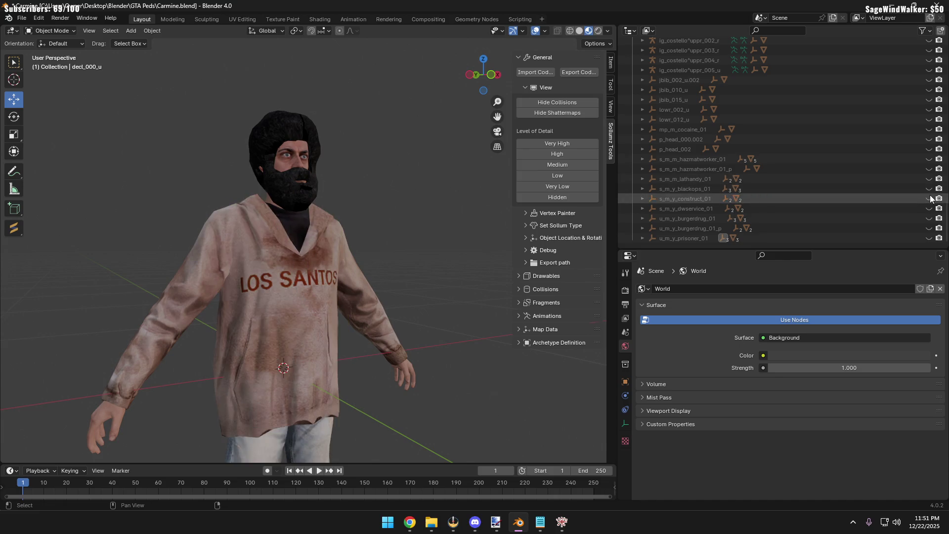
{"action": "left_click", "coordinate": [929, 209]}
{"action": "scroll", "coordinate": [928, 208], "scroll_direction": "up", "scroll_amount": 10}
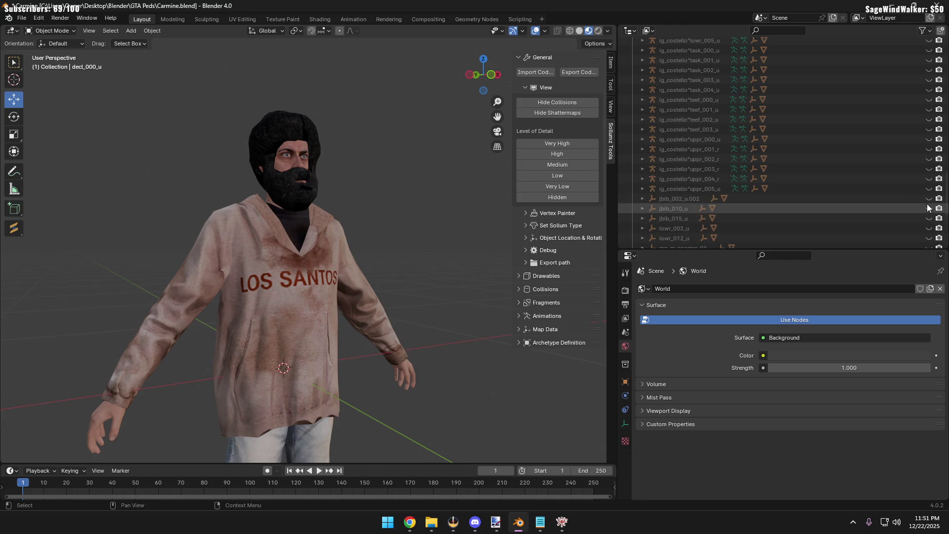
{"action": "scroll", "coordinate": [924, 205], "scroll_direction": "up", "scroll_amount": 3}
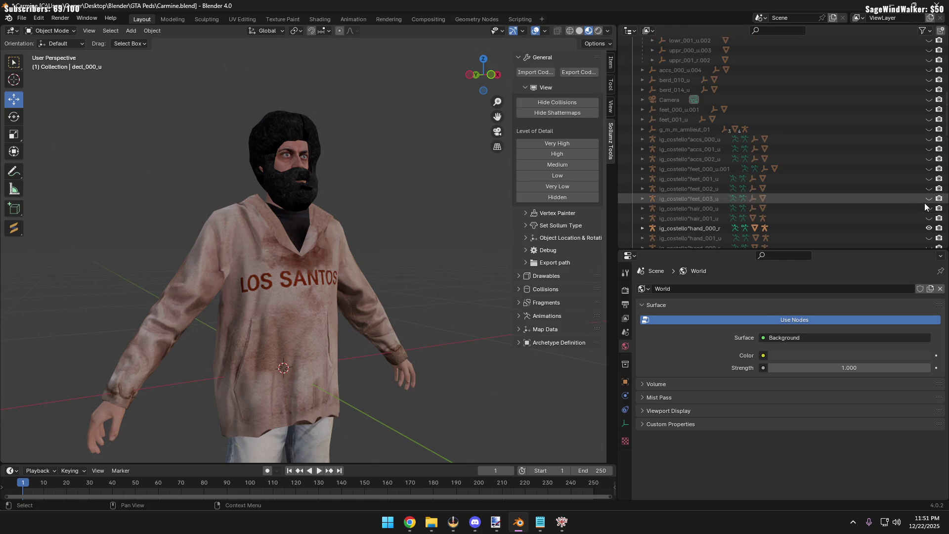
Show the g_m_m_armlieut_01 torn-shirt ped over the character
{"action": "left_click", "coordinate": [928, 130]}
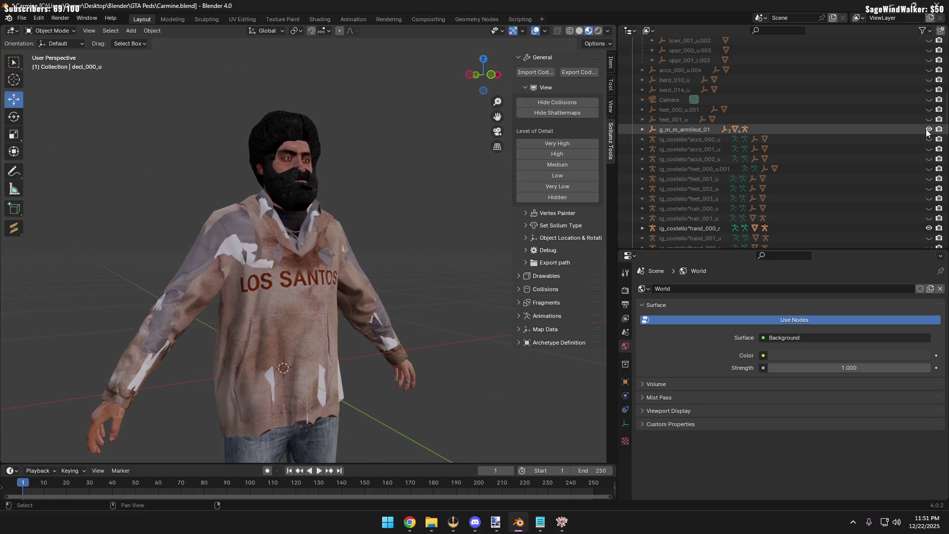
{"action": "left_click", "coordinate": [928, 130]}
{"action": "scroll", "coordinate": [930, 111], "scroll_direction": "up", "scroll_amount": 5}
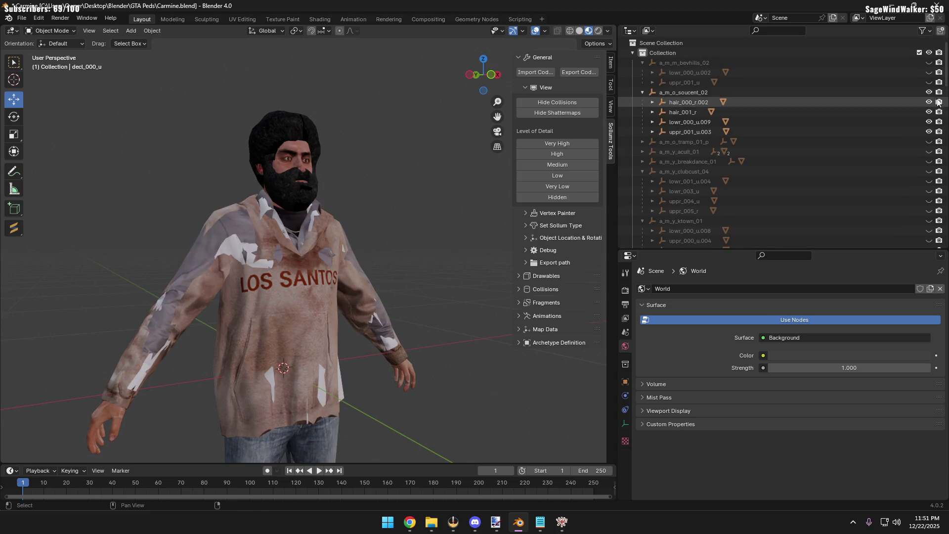
{"action": "scroll", "coordinate": [812, 119], "scroll_direction": "down", "scroll_amount": 4}
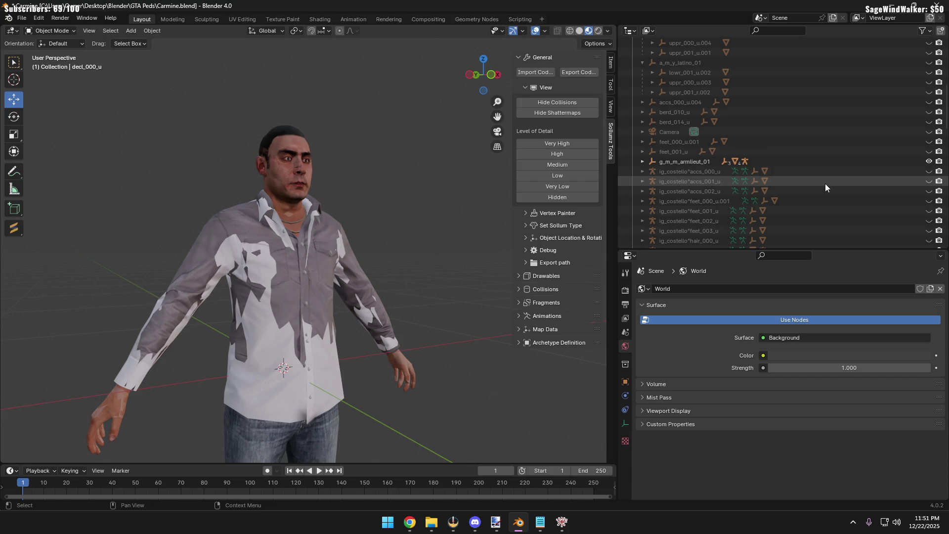
Expand g_m_m_armlieut_01 and hide its head_000_r and grey uppr_000_r meshes
{"action": "left_click", "coordinate": [641, 160]}
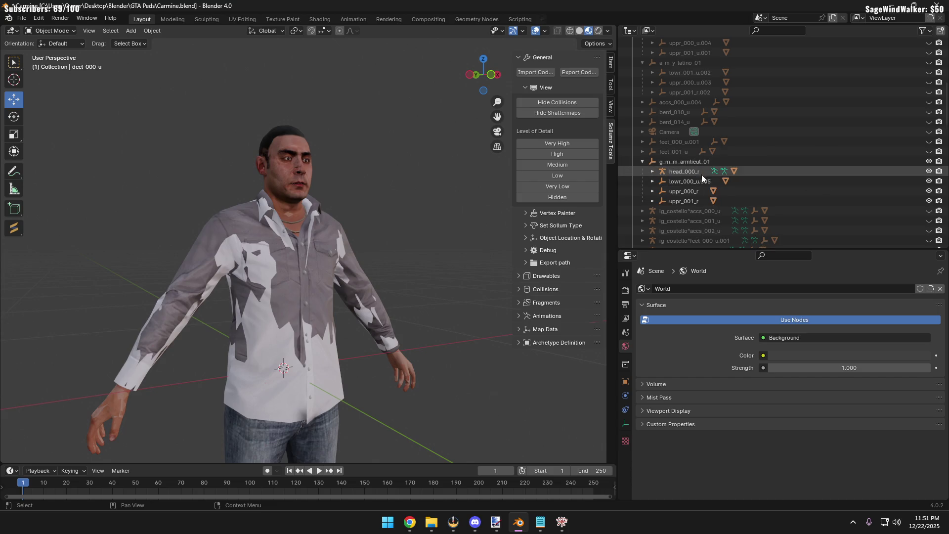
{"action": "left_click", "coordinate": [928, 170]}
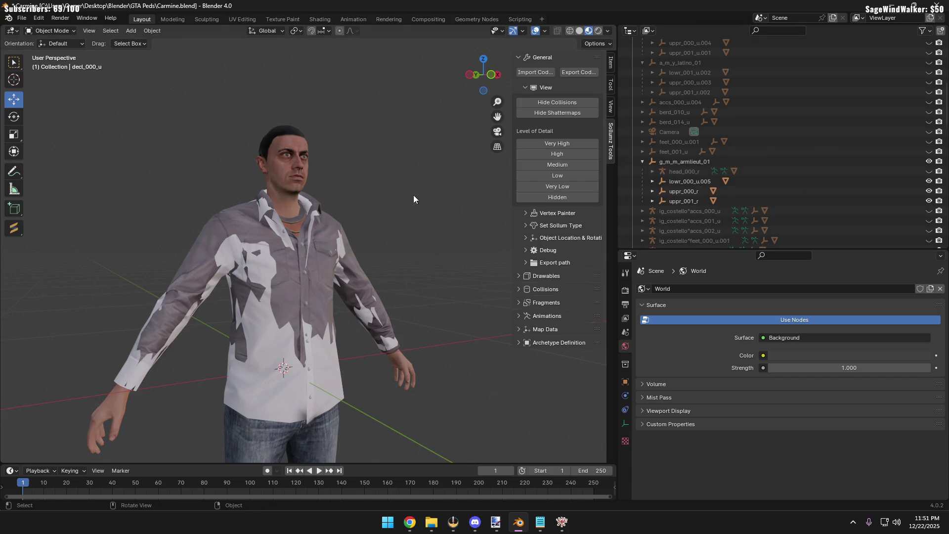
{"action": "left_click", "coordinate": [928, 191]}
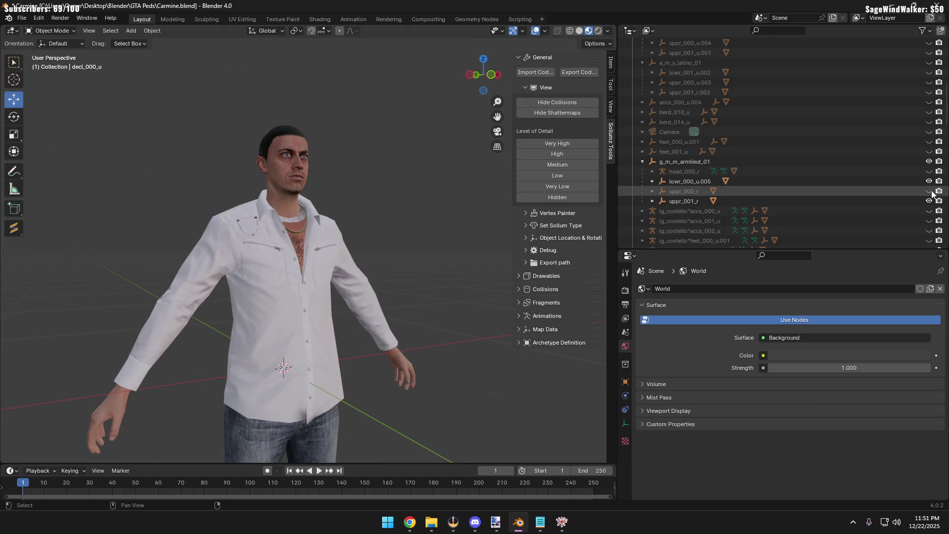
{"action": "scroll", "coordinate": [898, 173], "scroll_direction": "up", "scroll_amount": 2}
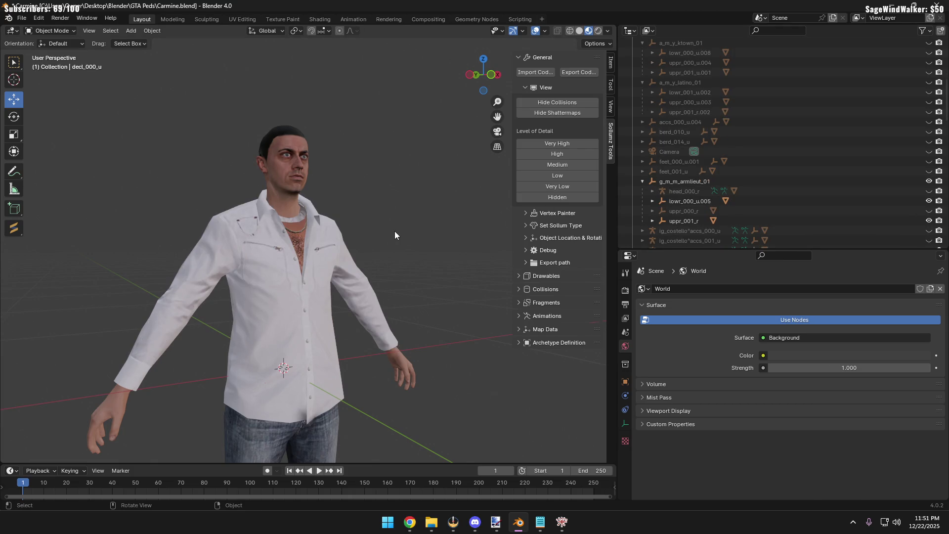
{"action": "scroll", "coordinate": [308, 240], "scroll_direction": "up", "scroll_amount": 1}
{"action": "scroll", "coordinate": [308, 241], "scroll_direction": "up", "scroll_amount": 2}
{"action": "scroll", "coordinate": [292, 239], "scroll_direction": "down", "scroll_amount": 1}
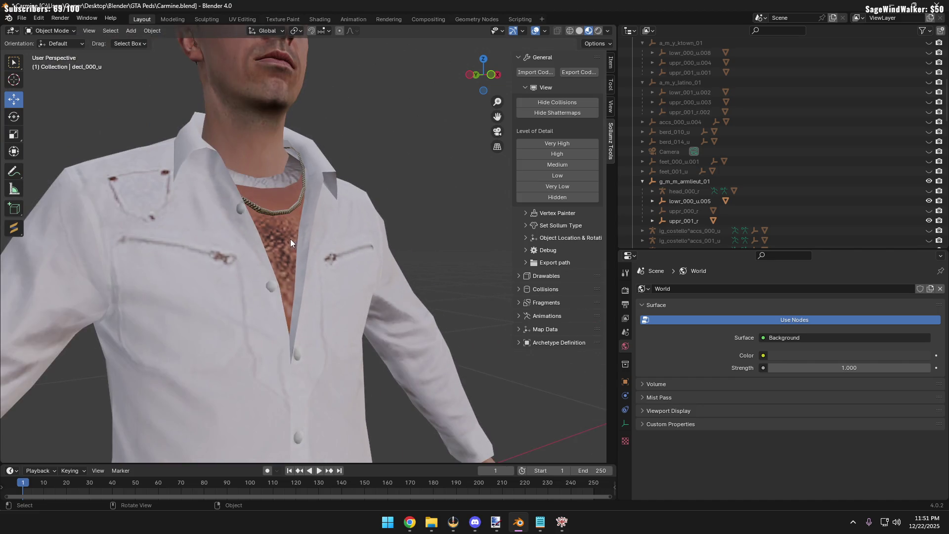
Inspect the chain on the white shirt, then hide the whole g_m_m_armlieut_01 collection
{"action": "mouse_move", "coordinate": [290, 240]}
{"action": "middle_mouse_down"}
{"action": "mouse_move", "coordinate": [235, 224]}
{"action": "mouse_move", "coordinate": [334, 231]}
{"action": "mouse_move", "coordinate": [332, 189]}
{"action": "middle_mouse_up"}
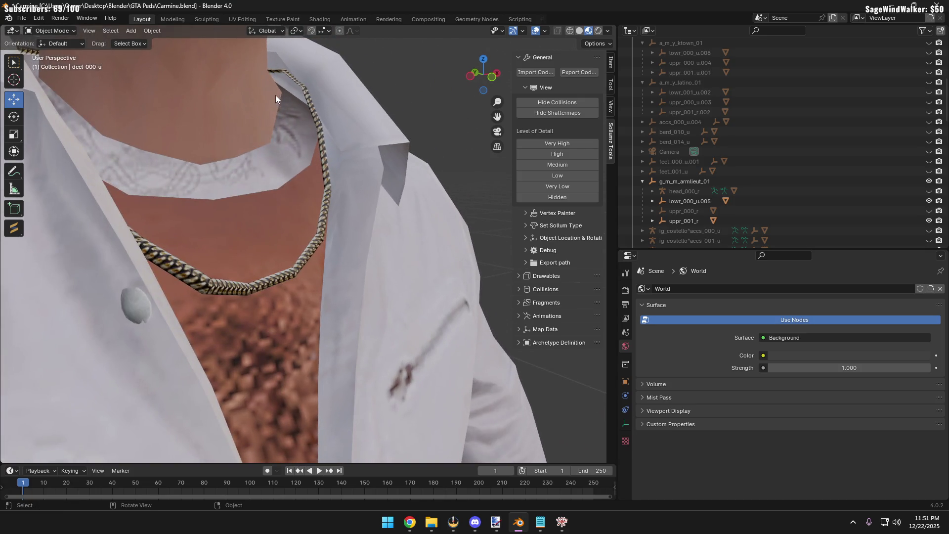
{"action": "scroll", "coordinate": [324, 181], "scroll_direction": "down", "scroll_amount": 2}
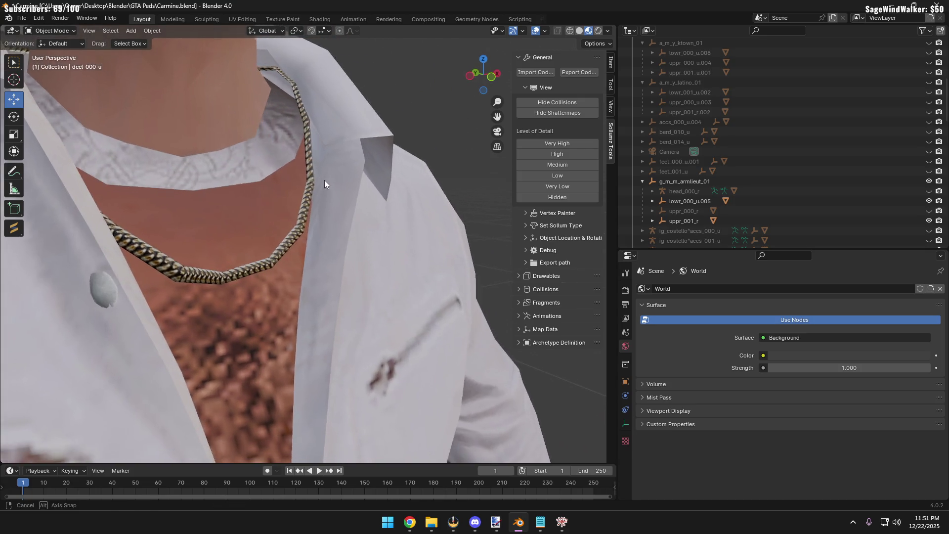
{"action": "scroll", "coordinate": [327, 179], "scroll_direction": "down", "scroll_amount": 2}
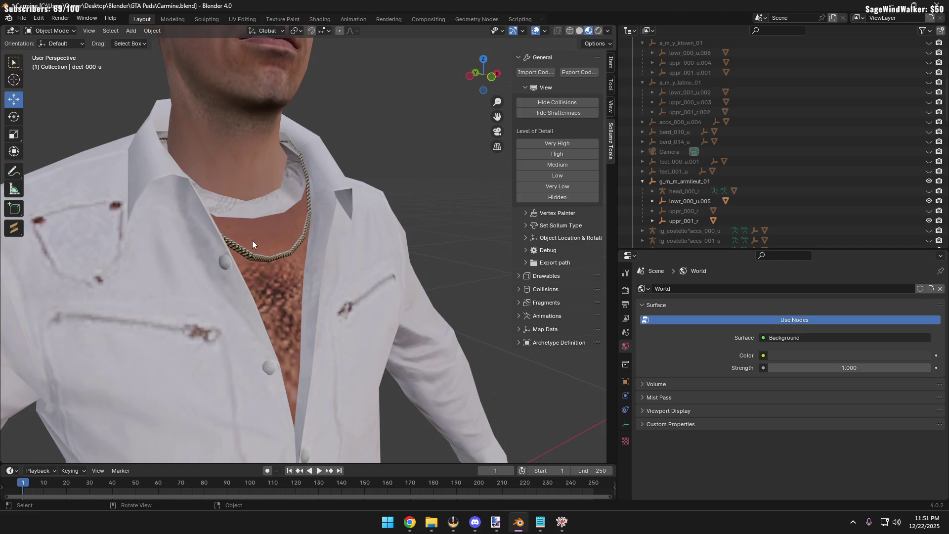
{"action": "scroll", "coordinate": [259, 190], "scroll_direction": "down", "scroll_amount": 3}
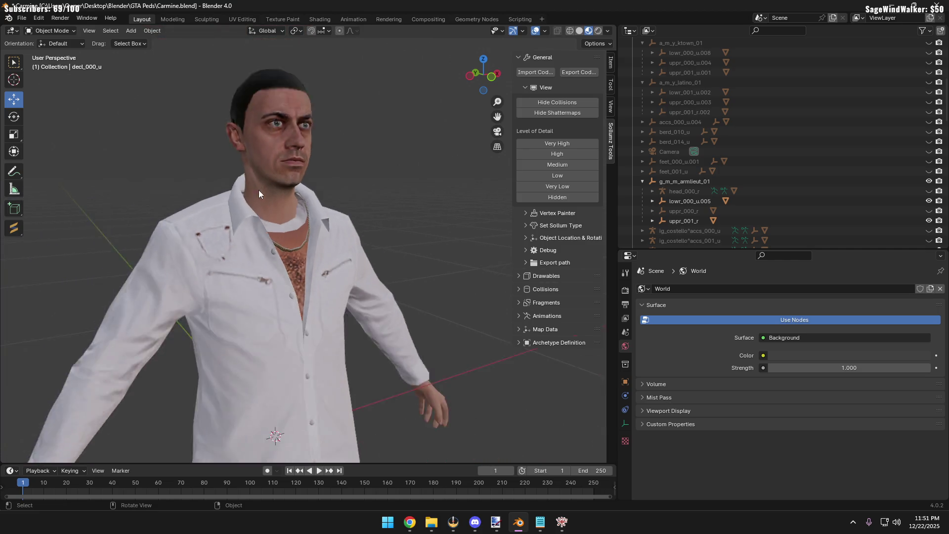
{"action": "scroll", "coordinate": [260, 195], "scroll_direction": "down", "scroll_amount": 3}
{"action": "scroll", "coordinate": [262, 194], "scroll_direction": "up", "scroll_amount": 5}
{"action": "scroll", "coordinate": [269, 202], "scroll_direction": "up", "scroll_amount": 1}
{"action": "scroll", "coordinate": [270, 199], "scroll_direction": "up", "scroll_amount": 3}
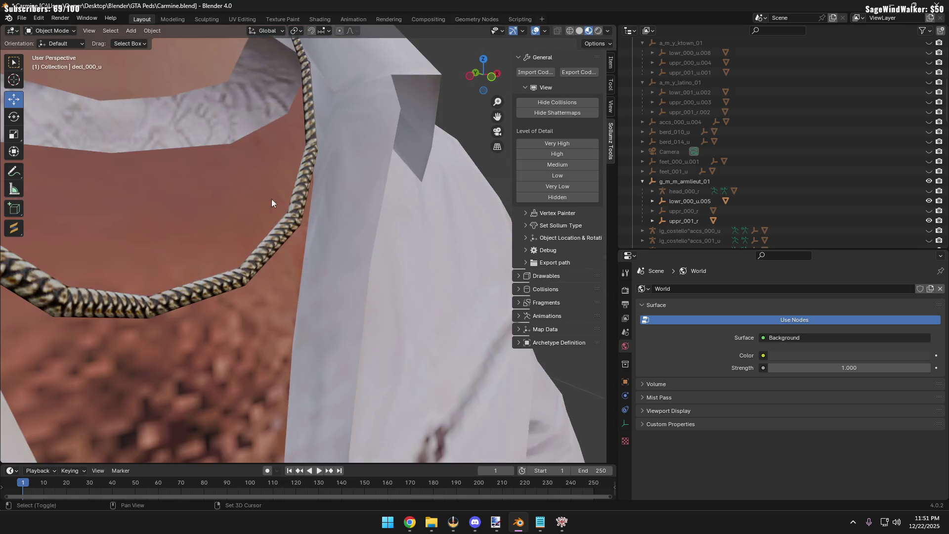
{"action": "scroll", "coordinate": [326, 279], "scroll_direction": "up", "scroll_amount": 2}
{"action": "mouse_move", "coordinate": [325, 278]}
{"action": "middle_mouse_down"}
{"action": "mouse_move", "coordinate": [286, 232]}
{"action": "mouse_move", "coordinate": [311, 266]}
{"action": "mouse_move", "coordinate": [307, 279]}
{"action": "mouse_move", "coordinate": [349, 251]}
{"action": "middle_mouse_up"}
{"action": "scroll", "coordinate": [311, 266], "scroll_direction": "down", "scroll_amount": 3}
{"action": "scroll", "coordinate": [306, 273], "scroll_direction": "down", "scroll_amount": 2}
{"action": "scroll", "coordinate": [390, 287], "scroll_direction": "down", "scroll_amount": 1}
{"action": "scroll", "coordinate": [380, 272], "scroll_direction": "down", "scroll_amount": 4}
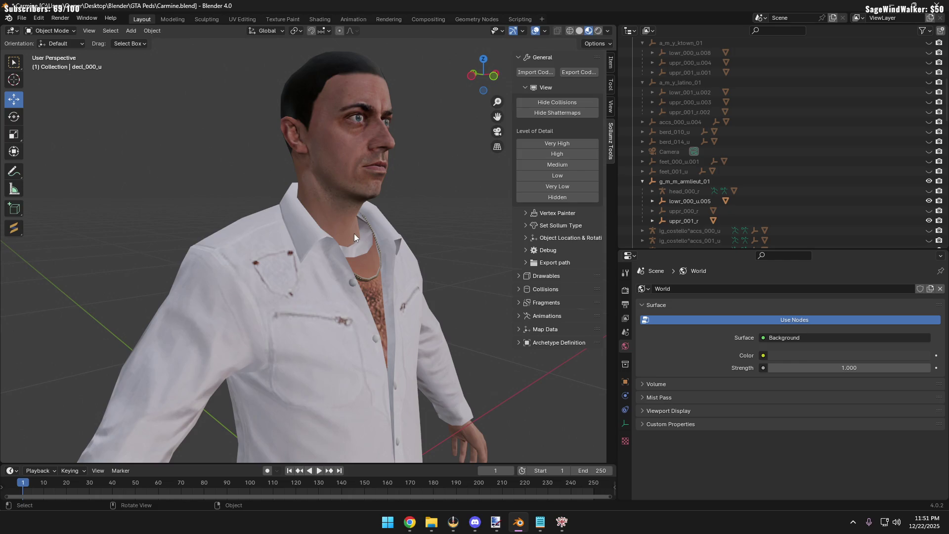
{"action": "scroll", "coordinate": [354, 233], "scroll_direction": "up", "scroll_amount": 3}
{"action": "scroll", "coordinate": [354, 233], "scroll_direction": "down", "scroll_amount": 1}
{"action": "scroll", "coordinate": [353, 233], "scroll_direction": "down", "scroll_amount": 1}
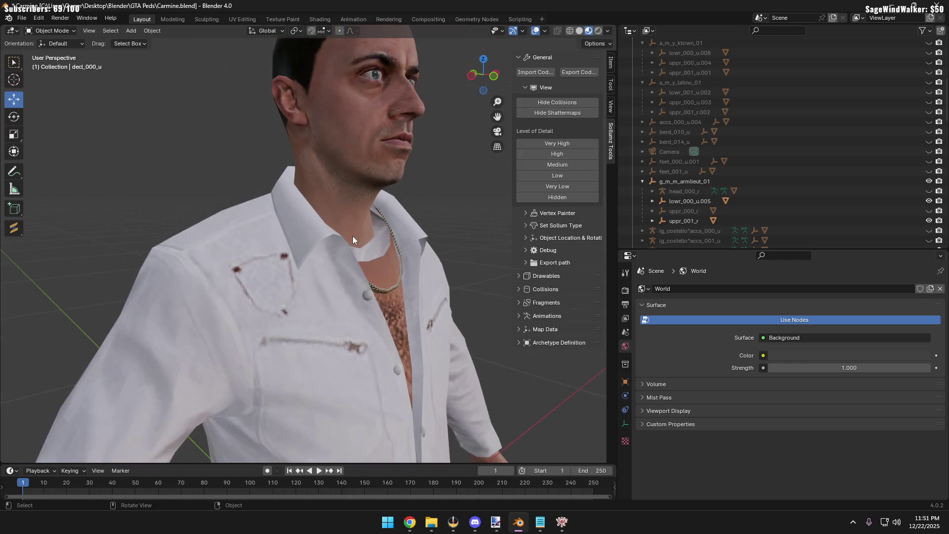
{"action": "middle_click_drag", "start_coordinate": [403, 227], "coordinate": [359, 233]}
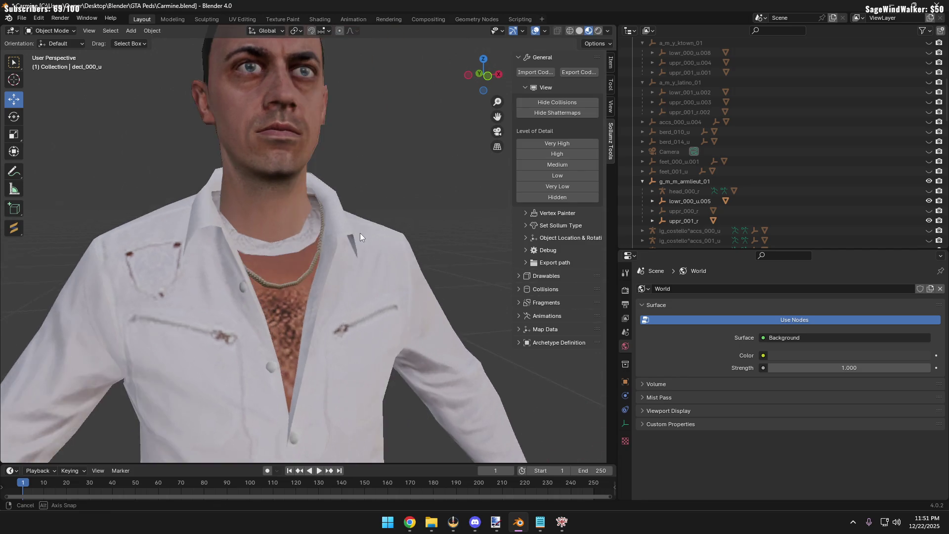
{"action": "scroll", "coordinate": [333, 225], "scroll_direction": "up", "scroll_amount": 2}
{"action": "scroll", "coordinate": [311, 219], "scroll_direction": "up", "scroll_amount": 2}
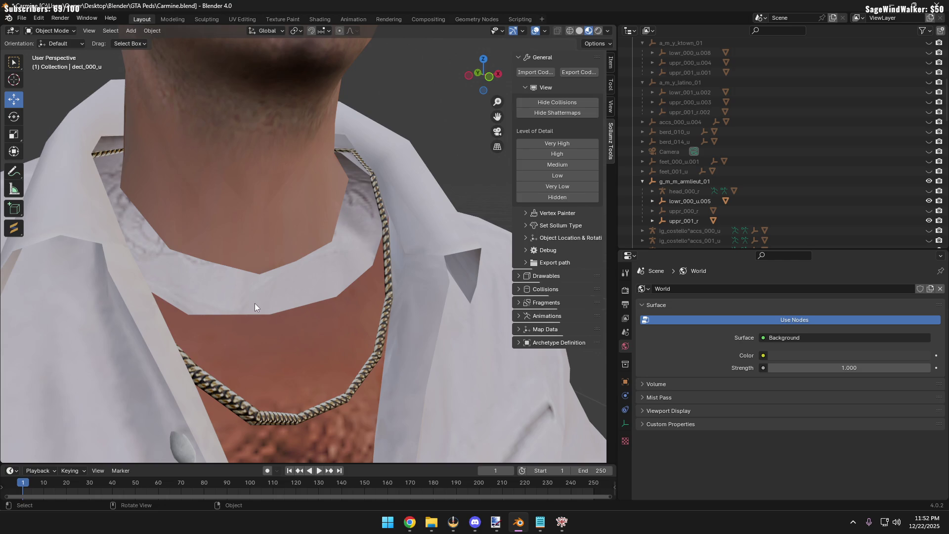
{"action": "scroll", "coordinate": [247, 293], "scroll_direction": "down", "scroll_amount": 8}
{"action": "scroll", "coordinate": [386, 231], "scroll_direction": "down", "scroll_amount": 2}
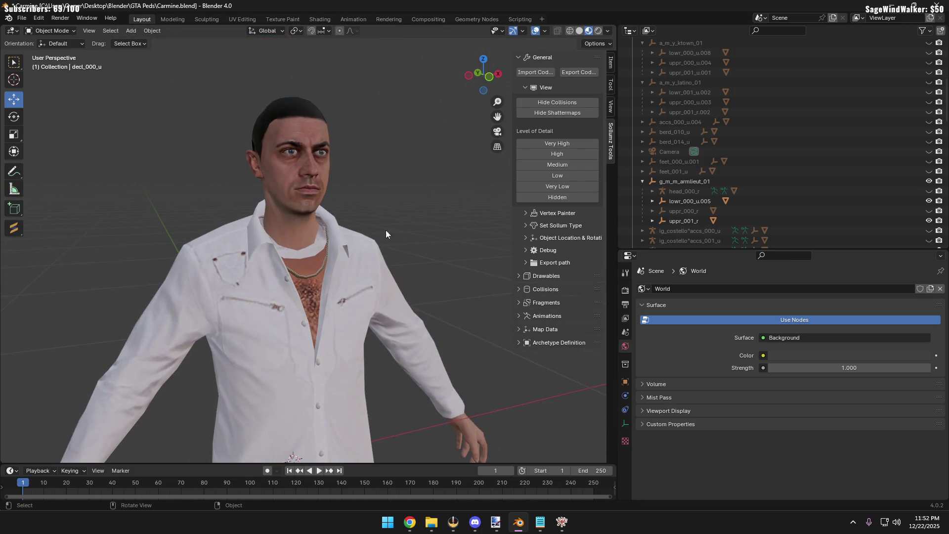
{"action": "left_click", "coordinate": [929, 180]}
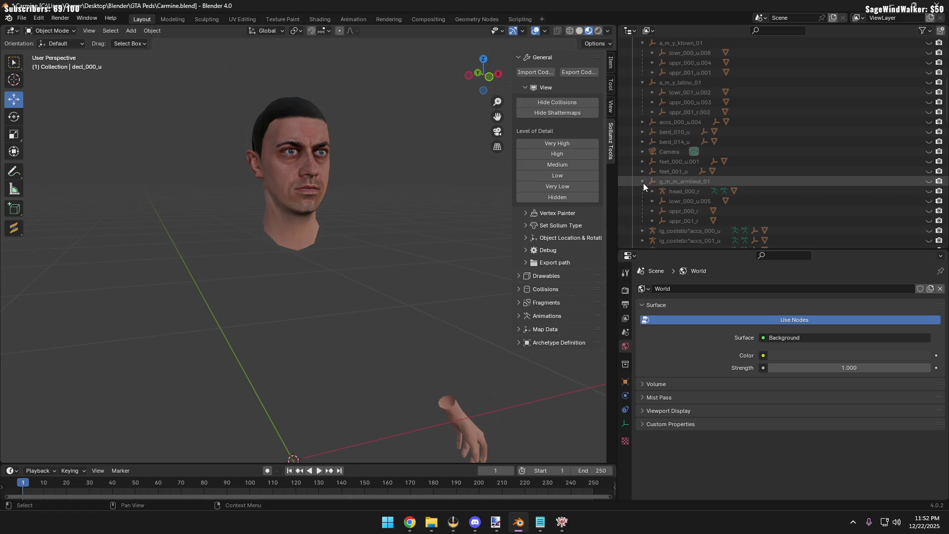
{"action": "scroll", "coordinate": [704, 183], "scroll_direction": "up", "scroll_amount": 5}
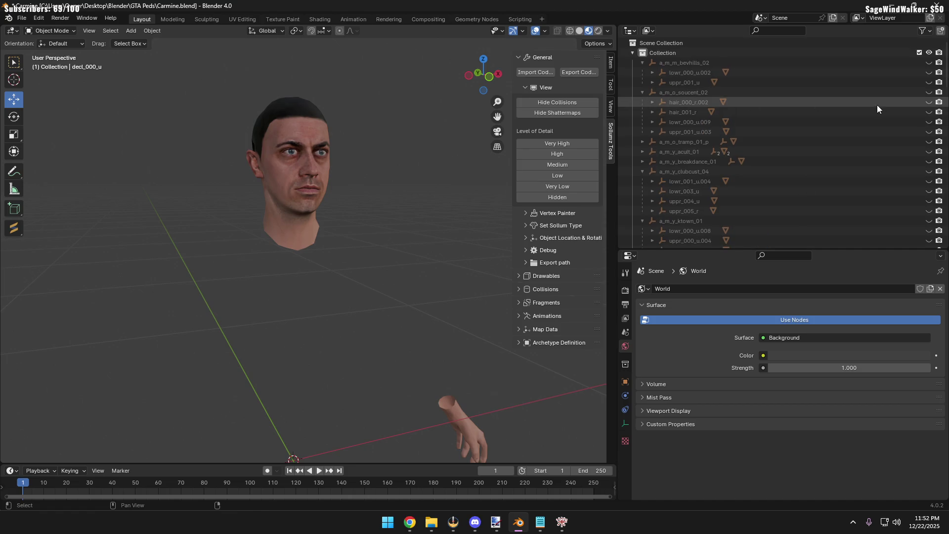
Show the bearded a_m_o_soucent_02 ped, look it over, then hide its hair and remaining parts again
{"action": "left_click", "coordinate": [928, 92]}
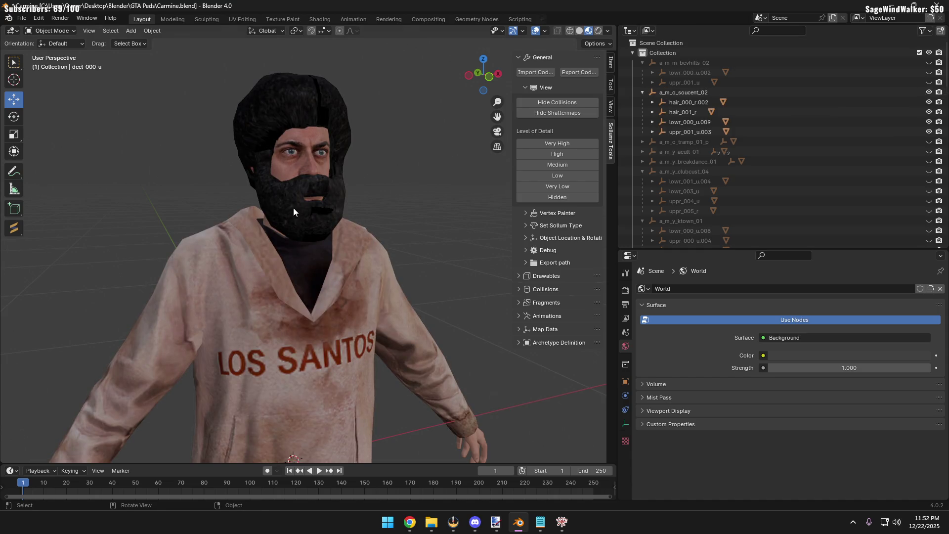
{"action": "middle_click_drag", "start_coordinate": [293, 208], "coordinate": [316, 209]}
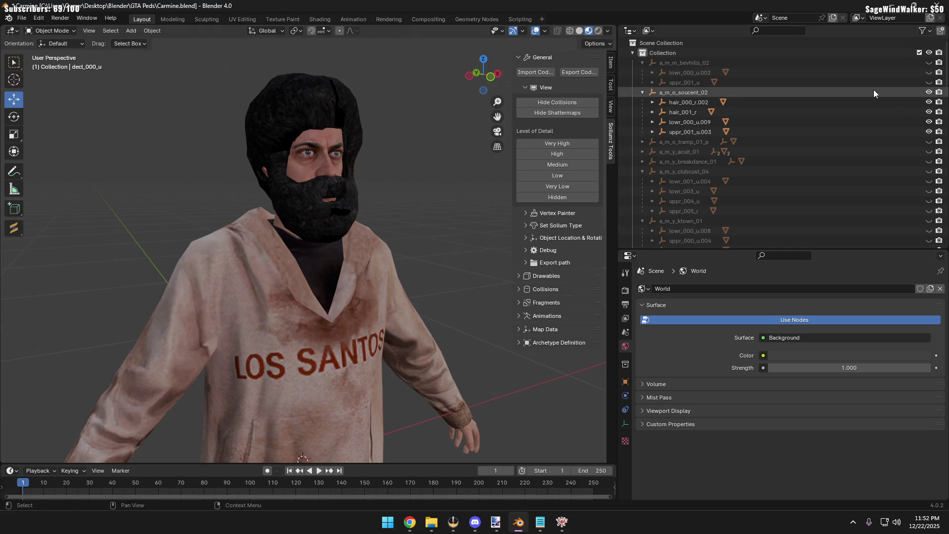
{"action": "left_click", "coordinate": [928, 102]}
{"action": "left_click", "coordinate": [929, 111]}
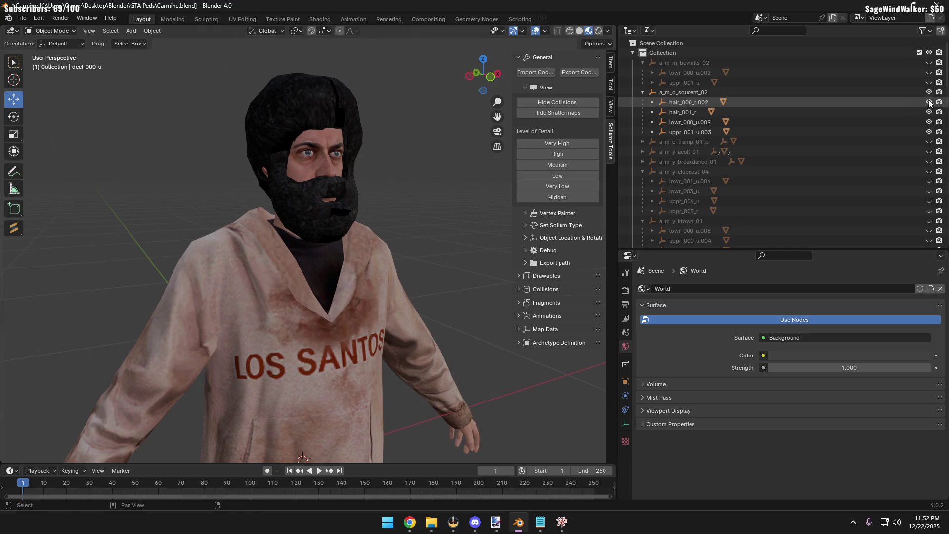
{"action": "left_click", "coordinate": [929, 92], "text": "shift"}
{"action": "left_click", "coordinate": [929, 141]}
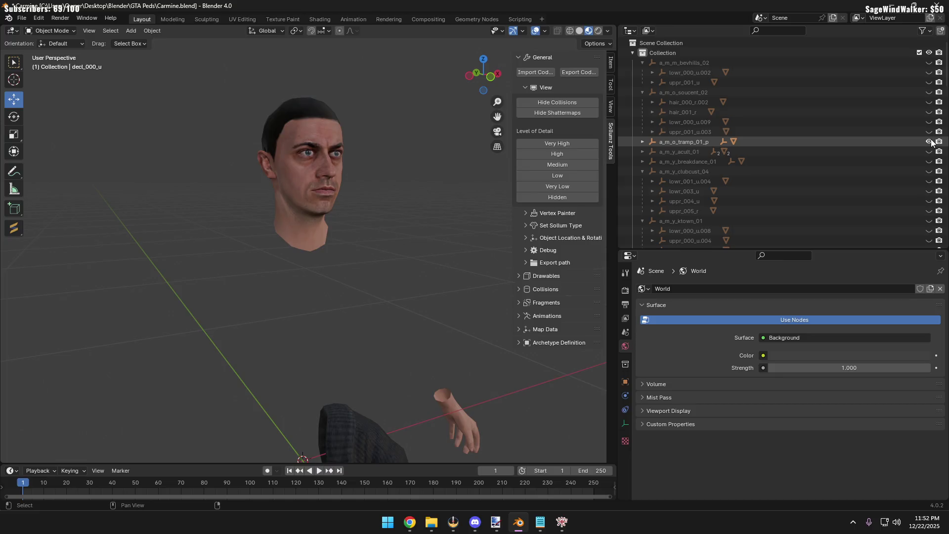
Toggle the a_m_o_tramp_01_p plaid-shirt mesh off and back on, then bring up Windows search
{"action": "left_click", "coordinate": [929, 141]}
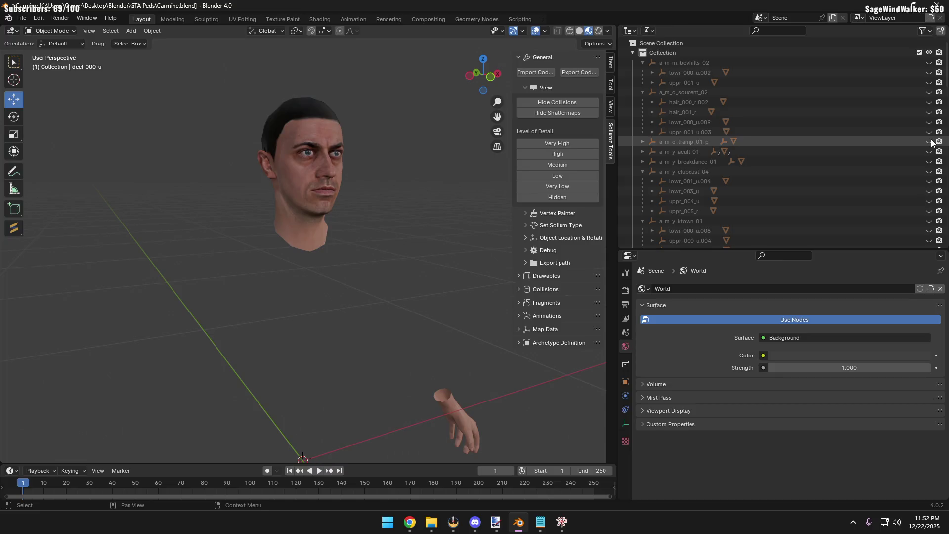
{"action": "left_click", "coordinate": [929, 141]}
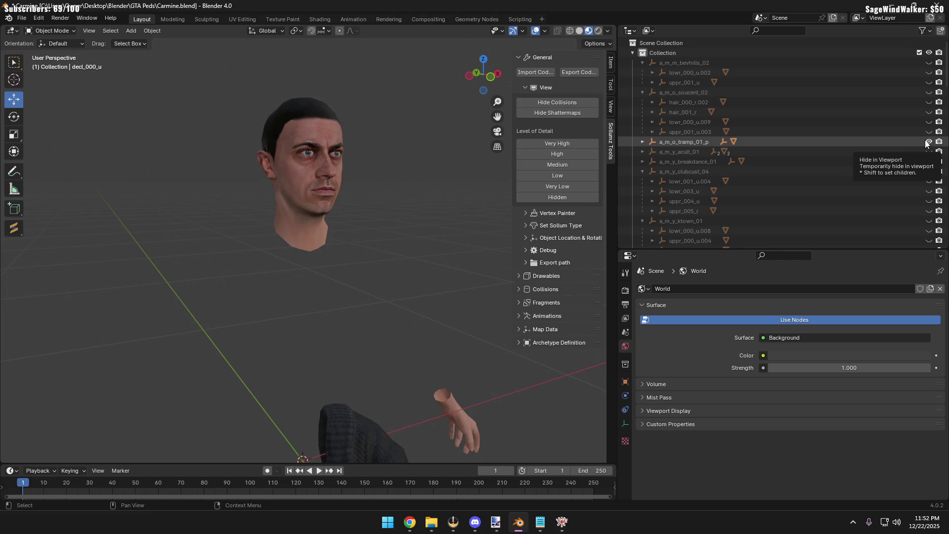
{"action": "key", "text": "super"}
{"action": "type", "text": "YMT"}
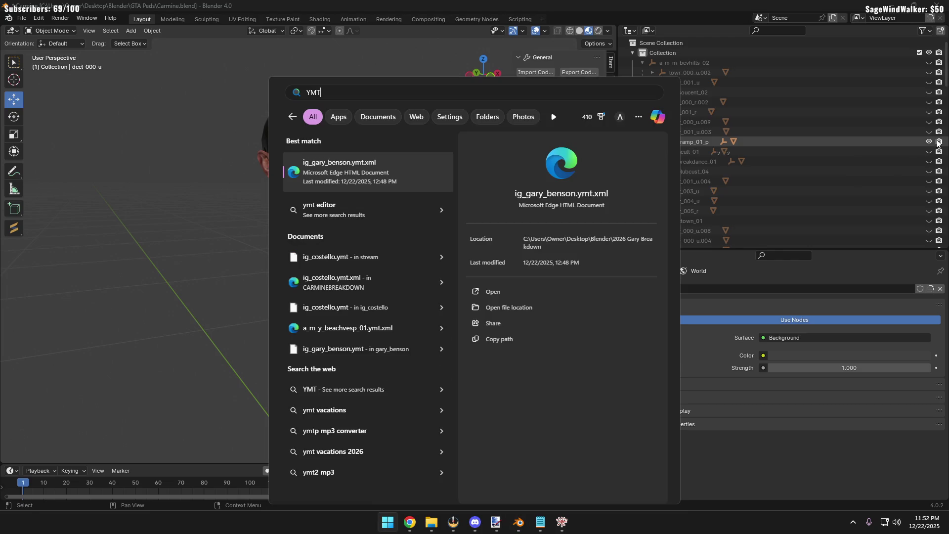
{"action": "type", "text": "exe"}
Launch YMTEditor from the search and bring up its Open YMT dialog
{"action": "key", "text": "Return"}
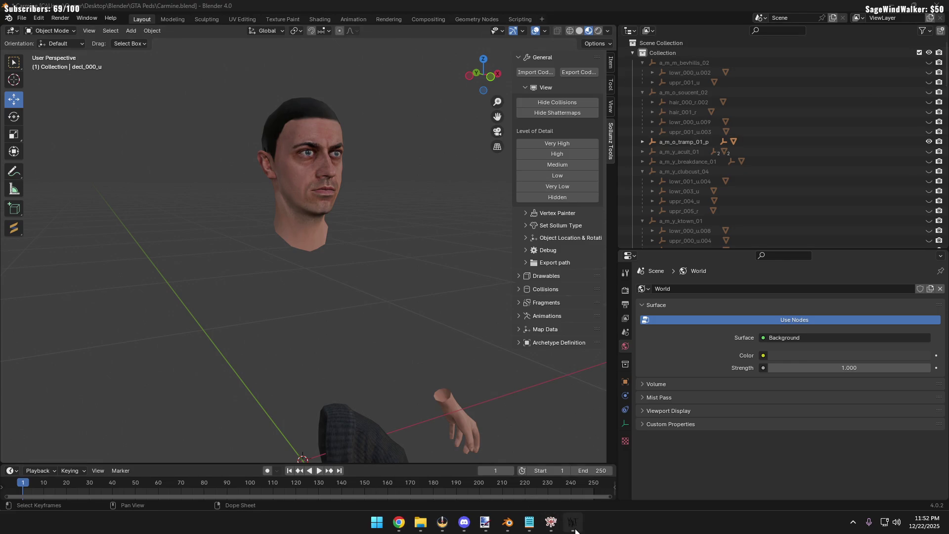
{"action": "left_click_drag", "start_coordinate": [237, 27], "coordinate": [296, 124]}
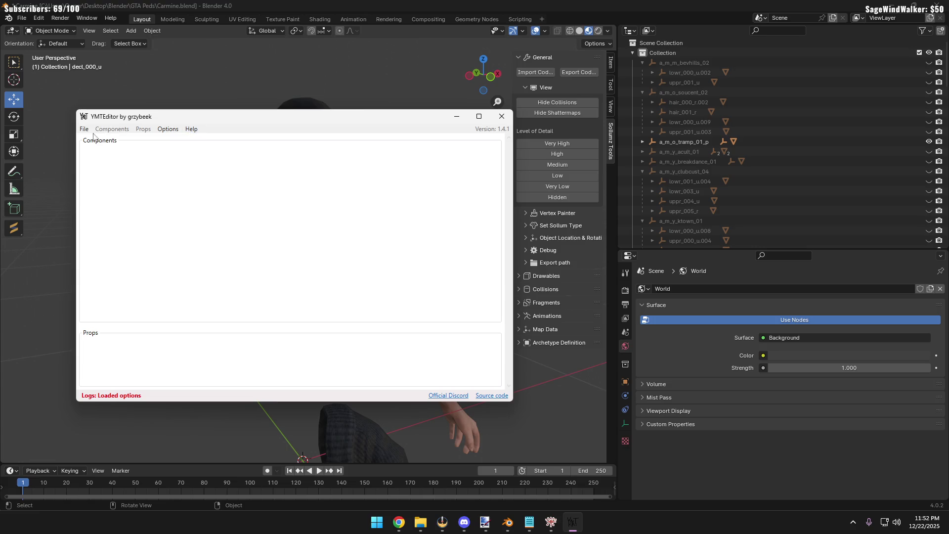
{"action": "left_click", "coordinate": [85, 129]}
{"action": "left_click", "coordinate": [109, 164]}
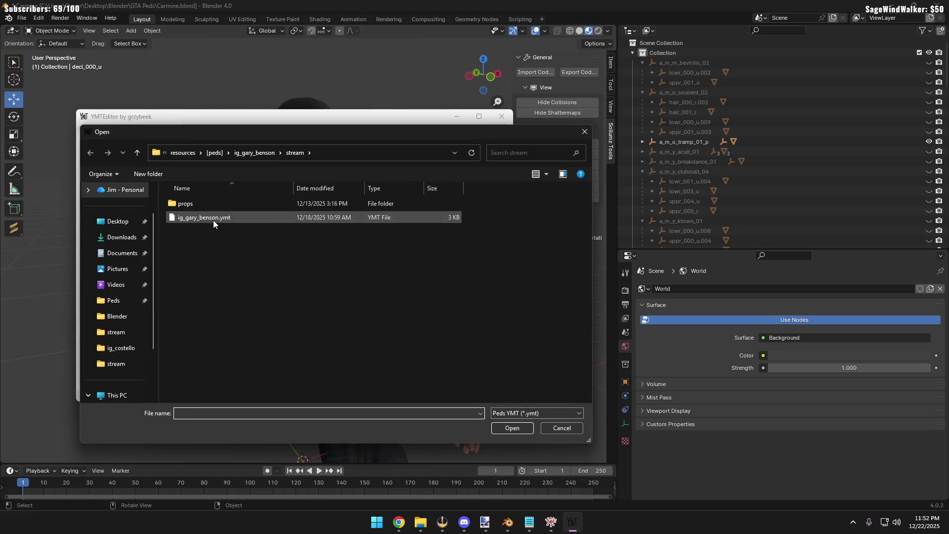
Load ig_costello.ymt from the ig_costello stream folder and expand its P_HEAD props
{"action": "left_click", "coordinate": [136, 151]}
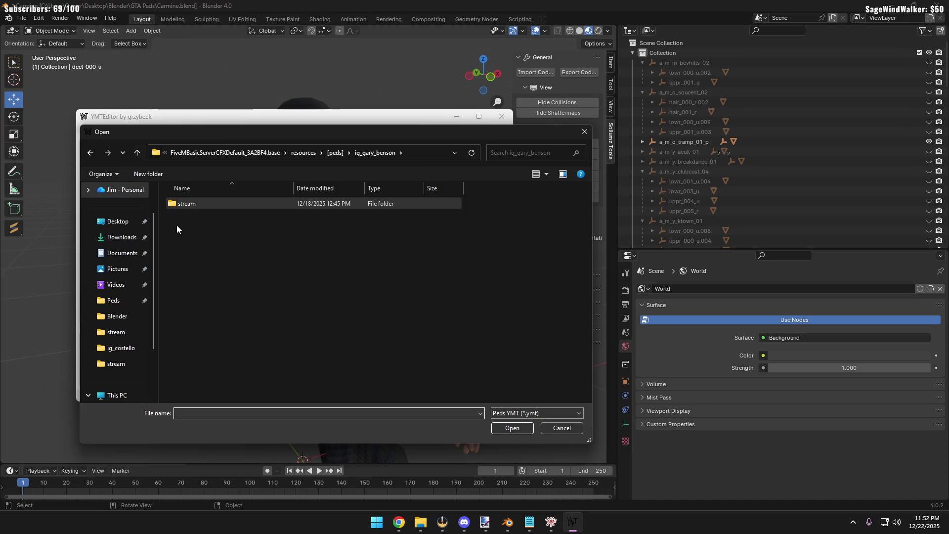
{"action": "left_click", "coordinate": [118, 348]}
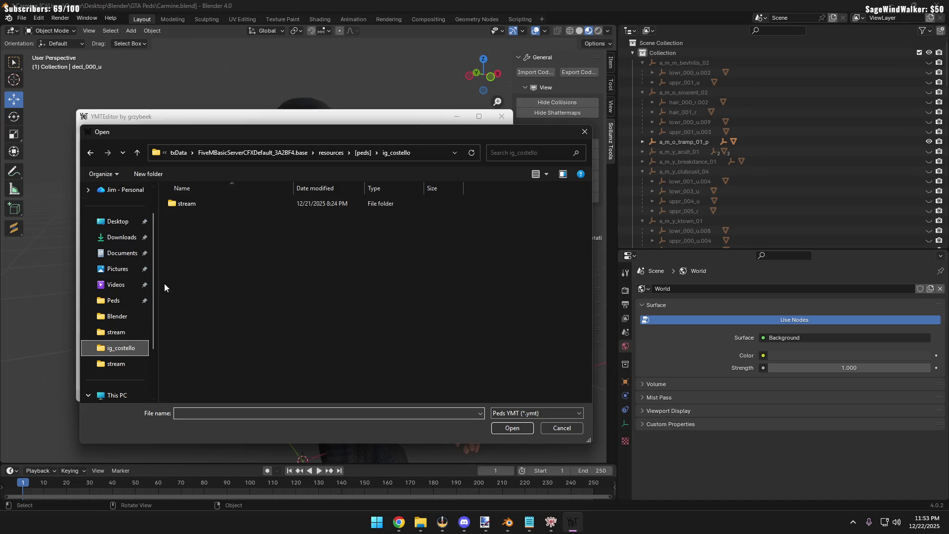
{"action": "double_click", "coordinate": [203, 200]}
{"action": "double_click", "coordinate": [200, 217]}
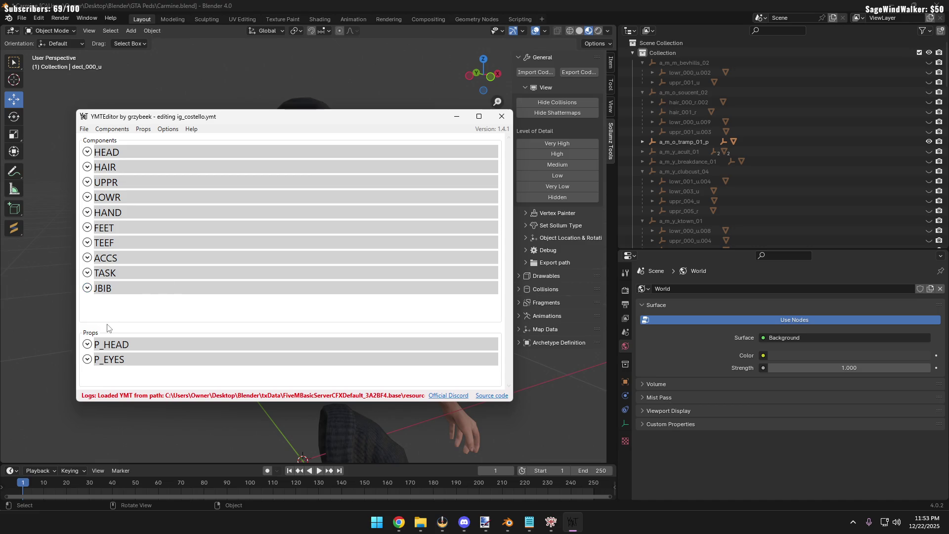
{"action": "left_click", "coordinate": [88, 345]}
{"action": "scroll", "coordinate": [170, 344], "scroll_direction": "down", "scroll_amount": 5}
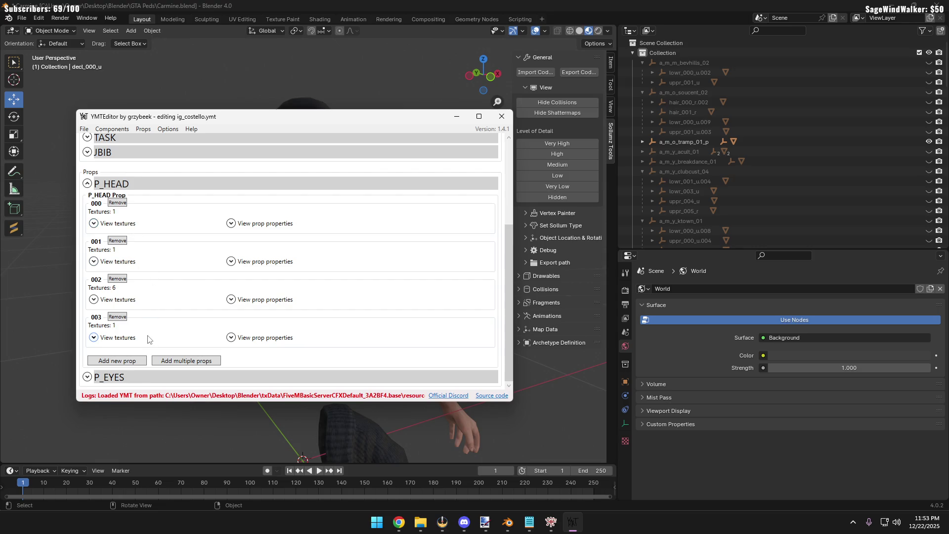
Add a new P_HEAD prop 004 and check its texture and texture properties
{"action": "left_click", "coordinate": [112, 363]}
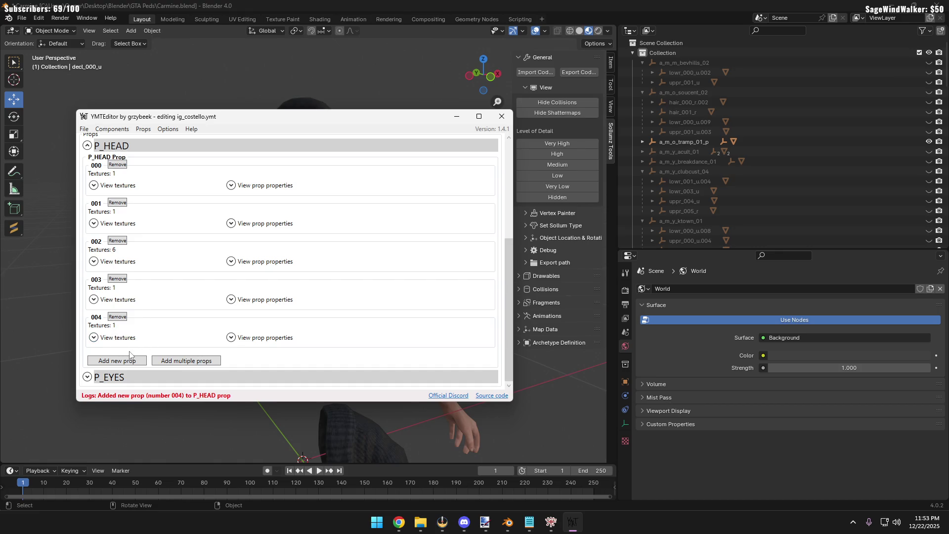
{"action": "left_click", "coordinate": [117, 337]}
{"action": "scroll", "coordinate": [147, 373], "scroll_direction": "down", "scroll_amount": 1}
{"action": "scroll", "coordinate": [147, 373], "scroll_direction": "down", "scroll_amount": 1}
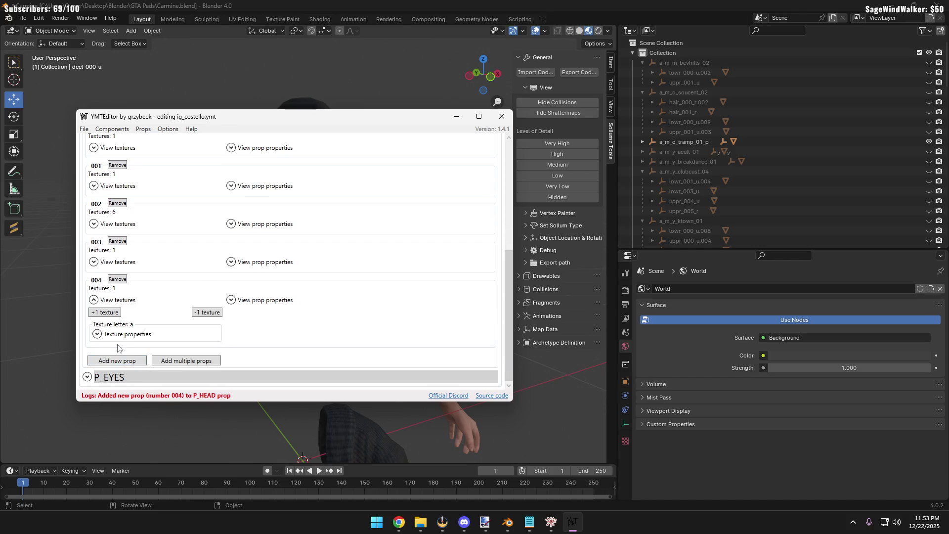
{"action": "left_click", "coordinate": [98, 333]}
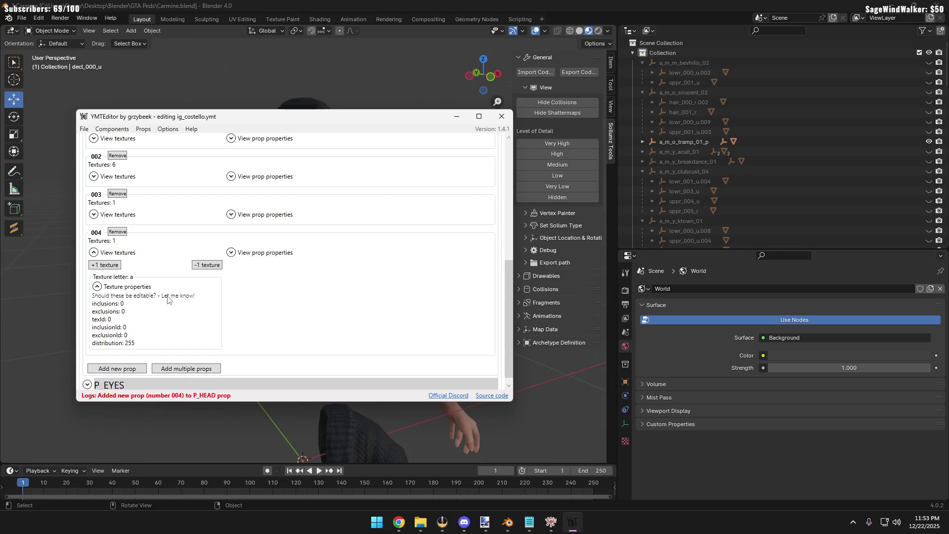
{"action": "left_click", "coordinate": [96, 286]}
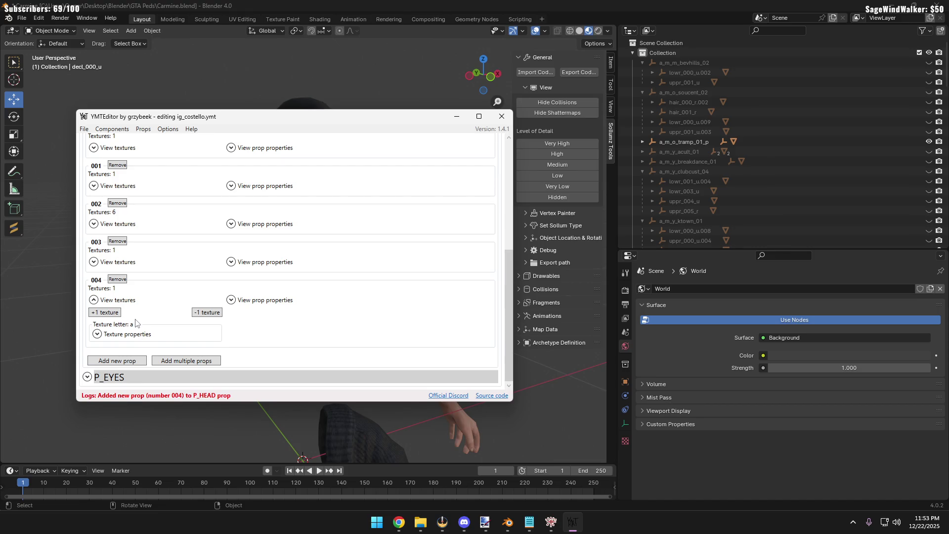
Compare against prop 003's textures and texture properties
{"action": "left_click", "coordinate": [93, 261]}
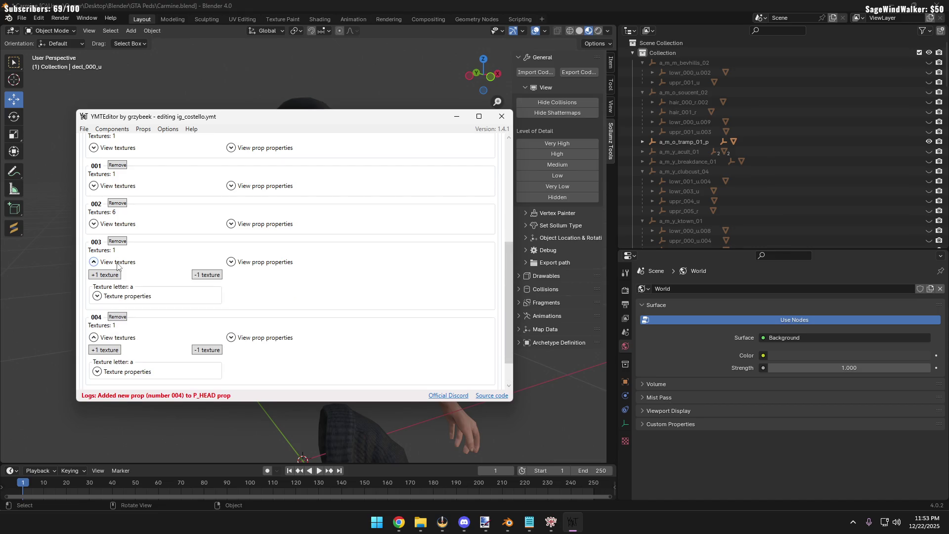
{"action": "left_click", "coordinate": [93, 261]}
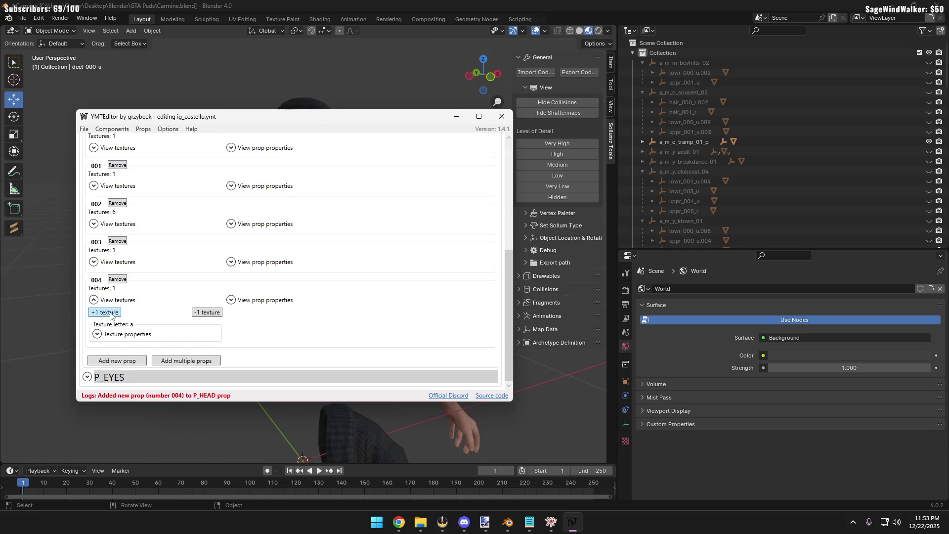
{"action": "left_click", "coordinate": [94, 262]}
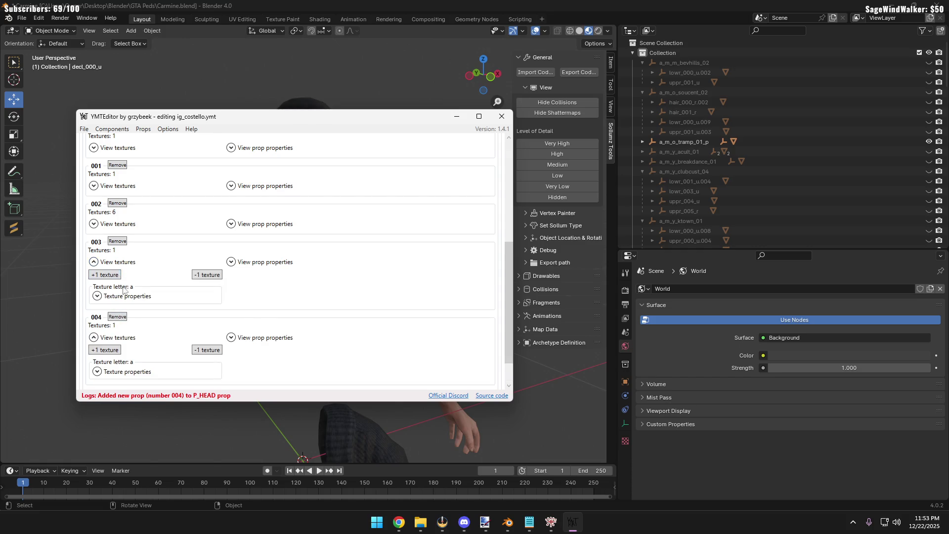
{"action": "scroll", "coordinate": [117, 268], "scroll_direction": "down", "scroll_amount": 2}
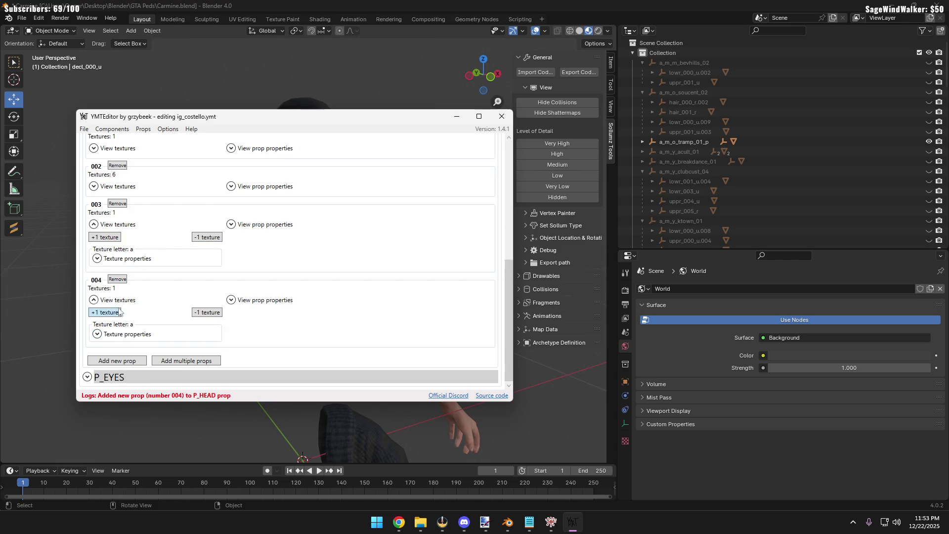
{"action": "left_click", "coordinate": [120, 259]}
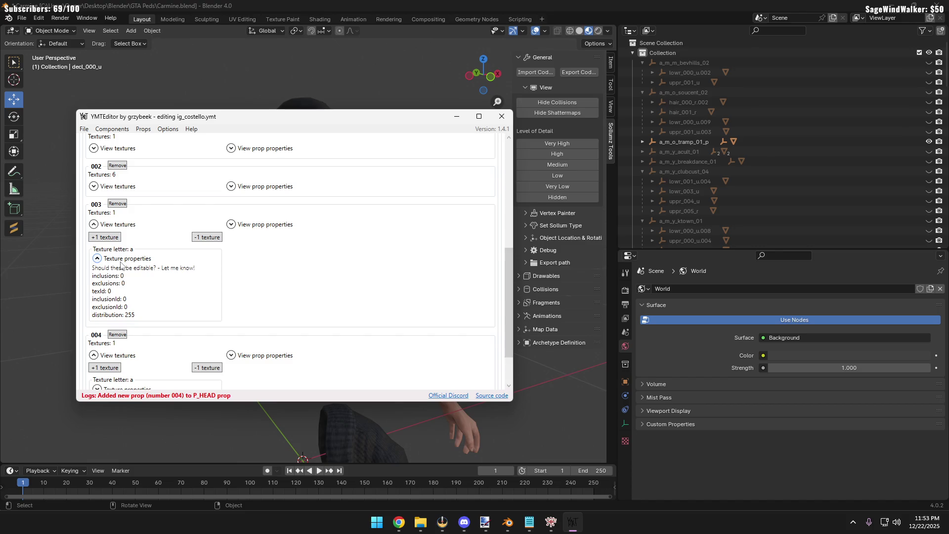
{"action": "left_click", "coordinate": [121, 261]}
{"action": "scroll", "coordinate": [123, 264], "scroll_direction": "up", "scroll_amount": 1}
{"action": "scroll", "coordinate": [124, 264], "scroll_direction": "up", "scroll_amount": 2}
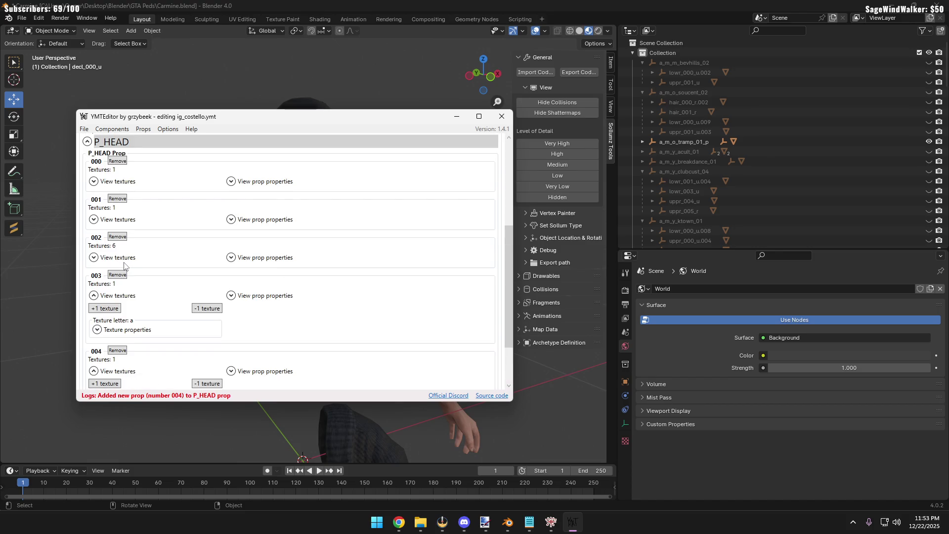
{"action": "scroll", "coordinate": [119, 260], "scroll_direction": "down", "scroll_amount": 1}
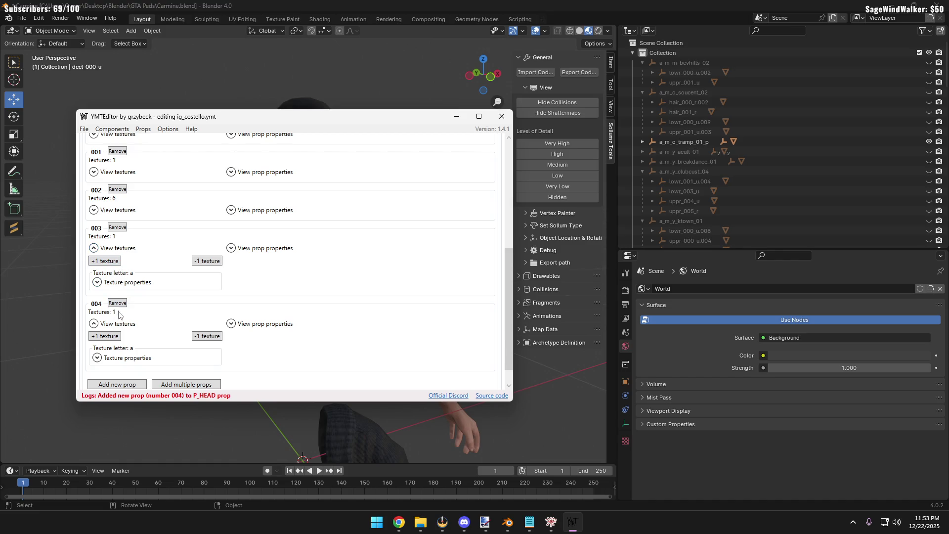
{"action": "scroll", "coordinate": [121, 323], "scroll_direction": "down", "scroll_amount": 1}
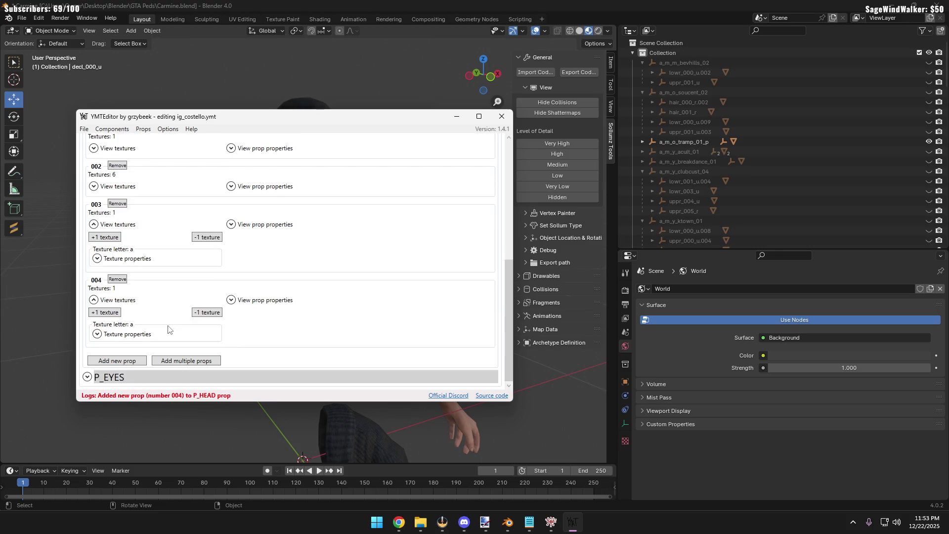
Review prop 004's texture properties once more, then return to Blender
{"action": "left_click", "coordinate": [131, 338]}
{"action": "double_click", "coordinate": [131, 339]}
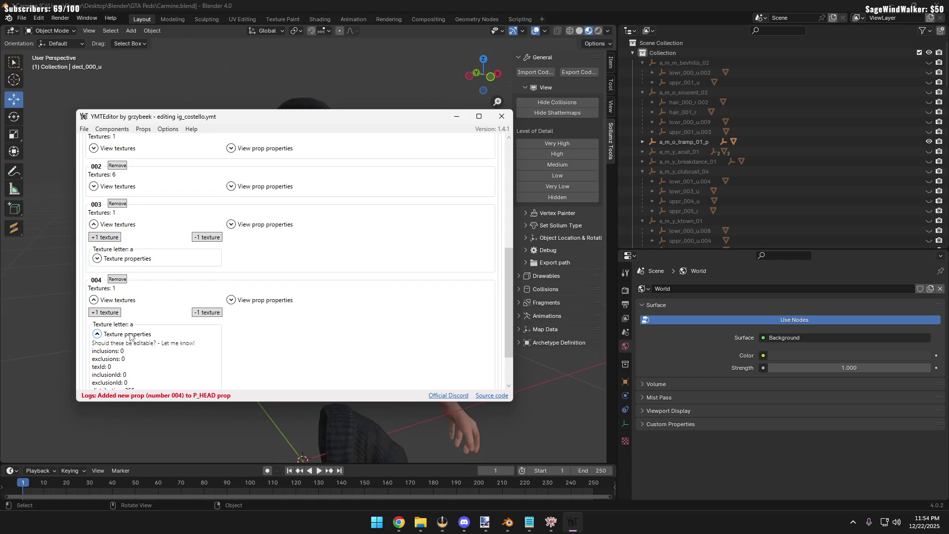
{"action": "left_click", "coordinate": [130, 336]}
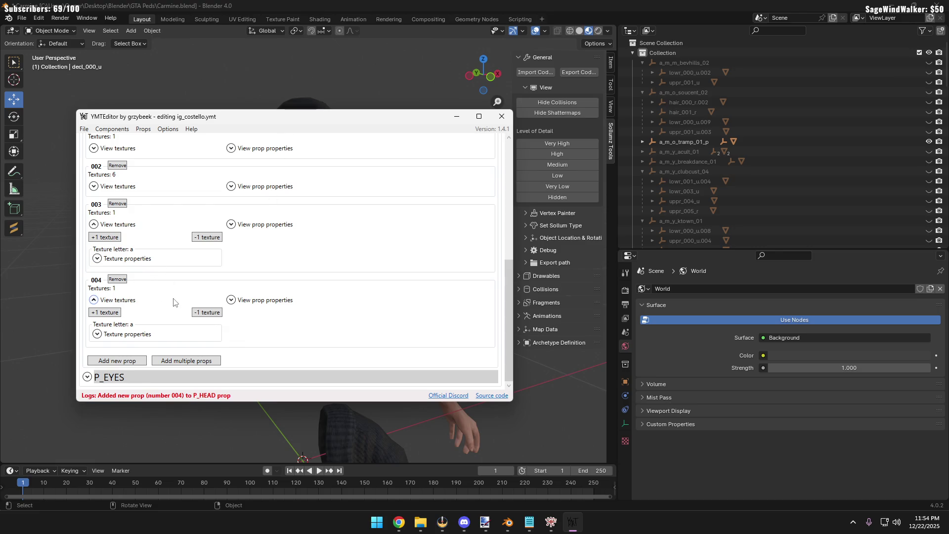
{"action": "left_click", "coordinate": [386, 69]}
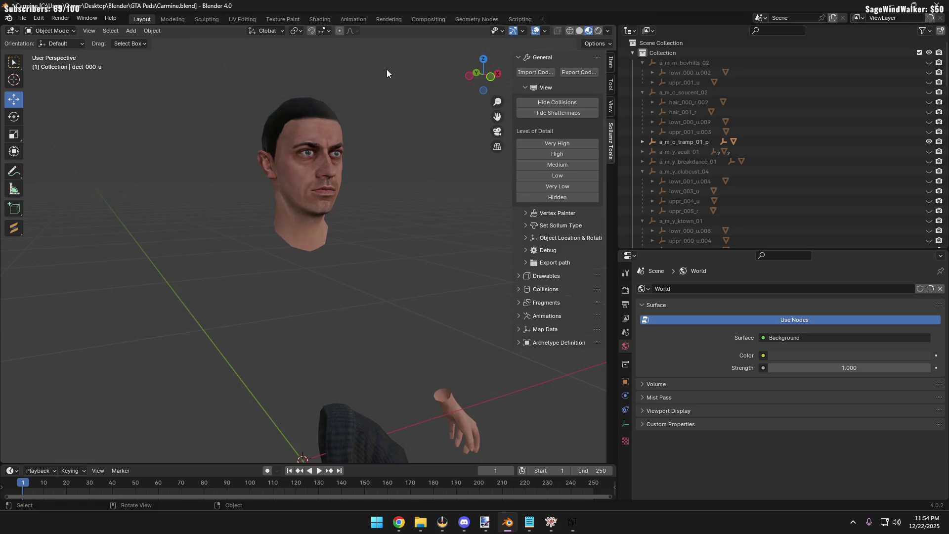
Make a_m_o_tramp_01_p the active object, then bring YMTEditor forward again
{"action": "left_click", "coordinate": [679, 143]}
{"action": "scroll", "coordinate": [386, 357], "scroll_direction": "down", "scroll_amount": 3}
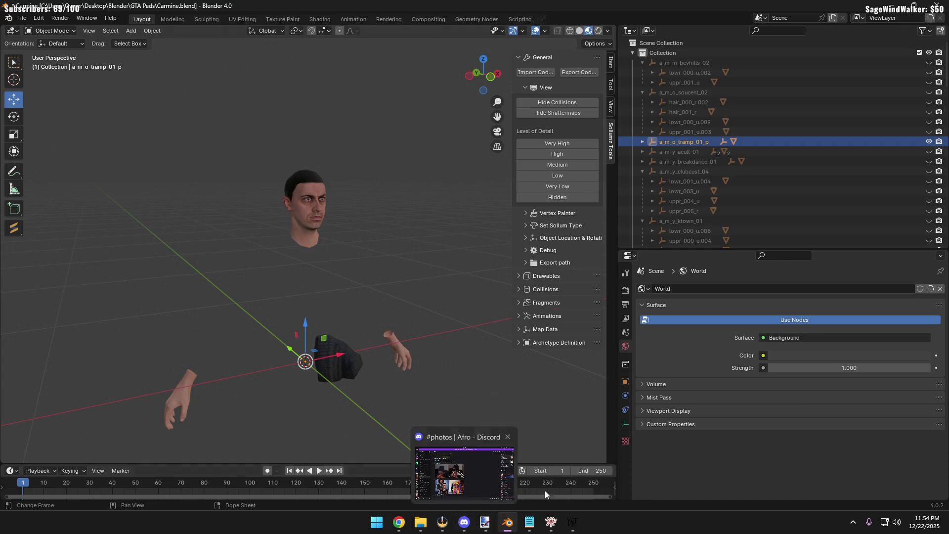
{"action": "left_click", "coordinate": [572, 522]}
{"action": "scroll", "coordinate": [141, 245], "scroll_direction": "up", "scroll_amount": 4}
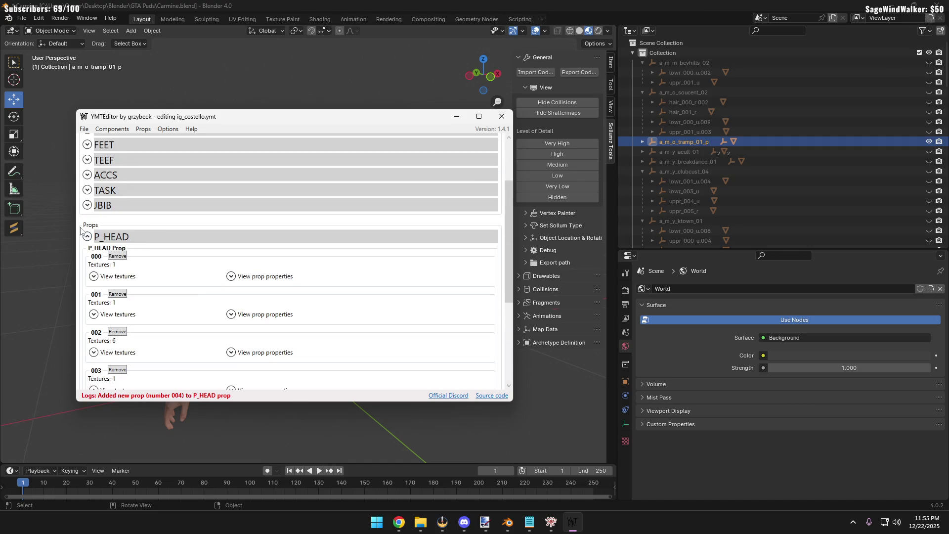
Add a new UPPR drawable 006 to ig_costello and compare its textures with drawable 005's
{"action": "left_click", "coordinate": [86, 236]}
{"action": "left_click", "coordinate": [87, 196]}
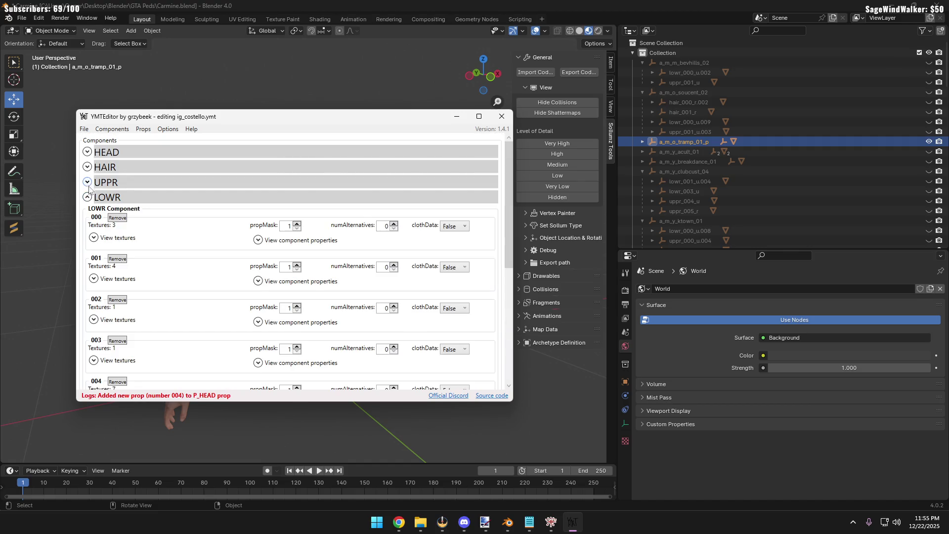
{"action": "left_click", "coordinate": [87, 181]}
{"action": "scroll", "coordinate": [146, 240], "scroll_direction": "down", "scroll_amount": 5}
{"action": "scroll", "coordinate": [127, 255], "scroll_direction": "up", "scroll_amount": 1}
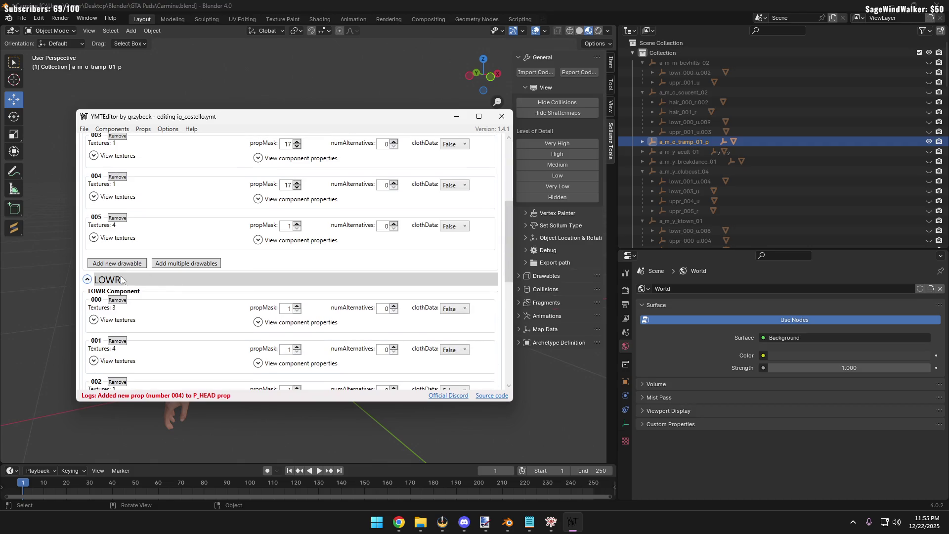
{"action": "left_click", "coordinate": [116, 261]}
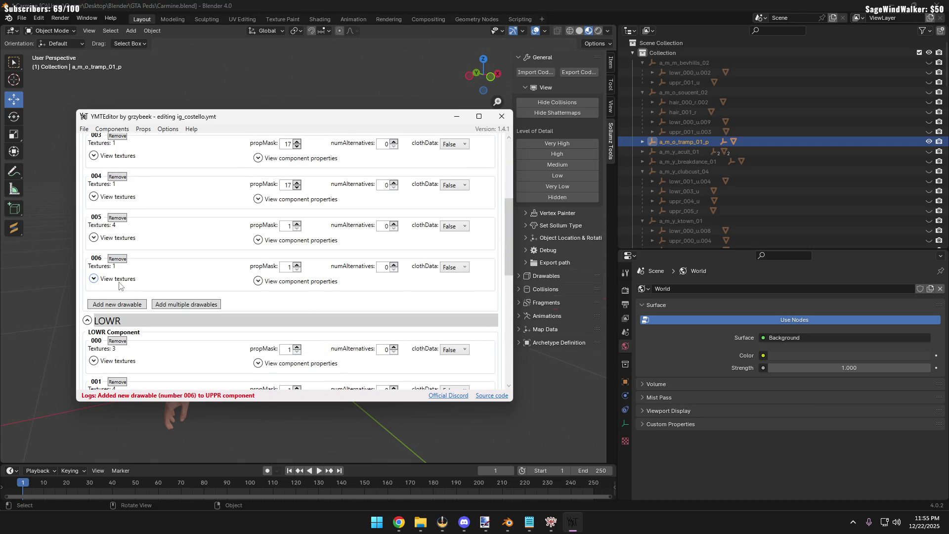
{"action": "left_click", "coordinate": [120, 283]}
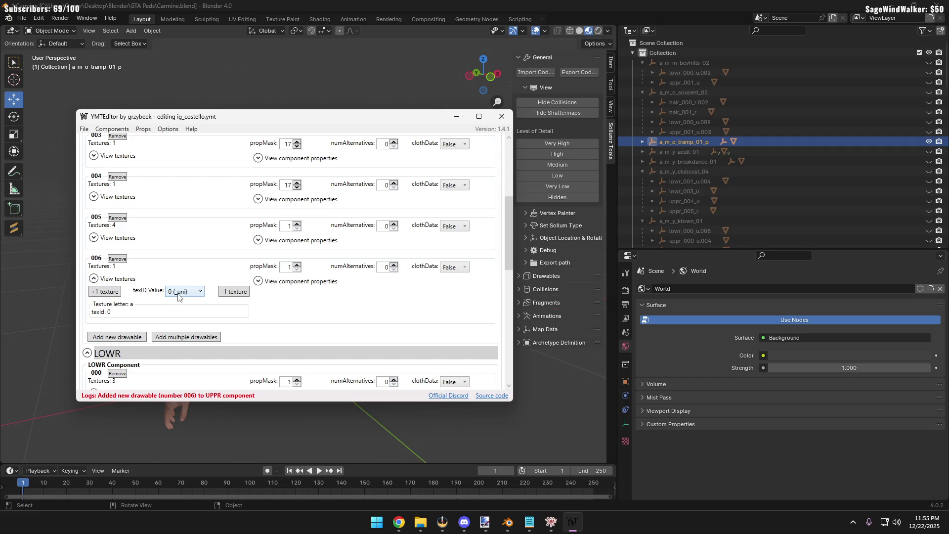
{"action": "left_click", "coordinate": [119, 280]}
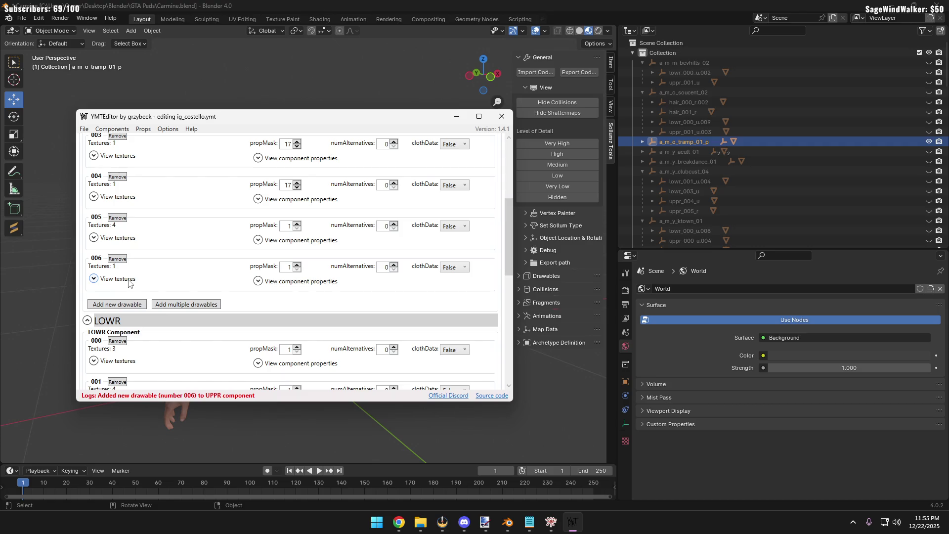
{"action": "scroll", "coordinate": [130, 282], "scroll_direction": "down", "scroll_amount": 2}
{"action": "scroll", "coordinate": [131, 281], "scroll_direction": "down", "scroll_amount": 3}
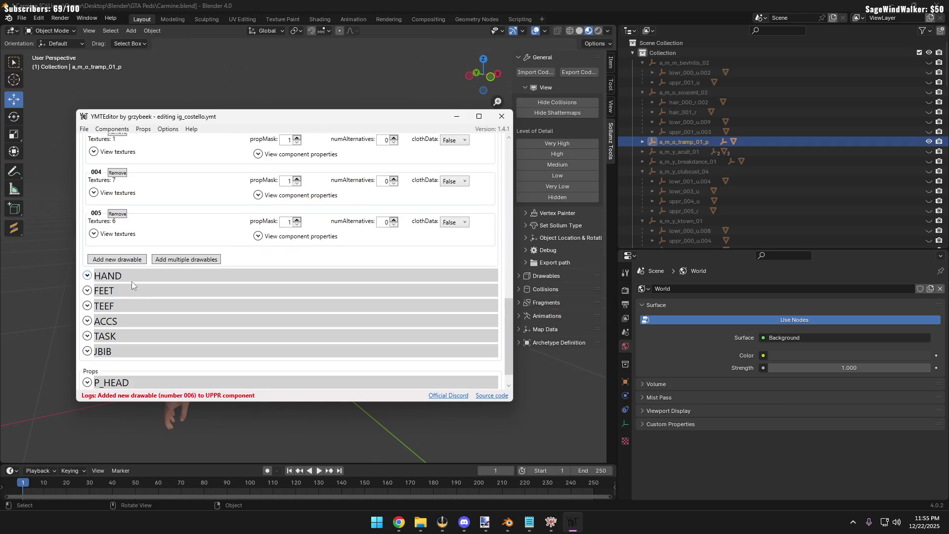
{"action": "left_click", "coordinate": [111, 234]}
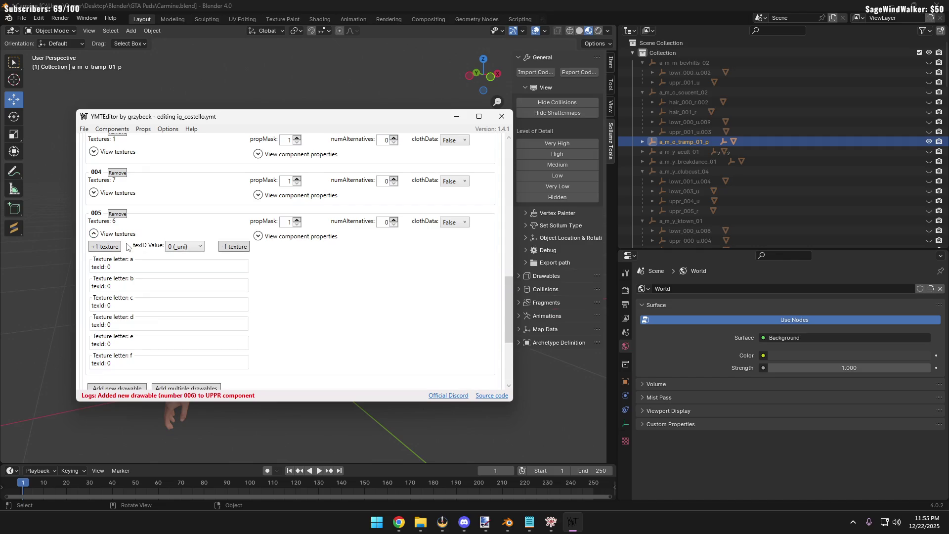
{"action": "scroll", "coordinate": [207, 263], "scroll_direction": "up", "scroll_amount": 3}
{"action": "scroll", "coordinate": [211, 267], "scroll_direction": "up", "scroll_amount": 3}
{"action": "scroll", "coordinate": [211, 266], "scroll_direction": "up", "scroll_amount": 3}
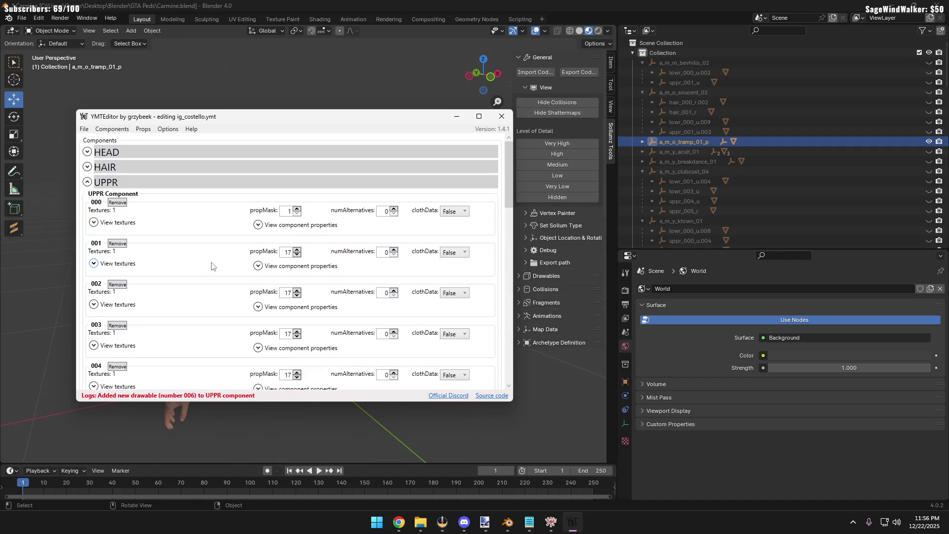
Add a new HAIR drawable 003 to ig_costello
{"action": "left_click", "coordinate": [88, 167]}
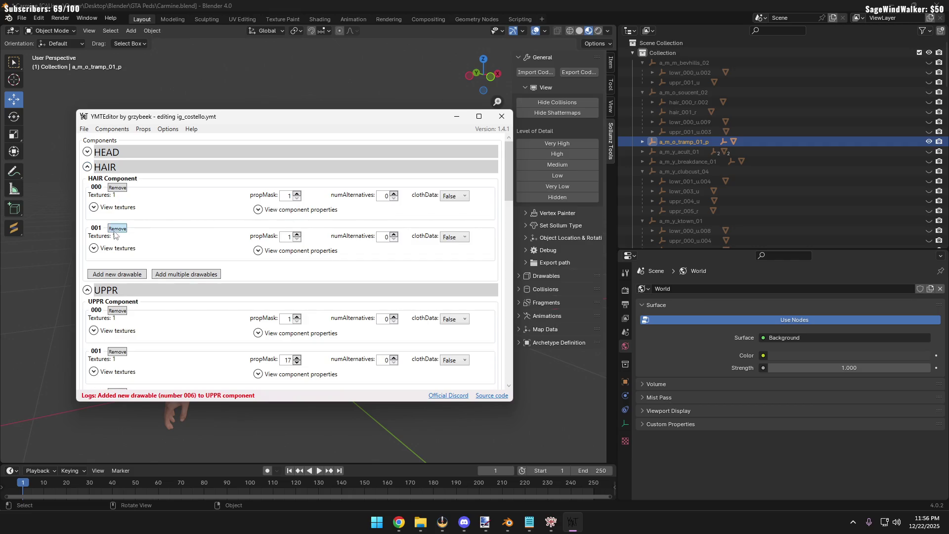
{"action": "left_click", "coordinate": [112, 276]}
{"action": "scroll", "coordinate": [115, 284], "scroll_direction": "down", "scroll_amount": 2}
{"action": "left_click", "coordinate": [123, 272]}
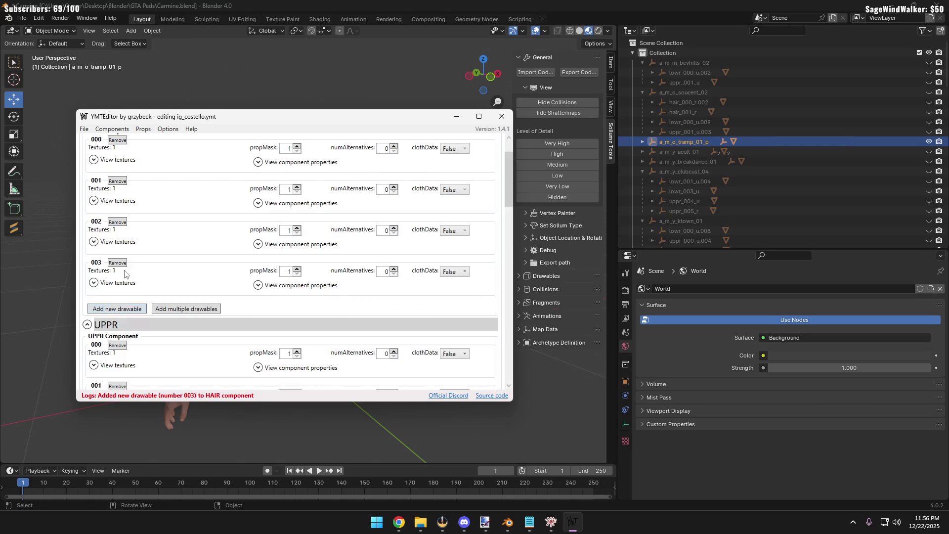
Save over the existing ig_costello.ymt, confirming the replace, and return to Blender
{"action": "left_click", "coordinate": [85, 130]}
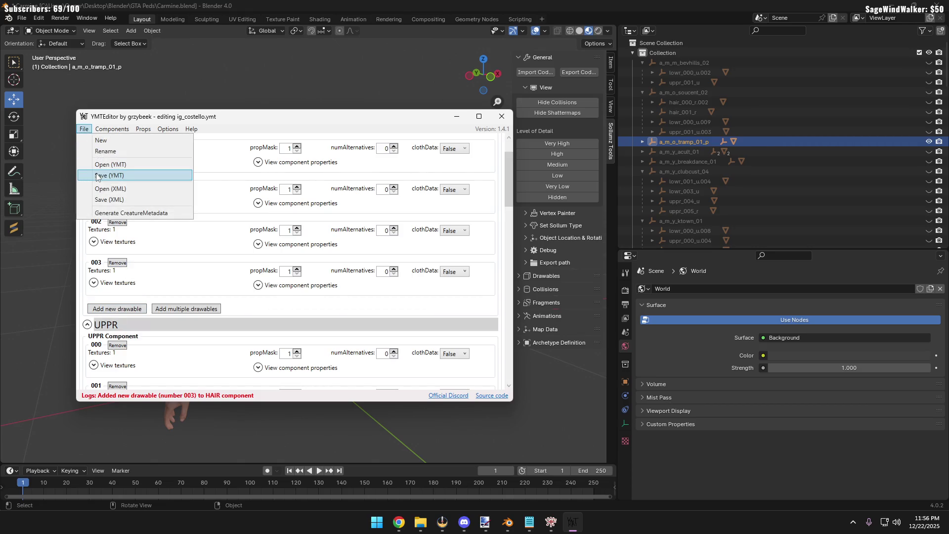
{"action": "left_click", "coordinate": [97, 175]}
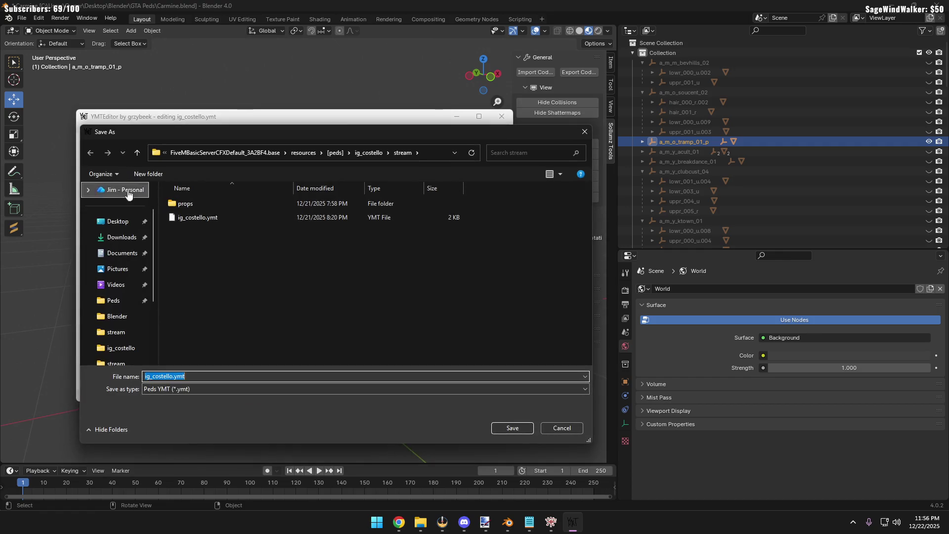
{"action": "left_click", "coordinate": [519, 429]}
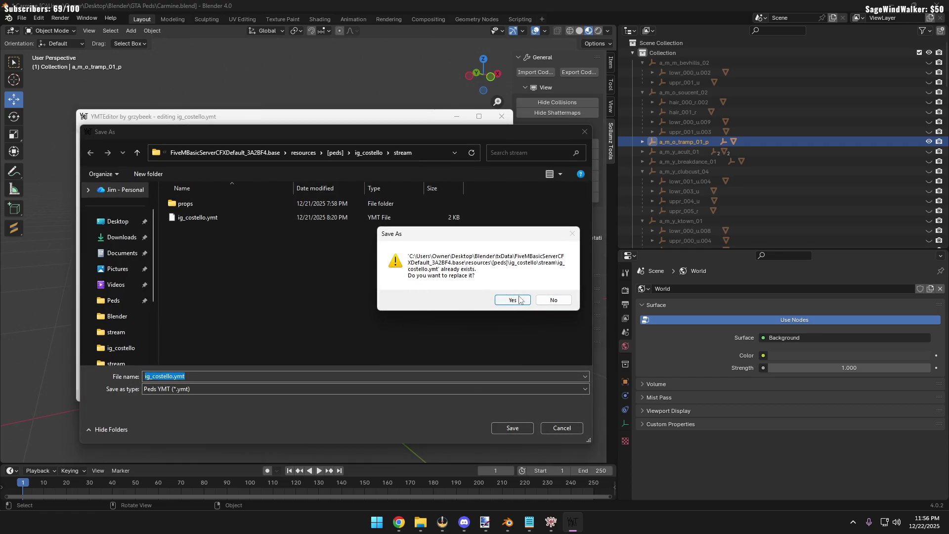
{"action": "left_click", "coordinate": [518, 296]}
{"action": "left_click", "coordinate": [552, 303]}
{"action": "left_click", "coordinate": [325, 88]}
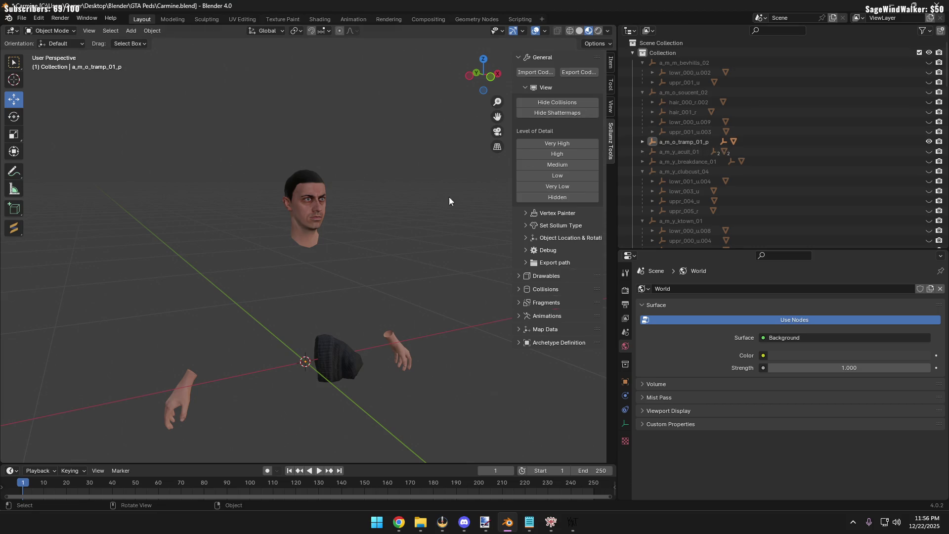
Start a CodeWalker export of the dark hair mesh and create a CarmineEXPORTS folder inside Exports
{"action": "left_click", "coordinate": [336, 351]}
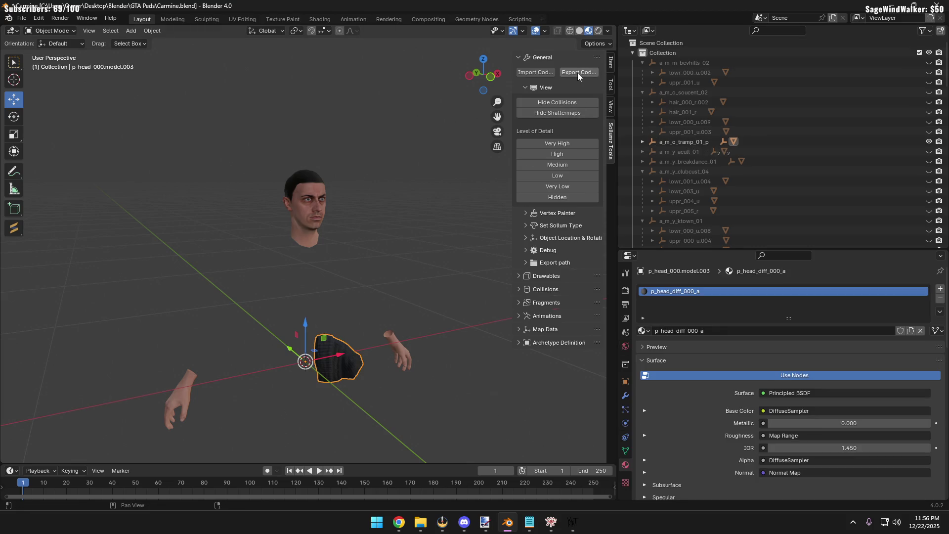
{"action": "left_click", "coordinate": [577, 73]}
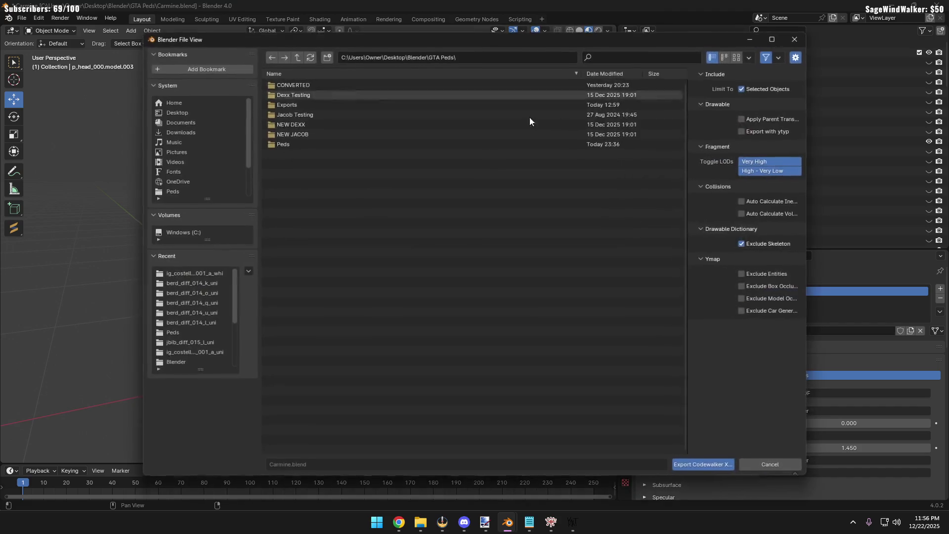
{"action": "left_click", "coordinate": [285, 106]}
{"action": "right_click", "coordinate": [303, 228]}
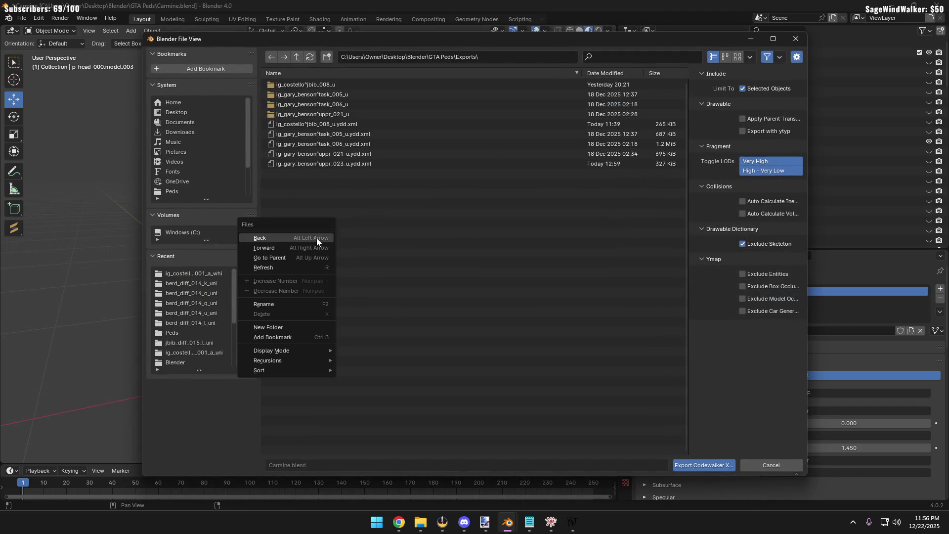
{"action": "left_click", "coordinate": [297, 327]}
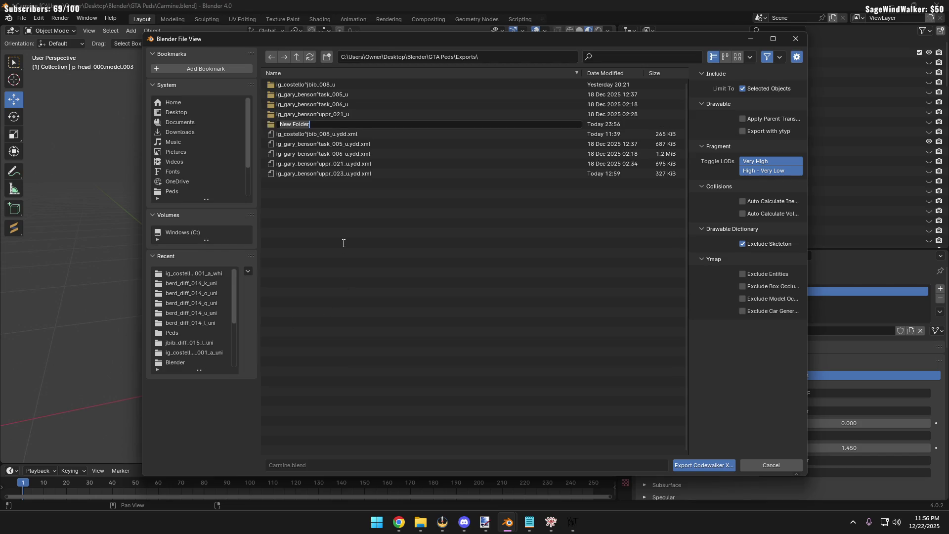
{"action": "type", "text": "Carm"}
{"action": "key", "text": "BackSpace"}
{"action": "key", "text": "BackSpace"}
{"action": "key", "text": "BackSpace"}
{"action": "type", "text": "A"}
{"action": "key", "text": "BackSpace"}
{"action": "type", "text": "armineE"}
{"action": "type", "text": "XPORTS"}
{"action": "key", "text": "Return"}
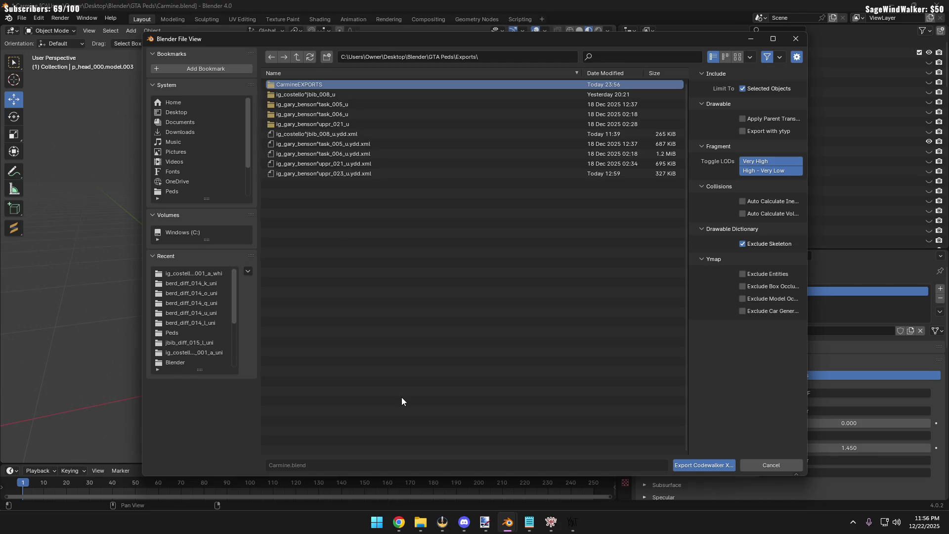
Export the hair into CarmineEXPORTS, then hide the tramp's dark mesh
{"action": "left_click", "coordinate": [341, 82]}
{"action": "left_click", "coordinate": [727, 467]}
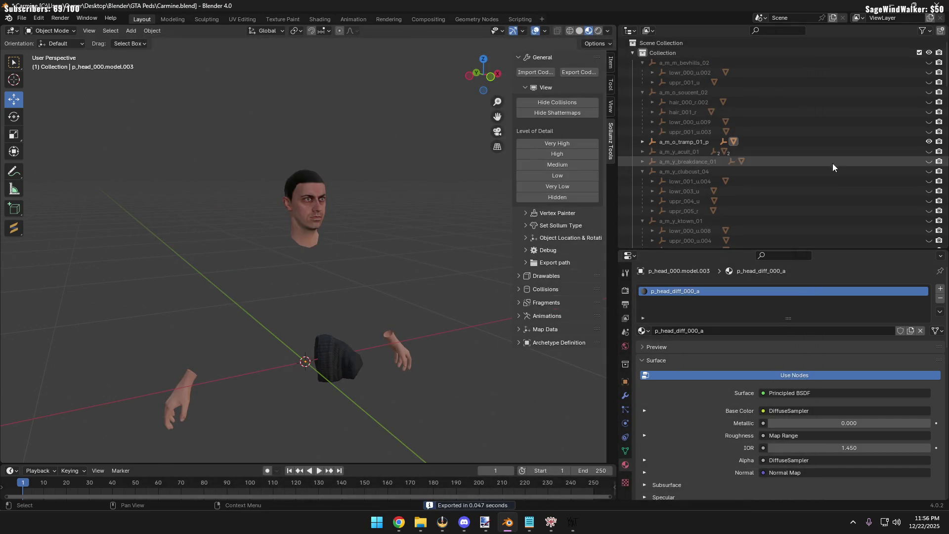
{"action": "key", "text": "Delete"}
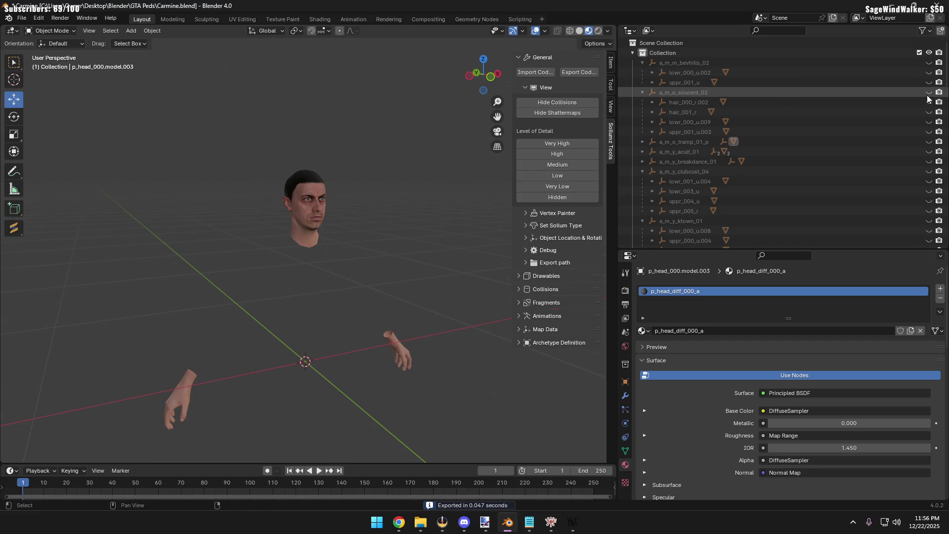
Show soucent_02 and check the bearded hair mesh's data properties
{"action": "left_click", "coordinate": [928, 92]}
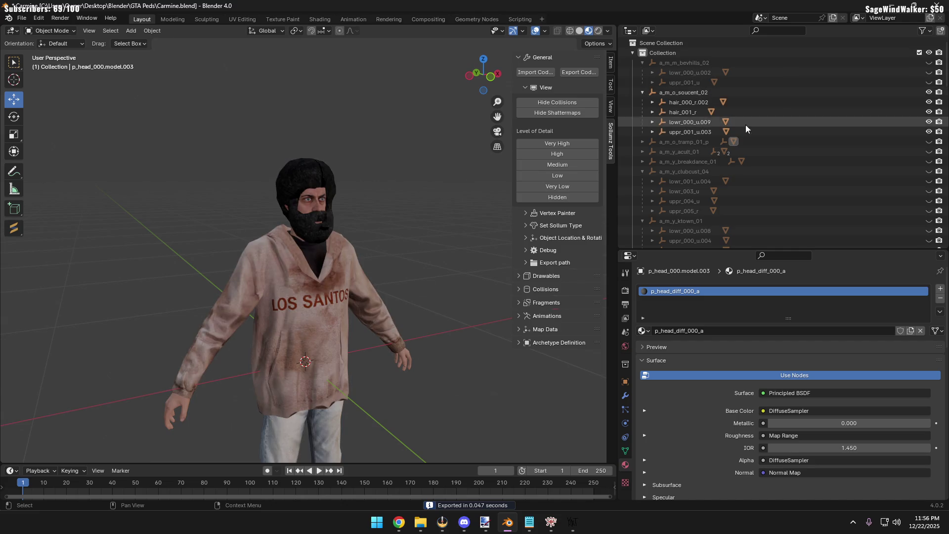
{"action": "left_click", "coordinate": [310, 166]}
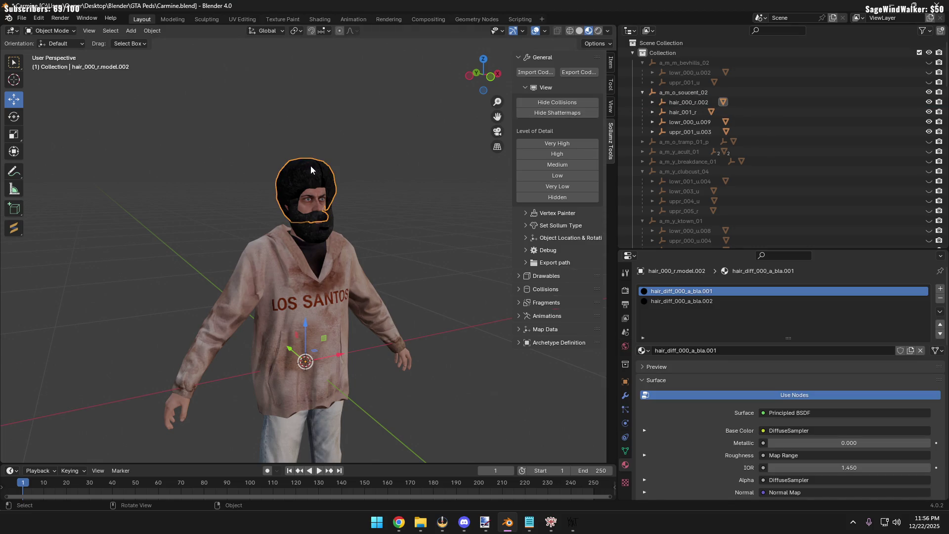
{"action": "left_click", "coordinate": [400, 229]}
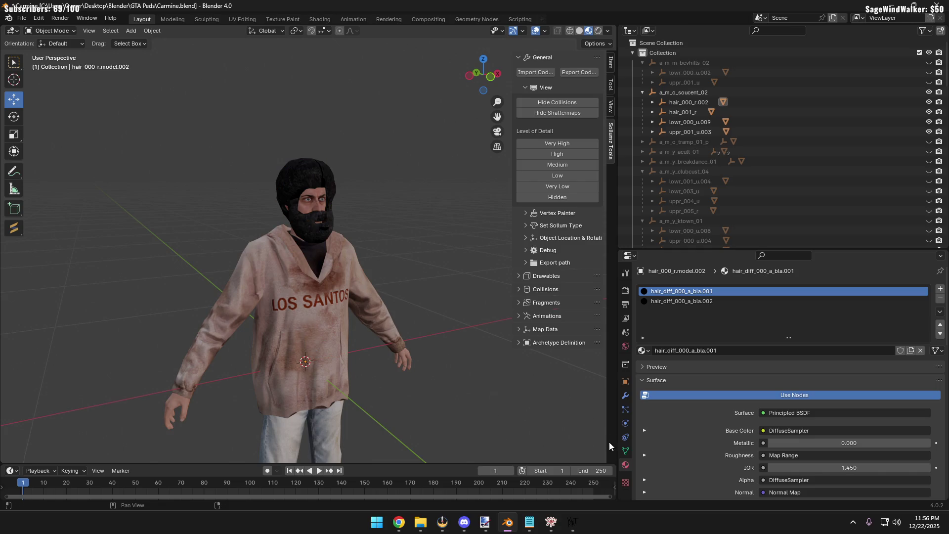
{"action": "left_click", "coordinate": [625, 450]}
{"action": "left_click", "coordinate": [325, 168]}
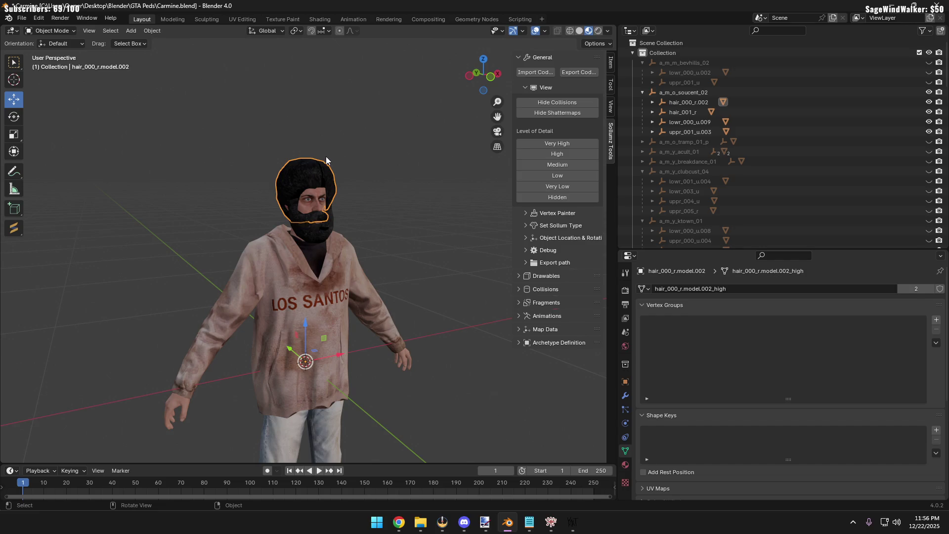
{"action": "scroll", "coordinate": [726, 216], "scroll_direction": "down", "scroll_amount": 5}
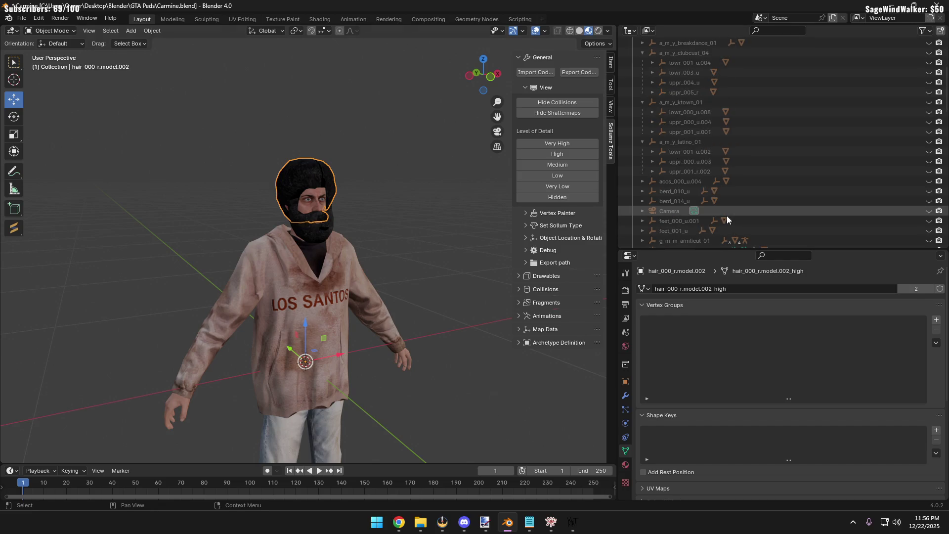
{"action": "scroll", "coordinate": [719, 209], "scroll_direction": "down", "scroll_amount": 3}
{"action": "scroll", "coordinate": [715, 205], "scroll_direction": "down", "scroll_amount": 3}
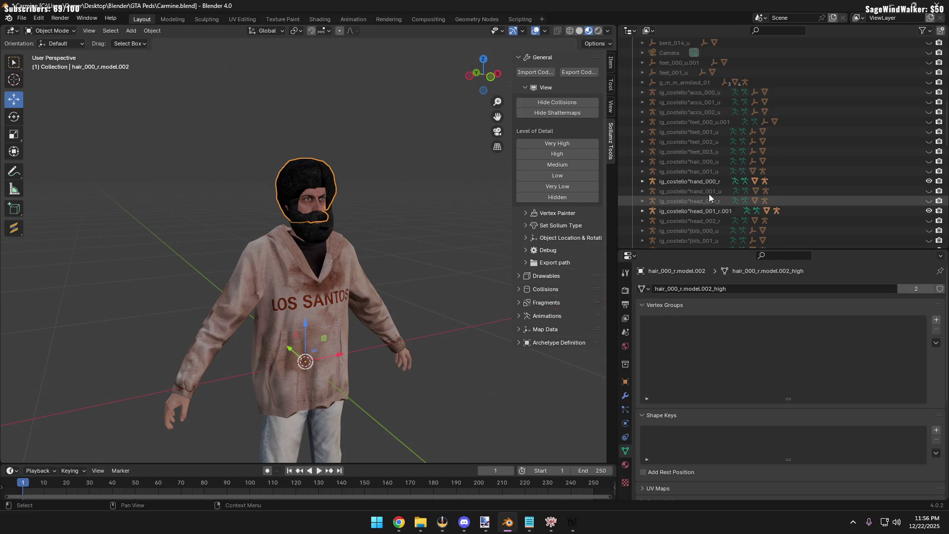
{"action": "scroll", "coordinate": [710, 199], "scroll_direction": "down", "scroll_amount": 4}
Show the ig_costello^hair_001_u model, check the hair mesh's modifiers and vertex groups, then hide soucent_02
{"action": "left_click", "coordinate": [709, 174]}
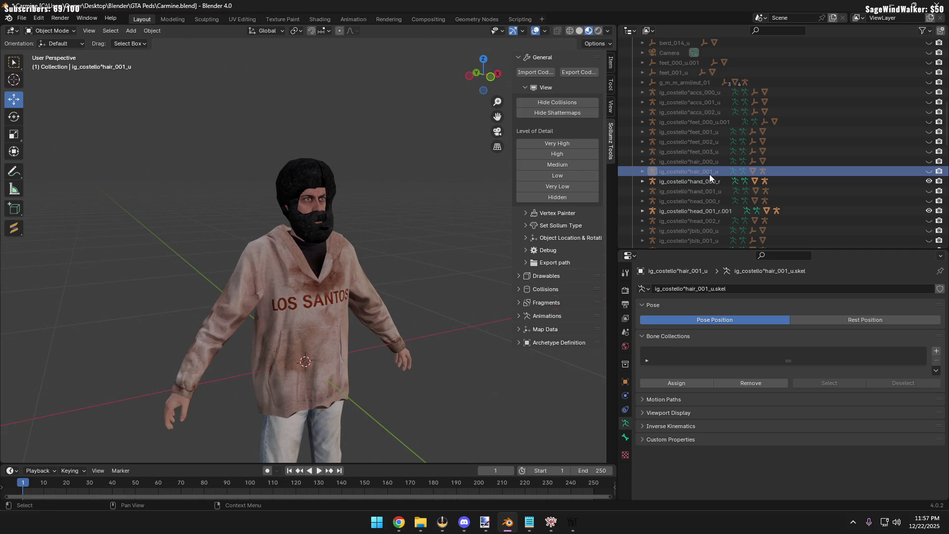
{"action": "left_click", "coordinate": [928, 172]}
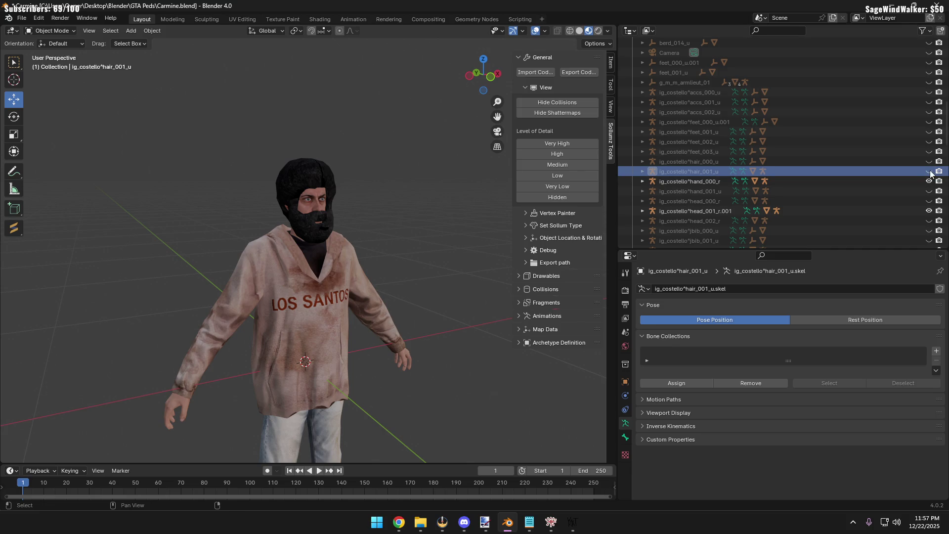
{"action": "left_click", "coordinate": [326, 187]}
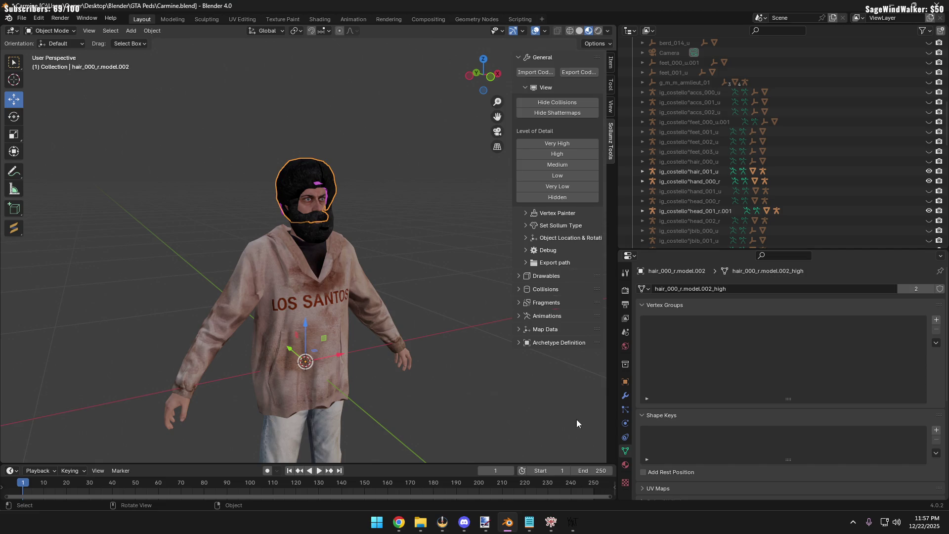
{"action": "left_click", "coordinate": [624, 395]}
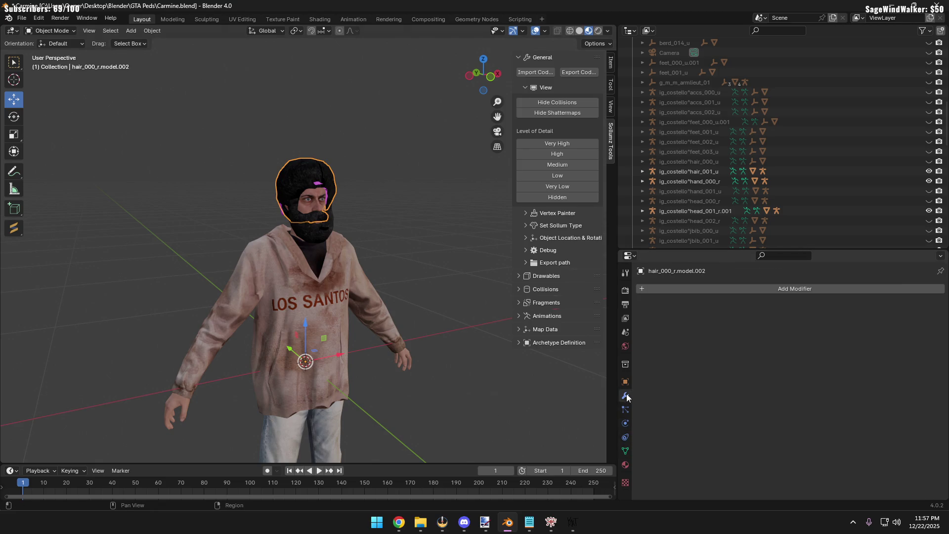
{"action": "left_click", "coordinate": [624, 450]}
{"action": "scroll", "coordinate": [801, 113], "scroll_direction": "up", "scroll_amount": 5}
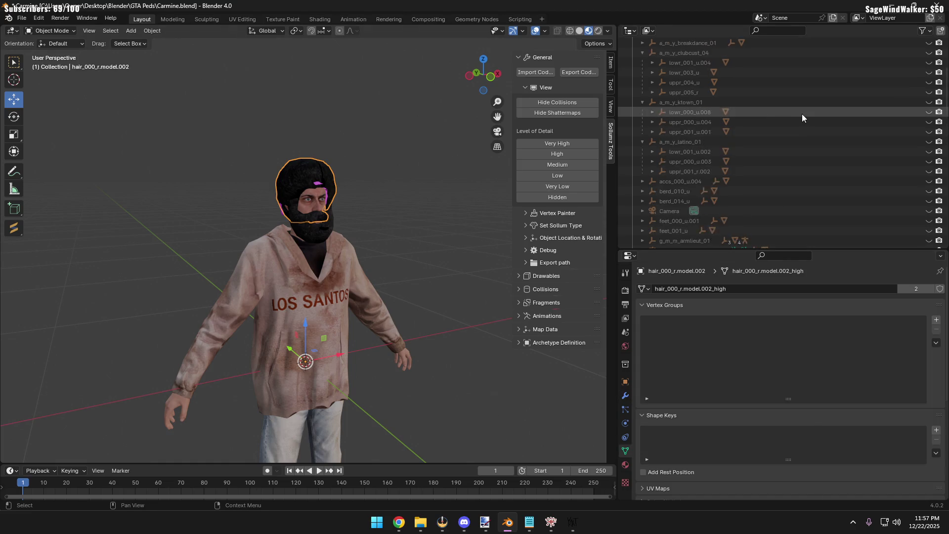
{"action": "scroll", "coordinate": [802, 113], "scroll_direction": "up", "scroll_amount": 4}
{"action": "key", "text": "h"}
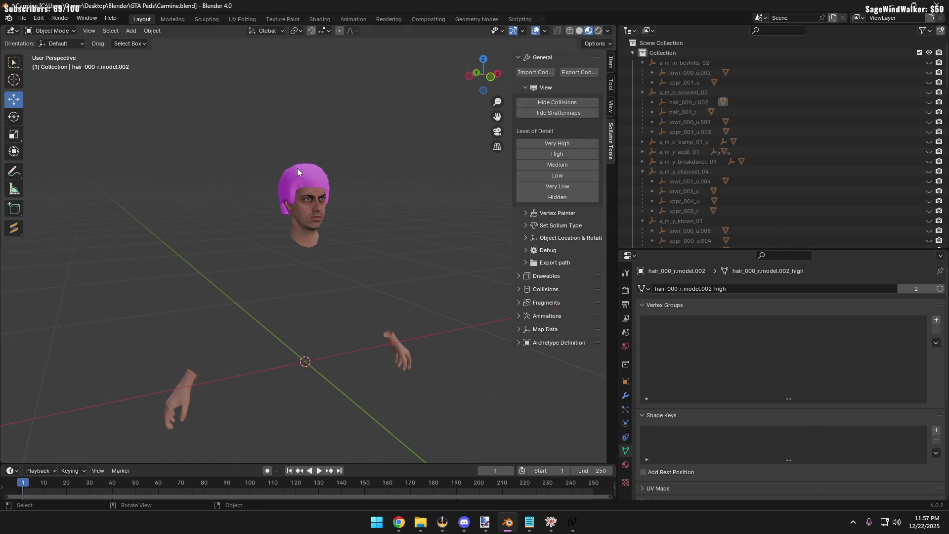
Hide the pink afro hair and ig_costello hair models, then start a CodeWalker import
{"action": "left_click", "coordinate": [297, 172]}
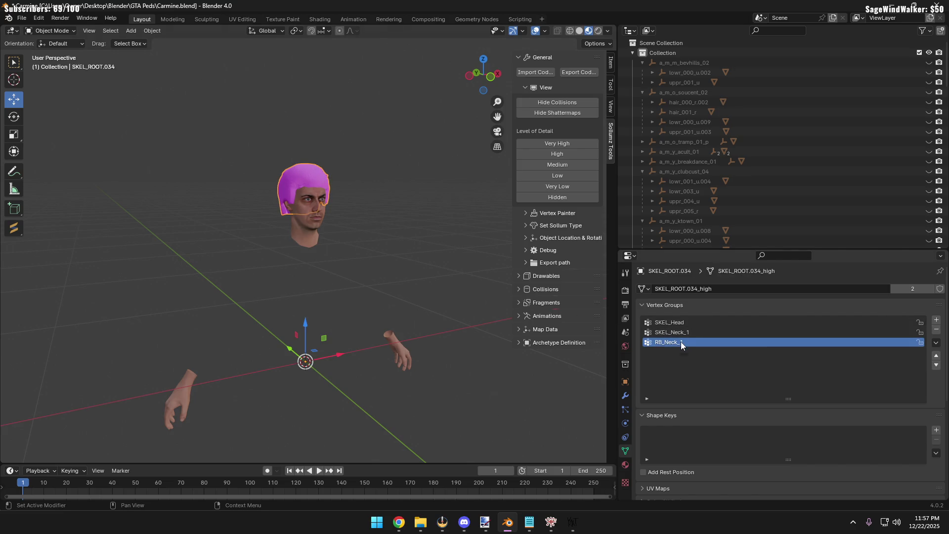
{"action": "left_click", "coordinate": [356, 185]}
{"action": "left_click", "coordinate": [317, 169]}
{"action": "scroll", "coordinate": [859, 169], "scroll_direction": "down", "scroll_amount": 10}
{"action": "scroll", "coordinate": [858, 172], "scroll_direction": "down", "scroll_amount": 5}
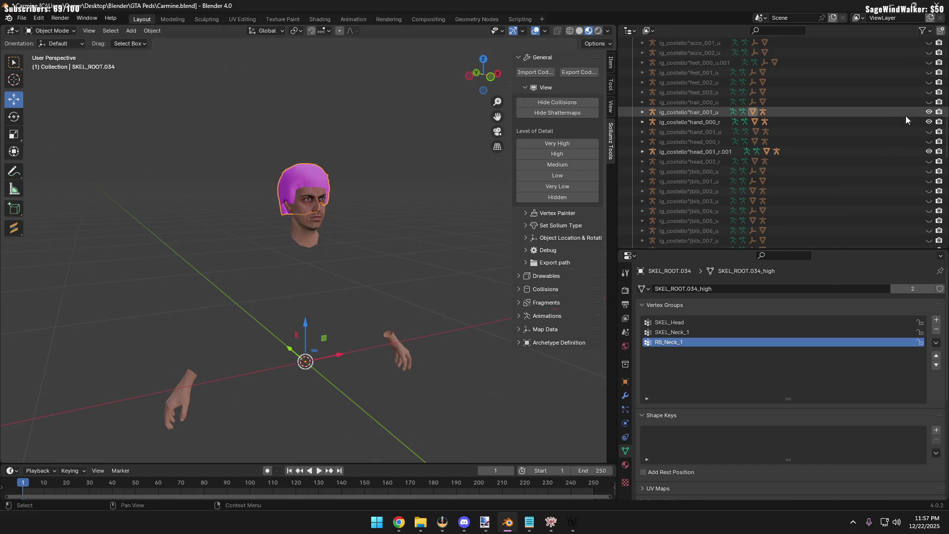
{"action": "left_click", "coordinate": [928, 112]}
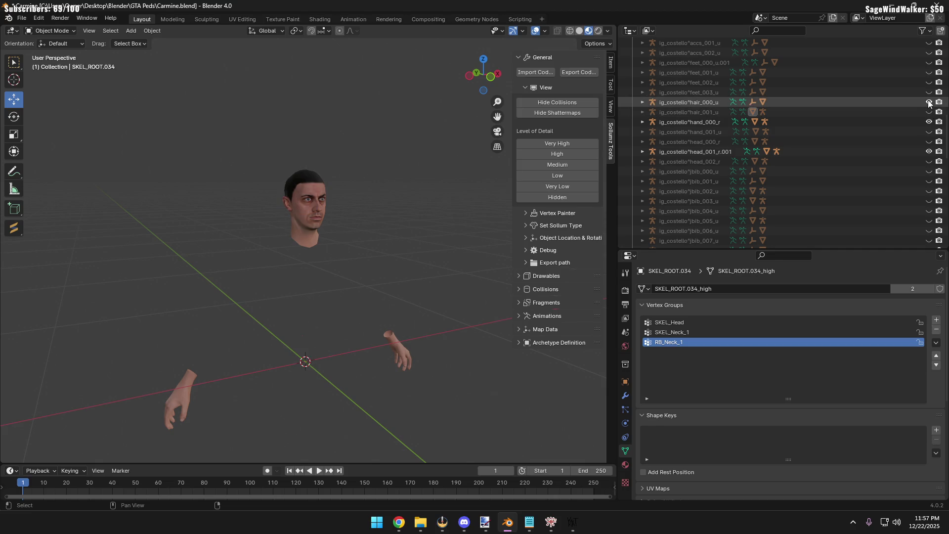
{"action": "left_click", "coordinate": [929, 102]}
{"action": "left_click", "coordinate": [928, 111]}
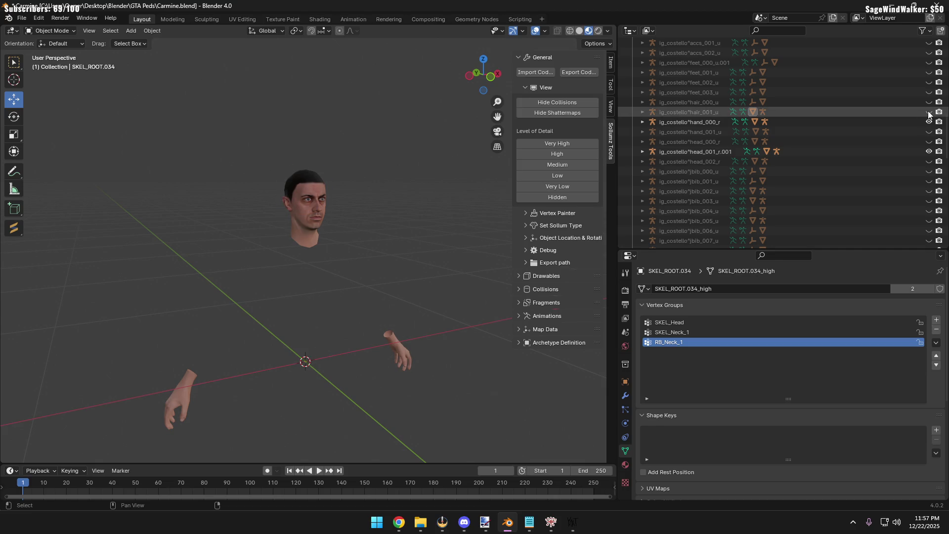
{"action": "left_click", "coordinate": [929, 112]}
{"action": "left_click", "coordinate": [928, 112]}
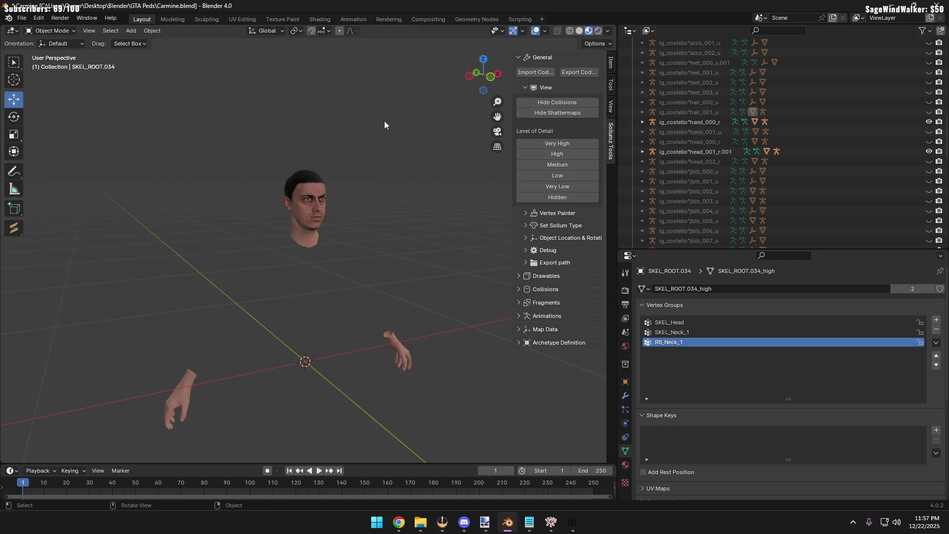
{"action": "left_click", "coordinate": [535, 72]}
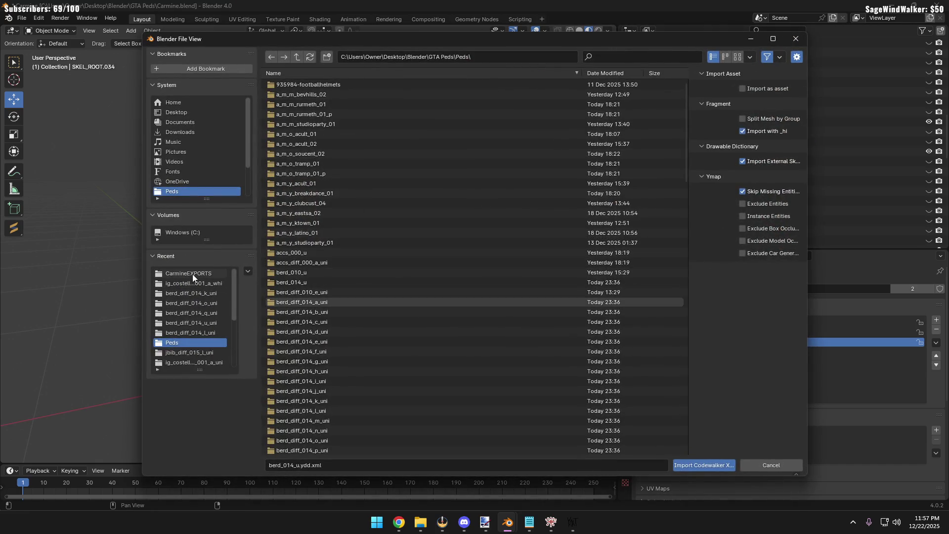
Import hand_000_r.ydd.xml from the ig_costello CARMINEBREAKDOWN folder
{"action": "left_click", "coordinate": [203, 361]}
{"action": "left_click", "coordinate": [297, 57]}
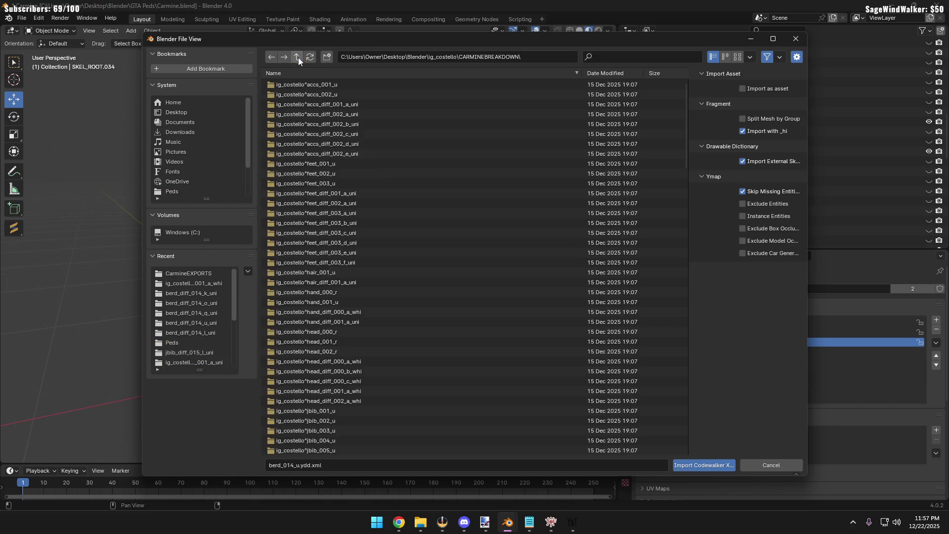
{"action": "scroll", "coordinate": [440, 297], "scroll_direction": "down", "scroll_amount": 10}
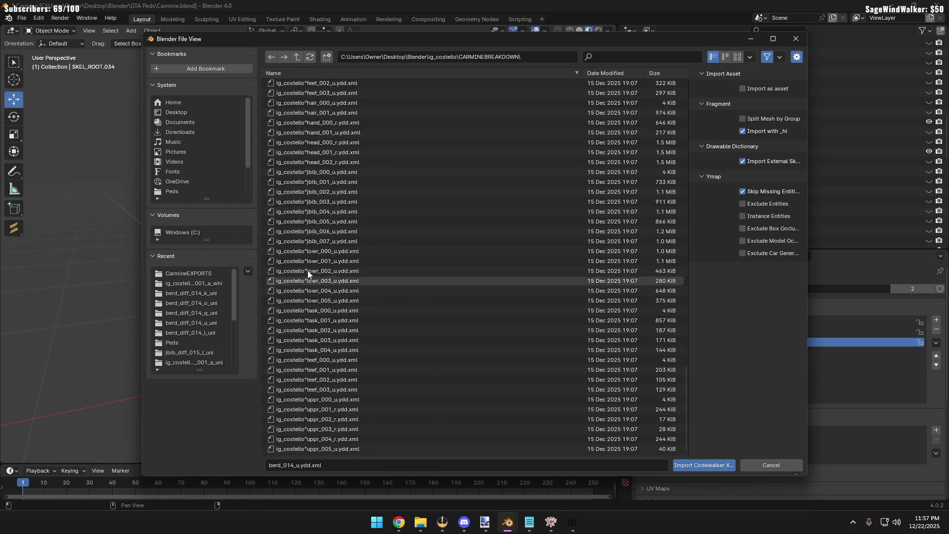
{"action": "scroll", "coordinate": [382, 374], "scroll_direction": "up", "scroll_amount": 5}
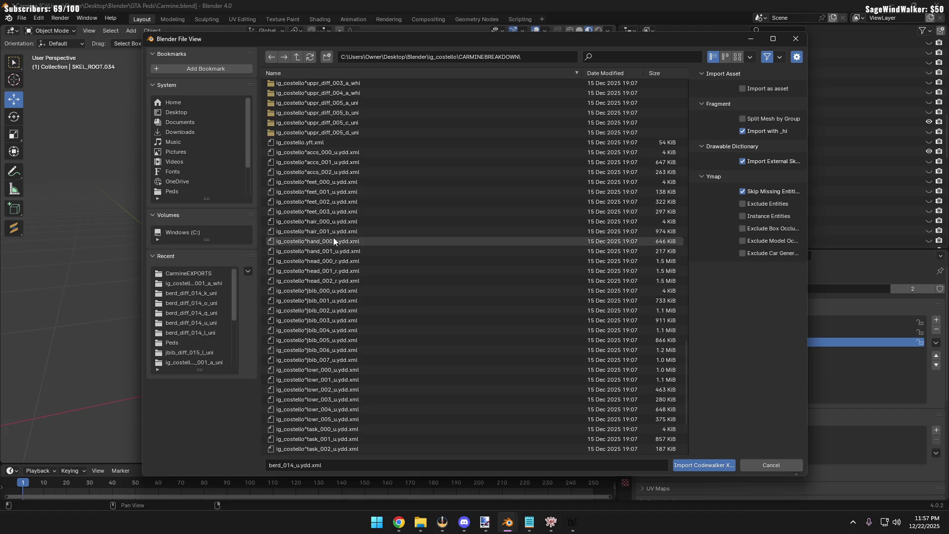
{"action": "double_click", "coordinate": [334, 241]}
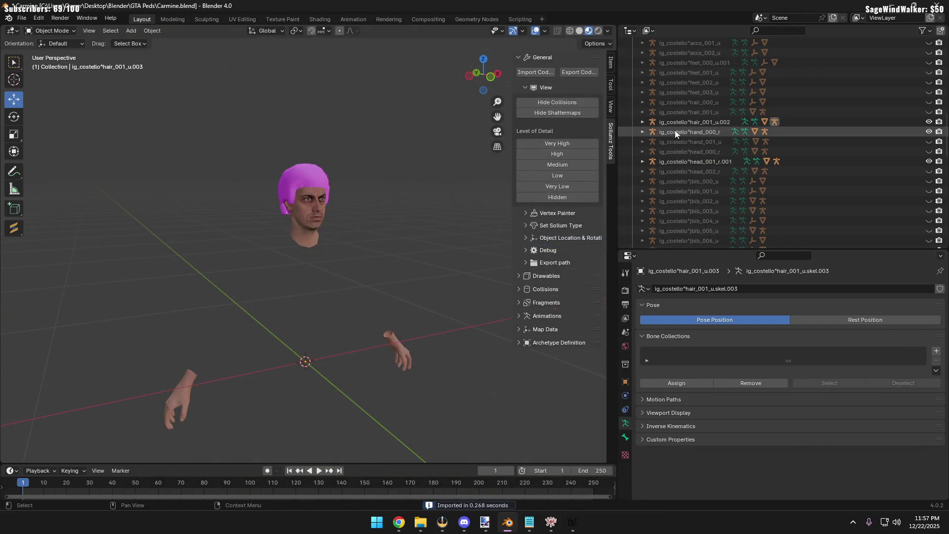
Hide the imported hand_000_r model and keep the pink hair mesh selected
{"action": "left_click", "coordinate": [689, 122]}
{"action": "left_click", "coordinate": [315, 171]}
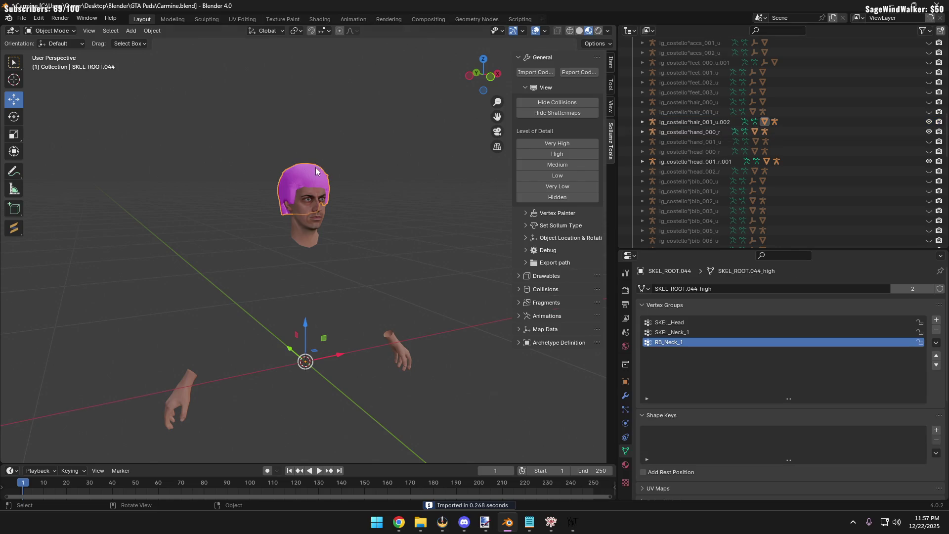
{"action": "left_click", "coordinate": [928, 131]}
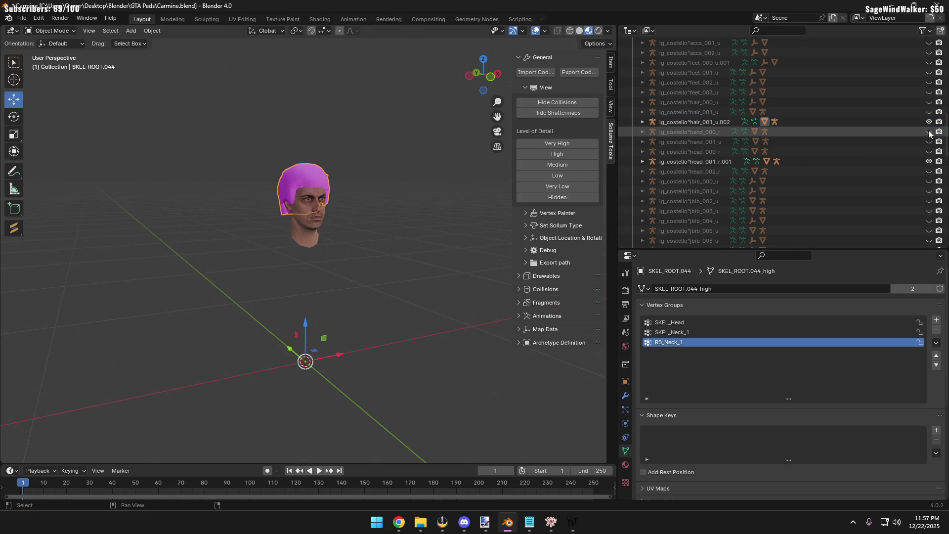
{"action": "left_click", "coordinate": [689, 121]}
{"action": "left_click", "coordinate": [319, 174]}
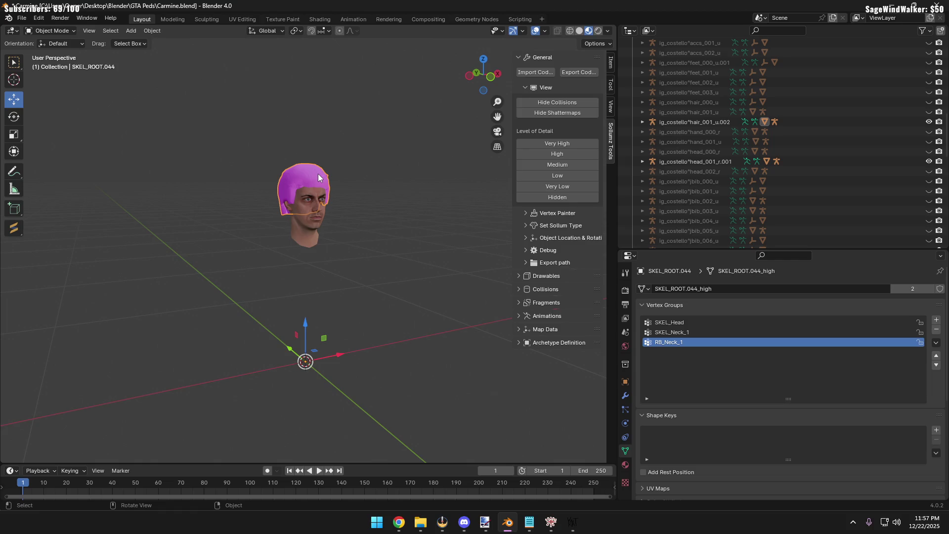
{"action": "scroll", "coordinate": [831, 122], "scroll_direction": "up", "scroll_amount": 3}
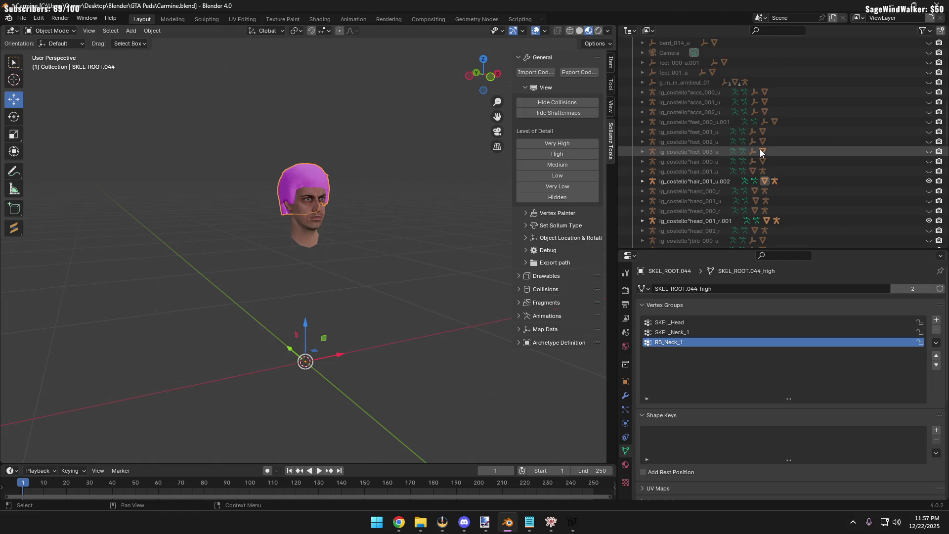
{"action": "left_click", "coordinate": [360, 141]}
{"action": "left_click", "coordinate": [320, 171]}
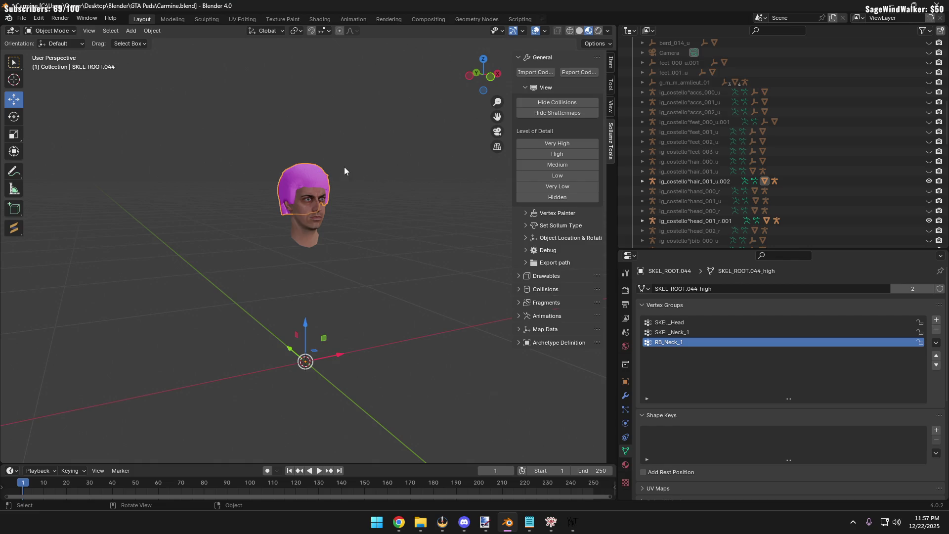
{"action": "left_click", "coordinate": [705, 220]}
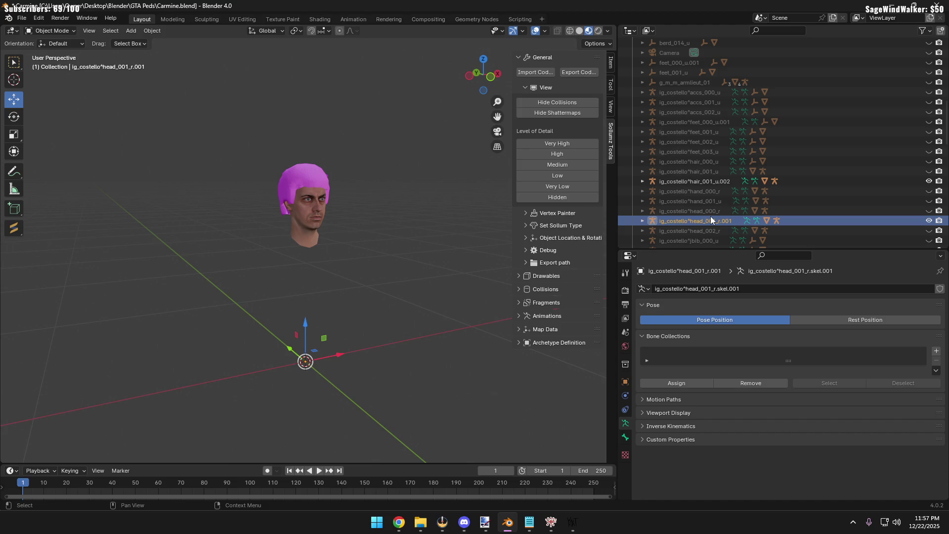
{"action": "left_click", "coordinate": [446, 174]}
{"action": "left_click", "coordinate": [308, 183]}
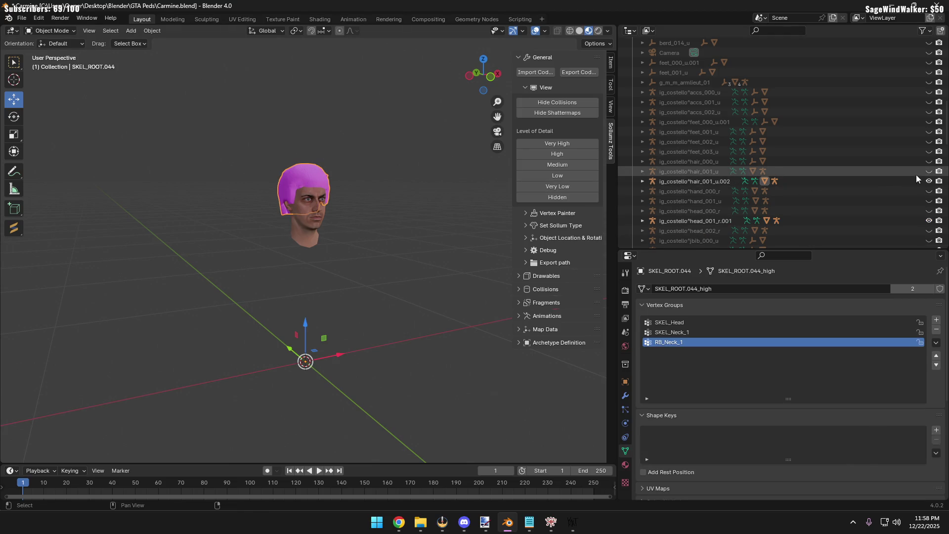
{"action": "left_click", "coordinate": [929, 181]}
{"action": "left_click", "coordinate": [312, 182]}
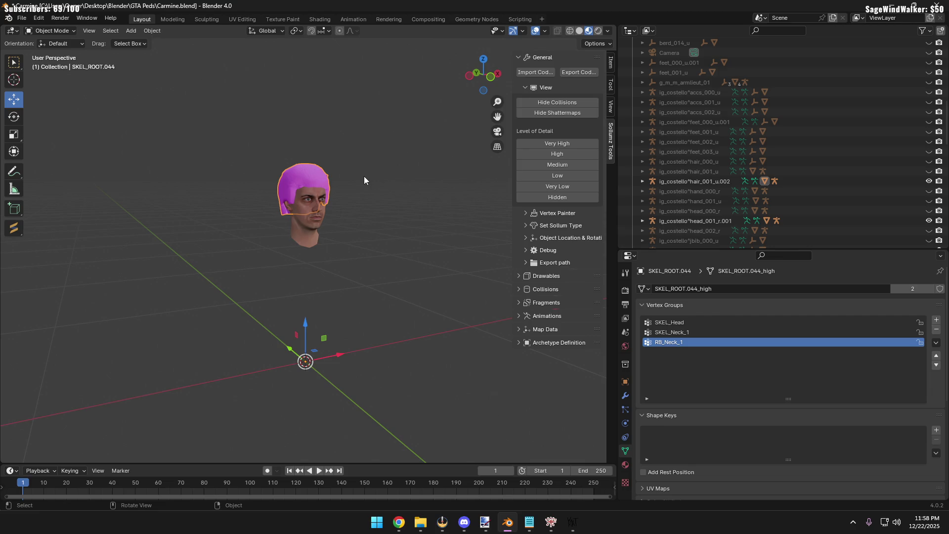
{"action": "left_click", "coordinate": [364, 175]}
{"action": "left_click", "coordinate": [323, 174]}
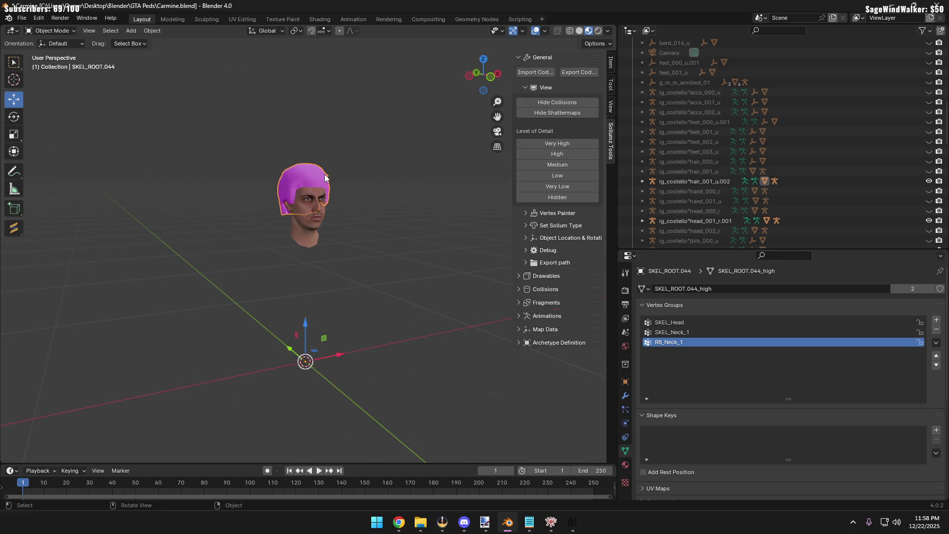
{"action": "left_click", "coordinate": [352, 171]}
{"action": "left_click", "coordinate": [928, 181]}
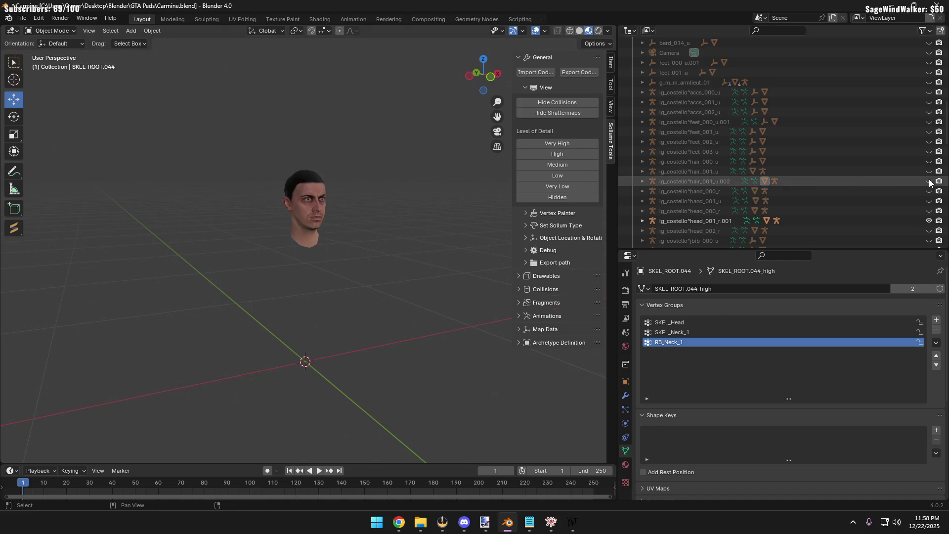
{"action": "left_click", "coordinate": [701, 181]}
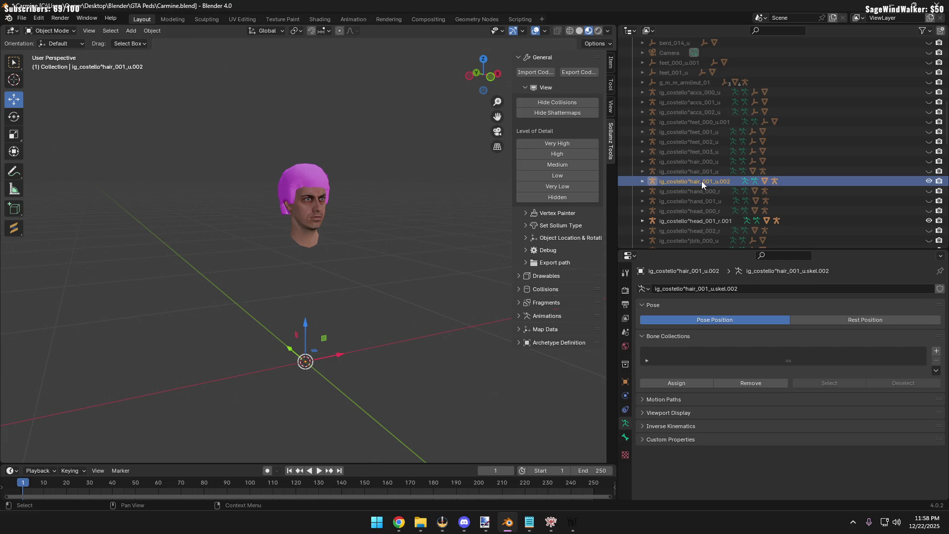
{"action": "scroll", "coordinate": [693, 86], "scroll_direction": "up", "scroll_amount": 2}
{"action": "scroll", "coordinate": [691, 92], "scroll_direction": "up", "scroll_amount": 2}
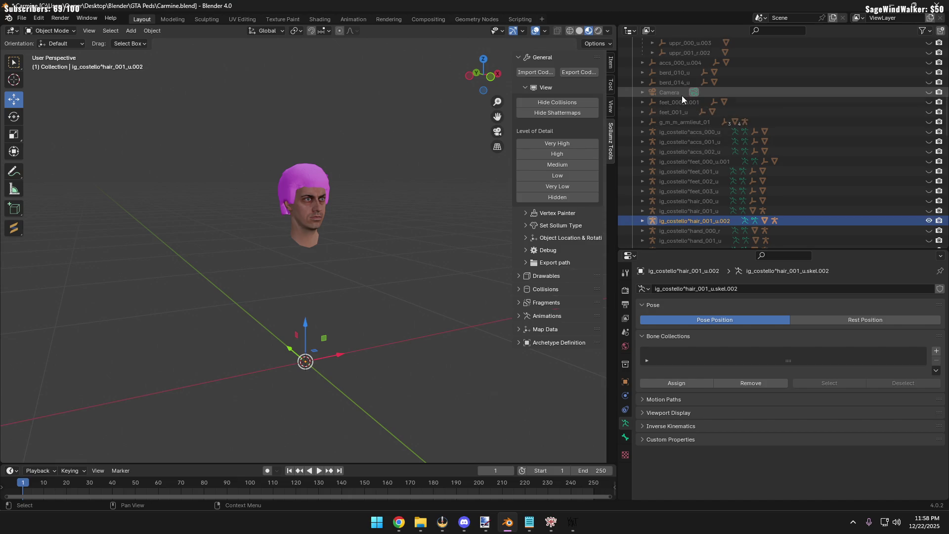
{"action": "scroll", "coordinate": [681, 99], "scroll_direction": "up", "scroll_amount": 2}
{"action": "scroll", "coordinate": [681, 101], "scroll_direction": "up", "scroll_amount": 2}
{"action": "scroll", "coordinate": [682, 118], "scroll_direction": "up", "scroll_amount": 3}
{"action": "scroll", "coordinate": [683, 132], "scroll_direction": "up", "scroll_amount": 3}
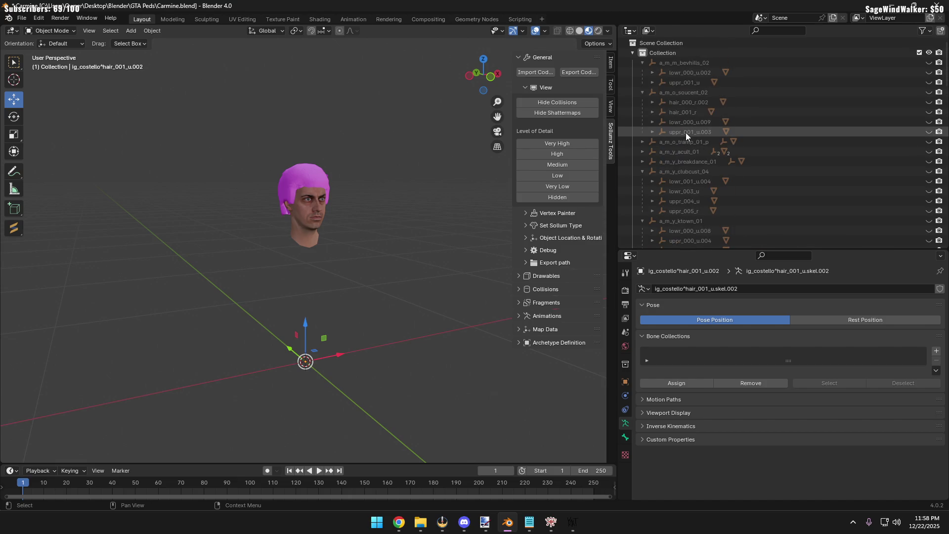
Preview the black afro hair_000_r.002, hide it again, and show the hair_001_r beard on the head
{"action": "left_click", "coordinate": [687, 103]}
{"action": "left_click", "coordinate": [928, 101]}
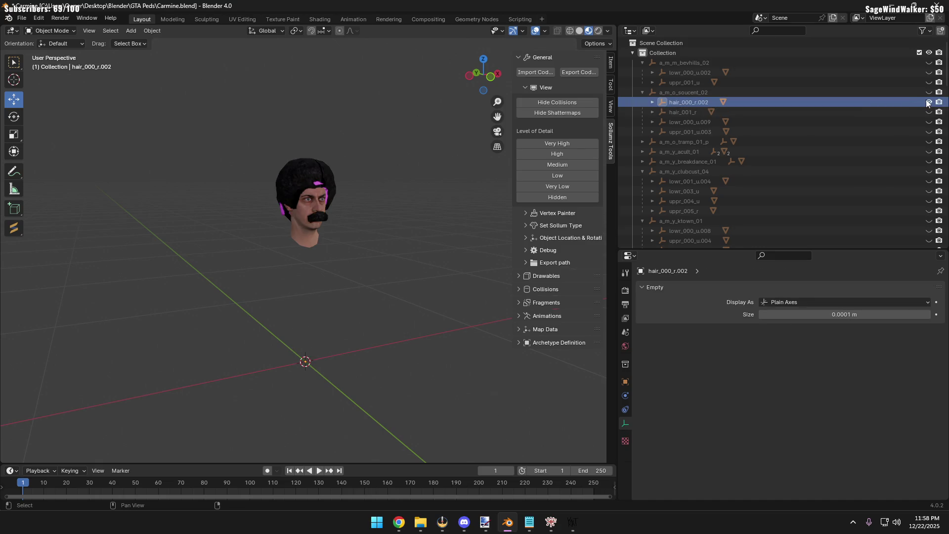
{"action": "left_click", "coordinate": [928, 101]}
{"action": "left_click", "coordinate": [929, 102]}
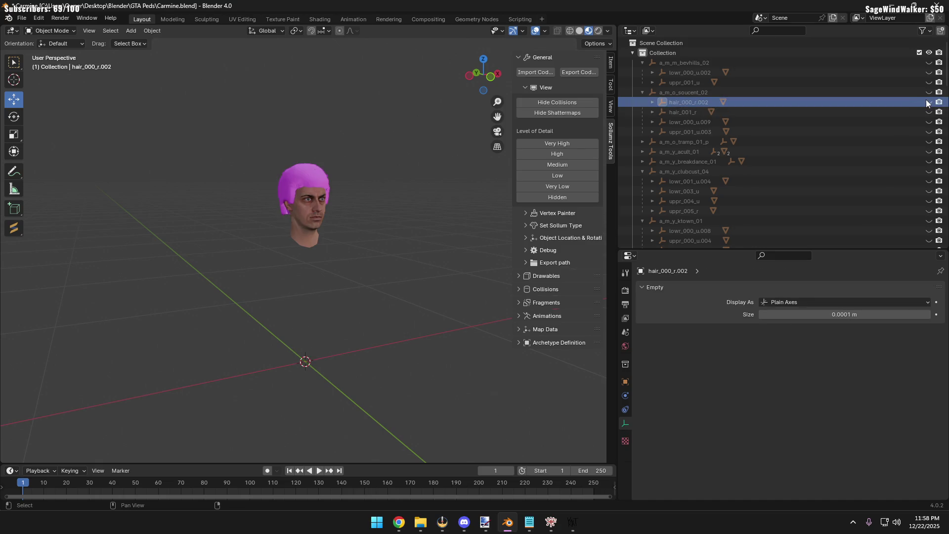
{"action": "left_click", "coordinate": [928, 101]}
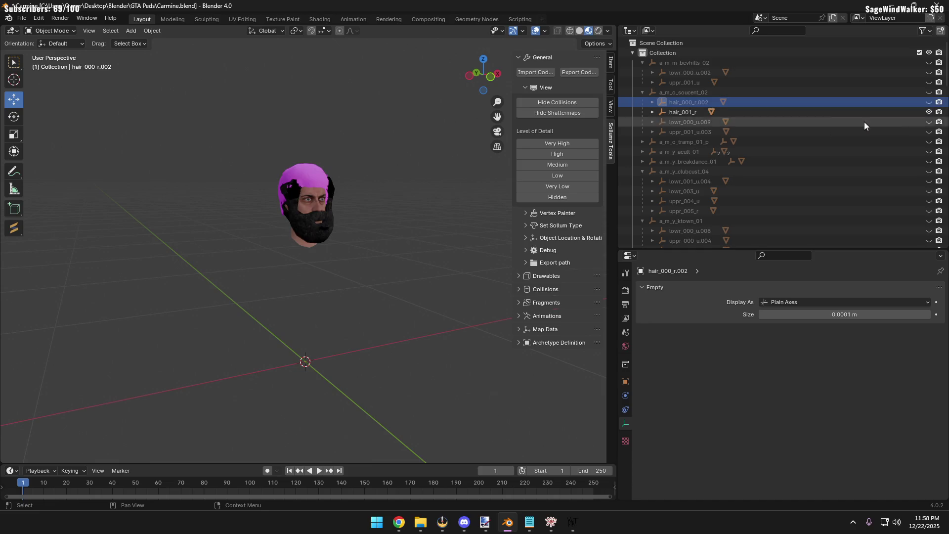
{"action": "mouse_move", "coordinate": [215, 195]}
{"action": "middle_mouse_down", "text": "ctrl"}
{"action": "mouse_move", "coordinate": [251, 182]}
{"action": "mouse_move", "coordinate": [286, 309]}
{"action": "mouse_move", "coordinate": [274, 305]}
{"action": "middle_mouse_up", "text": "ctrl"}
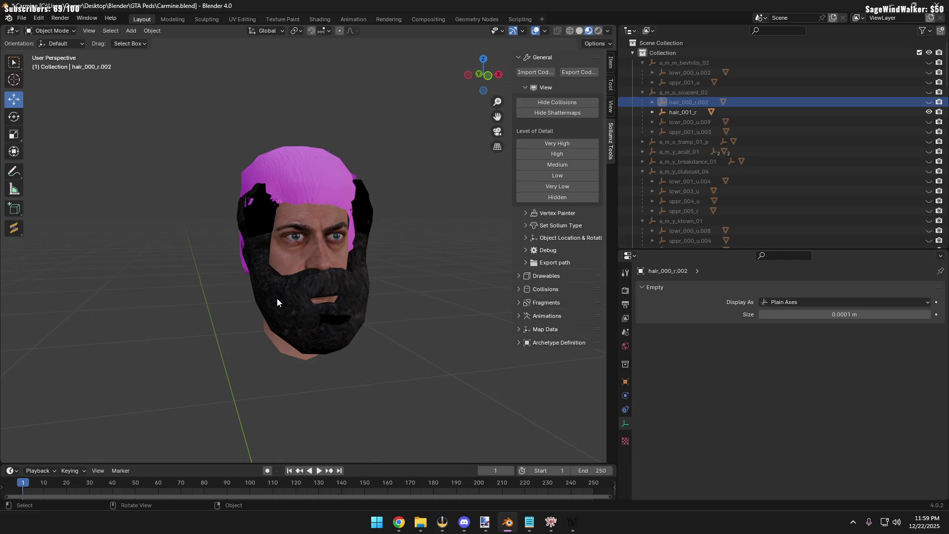
{"action": "left_click", "coordinate": [356, 292]}
{"action": "mouse_move", "coordinate": [356, 292]}
{"action": "middle_mouse_down"}
{"action": "mouse_move", "coordinate": [413, 312]}
{"action": "mouse_move", "coordinate": [377, 312]}
{"action": "middle_mouse_up"}
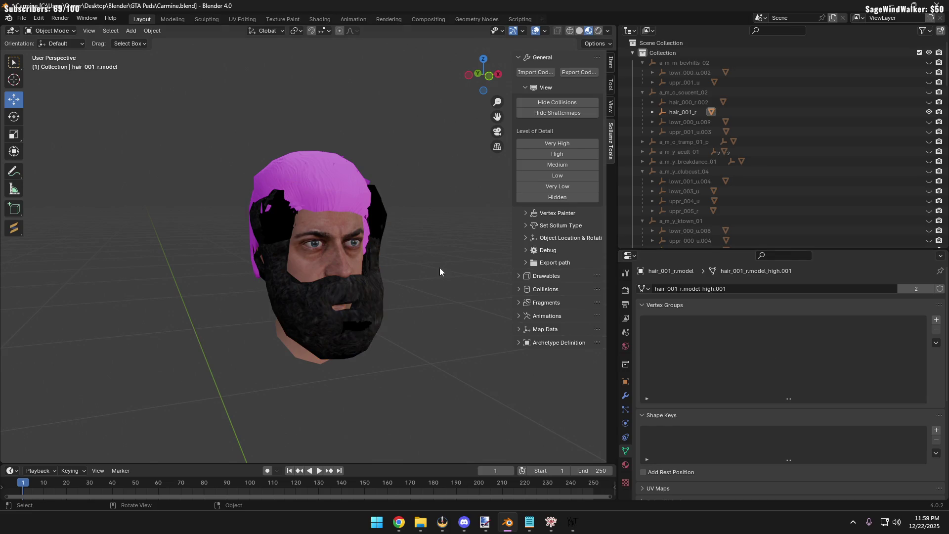
{"action": "left_click", "coordinate": [380, 255]}
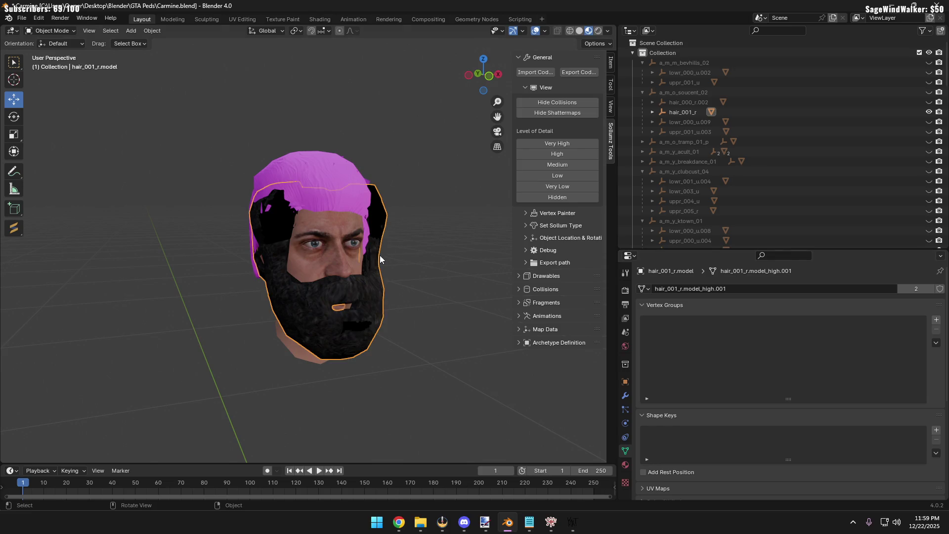
{"action": "left_click", "coordinate": [405, 256]}
{"action": "mouse_move", "coordinate": [403, 252]}
{"action": "middle_mouse_down"}
{"action": "mouse_move", "coordinate": [354, 245]}
{"action": "mouse_move", "coordinate": [371, 282]}
{"action": "mouse_move", "coordinate": [293, 265]}
{"action": "middle_mouse_up"}
{"action": "left_click", "coordinate": [353, 245]}
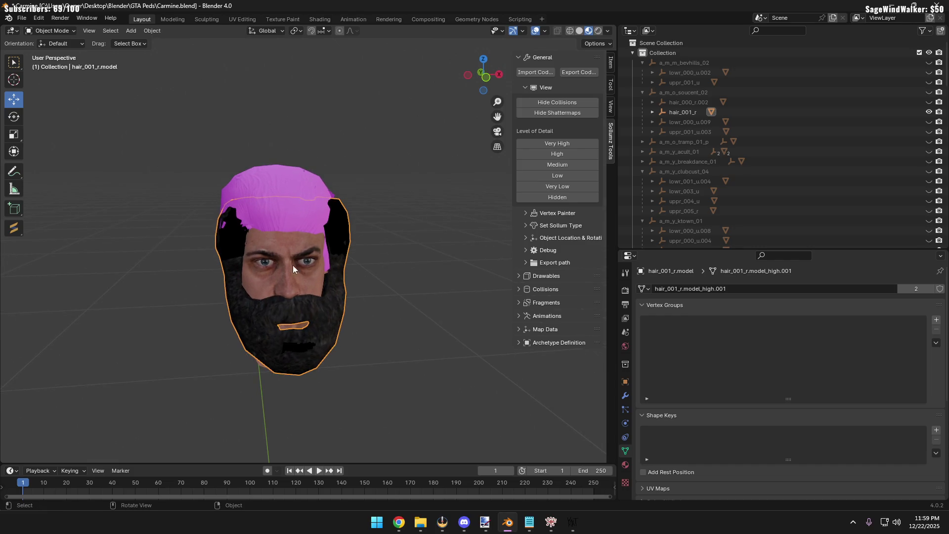
{"action": "left_click", "coordinate": [285, 259]}
{"action": "scroll", "coordinate": [703, 353], "scroll_direction": "up", "scroll_amount": 2}
{"action": "scroll", "coordinate": [702, 354], "scroll_direction": "up", "scroll_amount": 1}
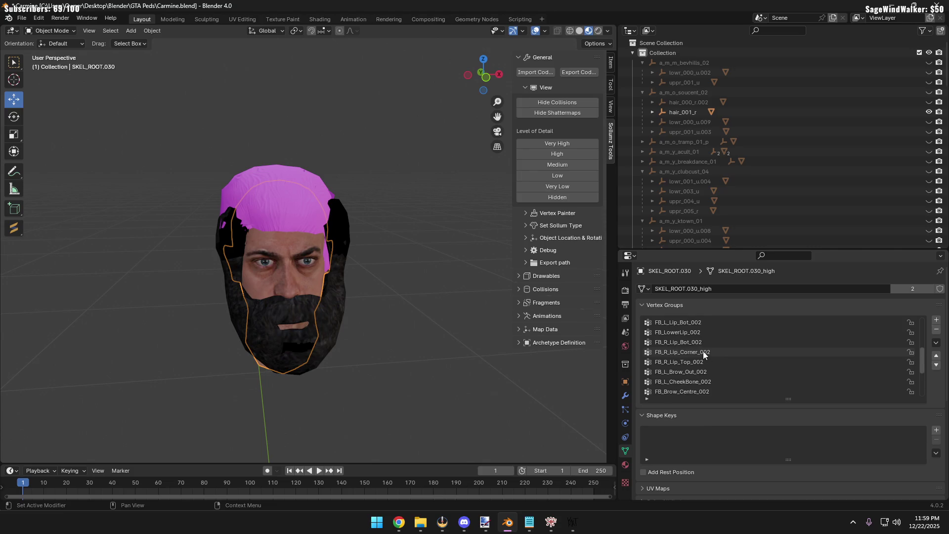
{"action": "scroll", "coordinate": [702, 351], "scroll_direction": "up", "scroll_amount": 2}
{"action": "scroll", "coordinate": [703, 351], "scroll_direction": "down", "scroll_amount": 2}
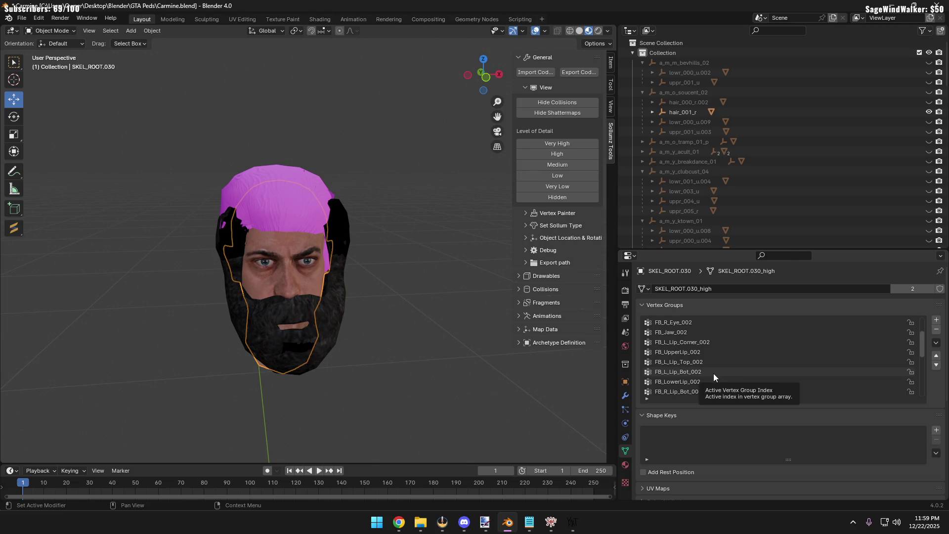
{"action": "scroll", "coordinate": [711, 379], "scroll_direction": "down", "scroll_amount": 1}
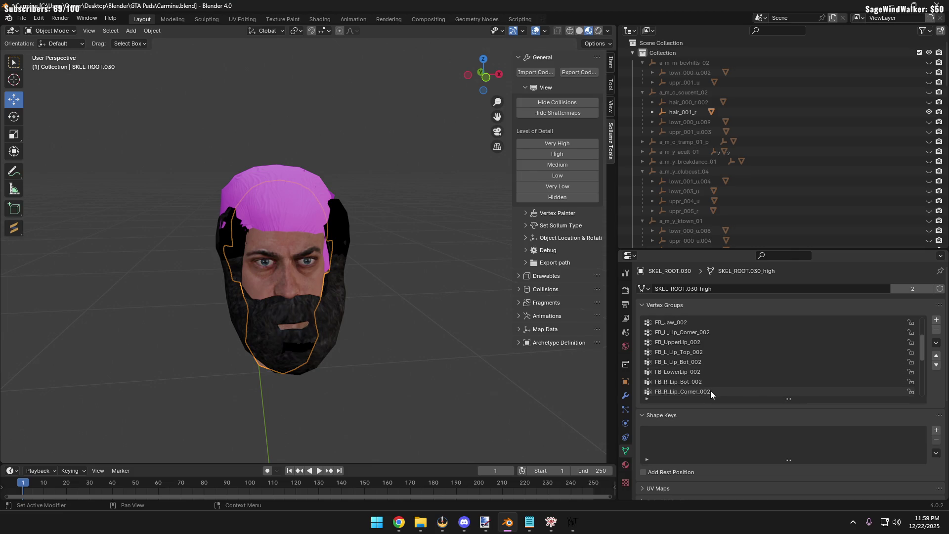
{"action": "scroll", "coordinate": [710, 390], "scroll_direction": "down", "scroll_amount": 1}
{"action": "scroll", "coordinate": [708, 386], "scroll_direction": "down", "scroll_amount": 1}
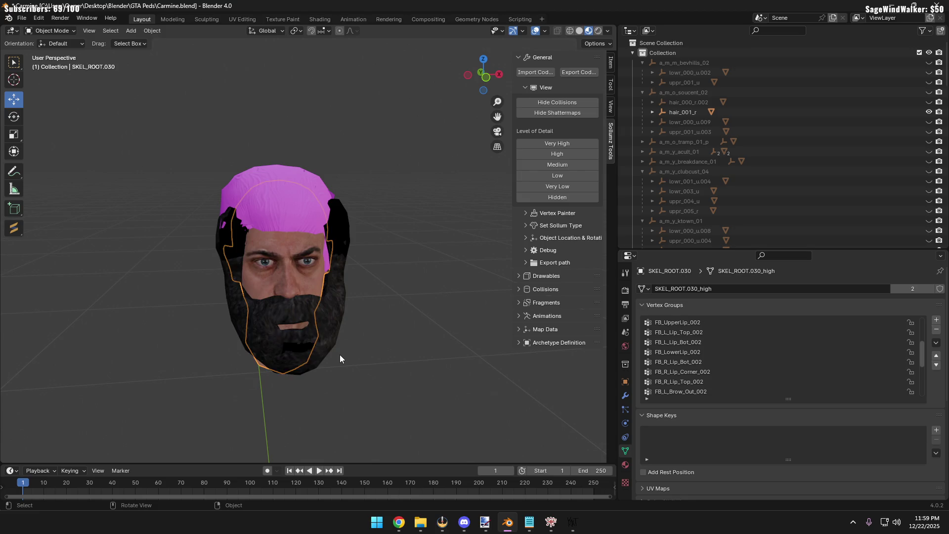
{"action": "scroll", "coordinate": [340, 356], "scroll_direction": "up", "scroll_amount": 5}
{"action": "mouse_move", "coordinate": [339, 359]}
{"action": "middle_mouse_down"}
{"action": "mouse_move", "coordinate": [336, 337]}
{"action": "mouse_move", "coordinate": [377, 326]}
{"action": "middle_mouse_up"}
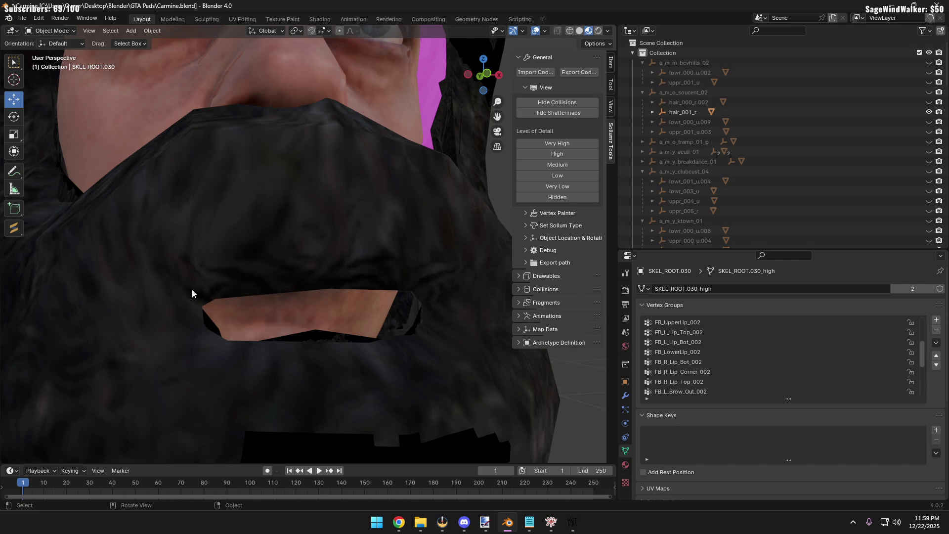
{"action": "left_click", "coordinate": [268, 275]}
{"action": "left_click", "coordinate": [404, 113]}
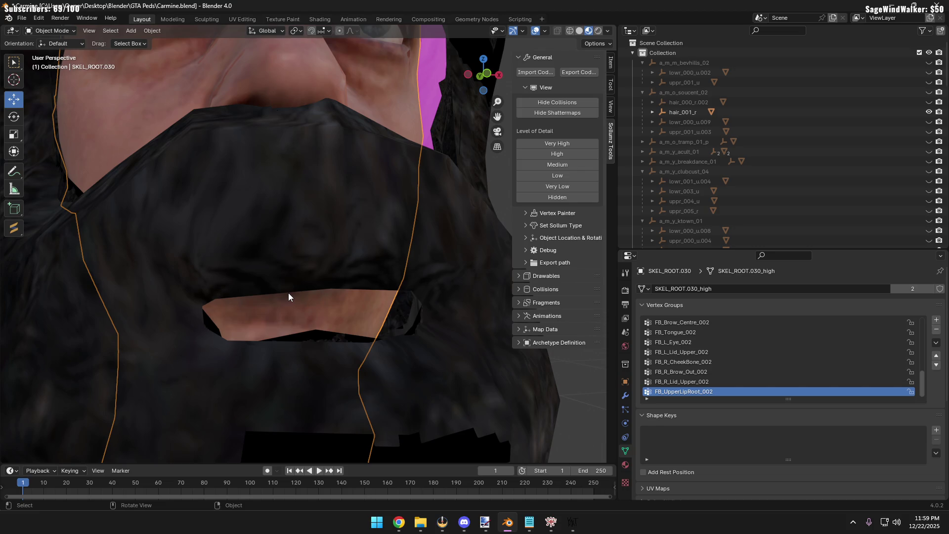
{"action": "scroll", "coordinate": [288, 294], "scroll_direction": "down", "scroll_amount": 4}
{"action": "scroll", "coordinate": [289, 296], "scroll_direction": "down", "scroll_amount": 3}
{"action": "scroll", "coordinate": [288, 296], "scroll_direction": "down", "scroll_amount": 2}
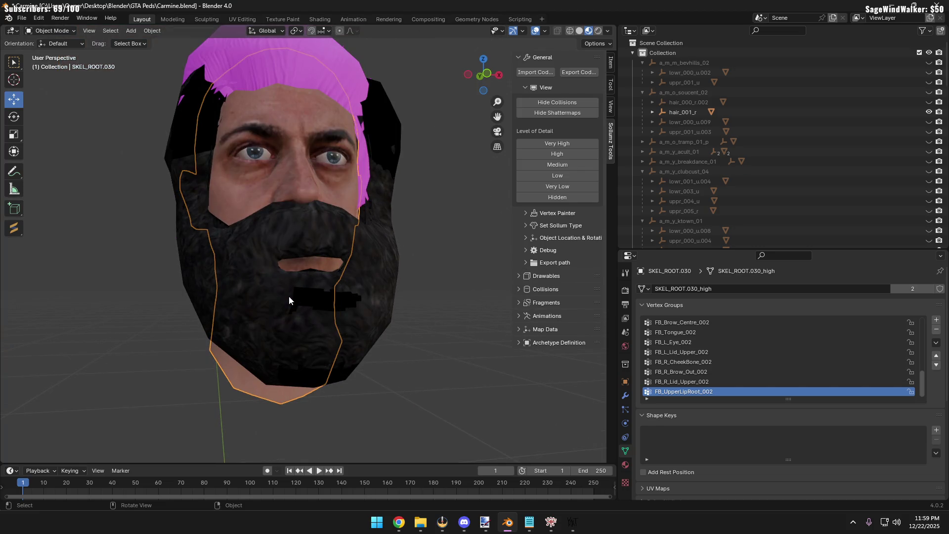
{"action": "left_click", "coordinate": [117, 276]}
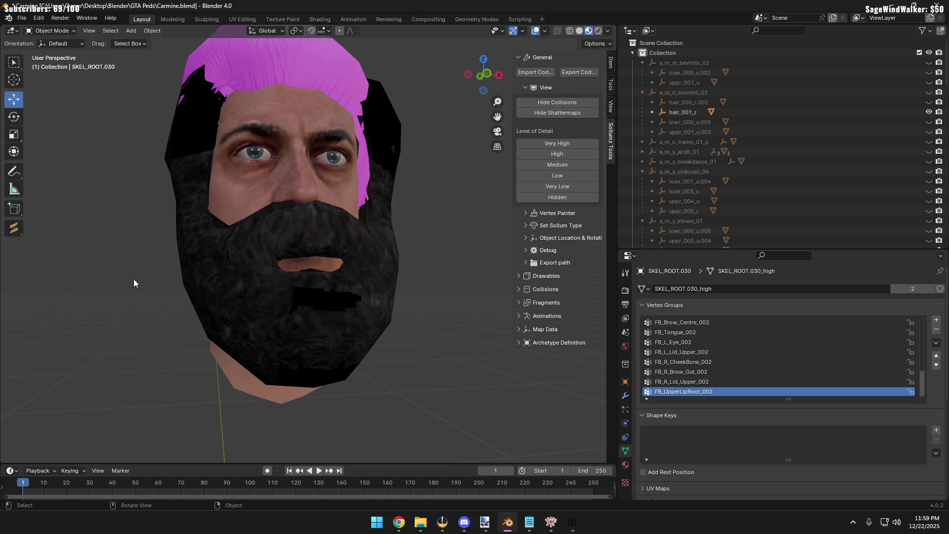
{"action": "scroll", "coordinate": [137, 282], "scroll_direction": "down", "scroll_amount": 3}
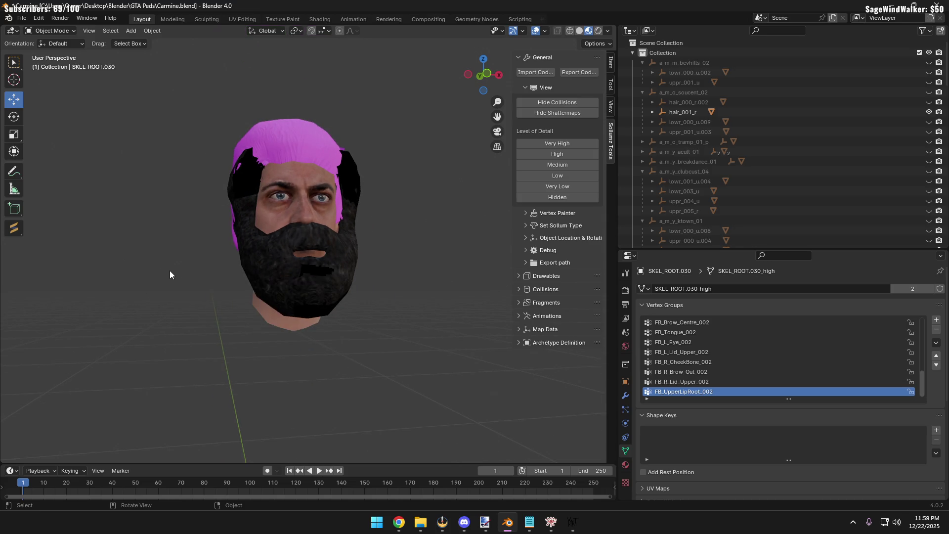
{"action": "scroll", "coordinate": [191, 270], "scroll_direction": "up", "scroll_amount": 3}
{"action": "middle_click_drag", "start_coordinate": [198, 269], "coordinate": [212, 276]}
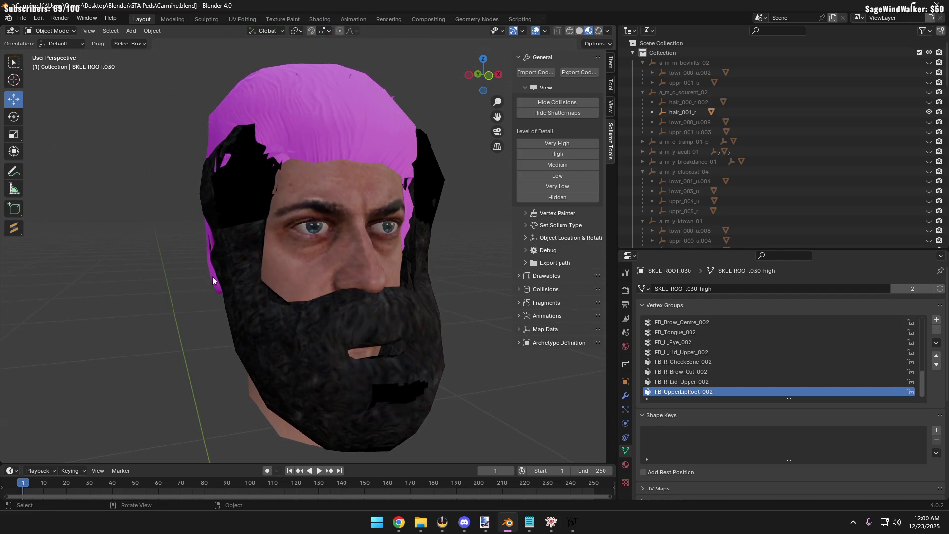
{"action": "scroll", "coordinate": [366, 273], "scroll_direction": "down", "scroll_amount": 4}
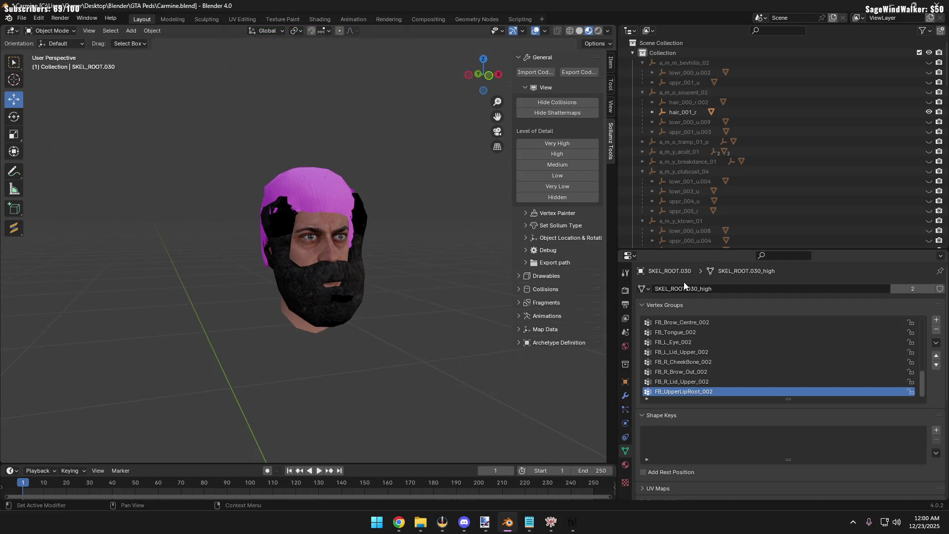
{"action": "left_click", "coordinate": [364, 269]}
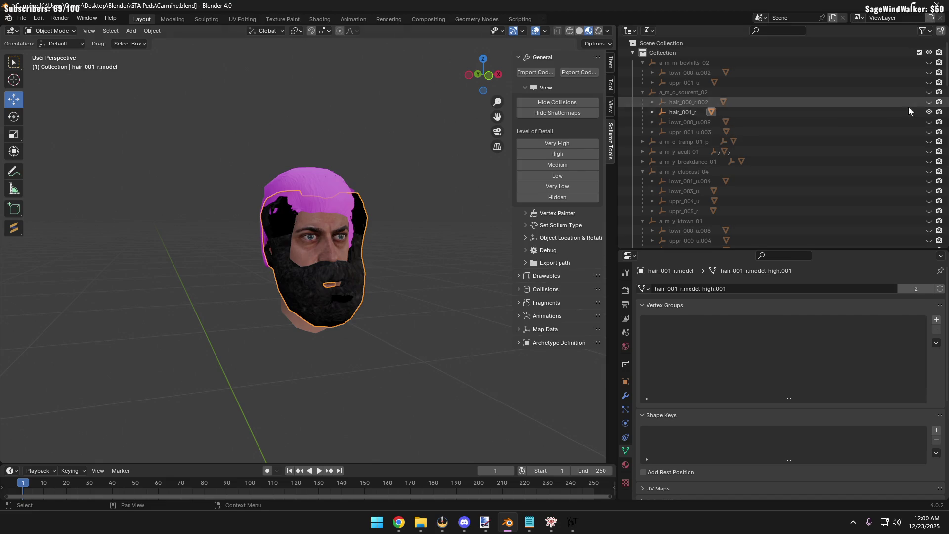
Hide the hair_001_r beard and toggle hair_000_r.002 on and off to compare, leaving it hidden
{"action": "left_click", "coordinate": [928, 111]}
{"action": "left_click", "coordinate": [928, 113]}
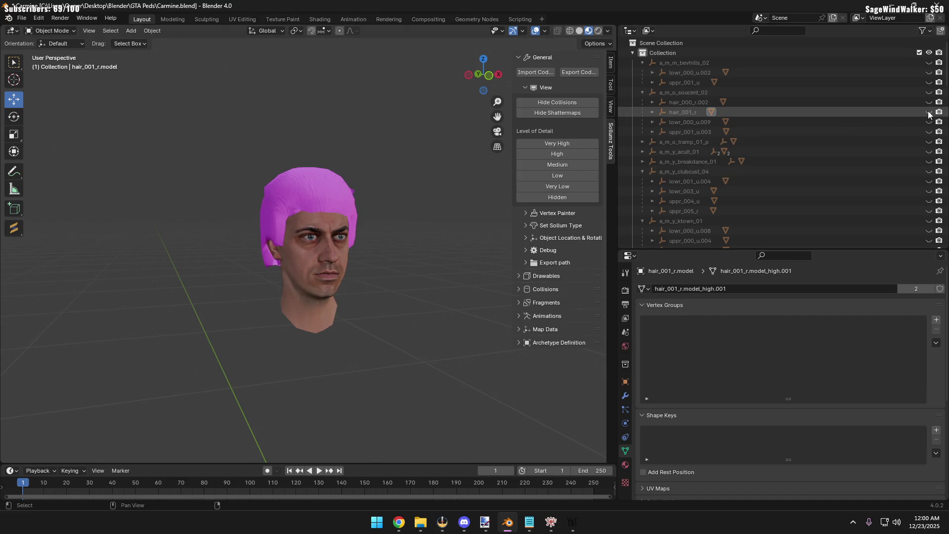
{"action": "left_click", "coordinate": [930, 103]}
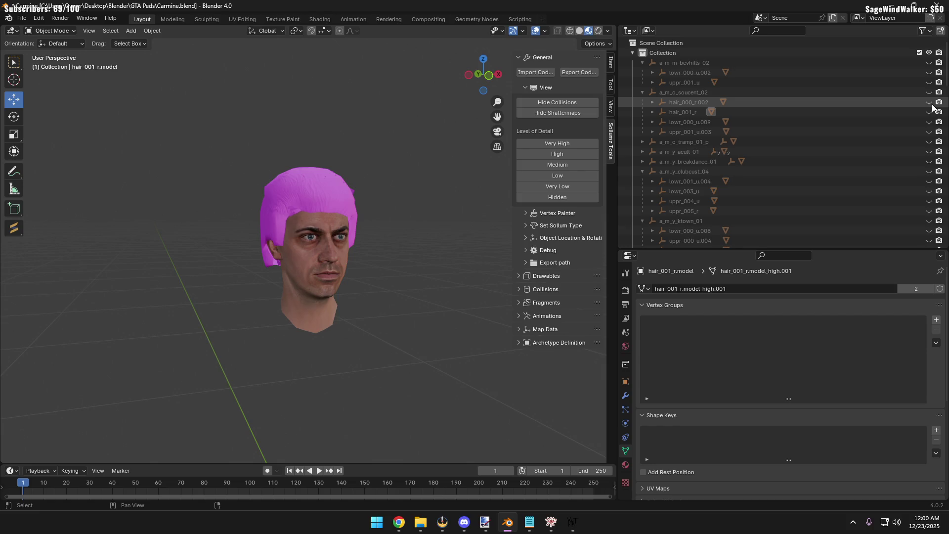
{"action": "left_click", "coordinate": [930, 103]}
{"action": "left_click", "coordinate": [929, 103]}
{"action": "left_click", "coordinate": [929, 132]}
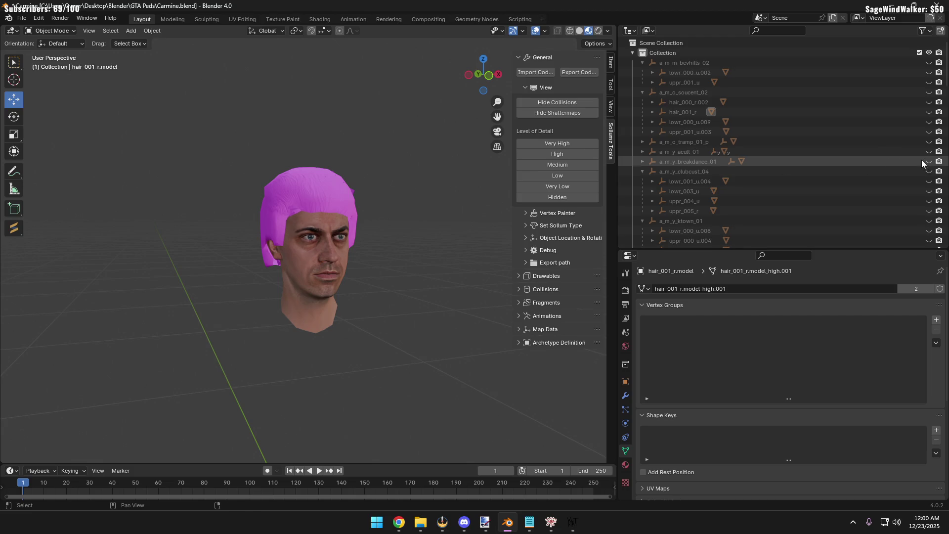
Show the a_m_y_breakdance_01 black afro hair_000_r.004 on the head and select its mesh
{"action": "left_click", "coordinate": [642, 161]}
{"action": "left_click", "coordinate": [668, 172]}
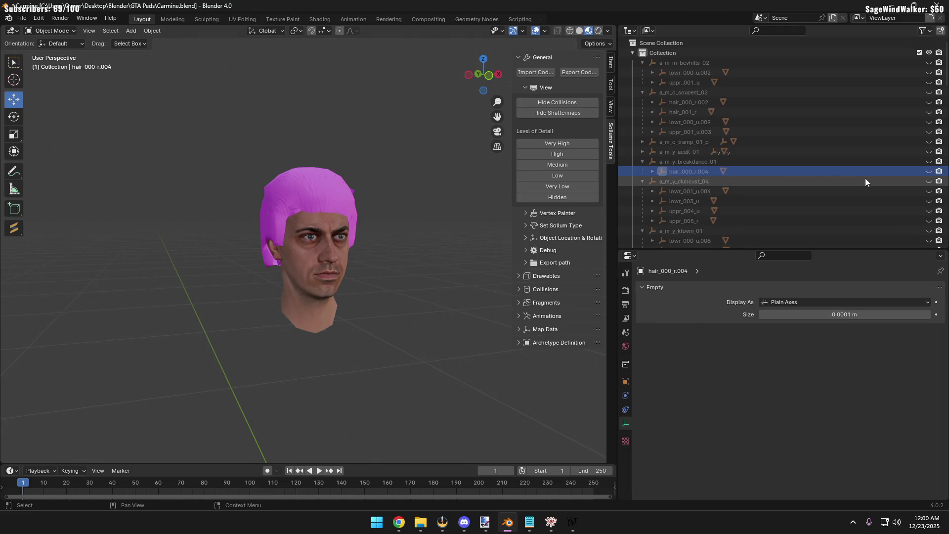
{"action": "left_click", "coordinate": [929, 171]}
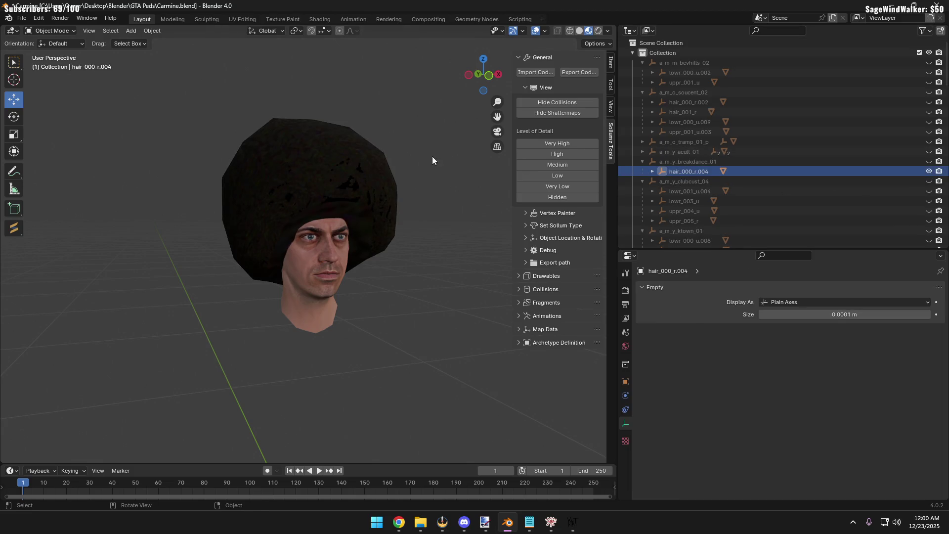
{"action": "left_click", "coordinate": [388, 153]}
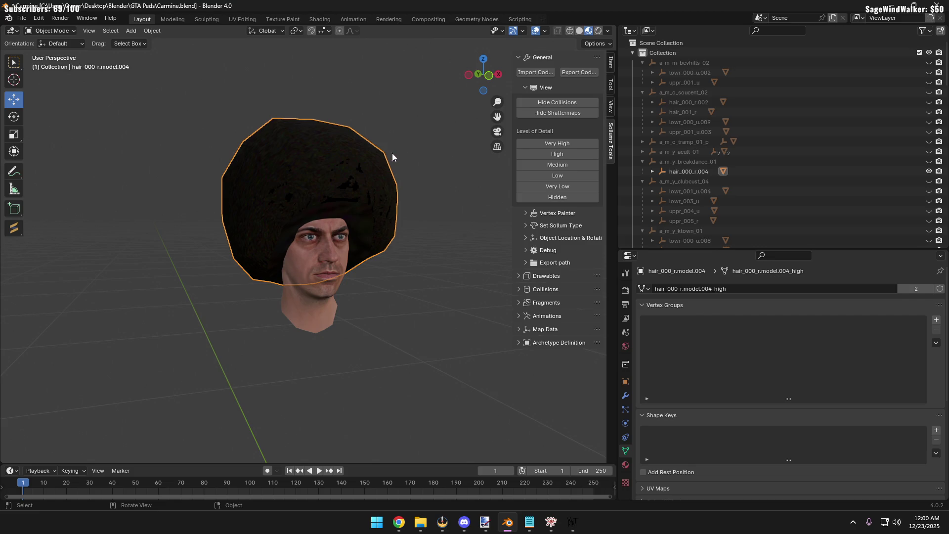
{"action": "left_click", "coordinate": [819, 173]}
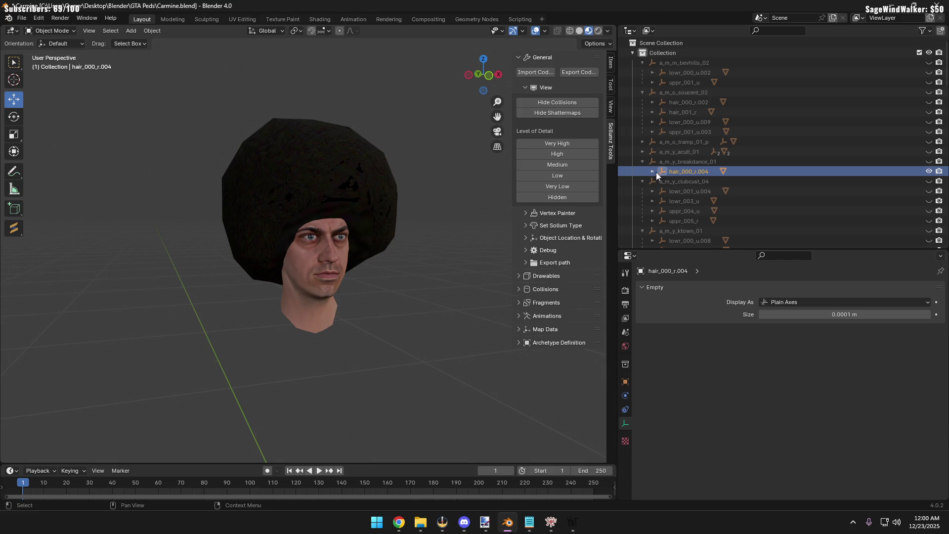
{"action": "left_click", "coordinate": [342, 171]}
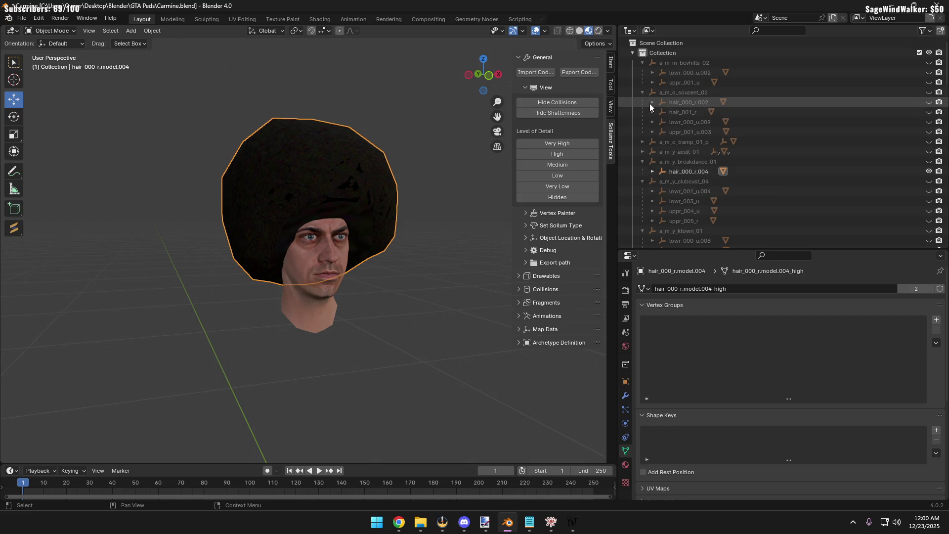
{"action": "scroll", "coordinate": [681, 183], "scroll_direction": "down", "scroll_amount": 5}
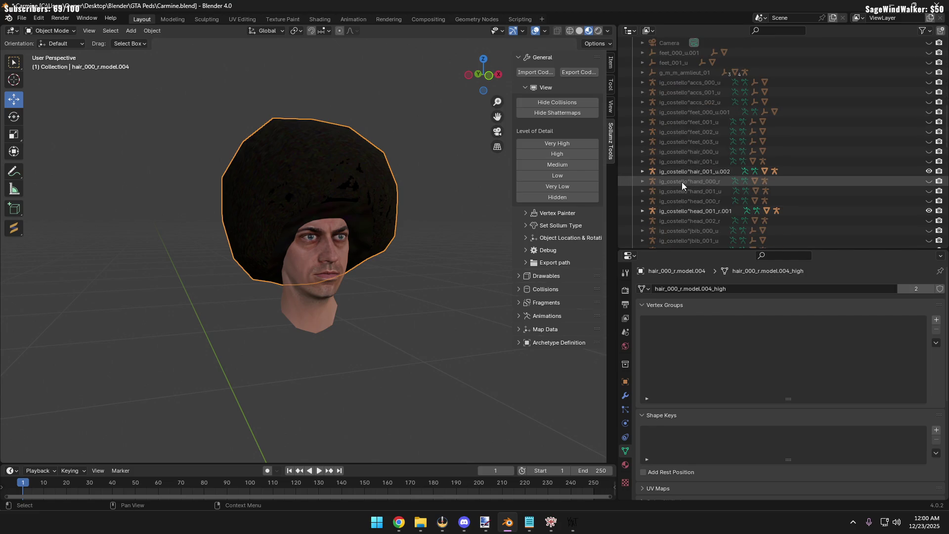
{"action": "scroll", "coordinate": [681, 182], "scroll_direction": "down", "scroll_amount": 2}
Expand the ig_costello^hair_001_u.002 skeleton, check its pink hair child, then reselect the afro mesh
{"action": "left_click", "coordinate": [645, 150]}
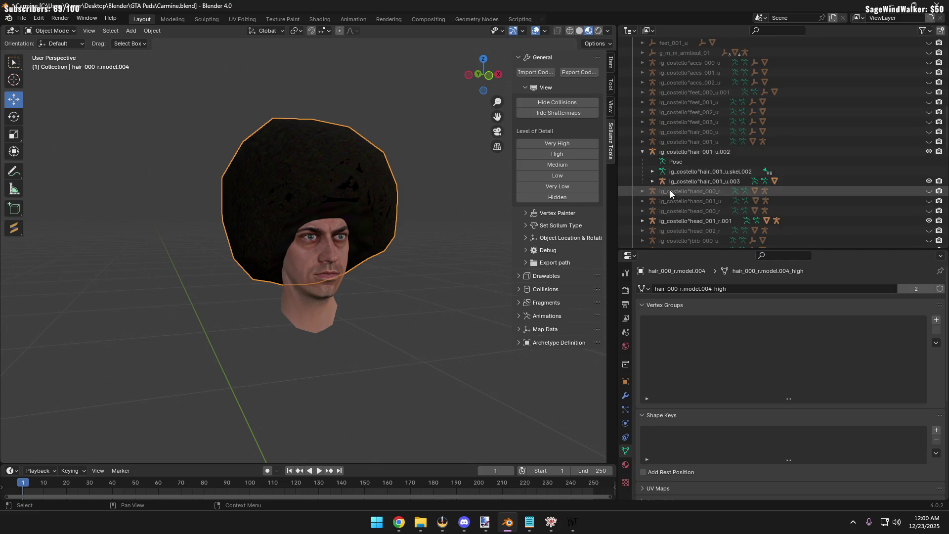
{"action": "left_click", "coordinate": [929, 151]}
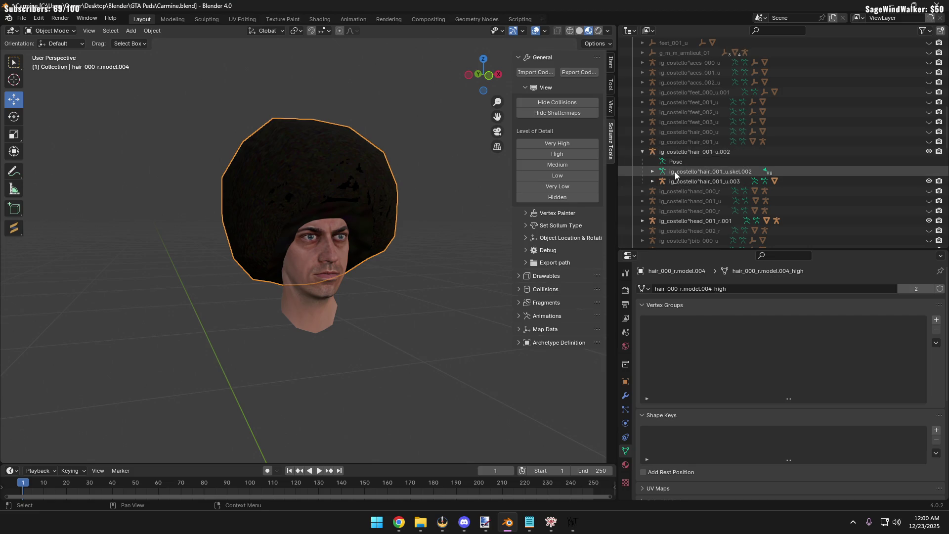
{"action": "left_click", "coordinate": [691, 181]}
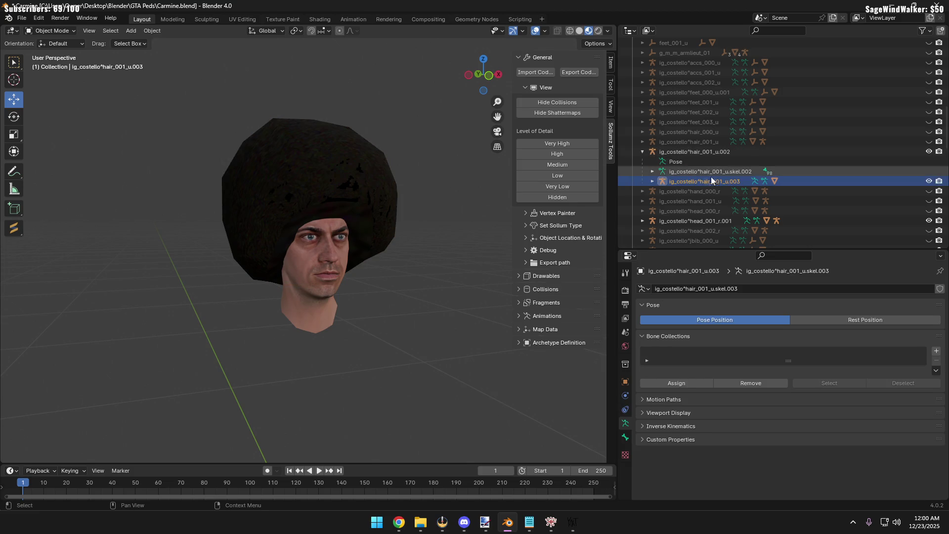
{"action": "left_click", "coordinate": [774, 180]}
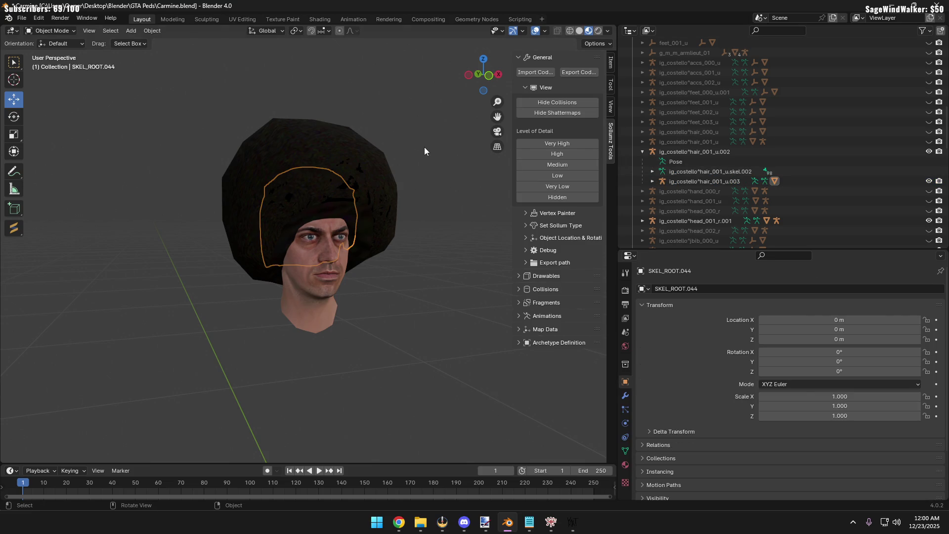
{"action": "left_click", "coordinate": [383, 158]}
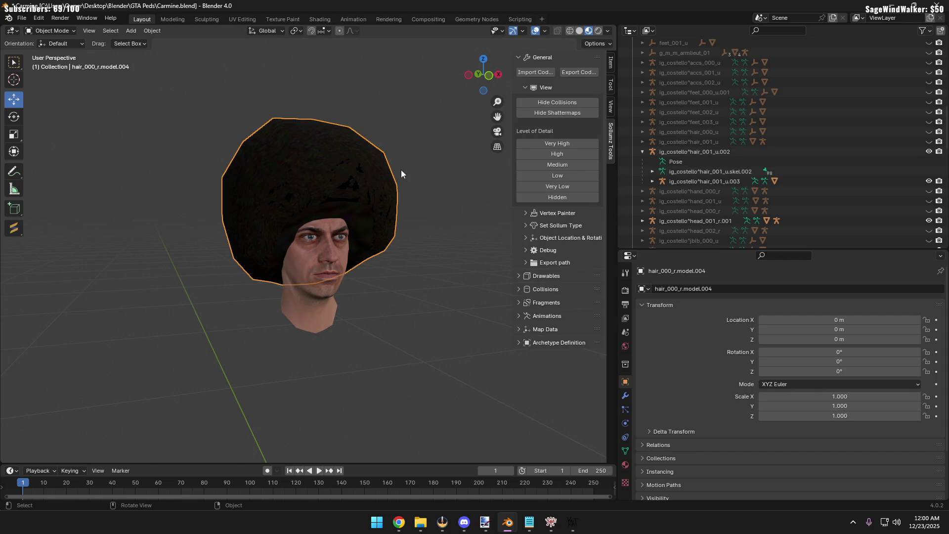
{"action": "scroll", "coordinate": [329, 182], "scroll_direction": "up", "scroll_amount": 2}
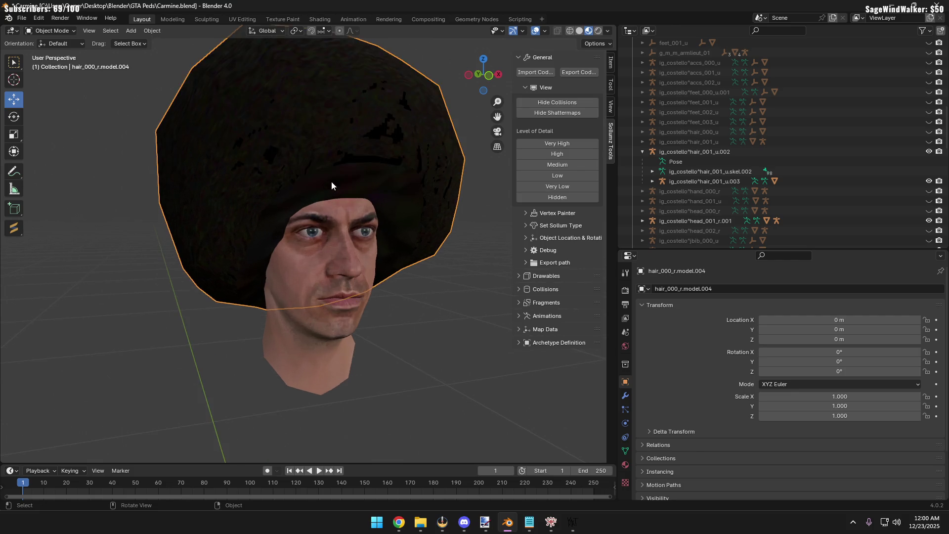
{"action": "scroll", "coordinate": [334, 180], "scroll_direction": "up", "scroll_amount": 2}
{"action": "scroll", "coordinate": [334, 174], "scroll_direction": "up", "scroll_amount": 2}
{"action": "scroll", "coordinate": [347, 197], "scroll_direction": "up", "scroll_amount": 3}
{"action": "scroll", "coordinate": [347, 197], "scroll_direction": "up", "scroll_amount": 2}
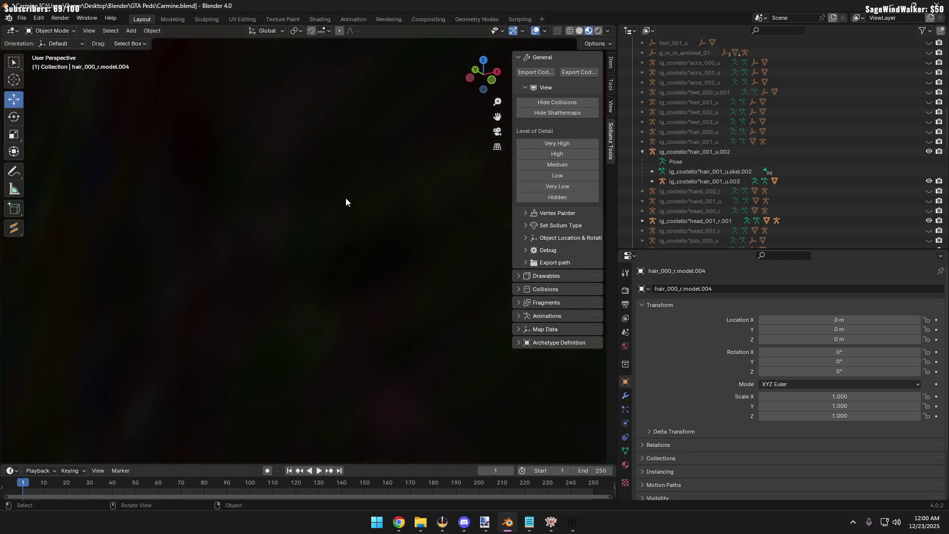
{"action": "scroll", "coordinate": [345, 198], "scroll_direction": "up", "scroll_amount": 1}
{"action": "scroll", "coordinate": [346, 197], "scroll_direction": "up", "scroll_amount": 2}
{"action": "scroll", "coordinate": [345, 197], "scroll_direction": "up", "scroll_amount": 2}
Orbit around the head to inspect the afro's hairline edge
{"action": "mouse_move", "coordinate": [336, 199]}
{"action": "middle_mouse_down"}
{"action": "mouse_move", "coordinate": [337, 174]}
{"action": "mouse_move", "coordinate": [334, 236]}
{"action": "middle_mouse_up"}
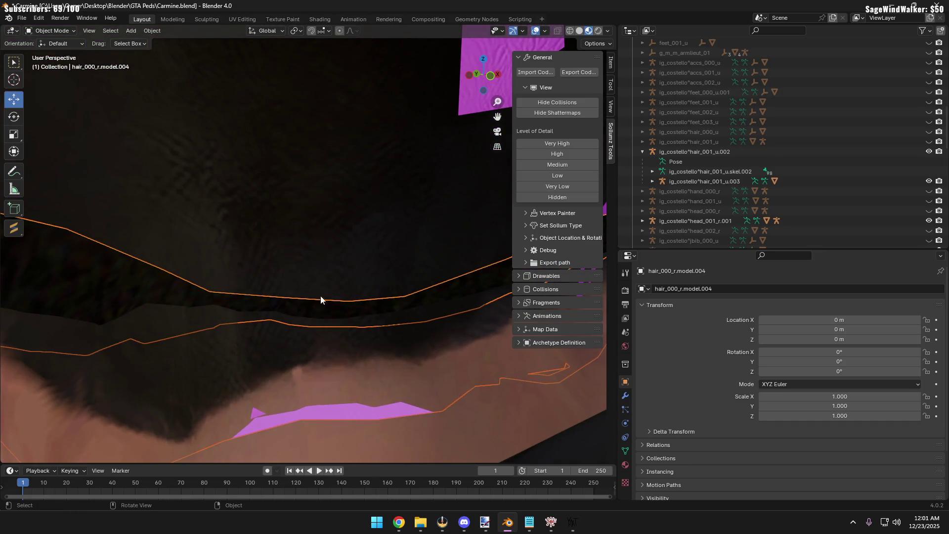
{"action": "scroll", "coordinate": [356, 245], "scroll_direction": "down", "scroll_amount": 5}
{"action": "scroll", "coordinate": [362, 214], "scroll_direction": "down", "scroll_amount": 2}
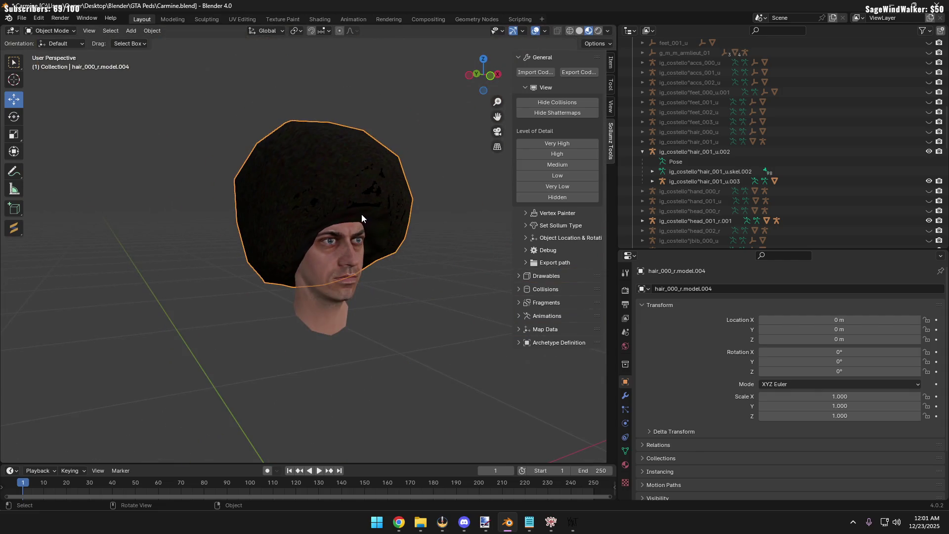
{"action": "mouse_move", "coordinate": [361, 214]}
{"action": "middle_mouse_down"}
{"action": "mouse_move", "coordinate": [353, 222]}
{"action": "mouse_move", "coordinate": [269, 178]}
{"action": "middle_mouse_up"}
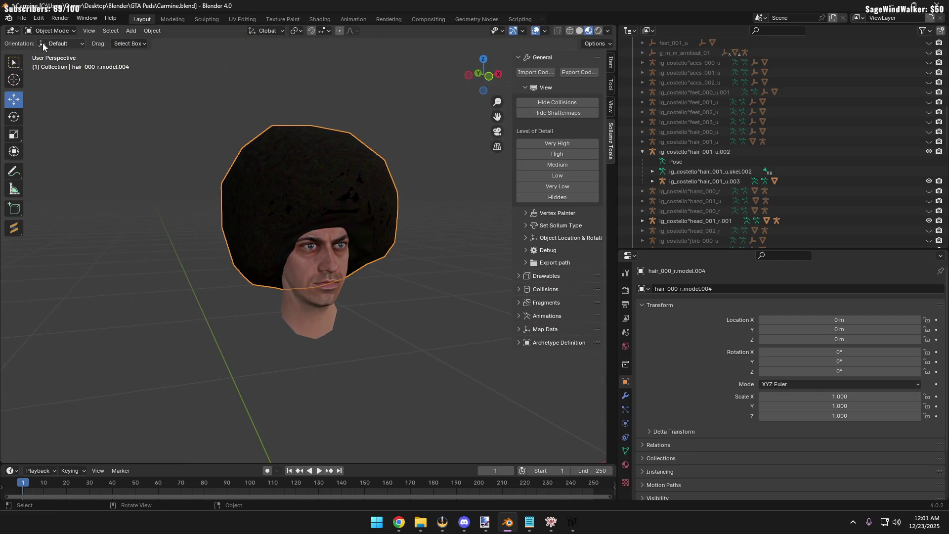
{"action": "left_click", "coordinate": [50, 30]}
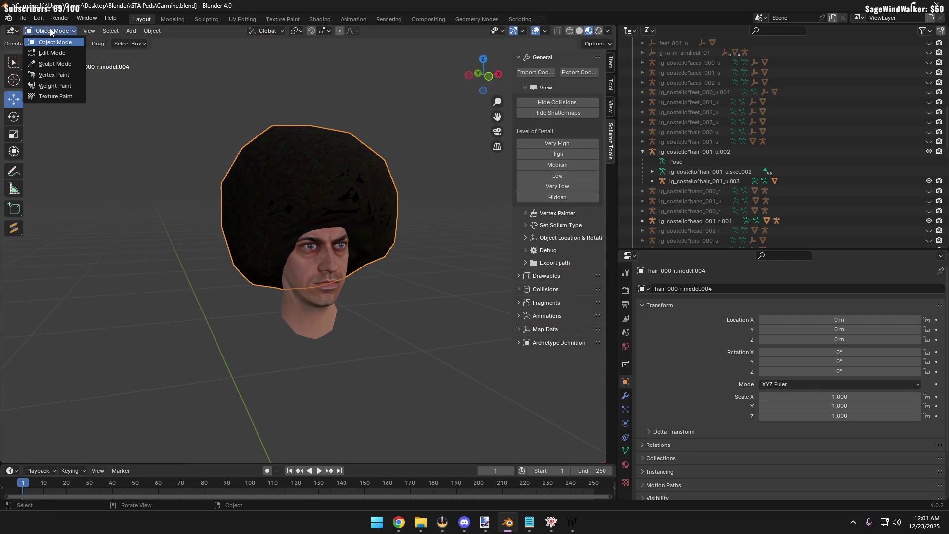
Transfer weights onto the afro hair_000_r.model.004 in Weight Paint mode
{"action": "left_click", "coordinate": [51, 86]}
{"action": "left_click", "coordinate": [136, 31]}
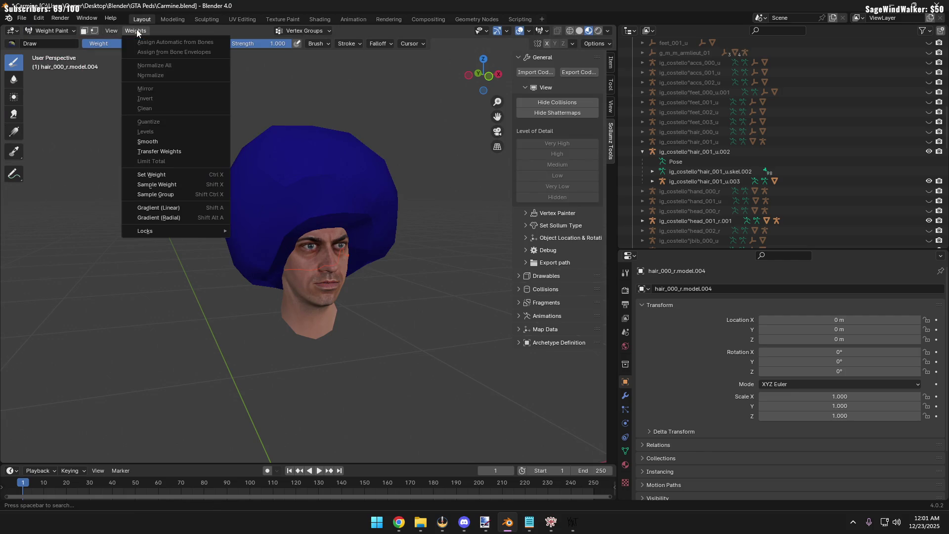
{"action": "left_click", "coordinate": [158, 151]}
{"action": "scroll", "coordinate": [253, 298], "scroll_direction": "up", "scroll_amount": 3}
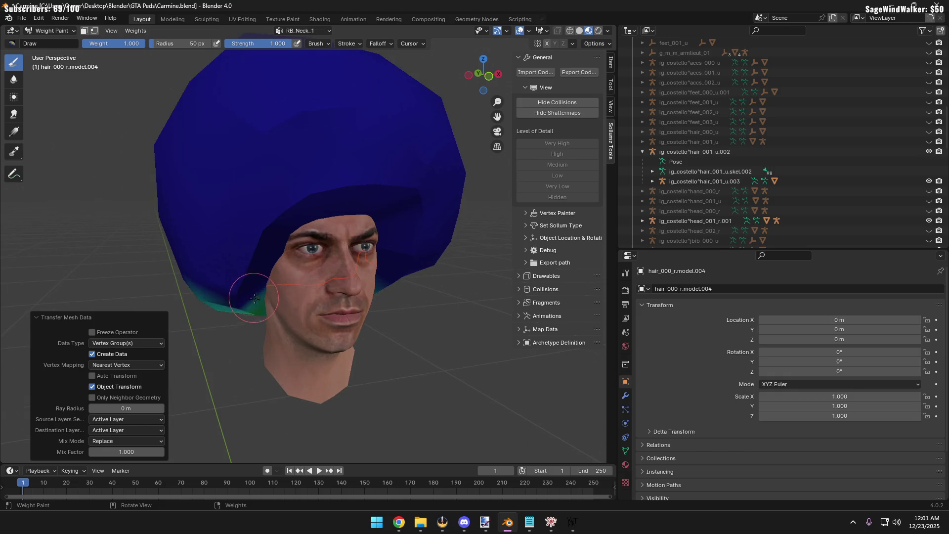
Orbit around the head to check the transferred weights, then return toward Object Mode
{"action": "middle_click_drag", "start_coordinate": [254, 298], "coordinate": [348, 269]}
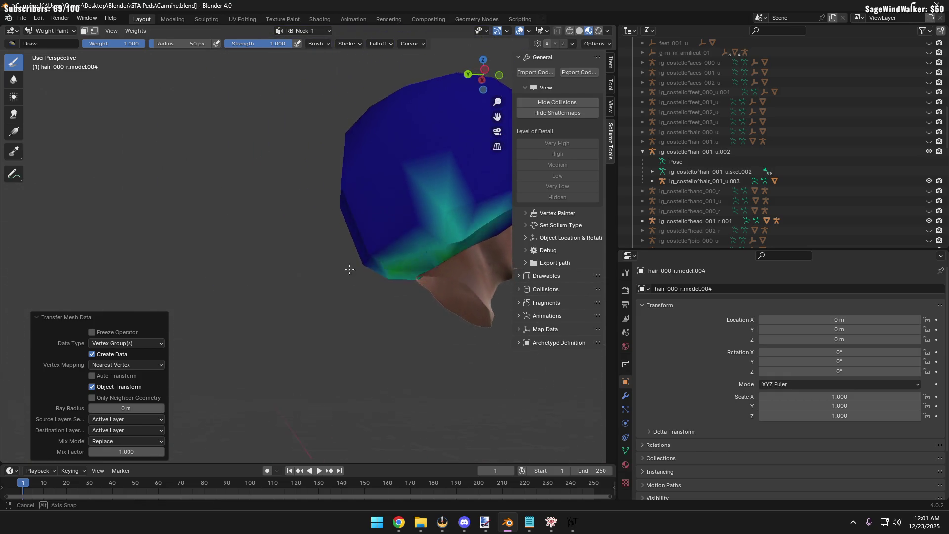
{"action": "mouse_move", "coordinate": [349, 269]}
{"action": "middle_mouse_down"}
{"action": "mouse_move", "coordinate": [315, 311]}
{"action": "mouse_move", "coordinate": [259, 301]}
{"action": "mouse_move", "coordinate": [323, 285]}
{"action": "mouse_move", "coordinate": [174, 281]}
{"action": "mouse_move", "coordinate": [379, 282]}
{"action": "mouse_move", "coordinate": [262, 304]}
{"action": "middle_mouse_up"}
{"action": "scroll", "coordinate": [260, 301], "scroll_direction": "up", "scroll_amount": 3}
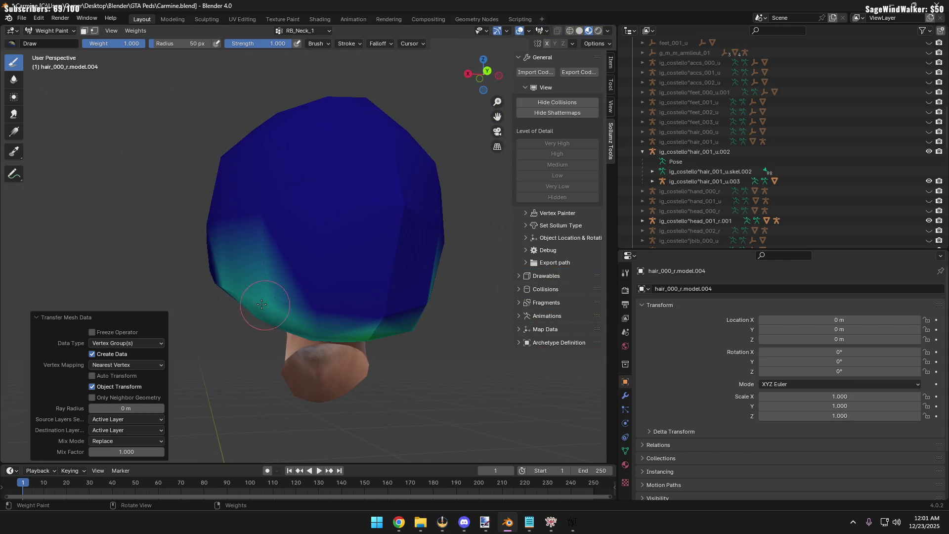
{"action": "mouse_move", "coordinate": [371, 329]}
{"action": "middle_mouse_down"}
{"action": "mouse_move", "coordinate": [244, 333]}
{"action": "mouse_move", "coordinate": [334, 311]}
{"action": "middle_mouse_up"}
{"action": "scroll", "coordinate": [392, 296], "scroll_direction": "up", "scroll_amount": 4}
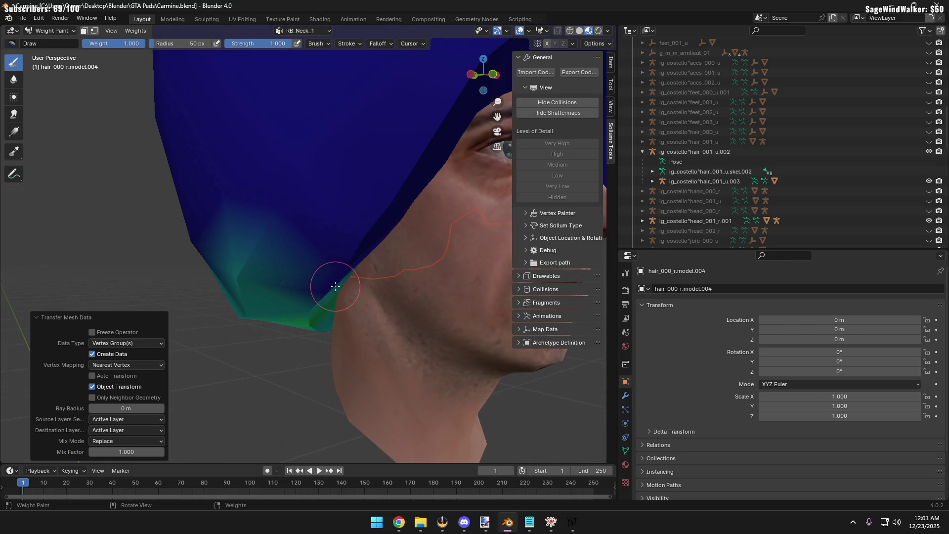
{"action": "scroll", "coordinate": [335, 286], "scroll_direction": "down", "scroll_amount": 4}
{"action": "mouse_move", "coordinate": [312, 296]}
{"action": "middle_mouse_down"}
{"action": "mouse_move", "coordinate": [303, 285]}
{"action": "mouse_move", "coordinate": [260, 296]}
{"action": "mouse_move", "coordinate": [305, 293]}
{"action": "middle_mouse_up"}
{"action": "left_click", "coordinate": [57, 34]}
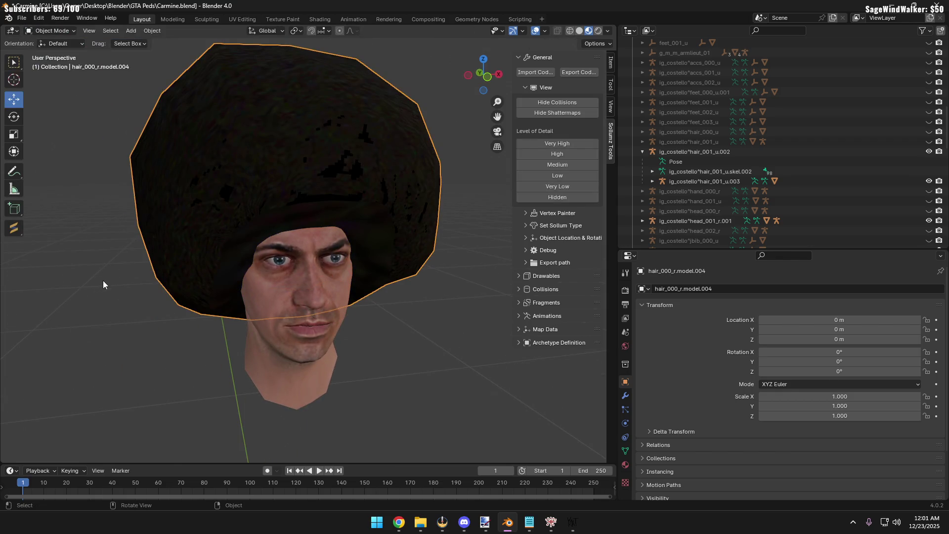
Select the afro mesh and view the ig_costello^hair_001_u.002 skeleton's armature data
{"action": "middle_click_drag", "start_coordinate": [103, 280], "coordinate": [138, 287]}
{"action": "left_click", "coordinate": [138, 287]}
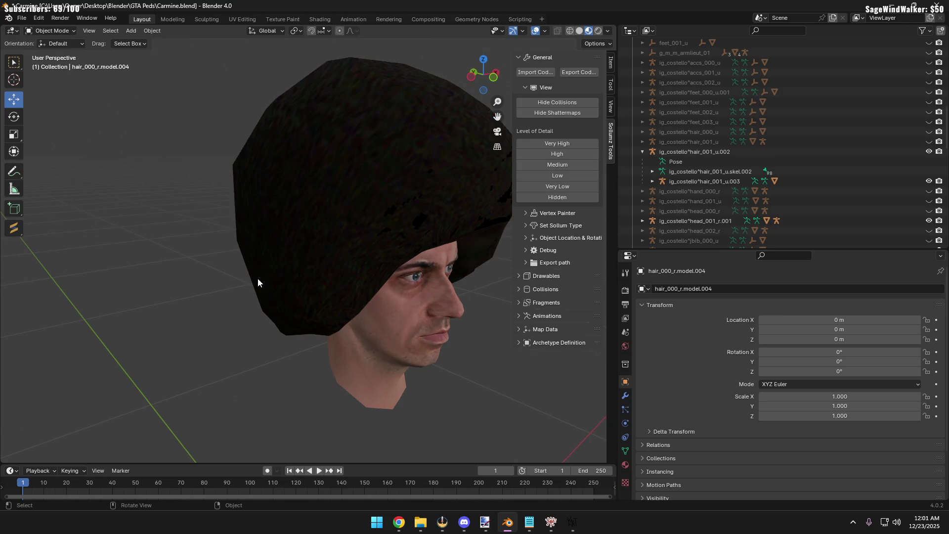
{"action": "middle_click_drag", "start_coordinate": [257, 278], "coordinate": [225, 276]}
{"action": "left_click", "coordinate": [293, 162]}
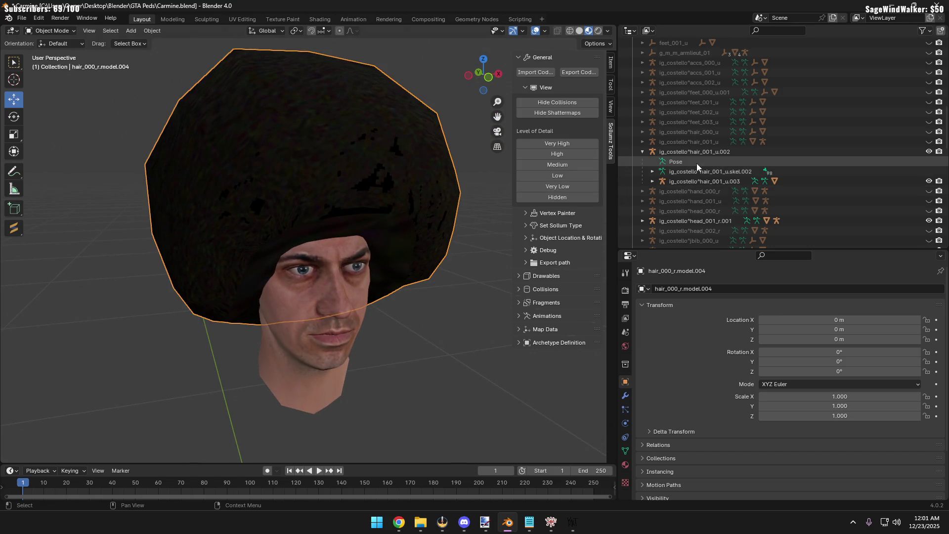
{"action": "left_click", "coordinate": [705, 153]}
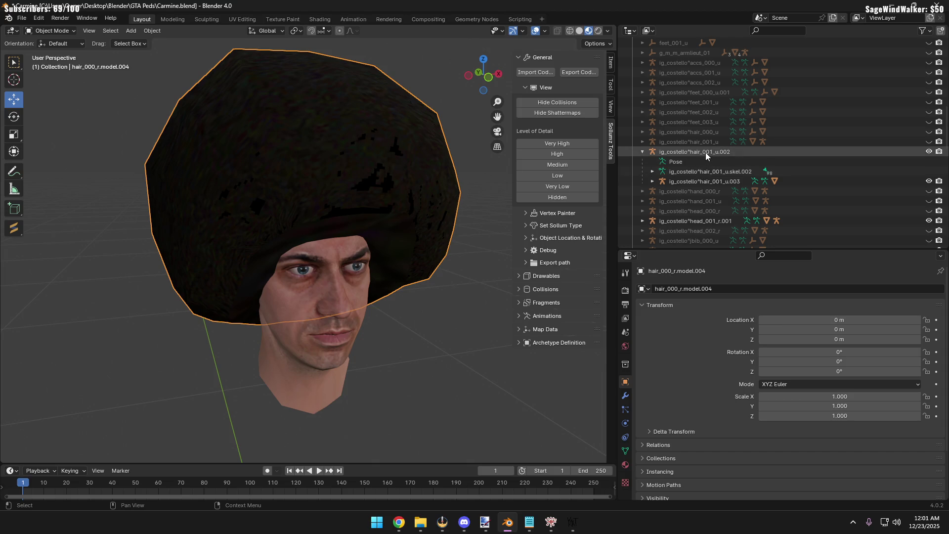
{"action": "left_click", "coordinate": [625, 424]}
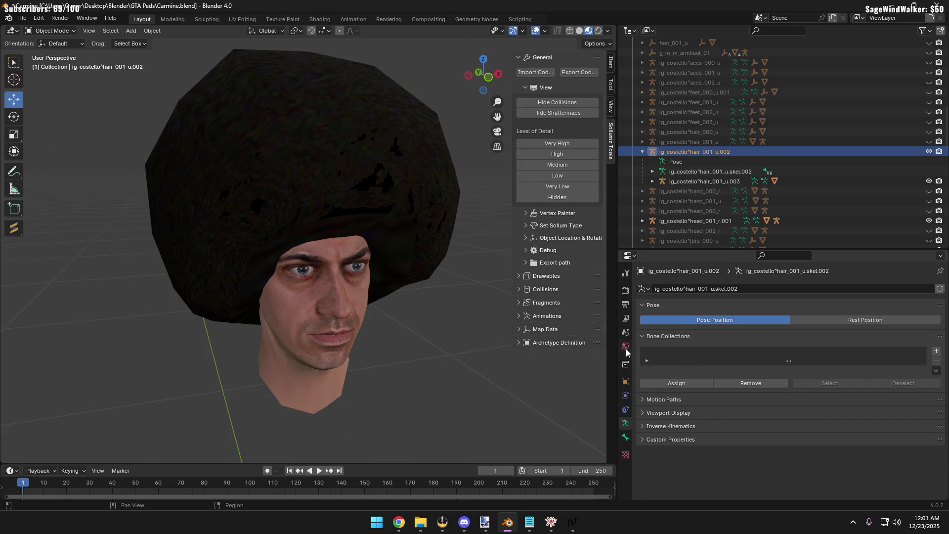
Check which armature the existing hair_001_u.003 mesh's skel modifier uses, then start adding a modifier to the afro
{"action": "left_click", "coordinate": [417, 238]}
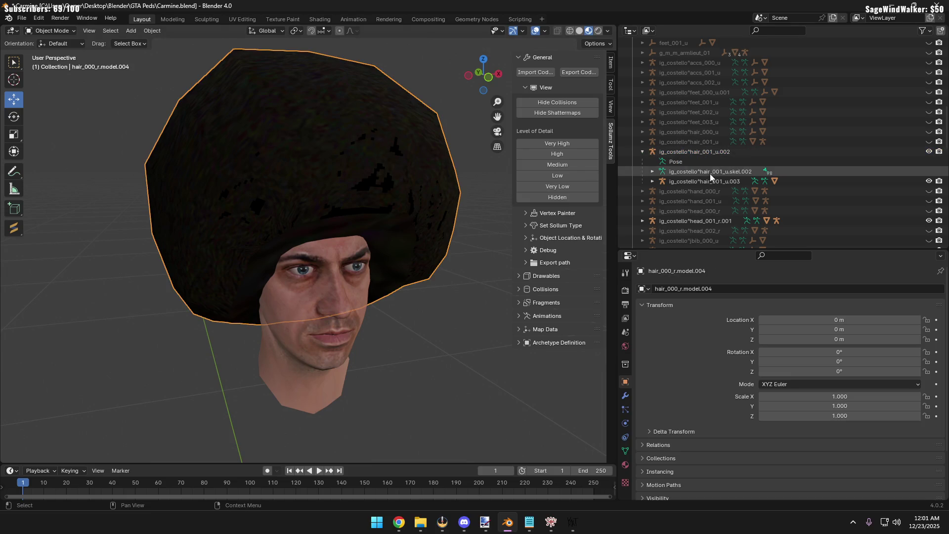
{"action": "left_click", "coordinate": [929, 151]}
{"action": "left_click", "coordinate": [931, 151]}
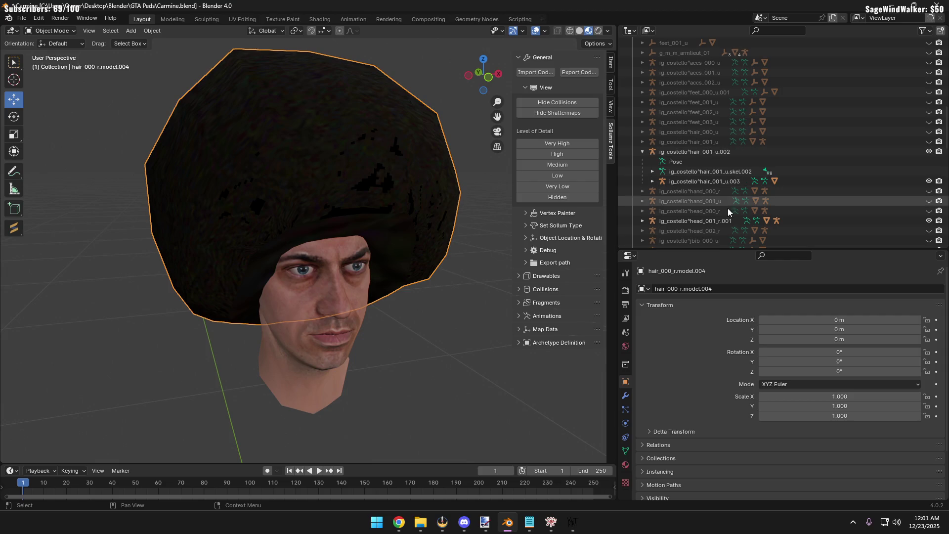
{"action": "left_click", "coordinate": [773, 182]}
{"action": "left_click", "coordinate": [625, 396]}
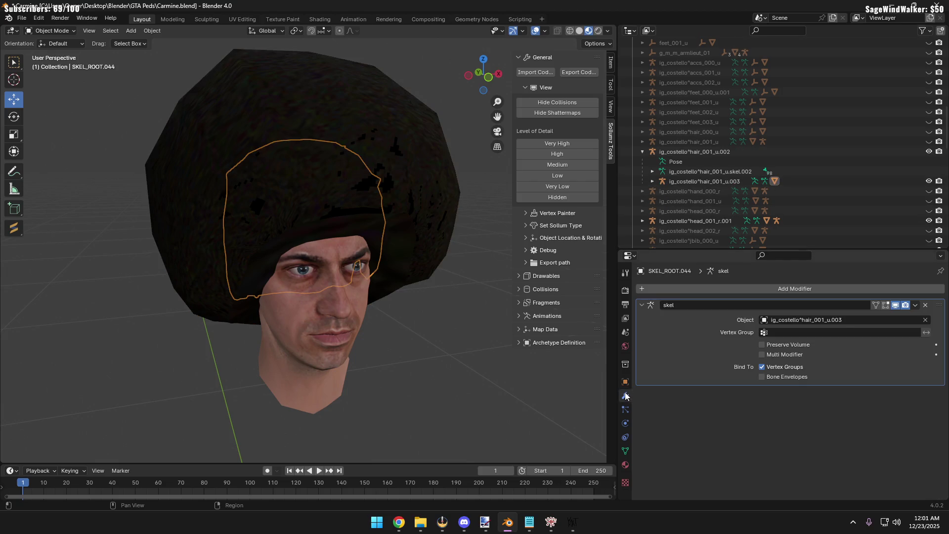
{"action": "left_click", "coordinate": [810, 319]}
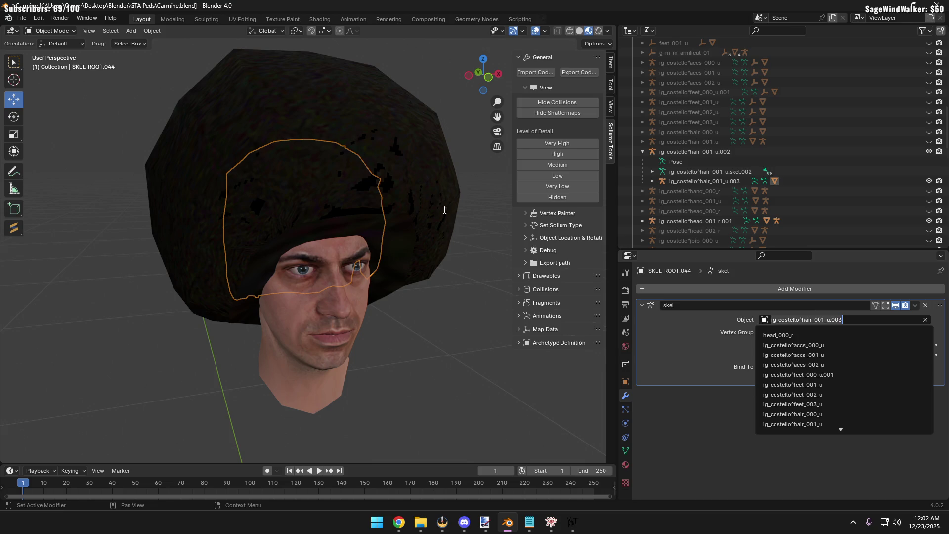
{"action": "left_click", "coordinate": [440, 147]}
{"action": "left_click", "coordinate": [742, 289]}
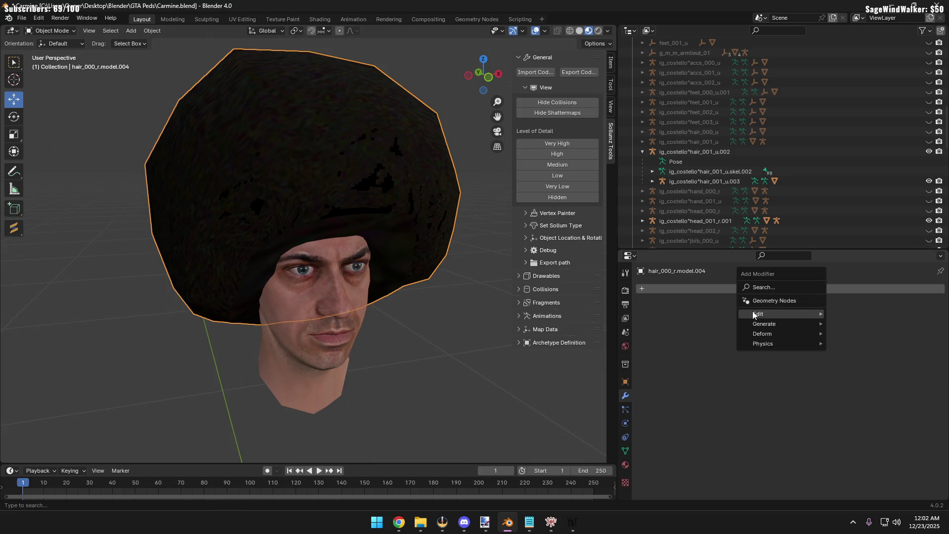
Add an Armature modifier to the afro with object ig_costello^hair_001_u.003 and locate the hair in the Outliner
{"action": "left_click", "coordinate": [754, 307]}
{"action": "left_click", "coordinate": [800, 320]}
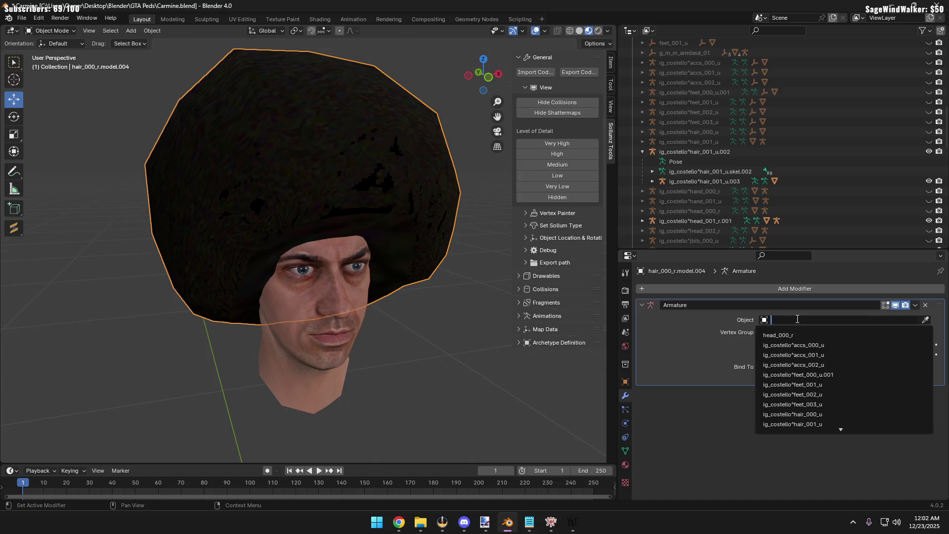
{"action": "type", "text": "ig_costello^hair_001_u.003"}
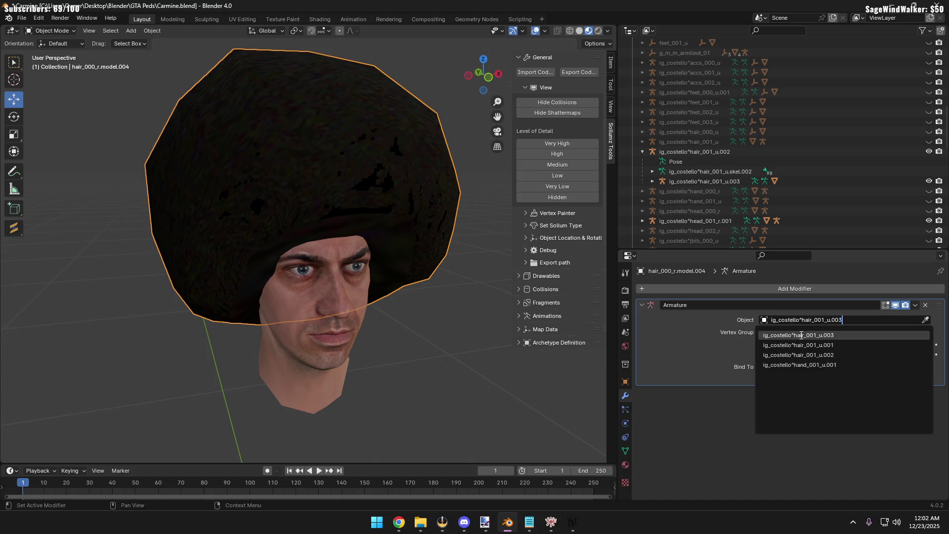
{"action": "left_click", "coordinate": [801, 334]}
{"action": "left_click", "coordinate": [497, 300]}
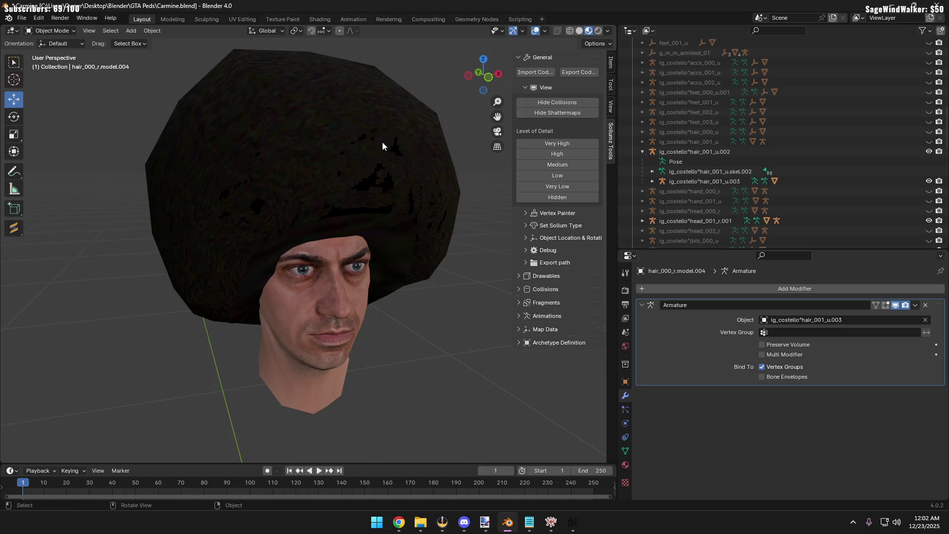
{"action": "left_click", "coordinate": [929, 151]}
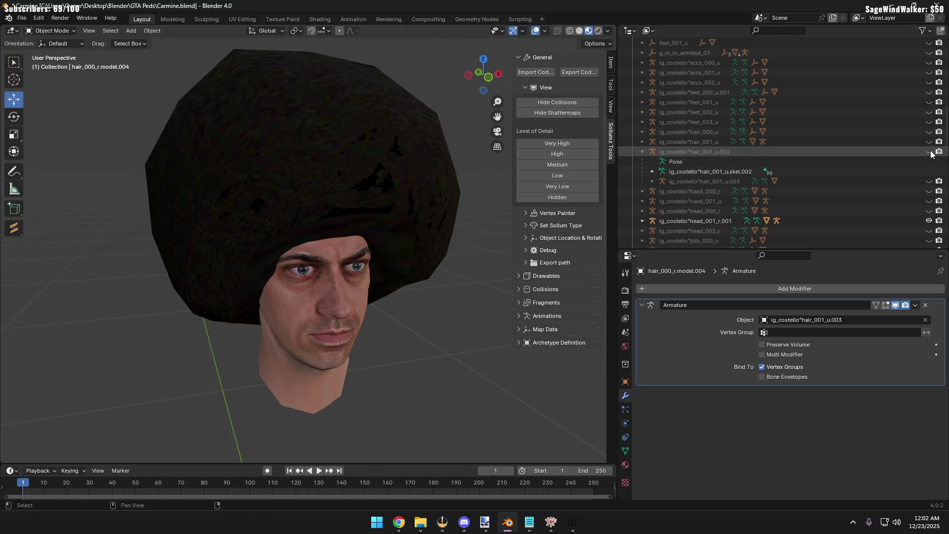
{"action": "key", "text": "KP_Decimal"}
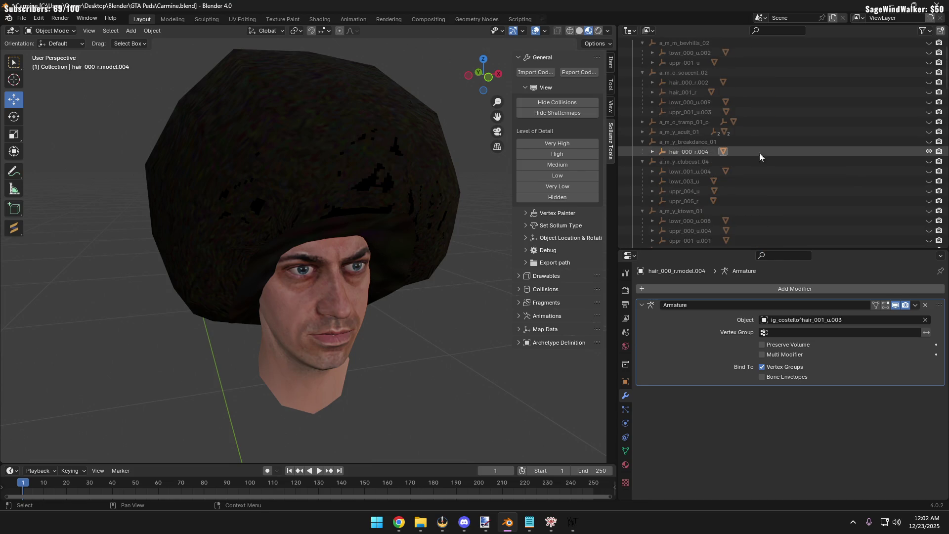
Briefly hide the afro hair_000_r.004 to check underneath, then show it again
{"action": "key", "text": "h"}
{"action": "left_click", "coordinate": [696, 151]}
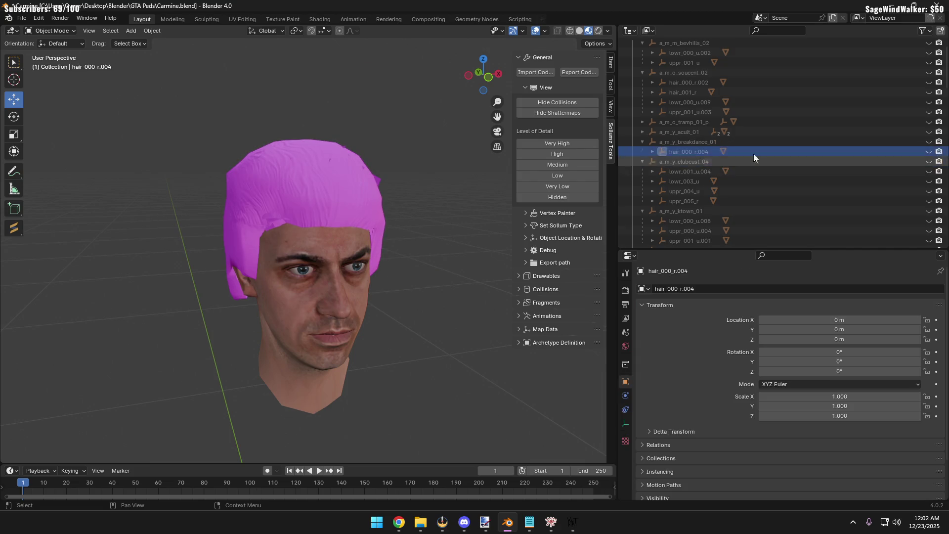
{"action": "left_click", "coordinate": [928, 152]}
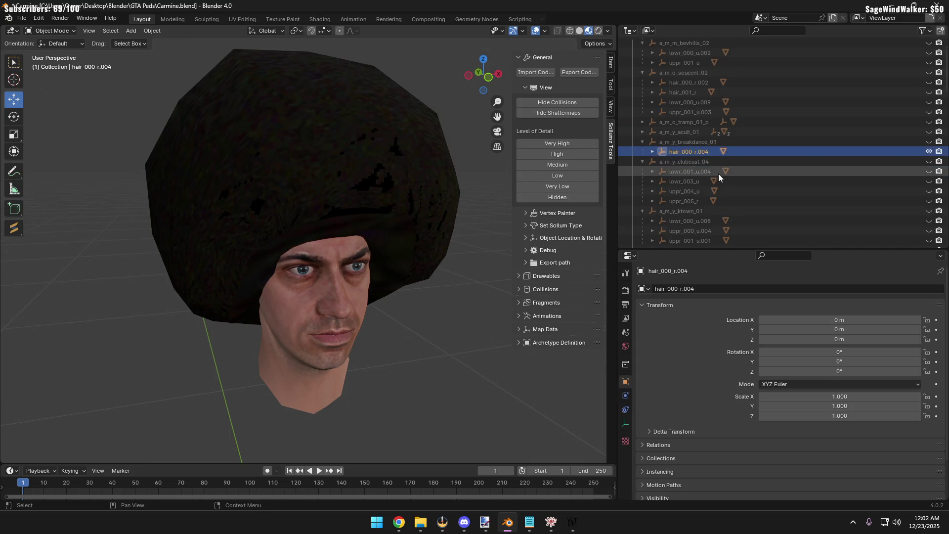
{"action": "scroll", "coordinate": [719, 173], "scroll_direction": "down", "scroll_amount": 3}
{"action": "scroll", "coordinate": [716, 171], "scroll_direction": "down", "scroll_amount": 5}
{"action": "scroll", "coordinate": [717, 188], "scroll_direction": "down", "scroll_amount": 5}
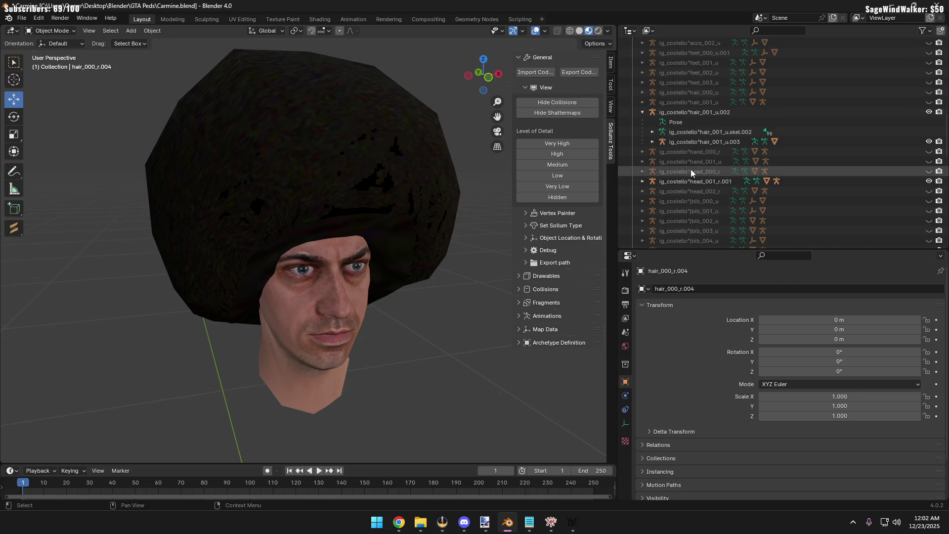
Parent hair_000_r.004 under the ig_costello^hair_001_u.002 skeleton and expand the hierarchy to confirm
{"action": "left_click", "coordinate": [643, 113]}
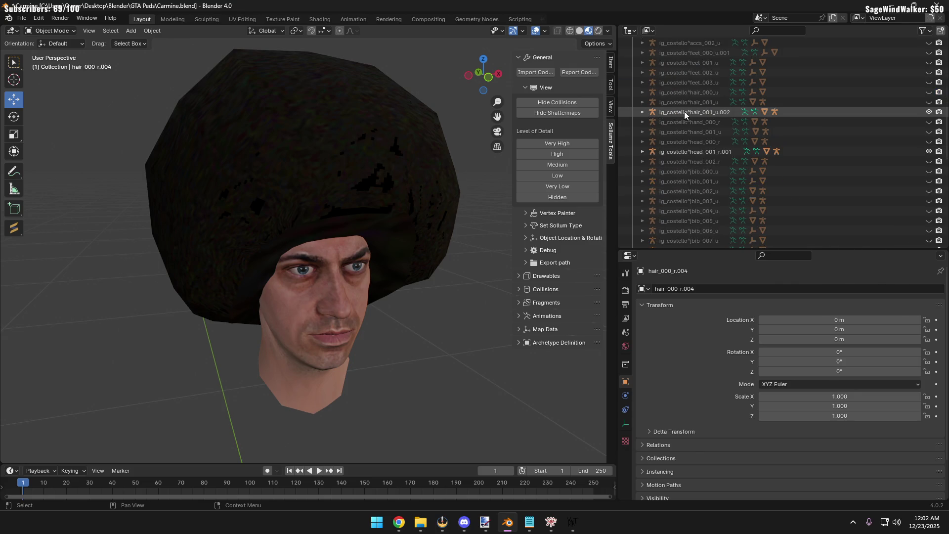
{"action": "left_click", "coordinate": [682, 112]}
{"action": "left_click", "coordinate": [643, 112]}
{"action": "left_click", "coordinate": [692, 142]}
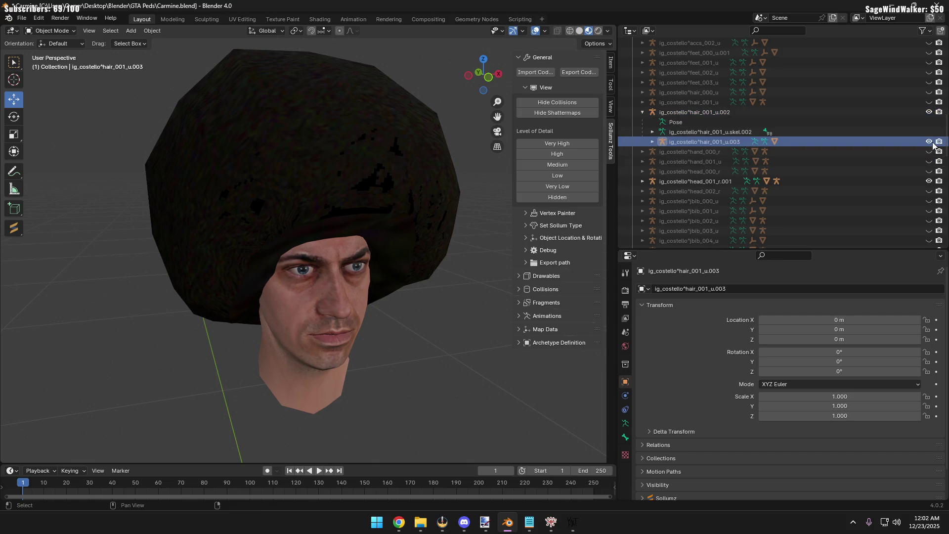
{"action": "scroll", "coordinate": [695, 136], "scroll_direction": "up", "scroll_amount": 10}
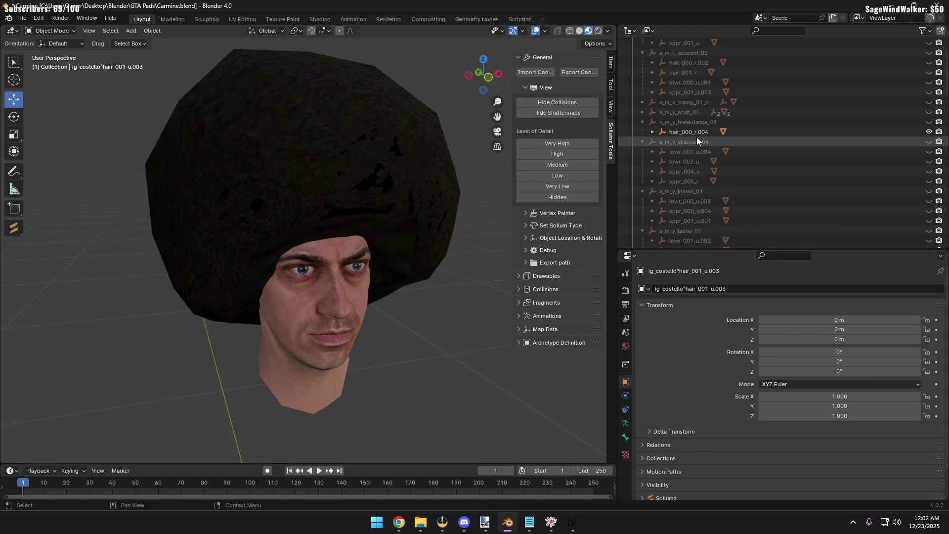
{"action": "left_click_drag", "start_coordinate": [693, 131], "coordinate": [699, 143]}
{"action": "scroll", "coordinate": [698, 143], "scroll_direction": "down", "scroll_amount": 4}
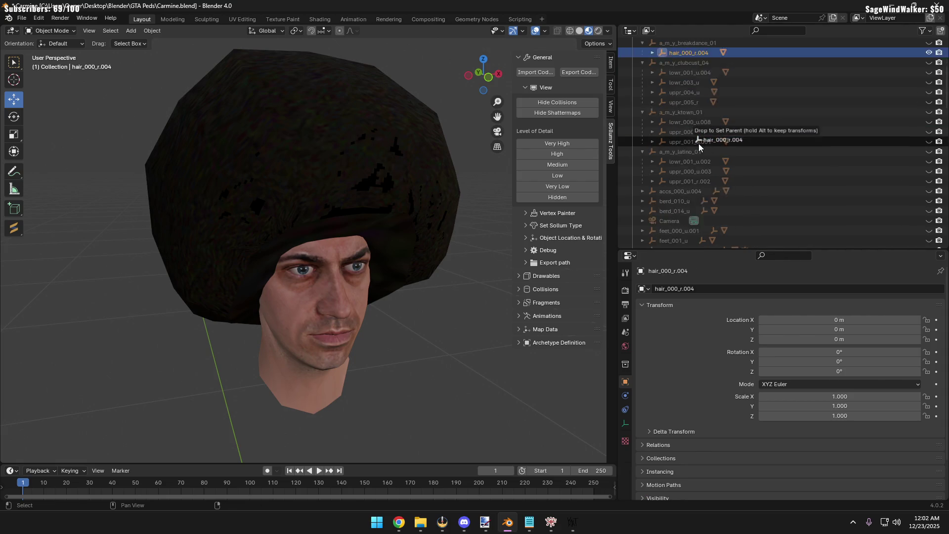
{"action": "scroll", "coordinate": [698, 148], "scroll_direction": "down", "scroll_amount": 8}
{"action": "left_click_drag", "start_coordinate": [698, 143], "coordinate": [705, 149]}
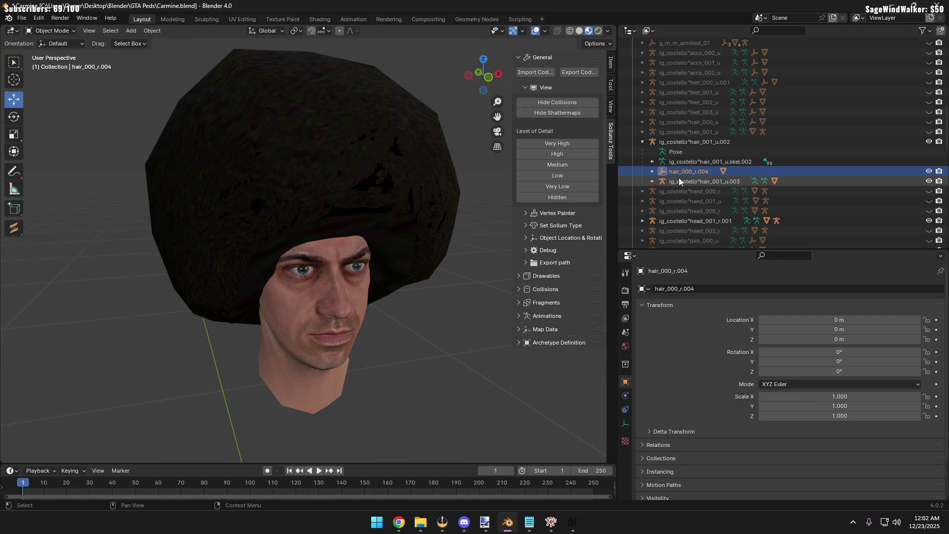
{"action": "left_click", "coordinate": [644, 141]}
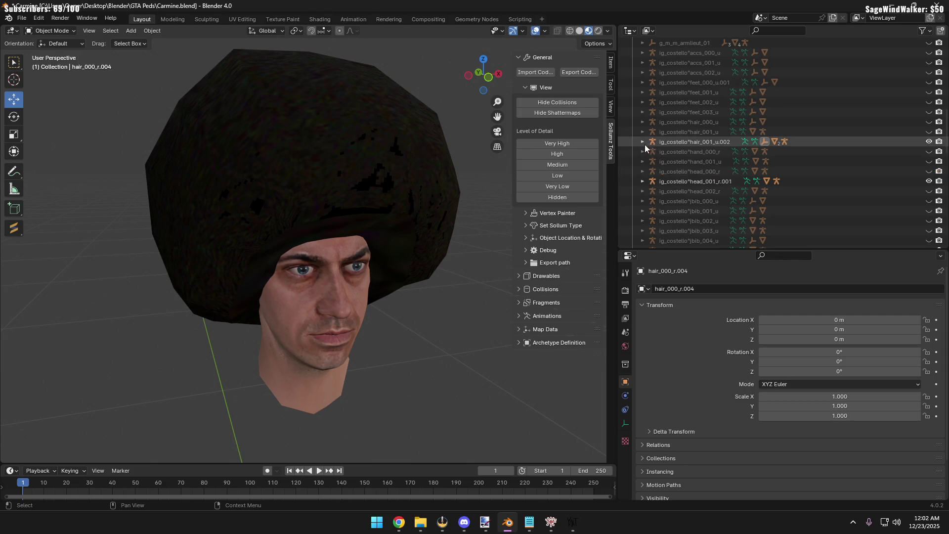
{"action": "left_click", "coordinate": [643, 143]}
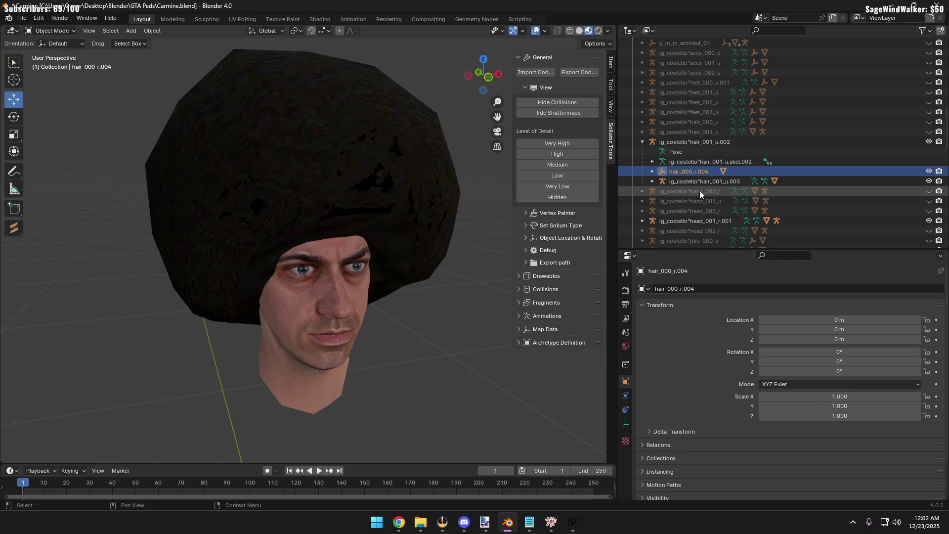